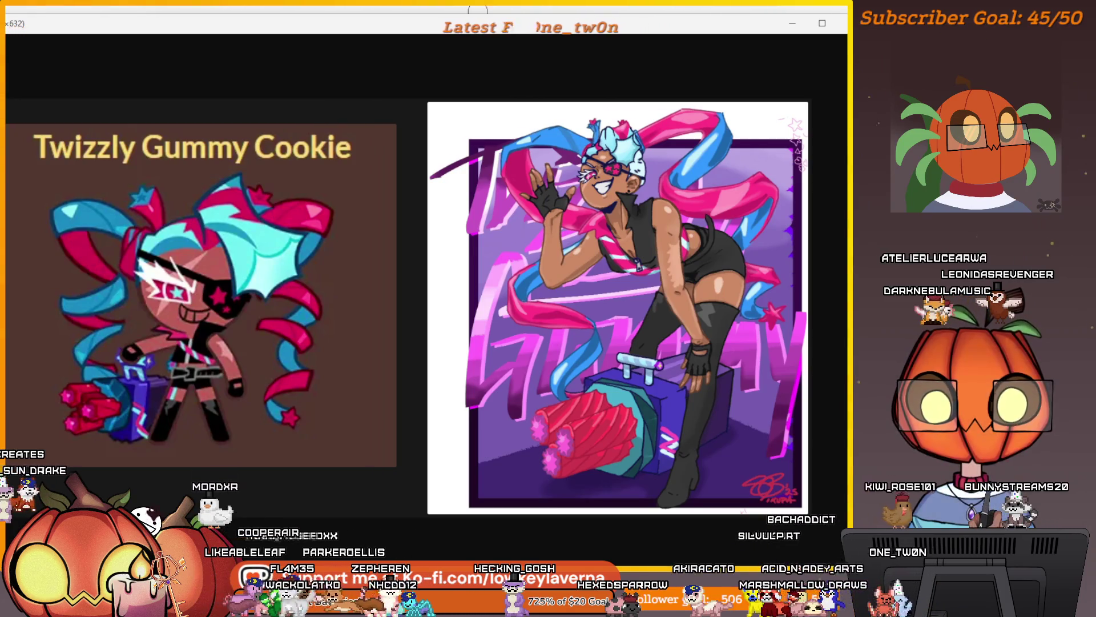
Minimize the reference image viewer so the fox sketch canvas is visible again
click(792, 23)
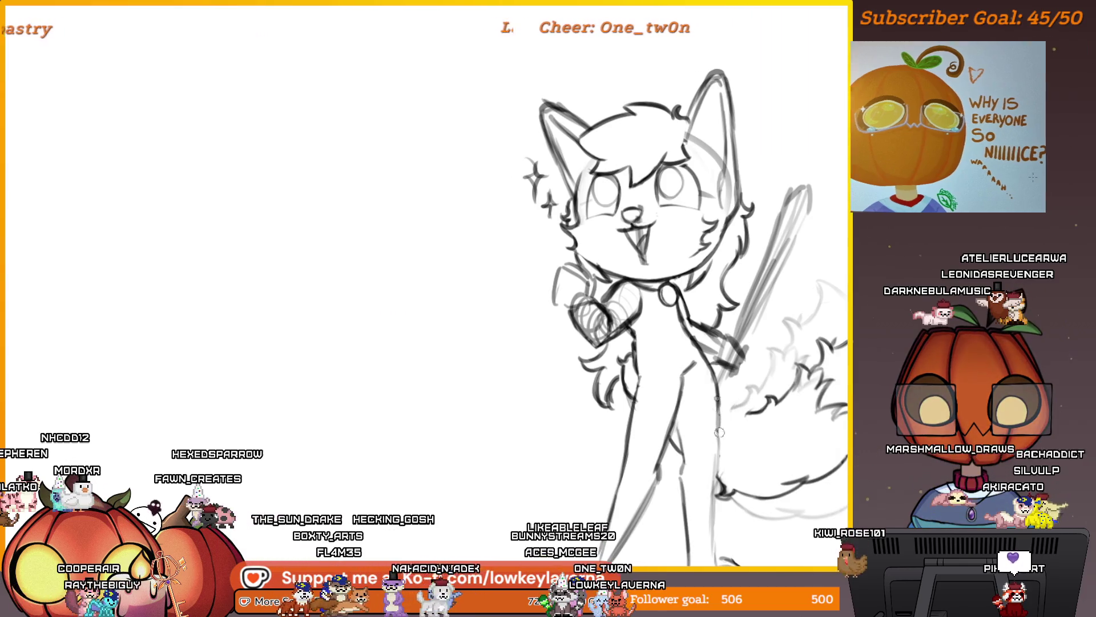
Darken the pencil line along the leg, then mirror the view to check the drawing
scroll(728, 329, down, 5)
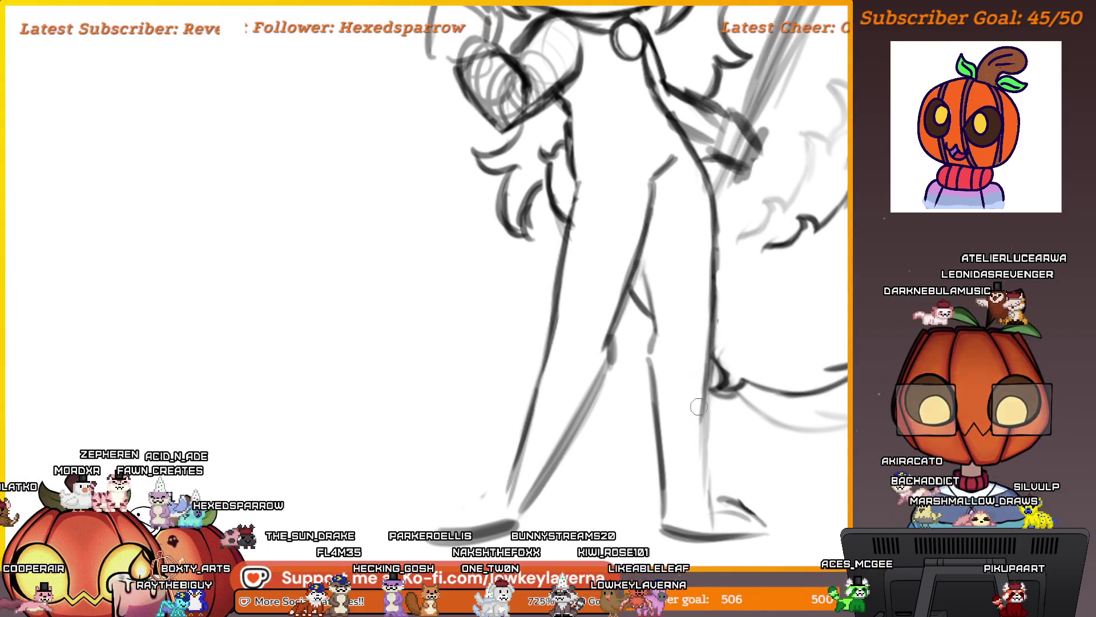
drag(696, 490, 705, 443)
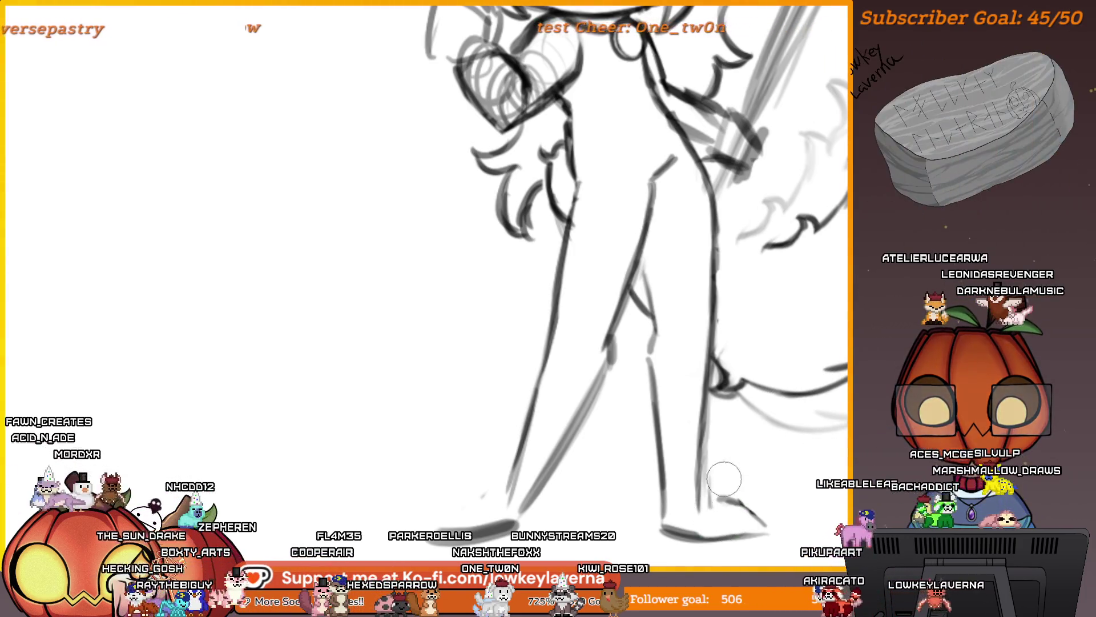
scroll(712, 436, down, 5)
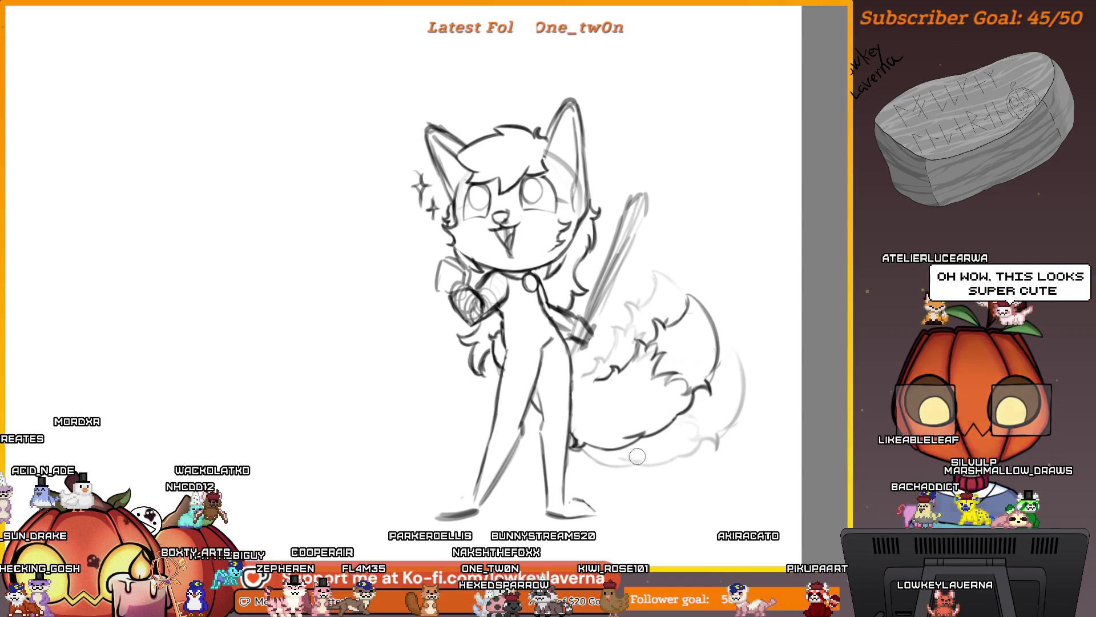
key(m)
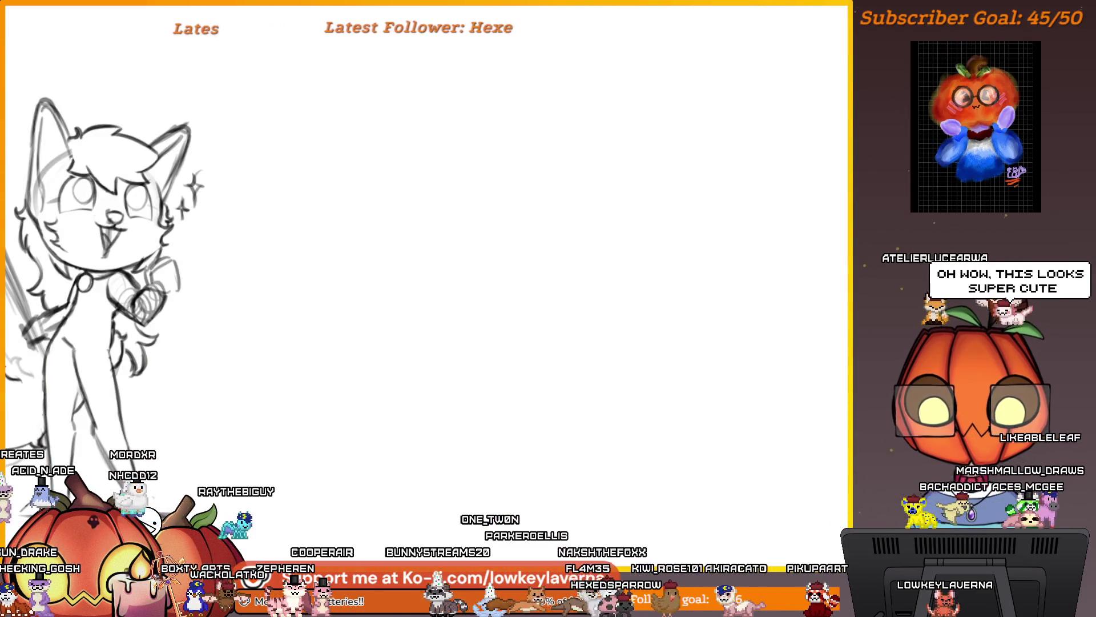
drag(207, 438, 676, 427)
scroll(675, 427, up, 3)
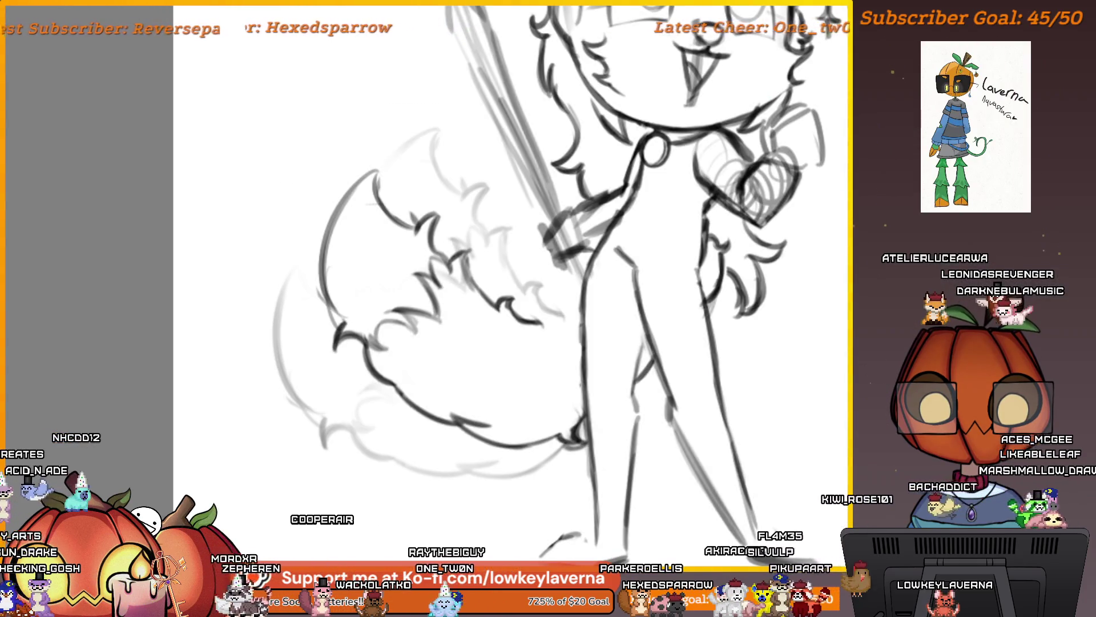
scroll(489, 220, down, 4)
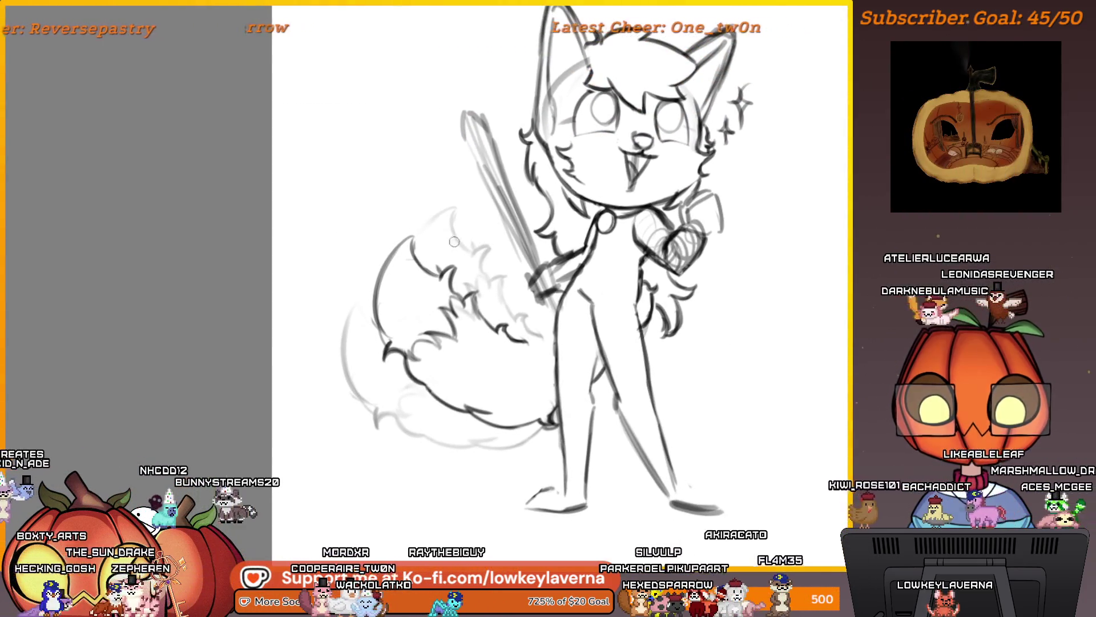
Add short fur strokes along the tail's top and left edge
drag(427, 227, 448, 239)
drag(364, 288, 359, 309)
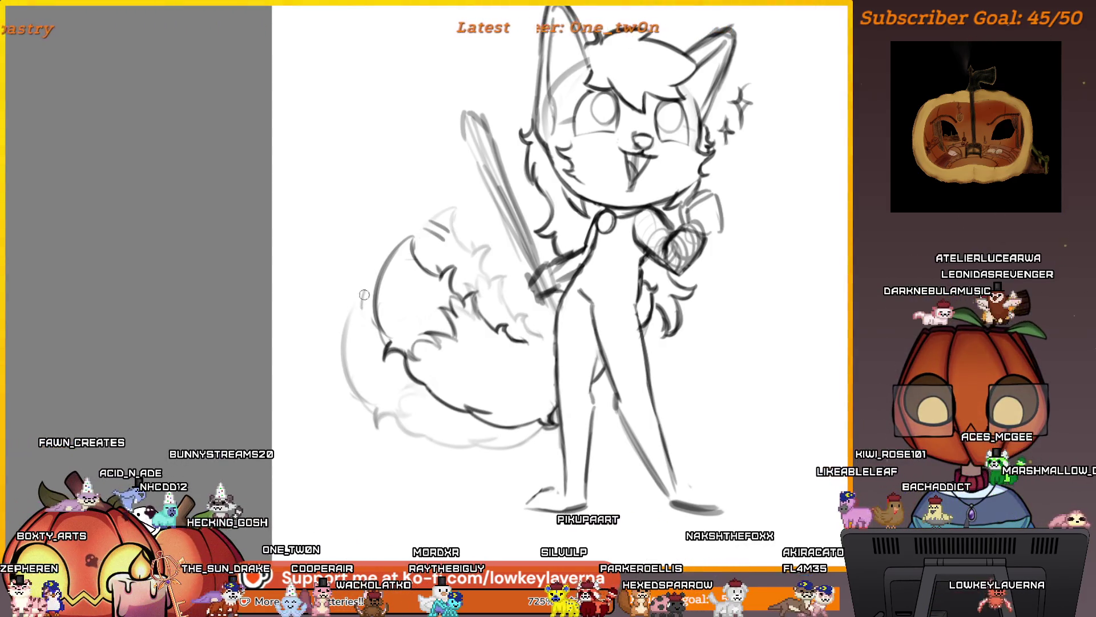
scroll(528, 273, down, 3)
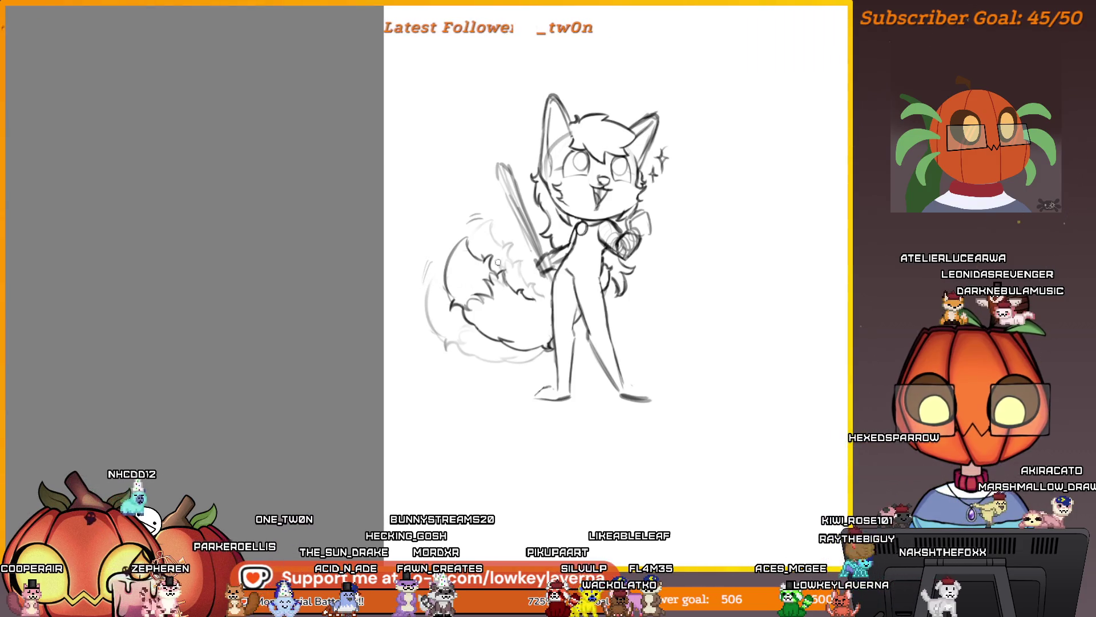
Zoom in on the tail and outline it with a freehand selection
click(496, 337)
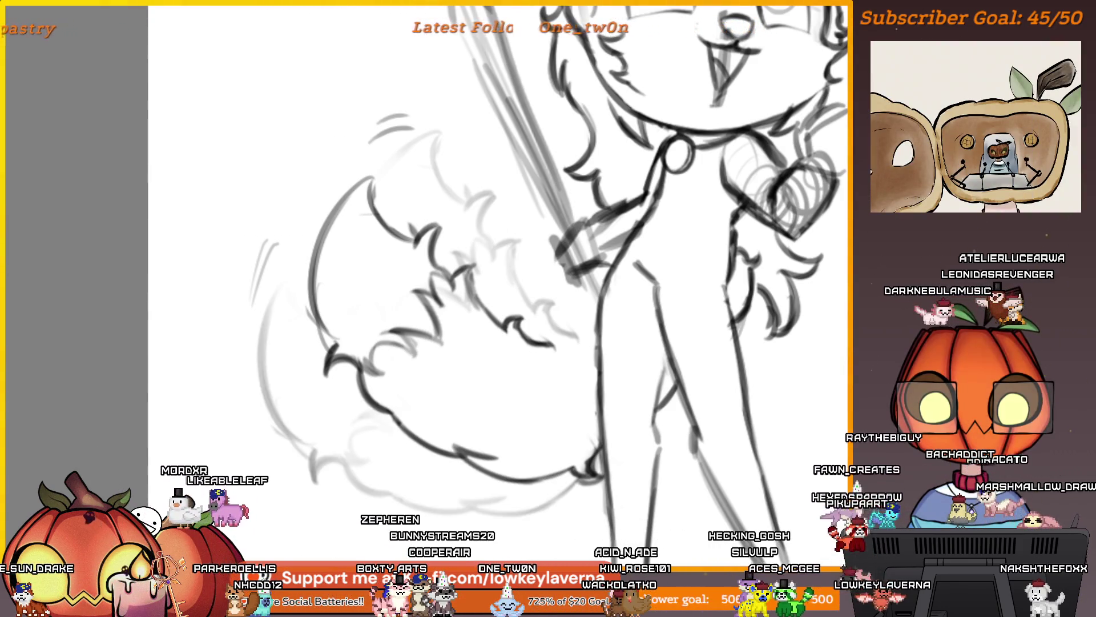
scroll(574, 334, down, 3)
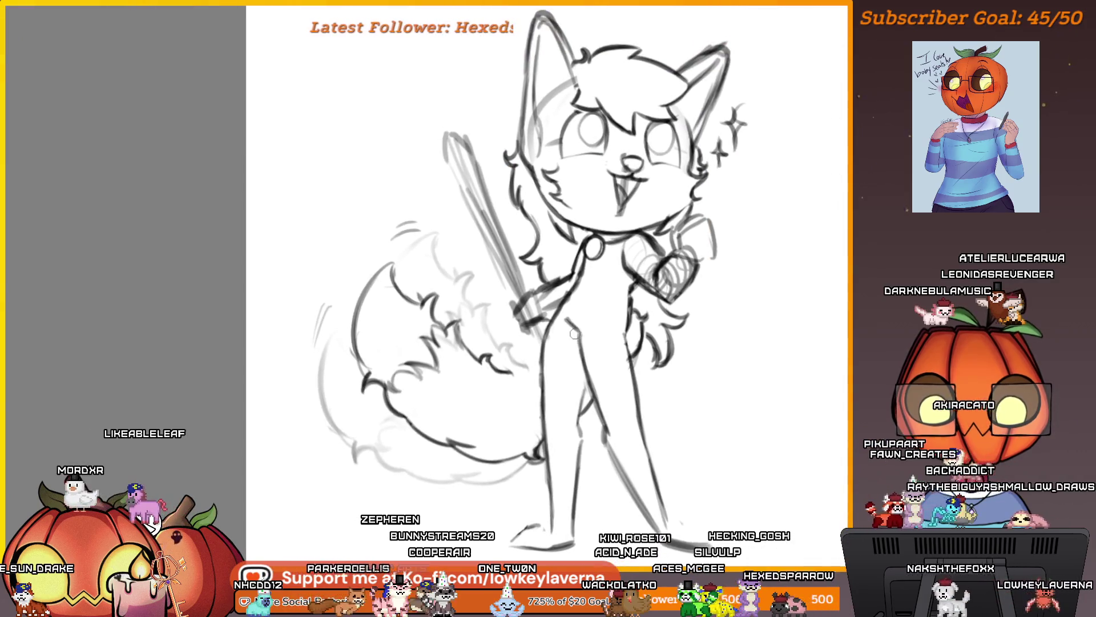
scroll(574, 334, down, 2)
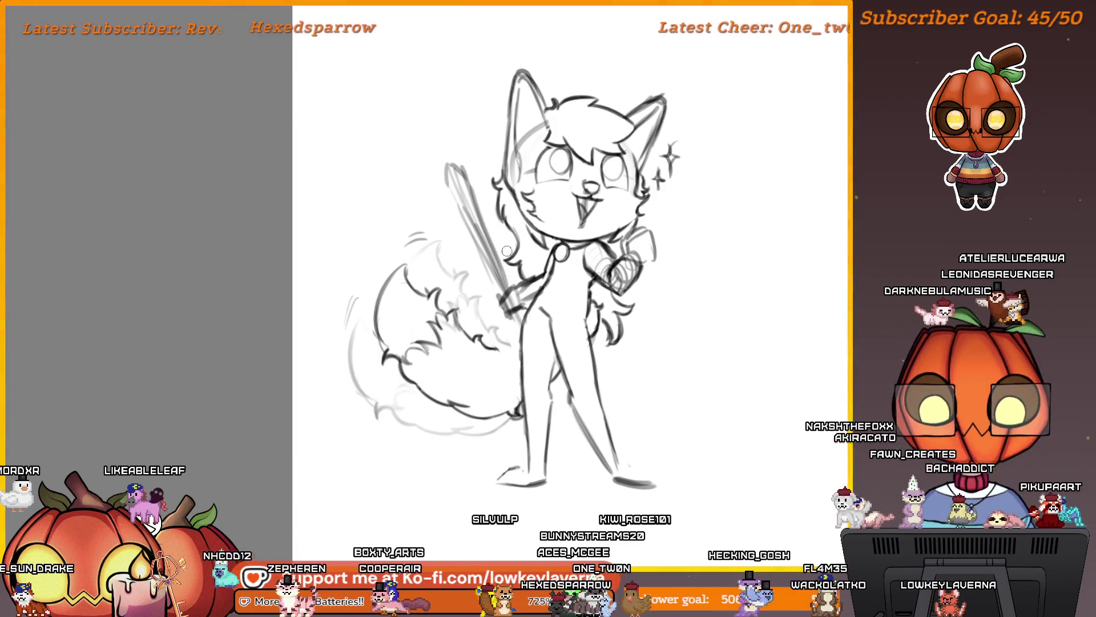
drag(515, 304, 513, 347)
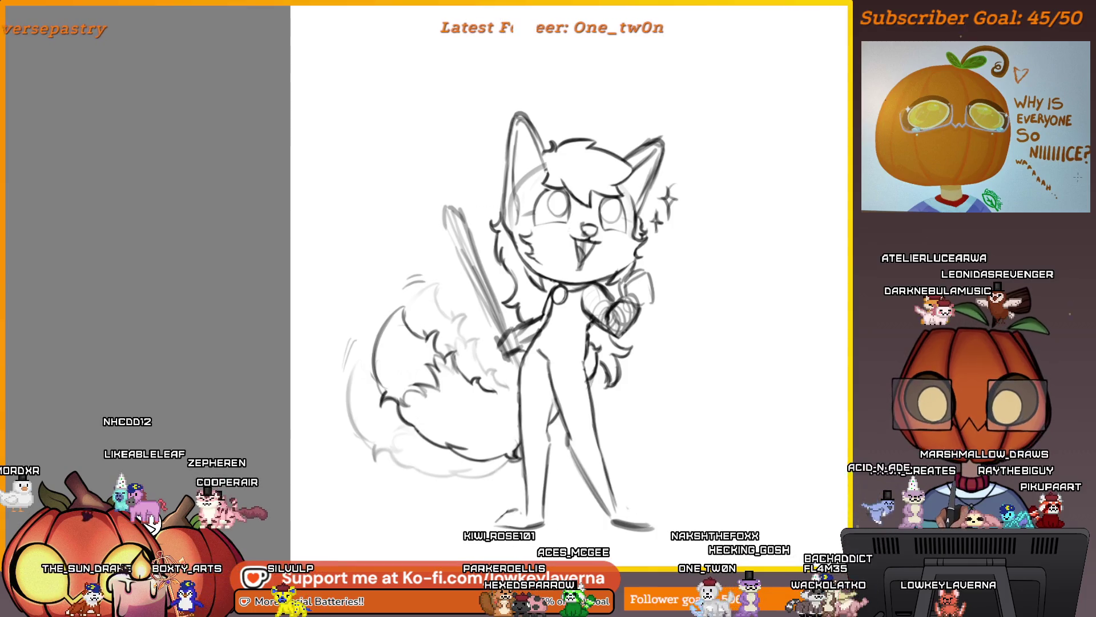
mouse_move(439, 385)
mouse_down()
mouse_move(408, 351)
mouse_move(303, 423)
mouse_up()
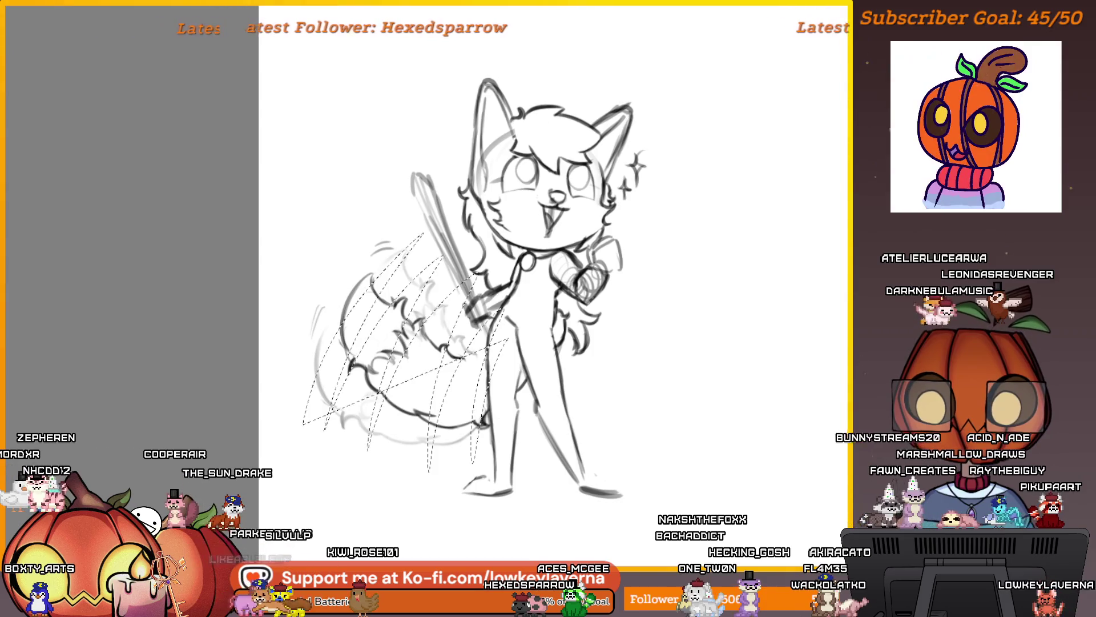
Transform the selected tail with Ctrl+T, nudge it a few pixels, and apply
key(ctrl+t)
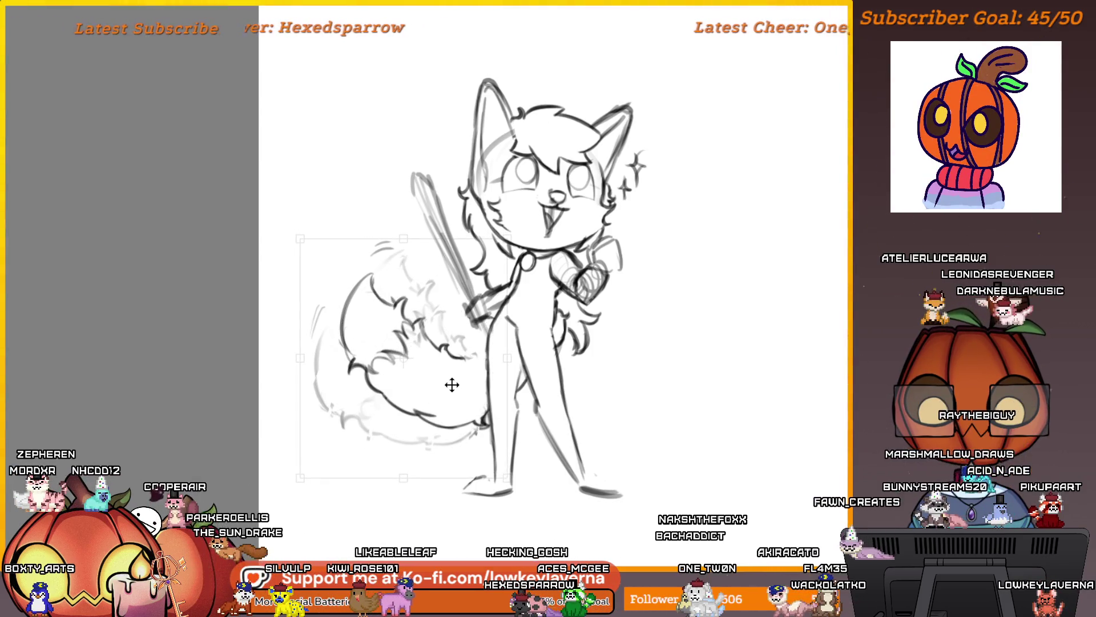
drag(452, 384, 455, 376)
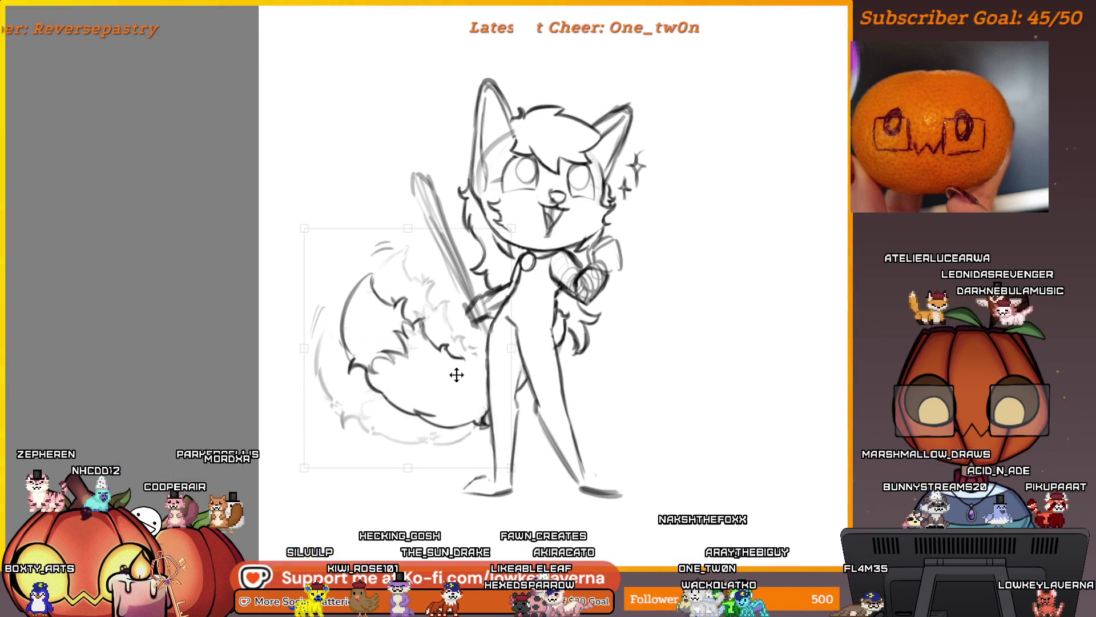
drag(456, 374, 455, 378)
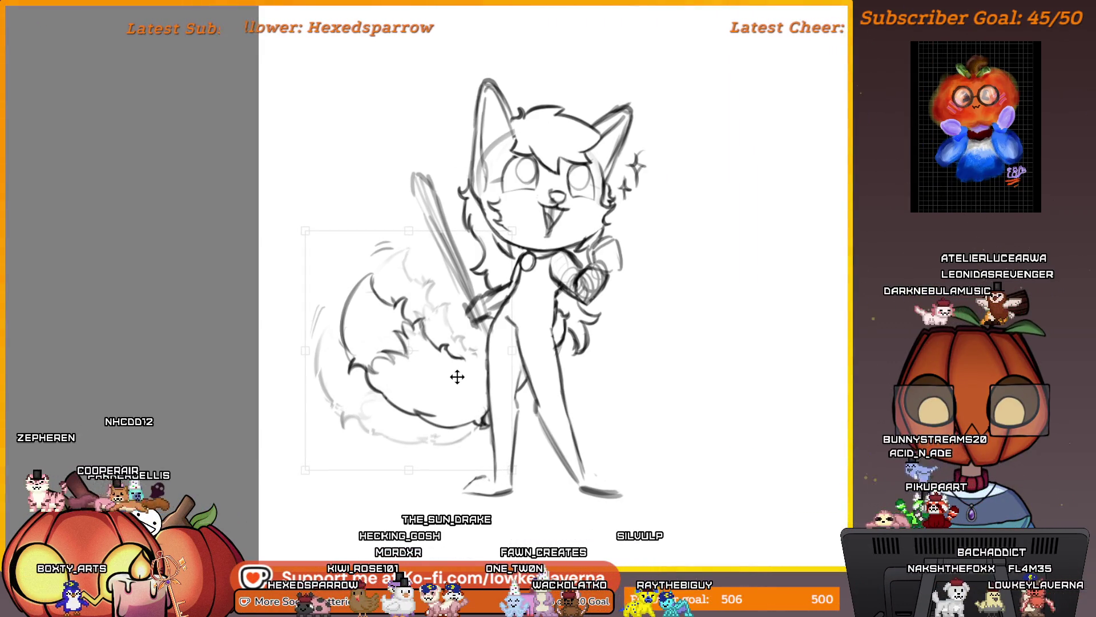
drag(457, 375, 458, 377)
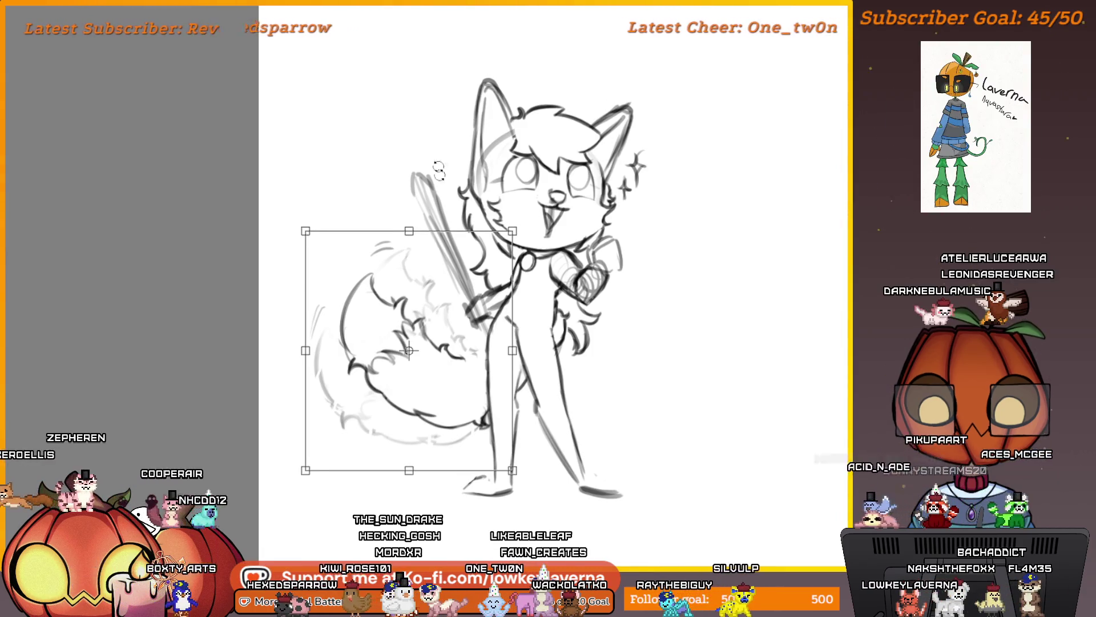
key(Return)
scroll(661, 419, down, 3)
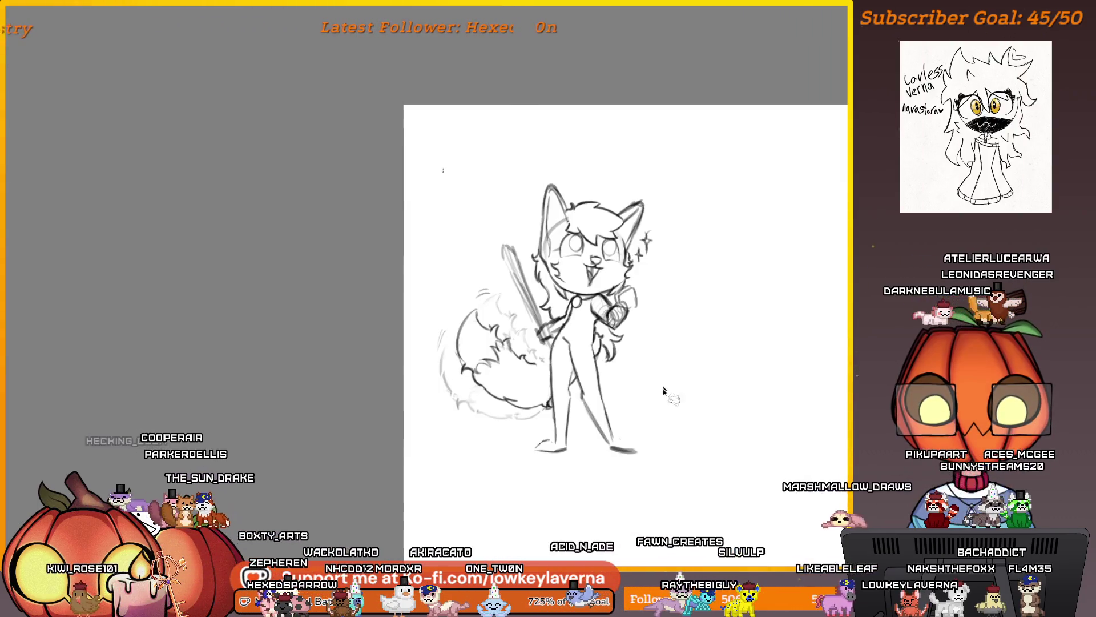
drag(666, 388, 629, 422)
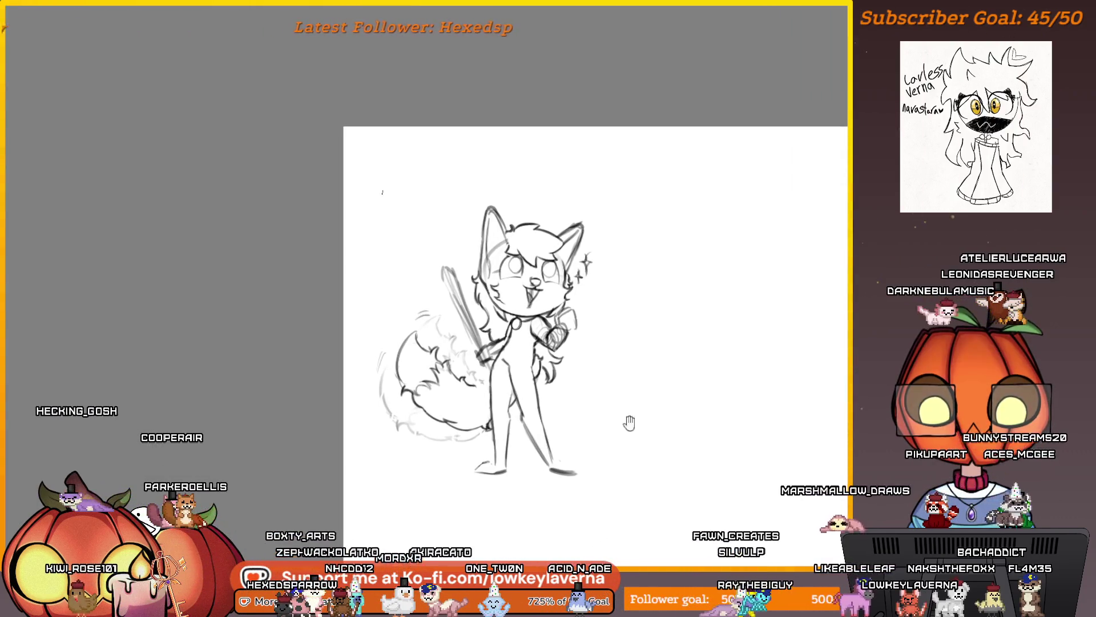
drag(514, 406, 683, 407)
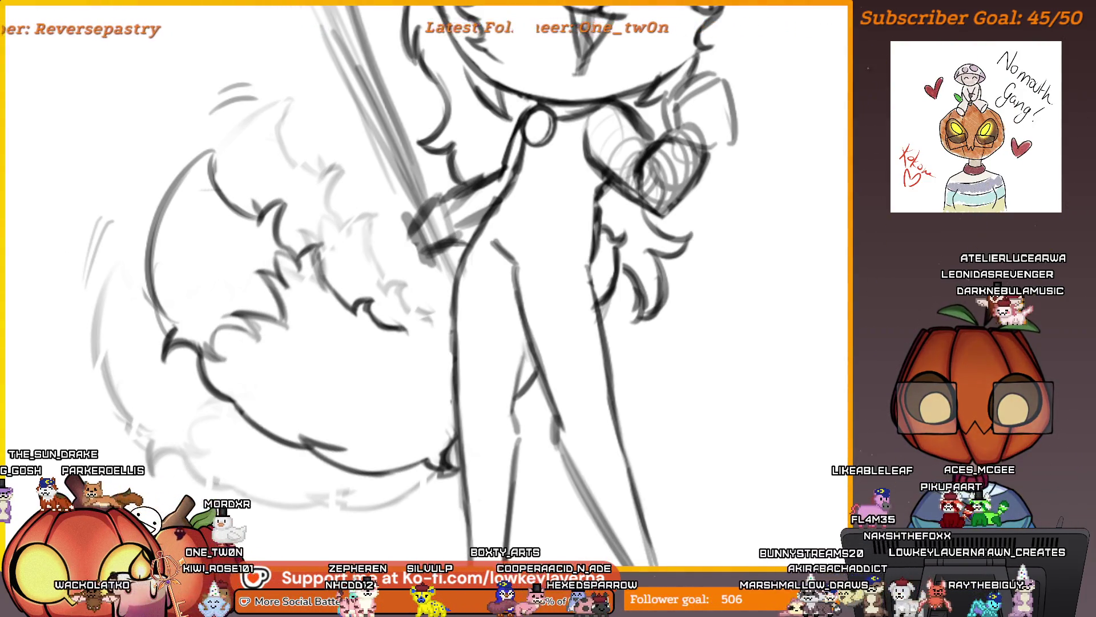
key(ctrl+z)
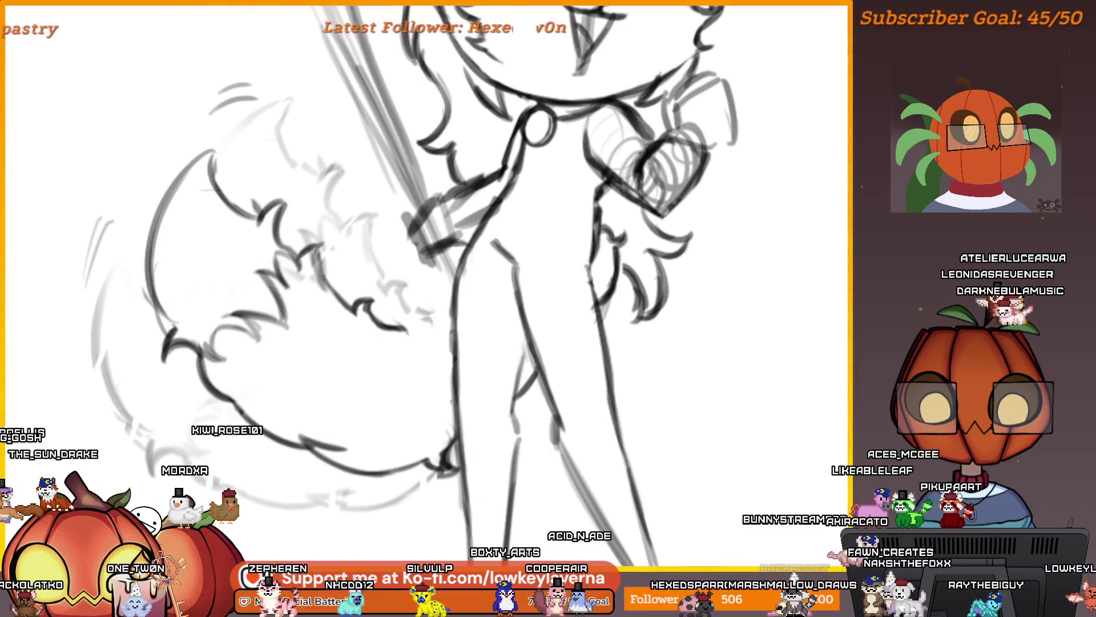
key(ctrl+0)
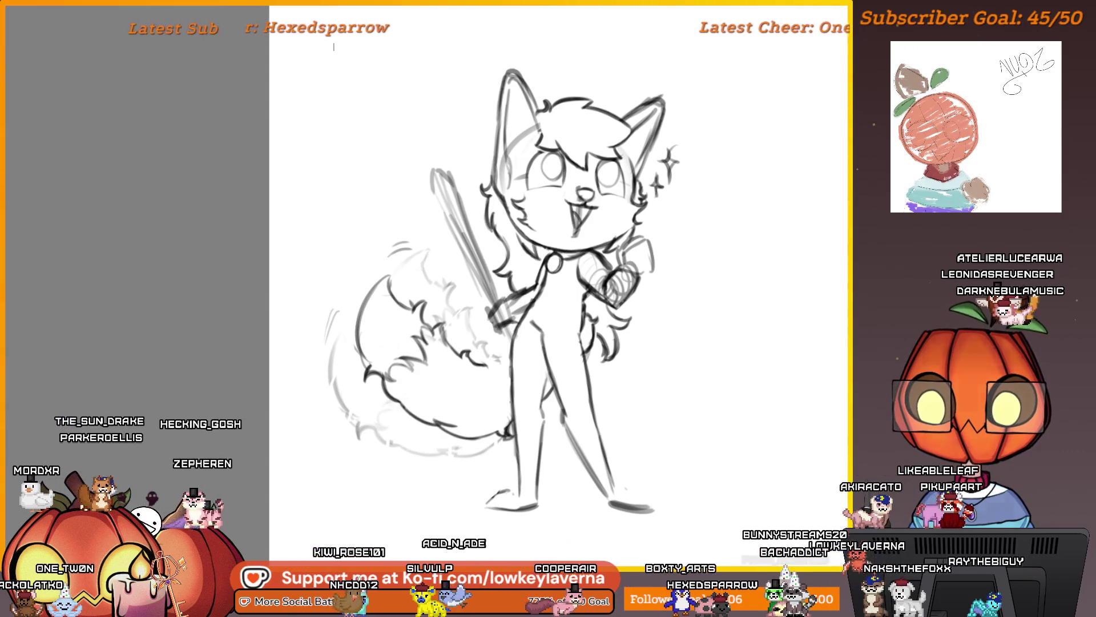
drag(662, 397, 636, 406)
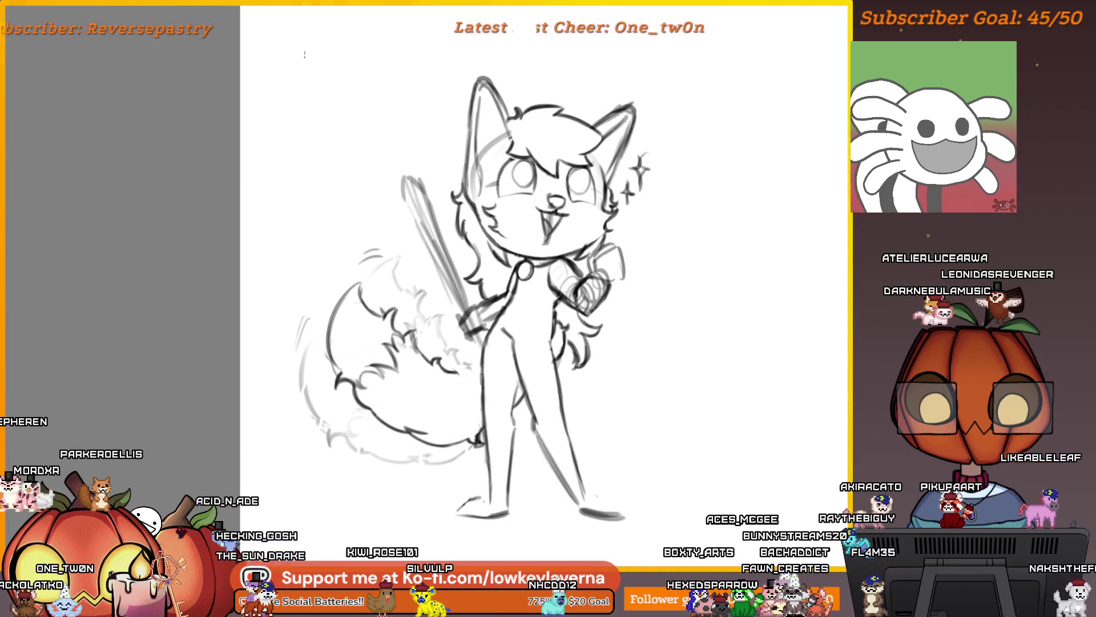
scroll(543, 178, up, 3)
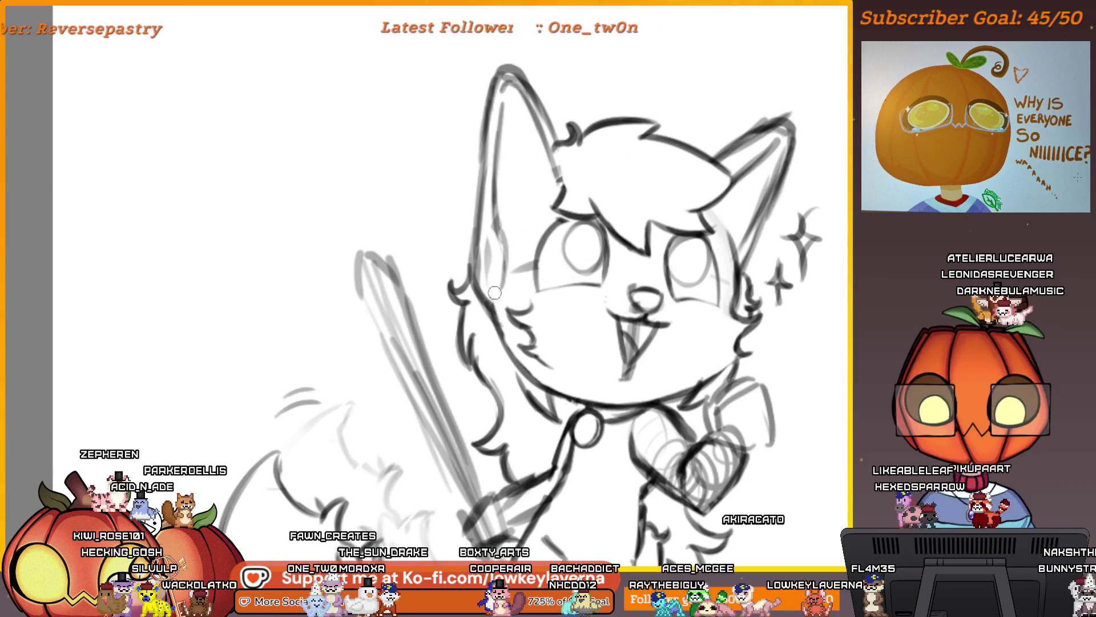
scroll(499, 194, down, 2)
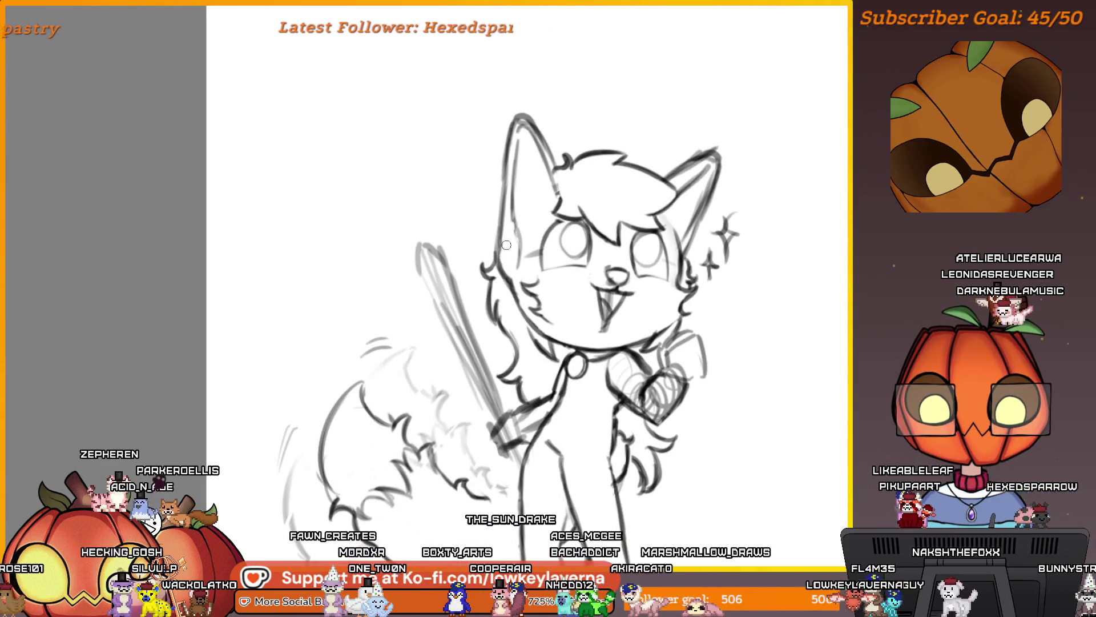
scroll(619, 342, down, 2)
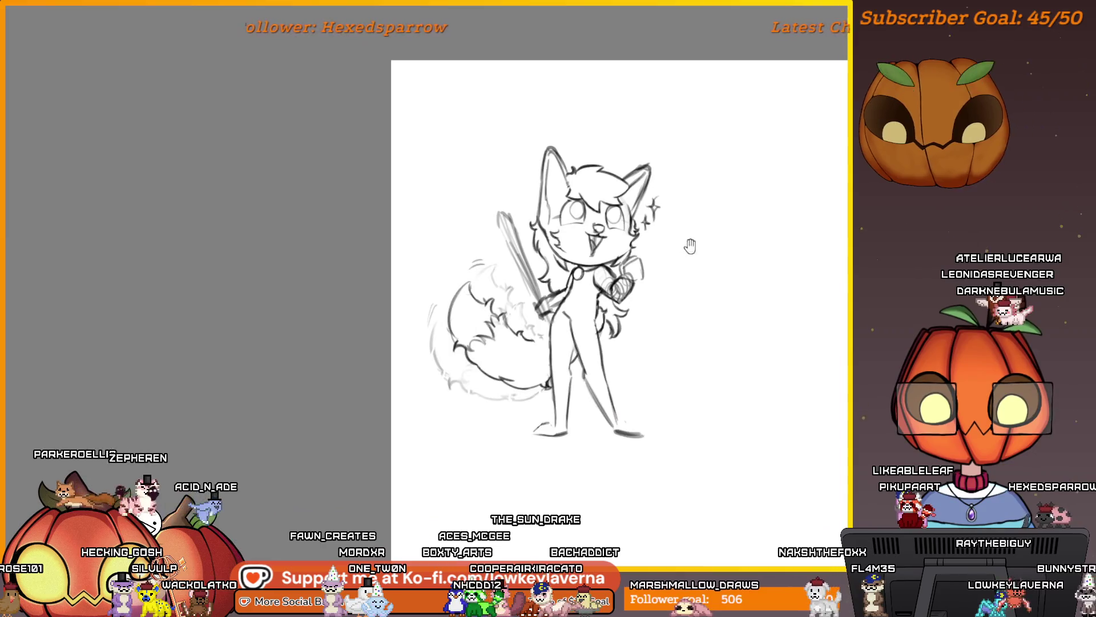
scroll(620, 341, up, 4)
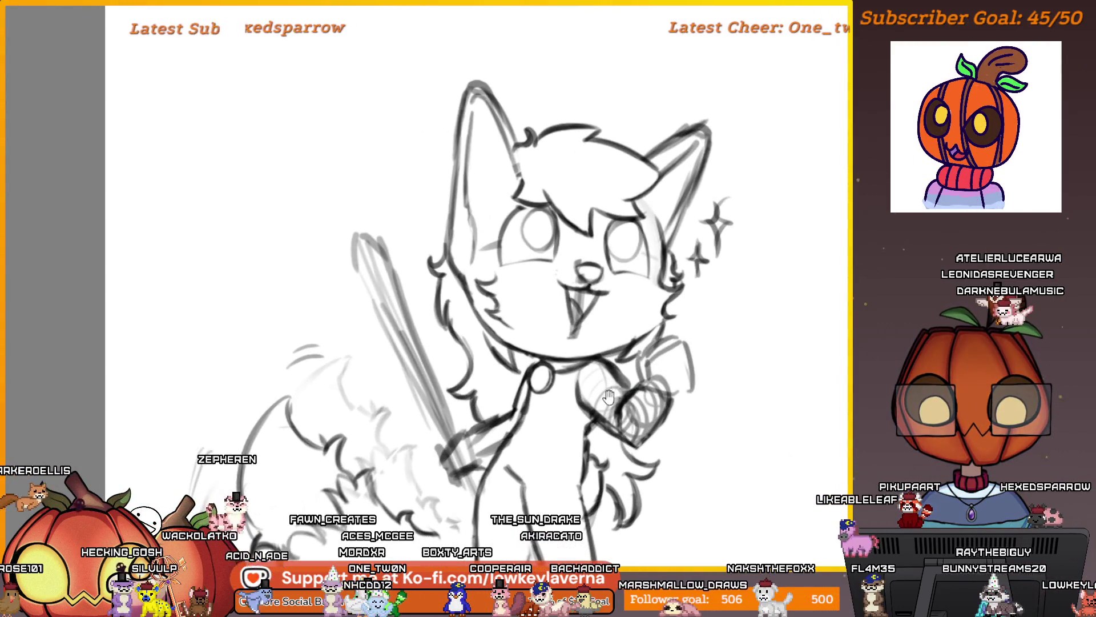
drag(594, 313, 654, 320)
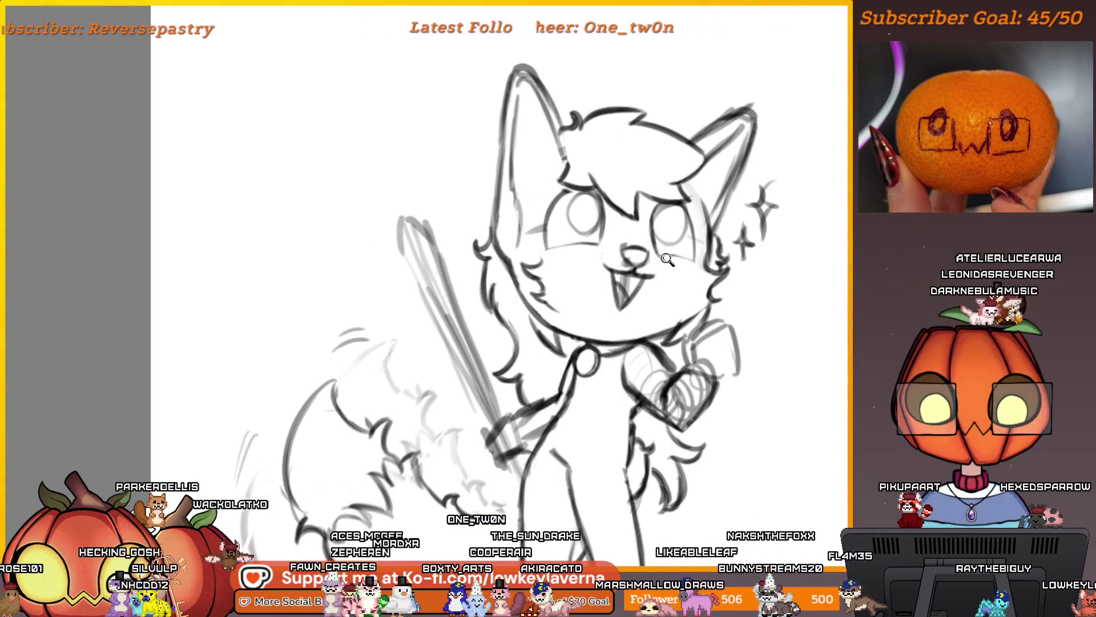
scroll(668, 259, down, 2)
drag(729, 337, 720, 337)
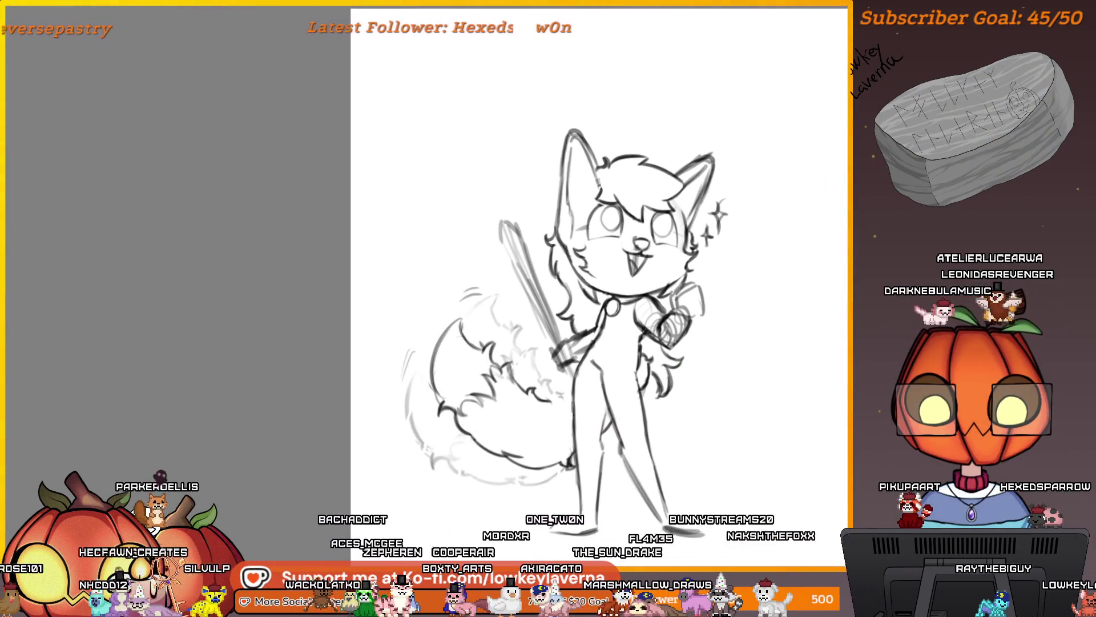
scroll(685, 434, down, 1)
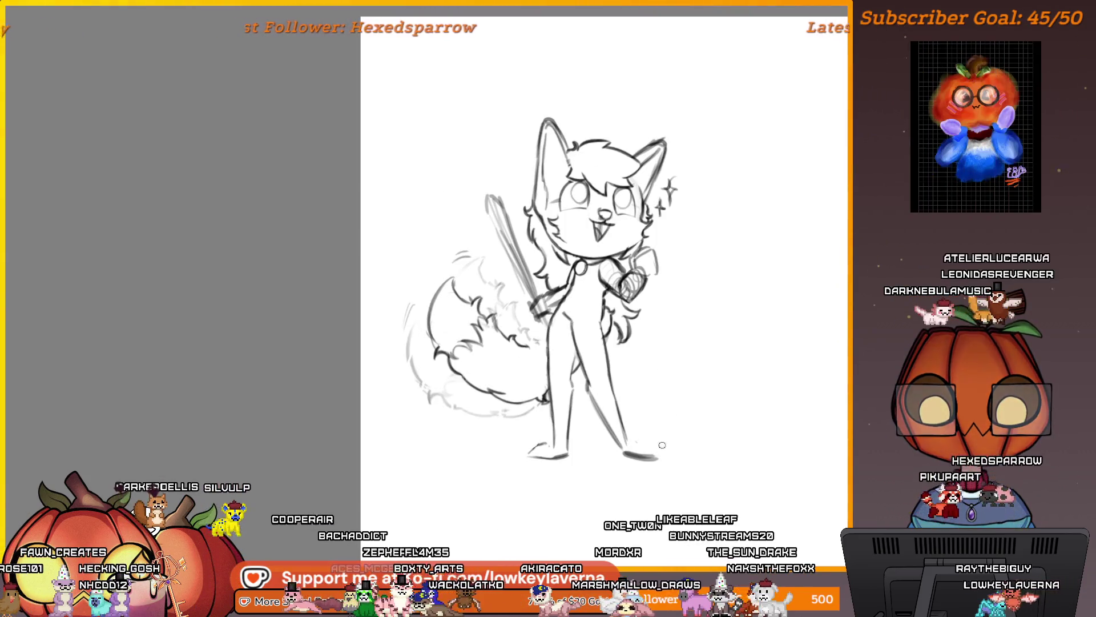
Mirror the canvas with H and pan around the flipped fox sketch
key(h)
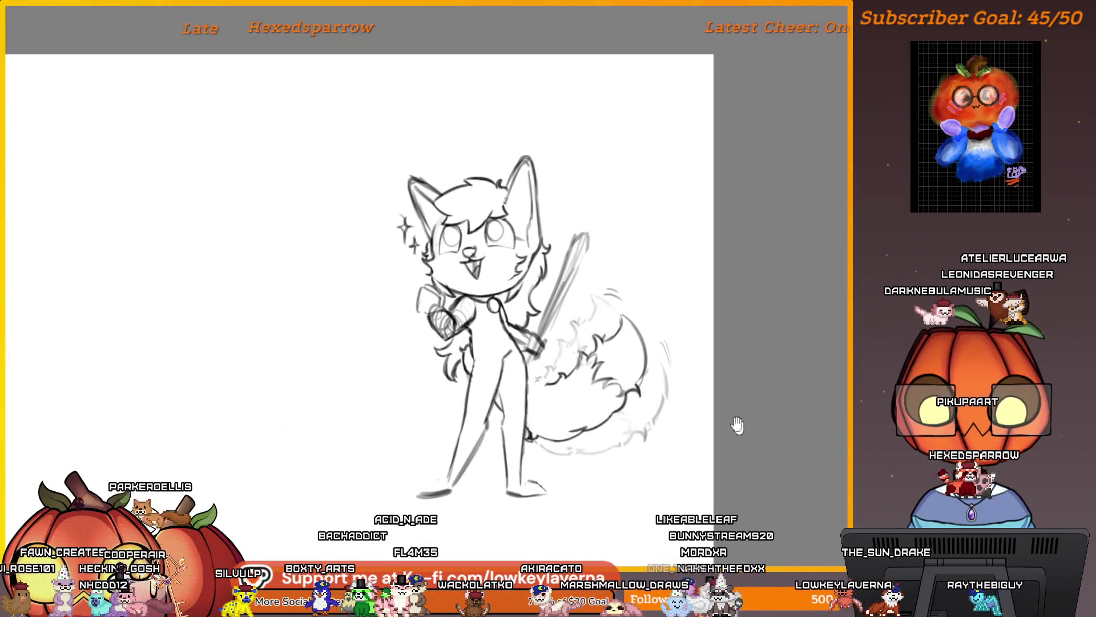
scroll(532, 444, up, 4)
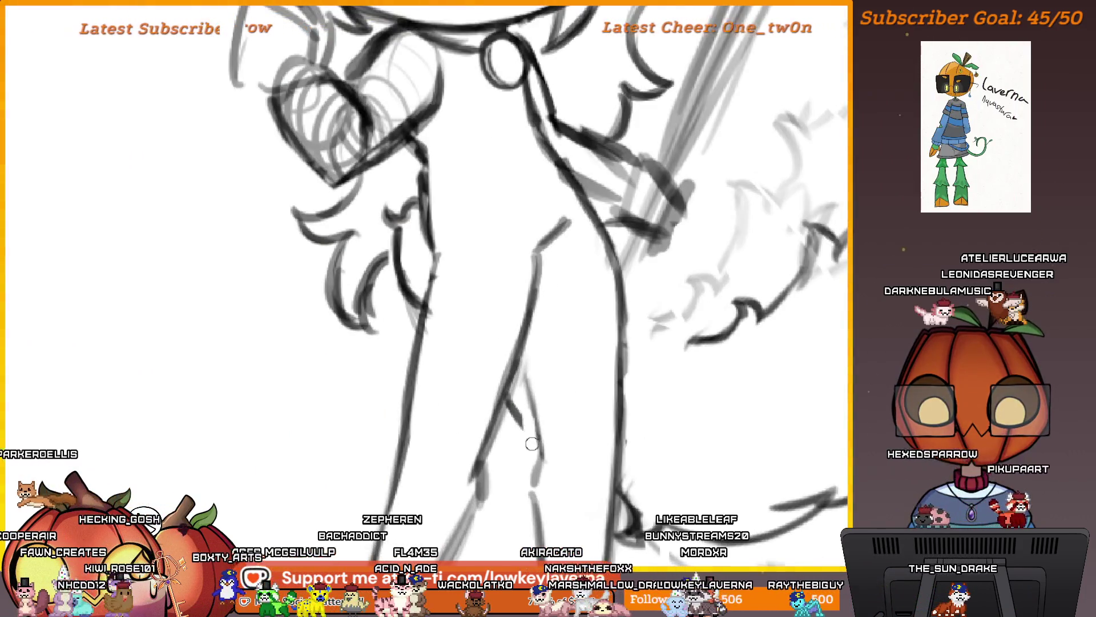
scroll(519, 405, down, 4)
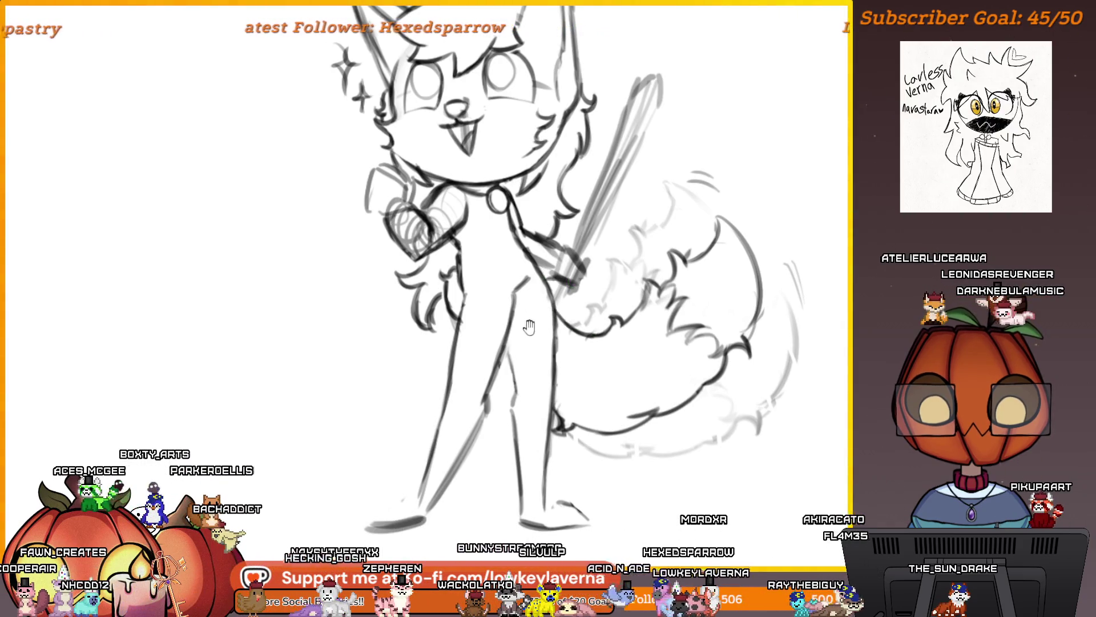
drag(529, 326, 543, 326)
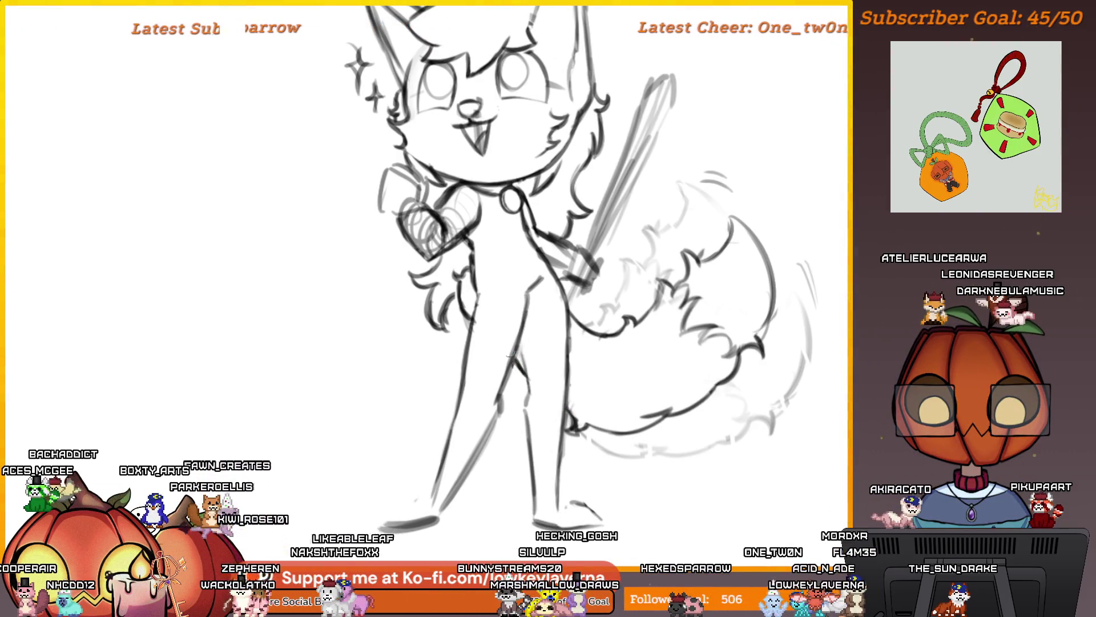
drag(509, 355, 537, 400)
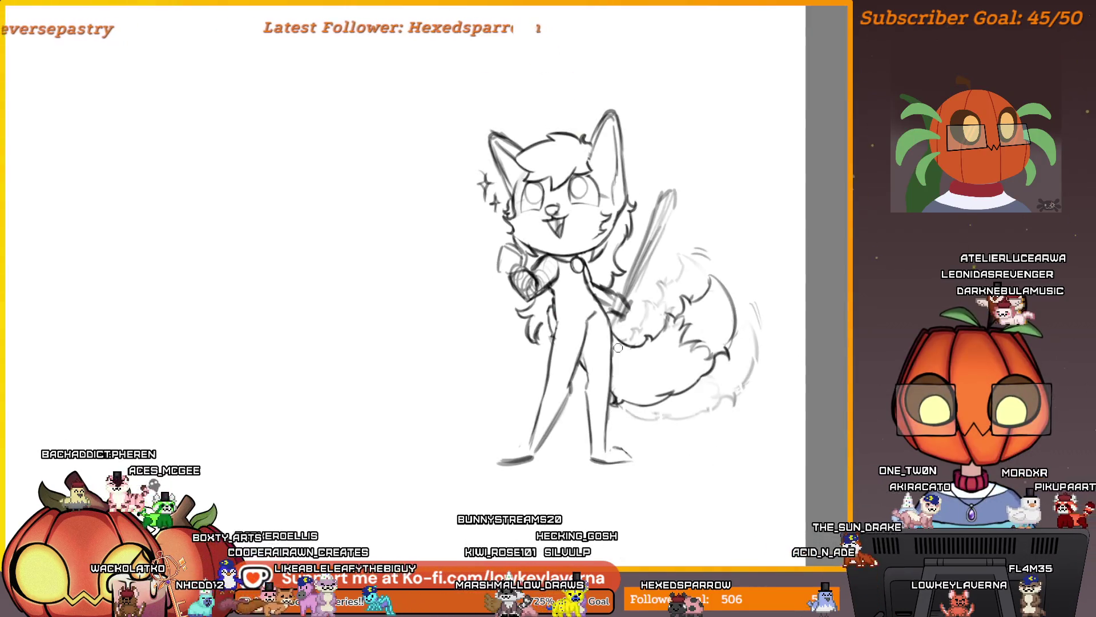
scroll(504, 326, down, 3)
scroll(561, 335, up, 3)
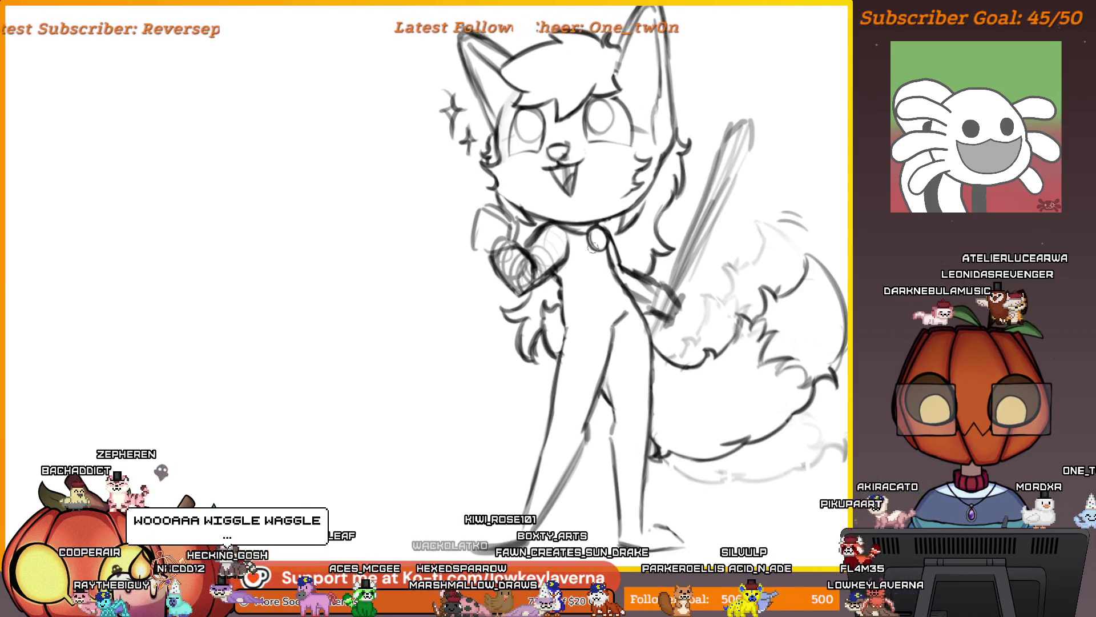
Fit the whole page in view with Ctrl+0 and recentre on the fox
key(ctrl+0)
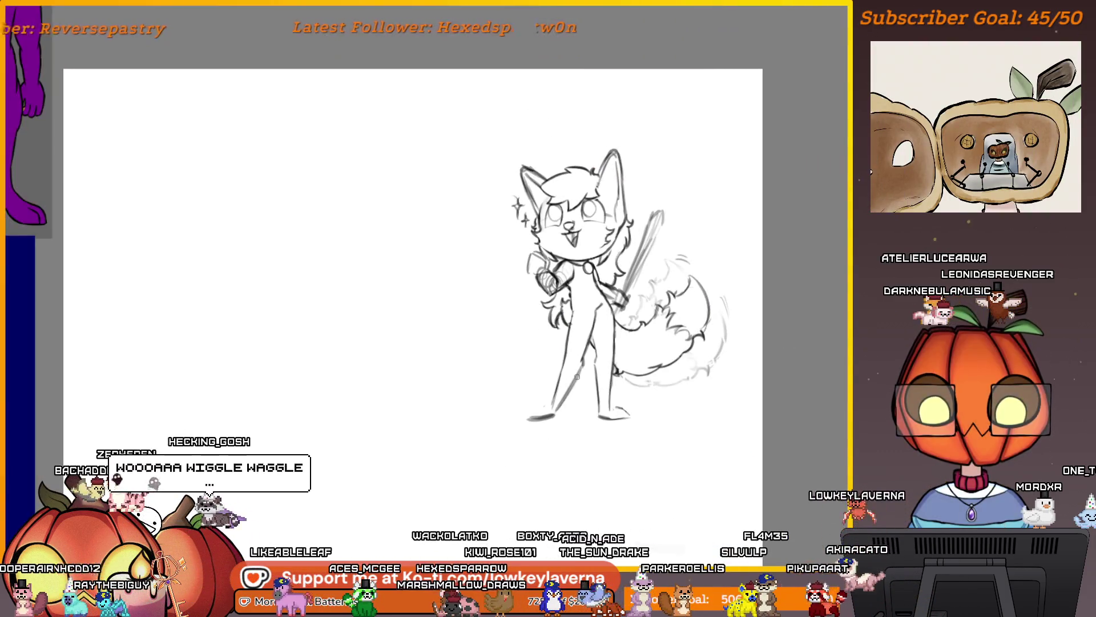
drag(654, 418, 623, 478)
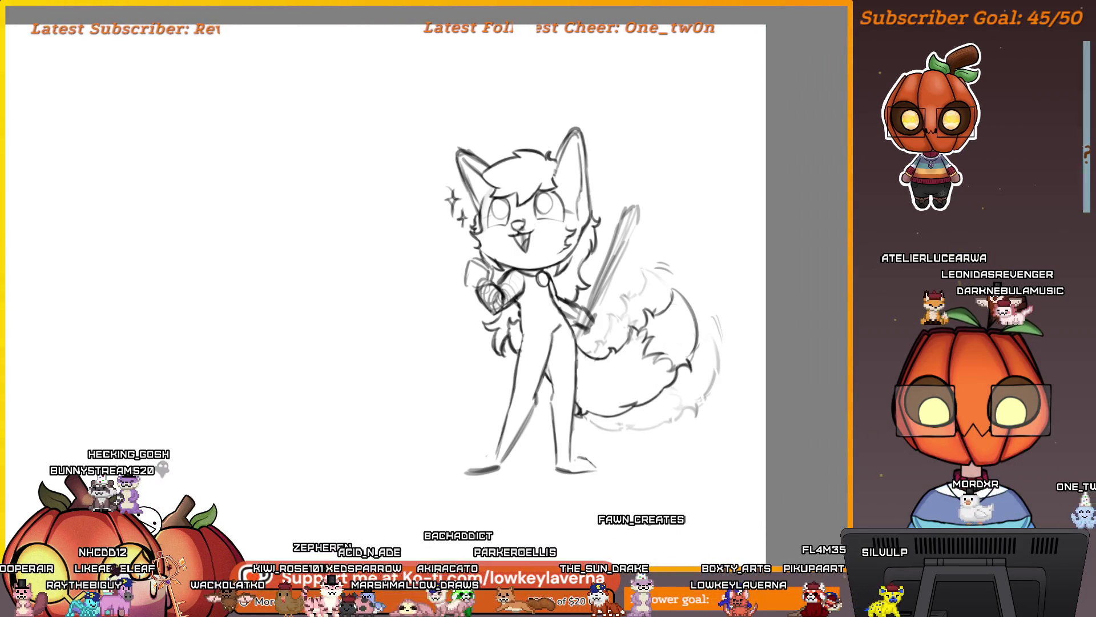
scroll(507, 355, up, 2)
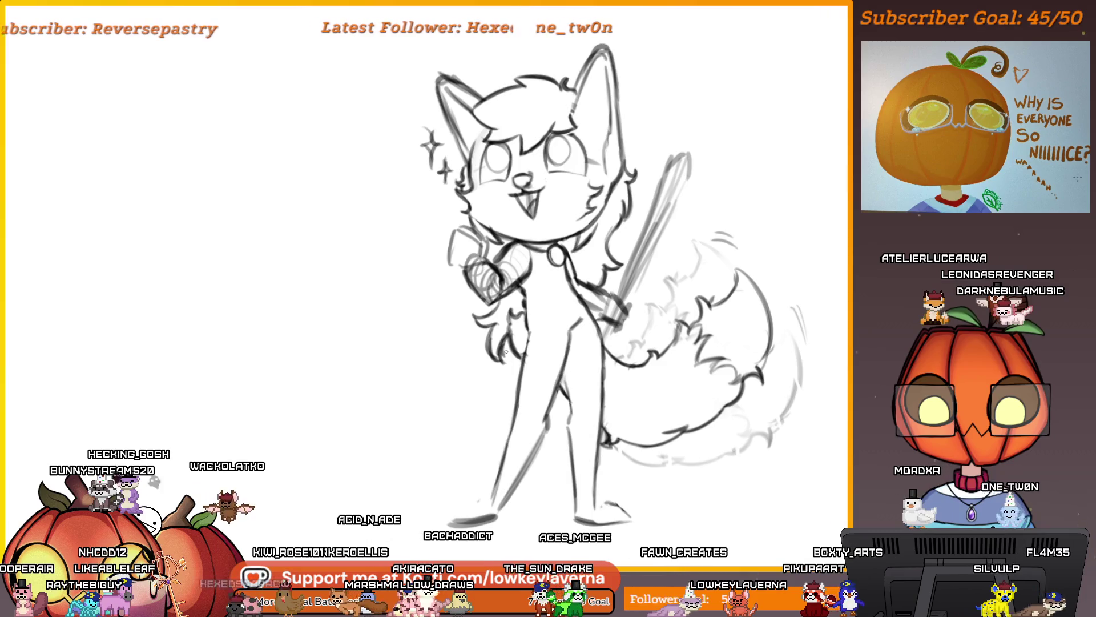
scroll(739, 520, down, 2)
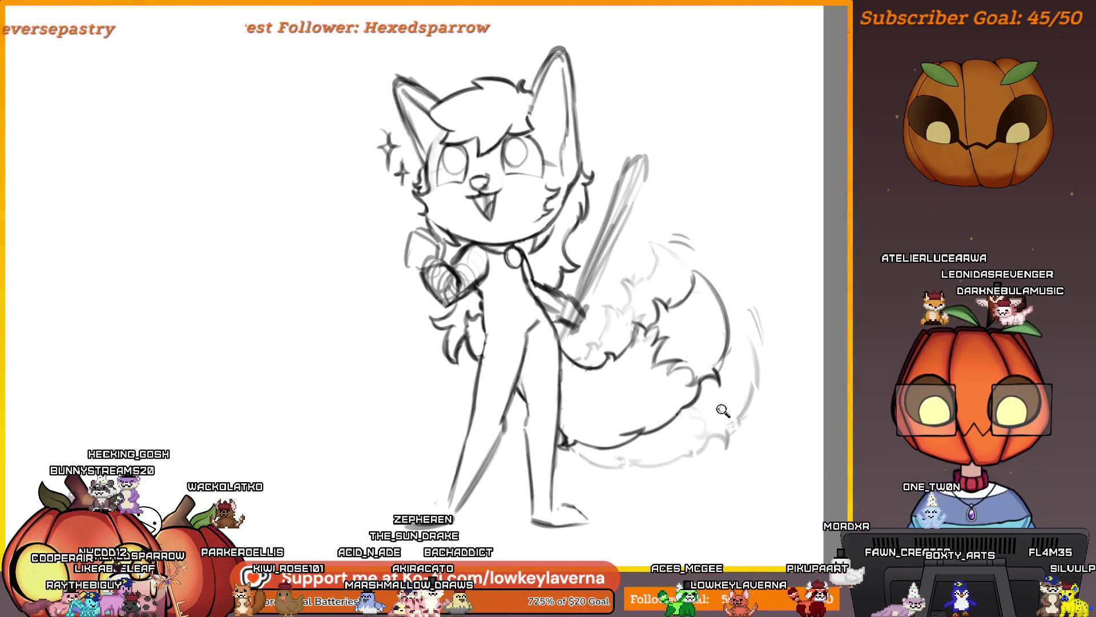
drag(740, 520, 760, 514)
scroll(776, 382, up, 1)
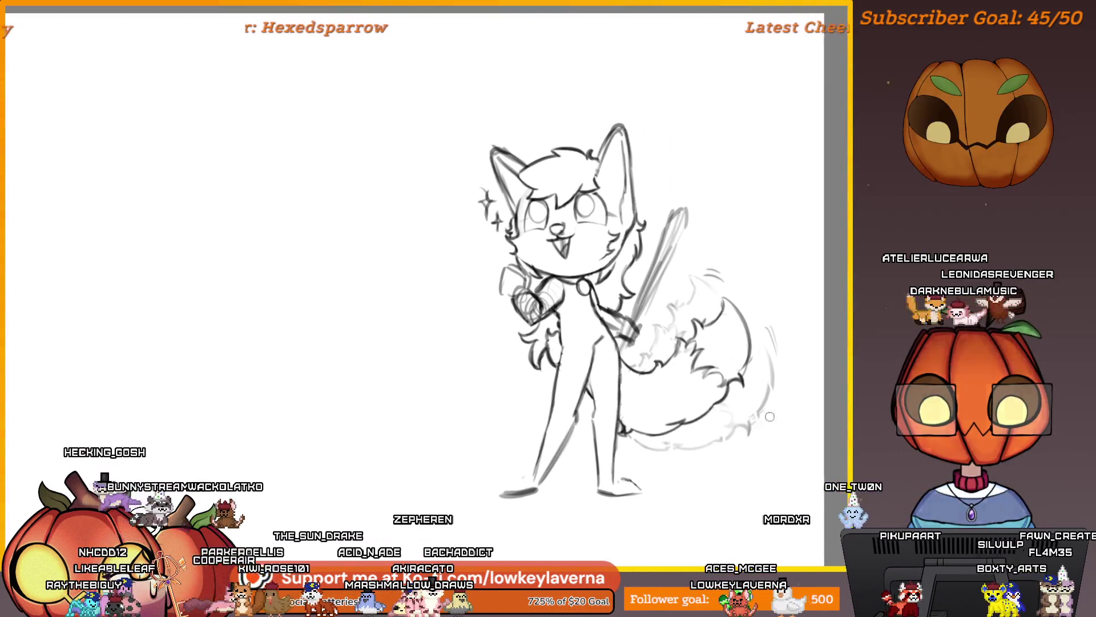
scroll(677, 357, up, 3)
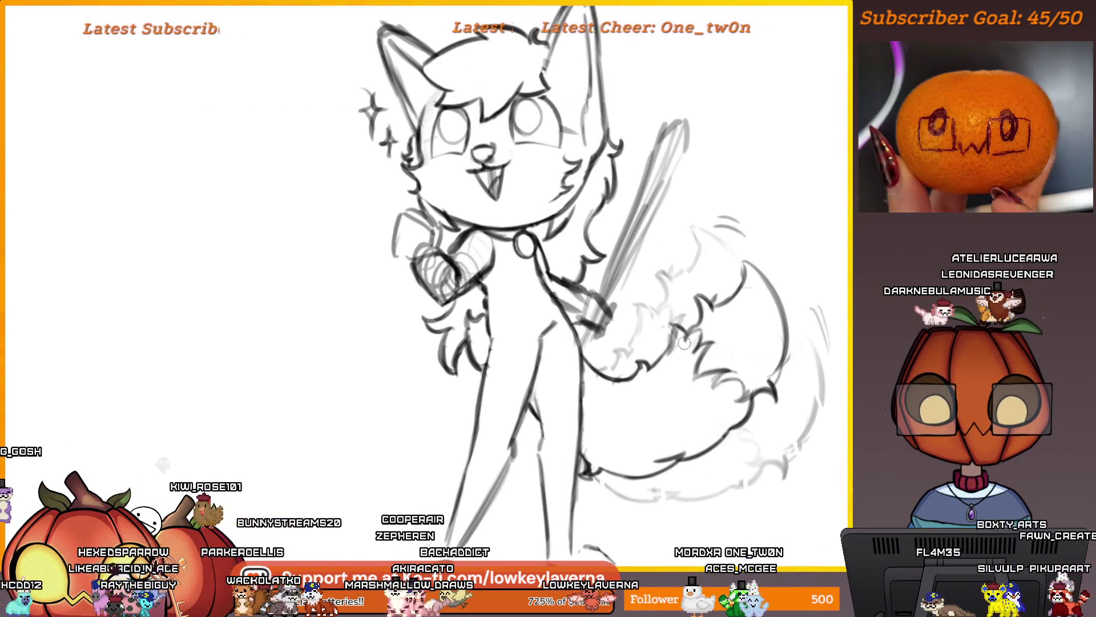
scroll(670, 385, down, 4)
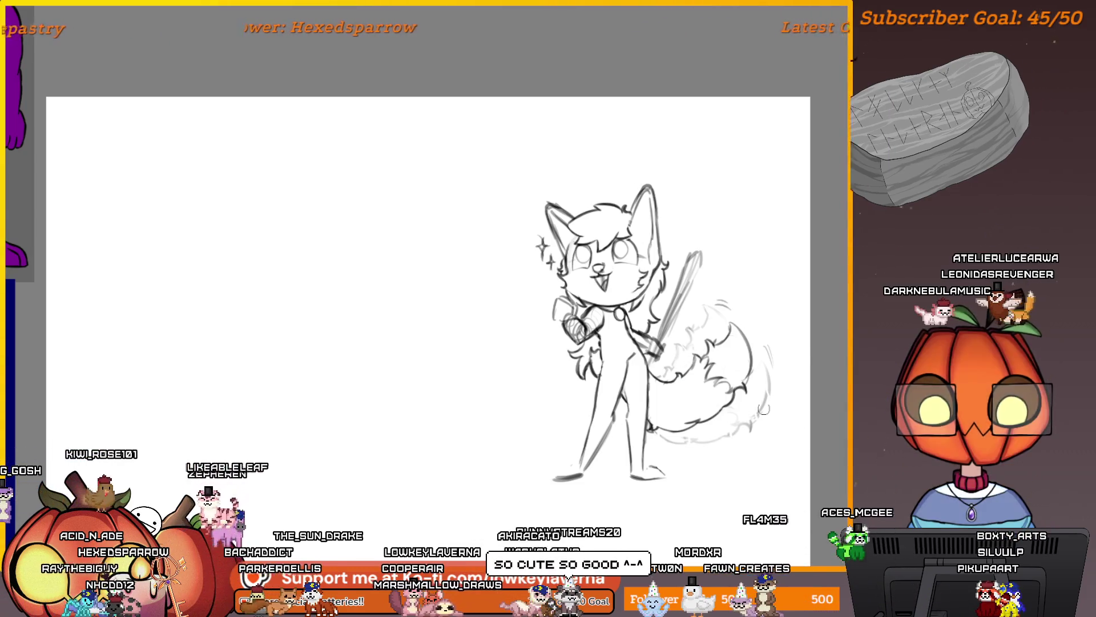
Zoom around the cheek, then pan so the reference images sit beside the page
scroll(722, 483, up, 2)
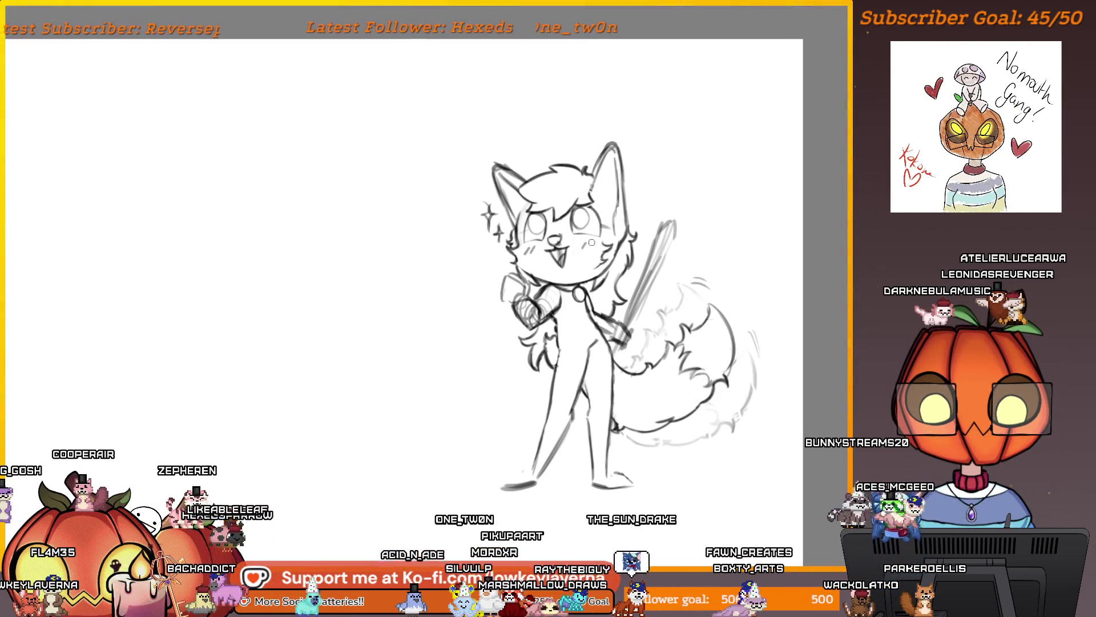
scroll(712, 308, down, 2)
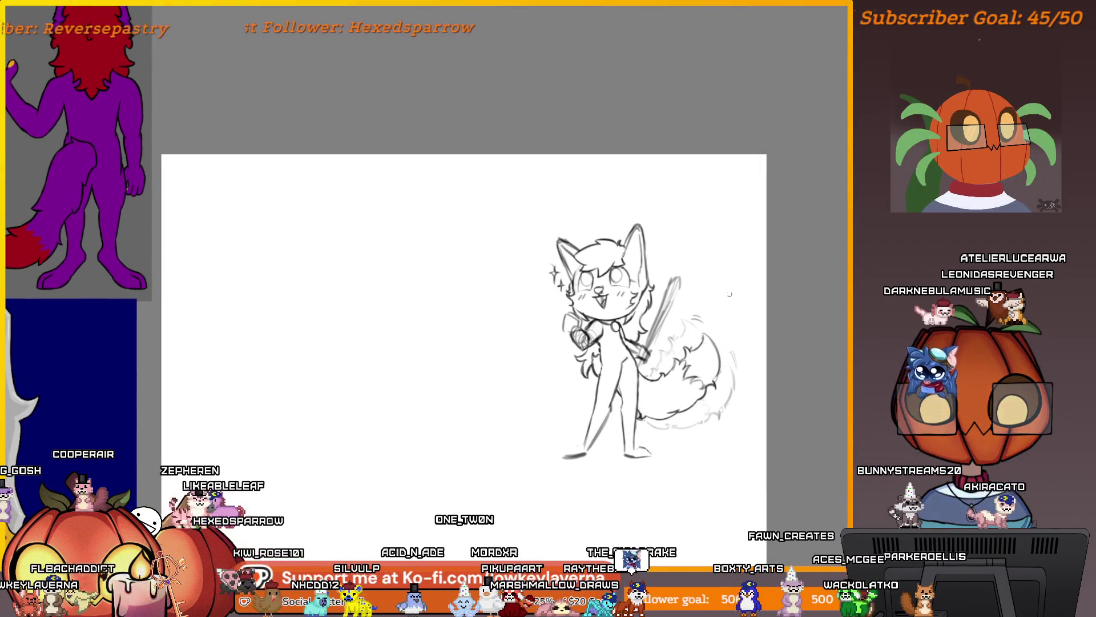
scroll(638, 298, up, 2)
scroll(595, 297, down, 3)
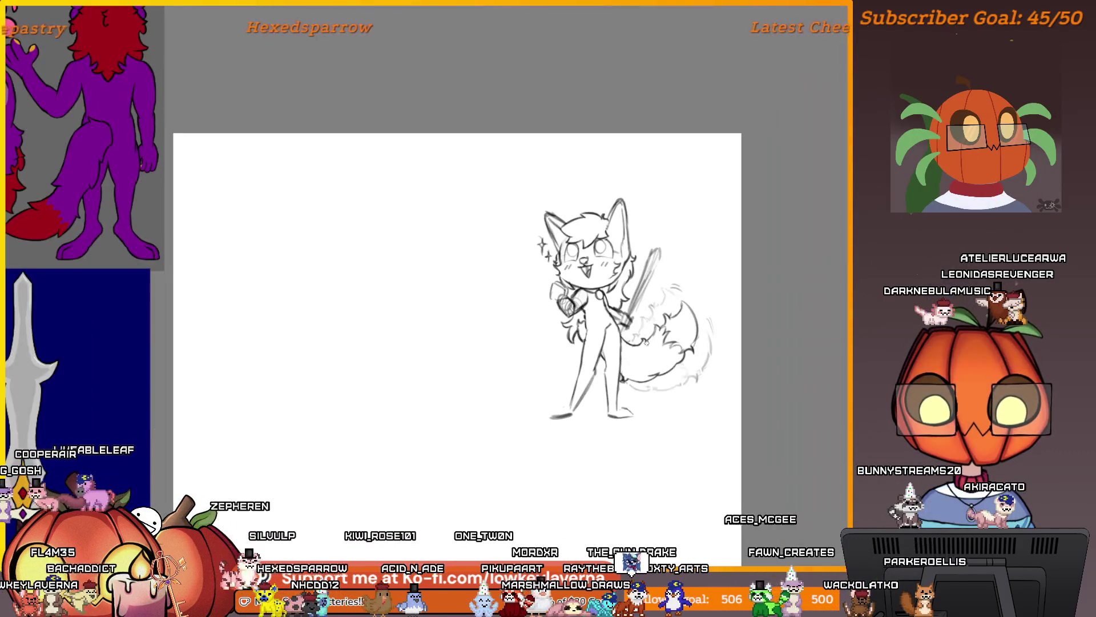
drag(632, 365, 662, 401)
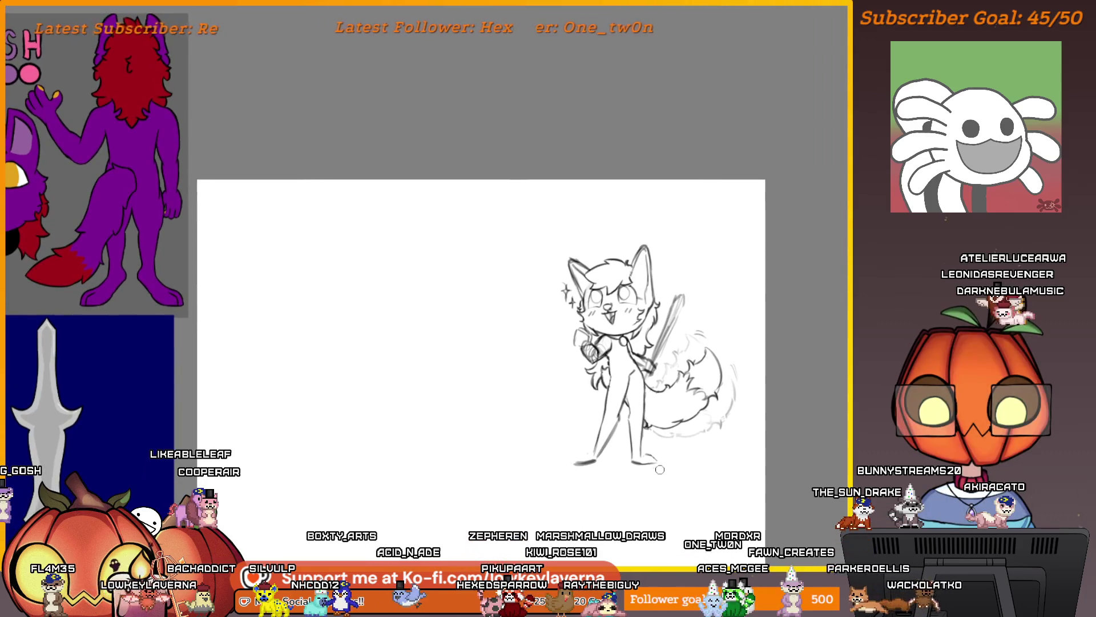
Add a short brush stroke to the left of the fox's nose
scroll(611, 350, up, 6)
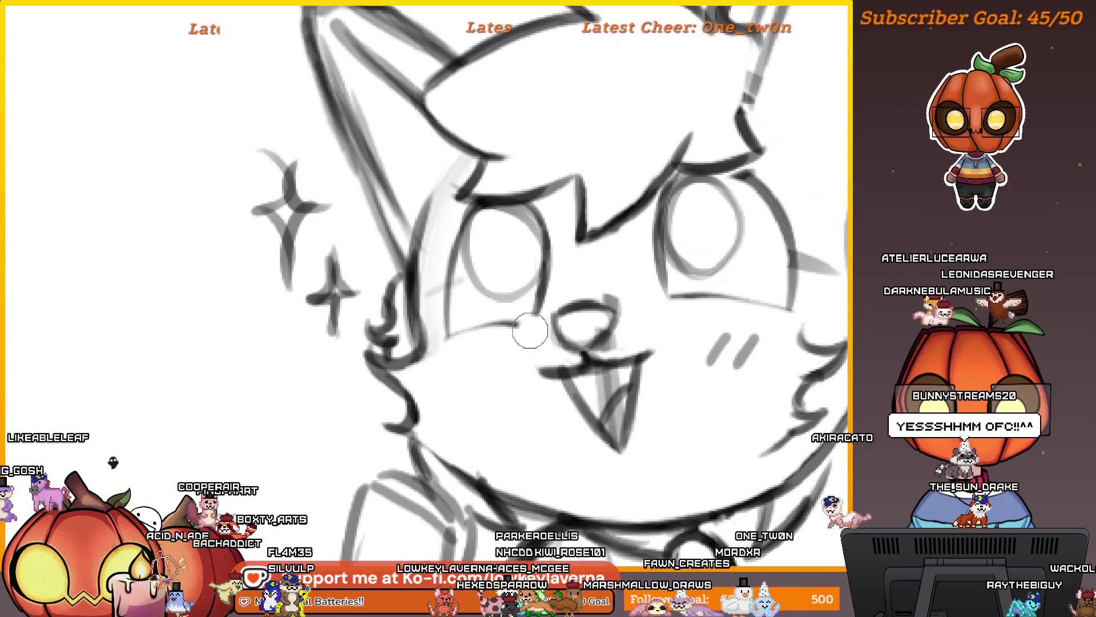
key(e)
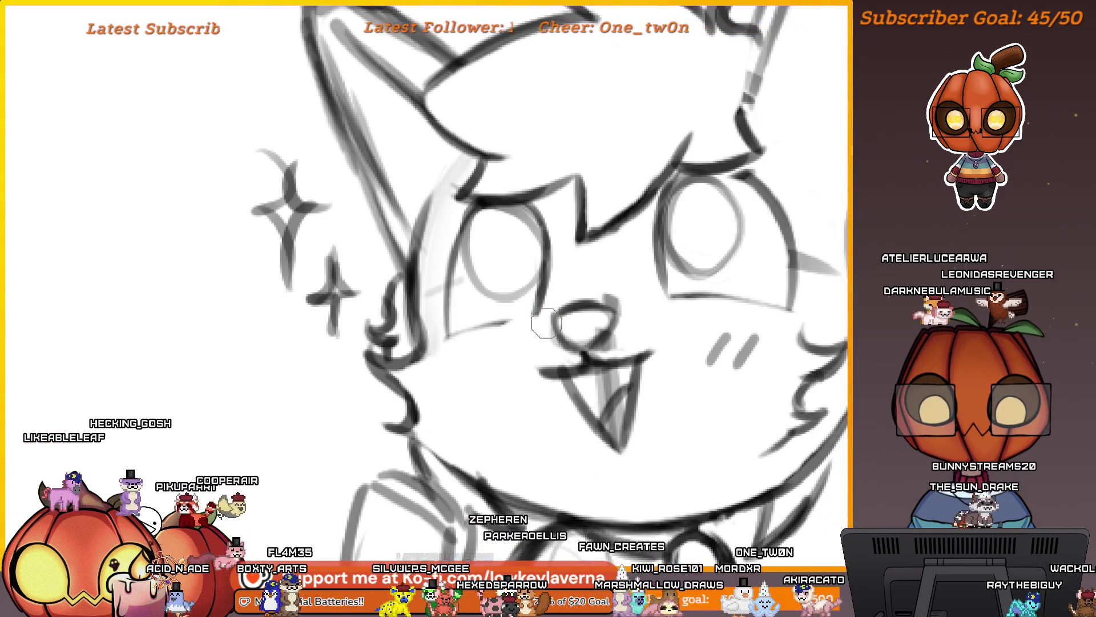
key(e)
drag(474, 360, 526, 327)
scroll(514, 321, down, 5)
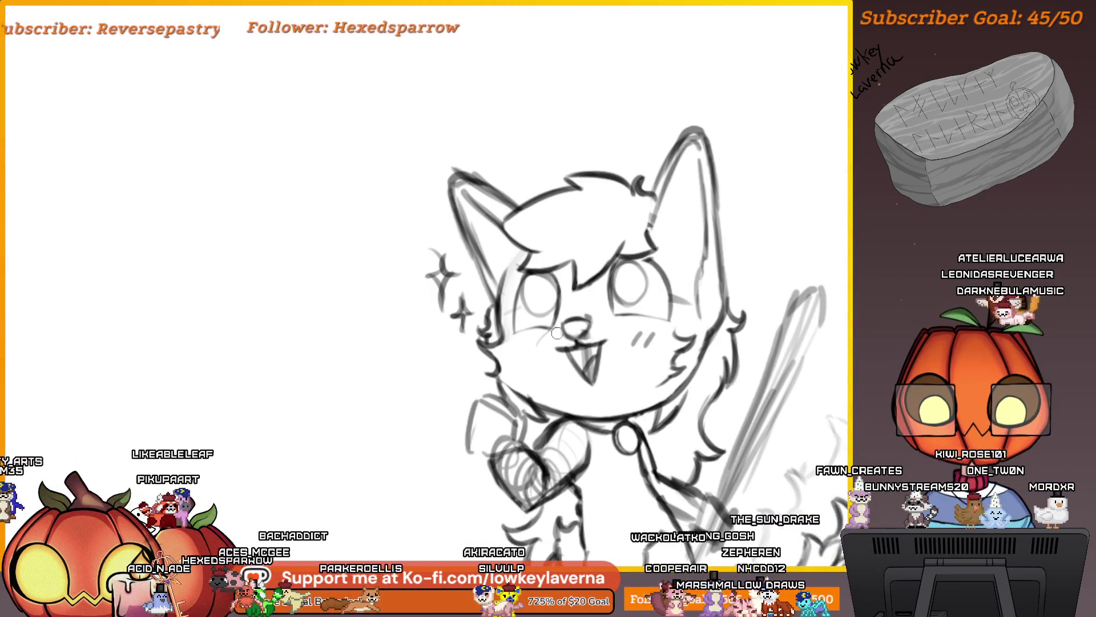
Erase the open mouth and tongue, then draw a closed smile line under the nose
key(h)
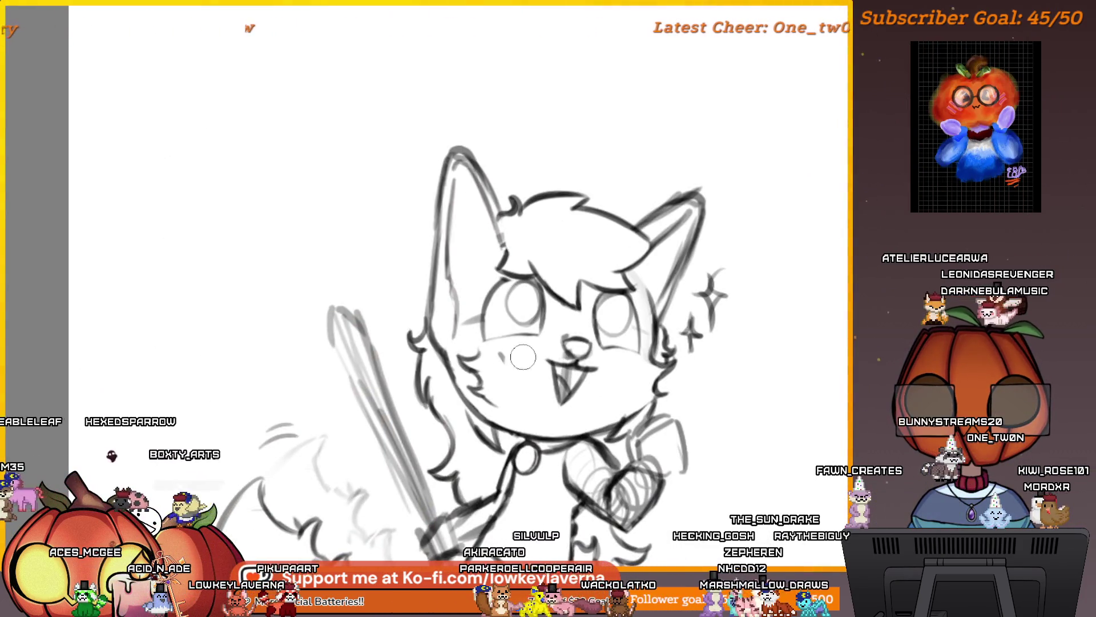
scroll(635, 350, up, 3)
key(e)
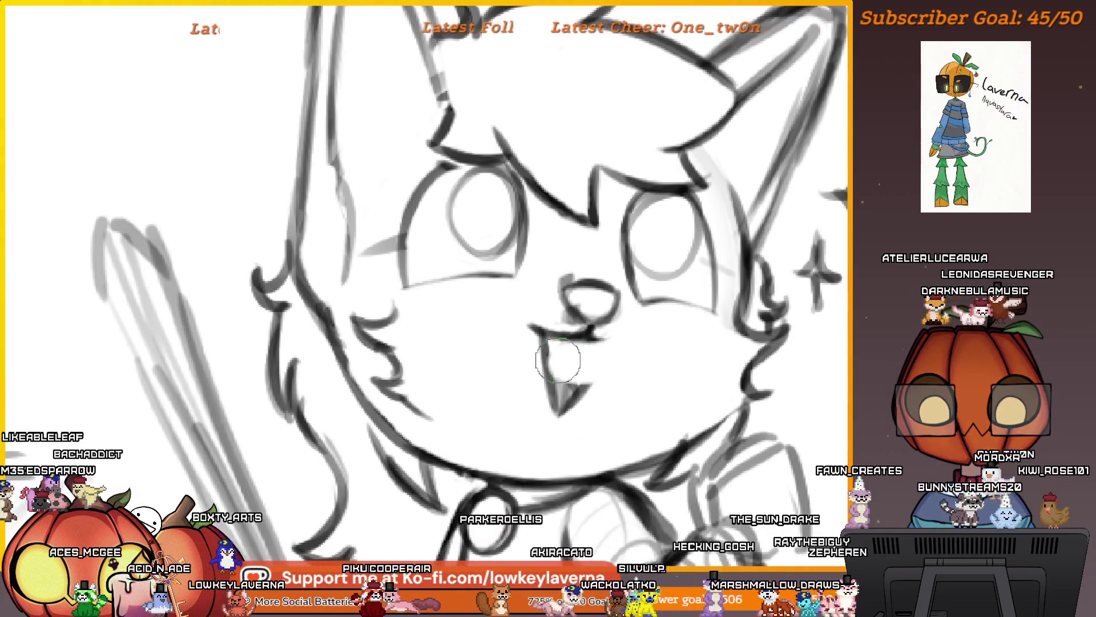
mouse_move(605, 365)
mouse_down()
mouse_move(563, 320)
mouse_move(548, 409)
mouse_move(577, 359)
mouse_up()
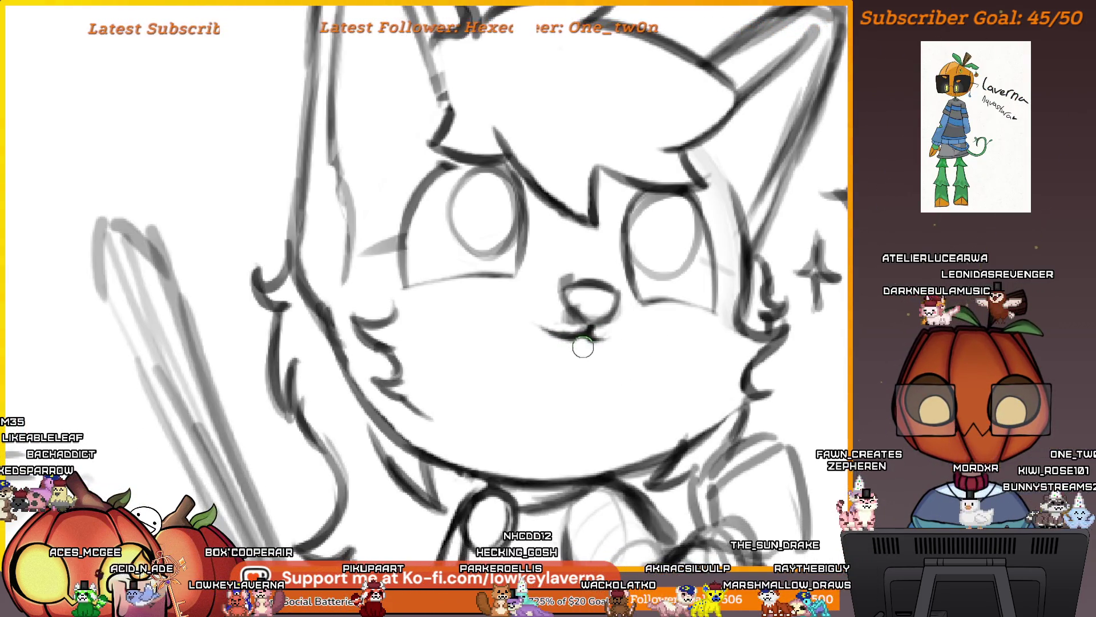
key(e)
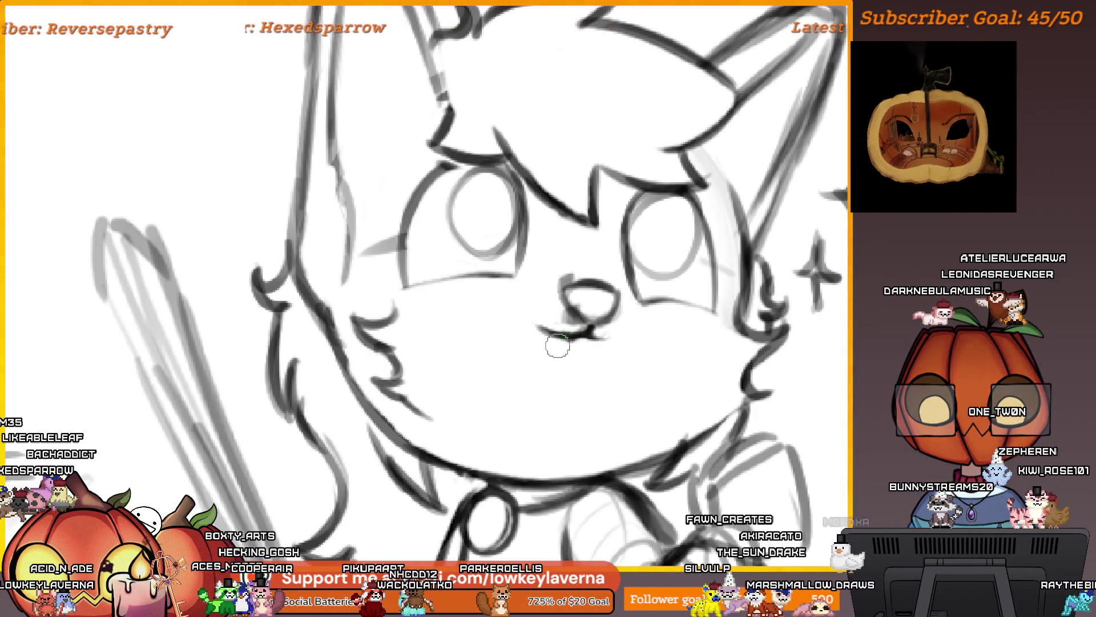
drag(590, 334, 642, 339)
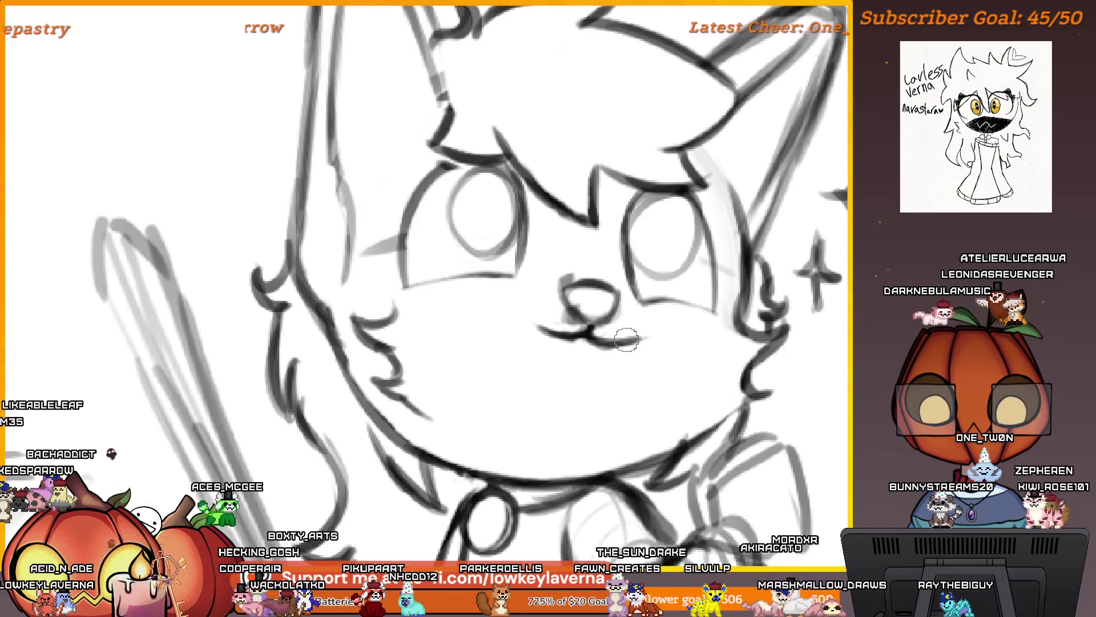
scroll(651, 336, down, 5)
mouse_move(685, 371)
mouse_down()
mouse_move(249, 374)
mouse_move(850, 379)
mouse_up()
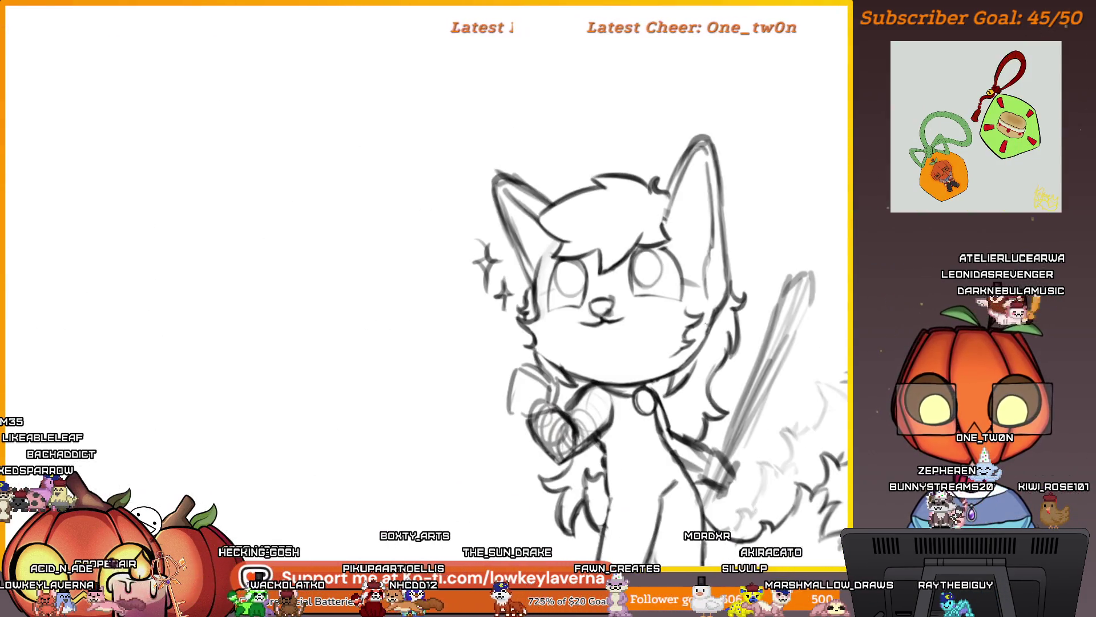
Rework the mouth strokes under the nose and zoom to review the face
scroll(599, 274, up, 2)
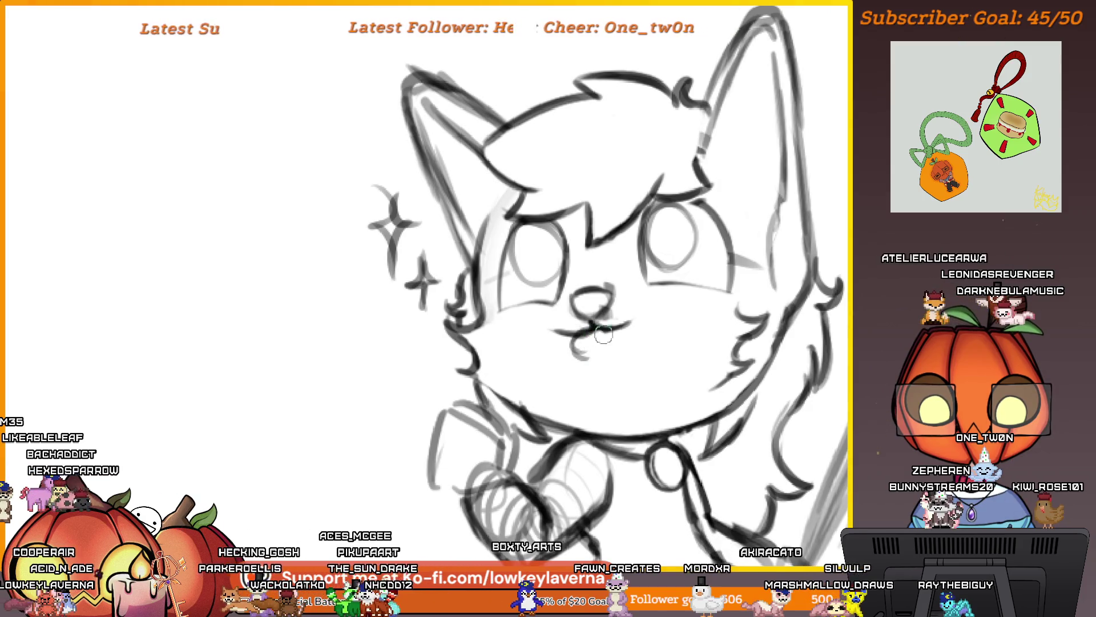
drag(604, 335, 565, 323)
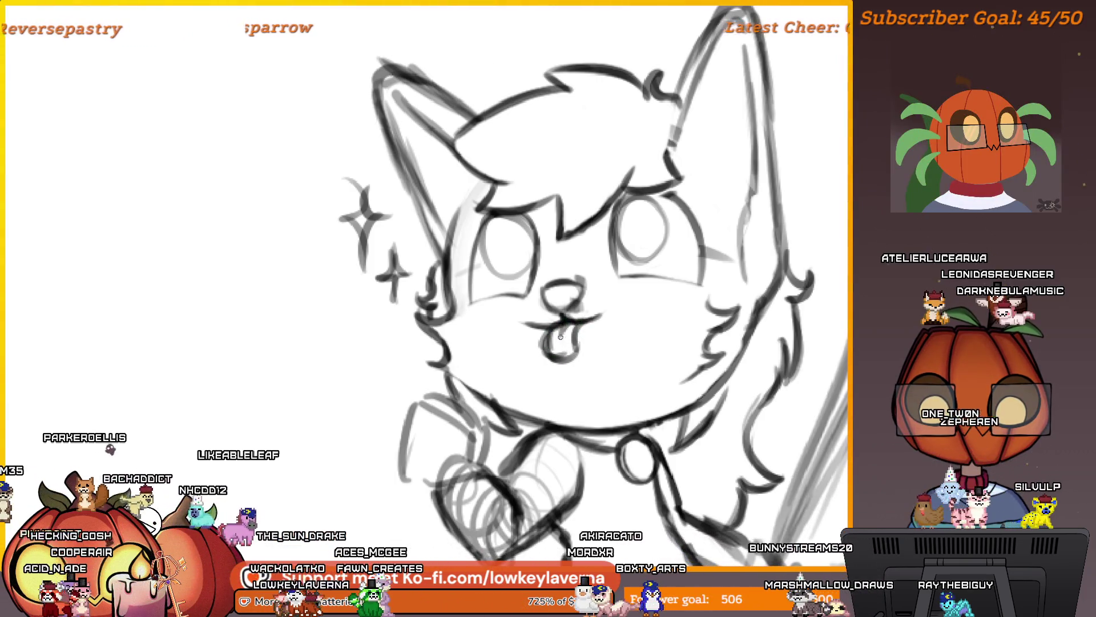
scroll(587, 330, down, 5)
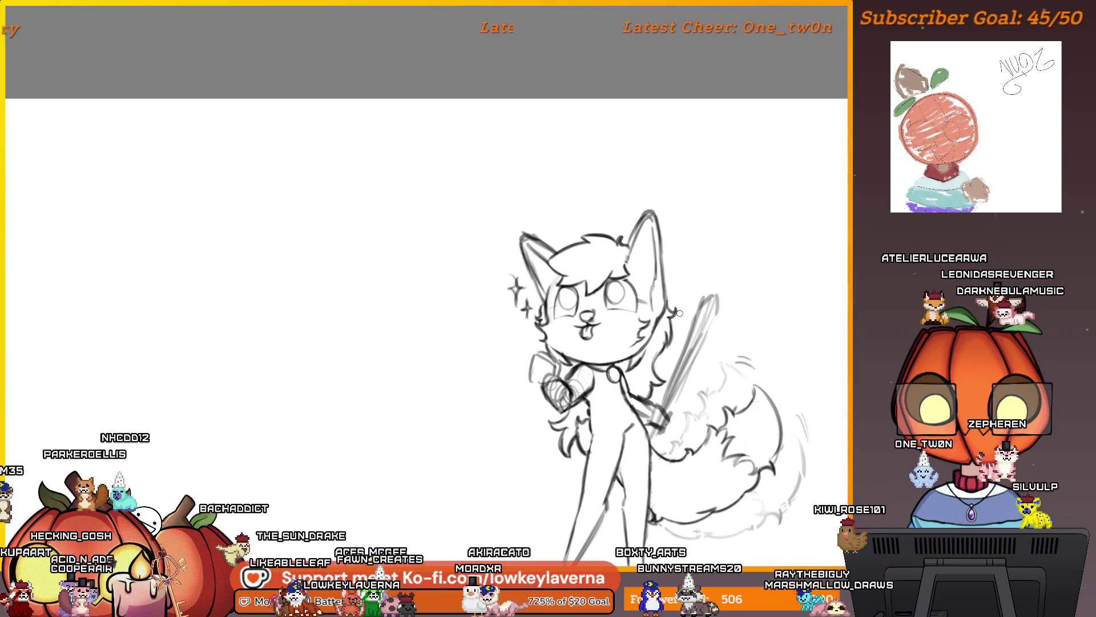
scroll(634, 315, down, 2)
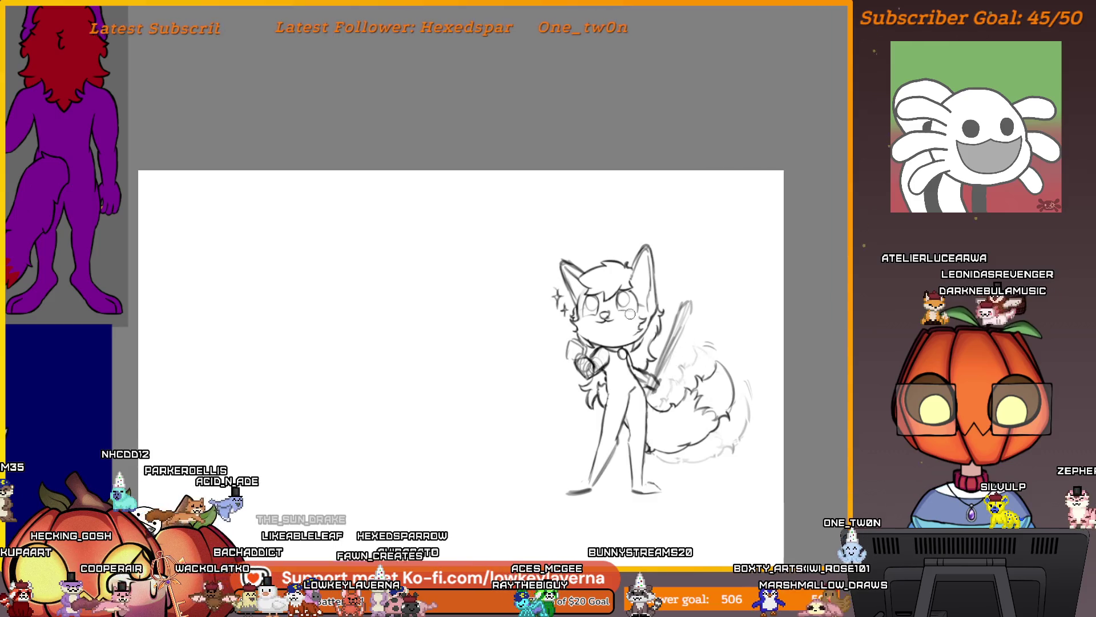
scroll(630, 313, up, 6)
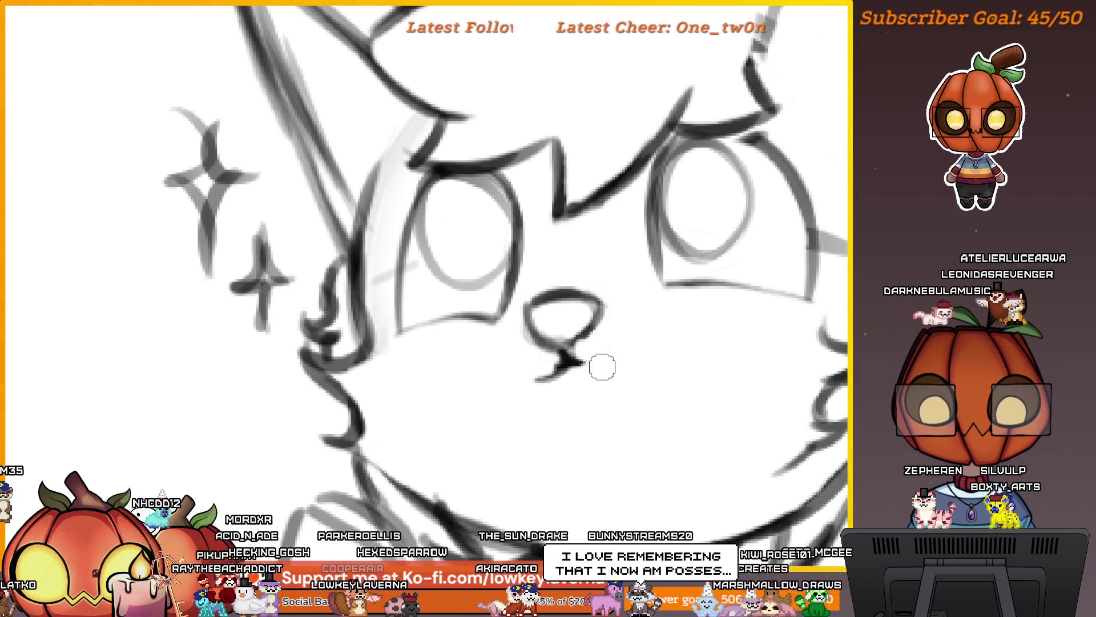
Sketch a new mouth curl and a short mouth stroke beneath the nose
scroll(509, 410, down, 3)
drag(643, 367, 599, 372)
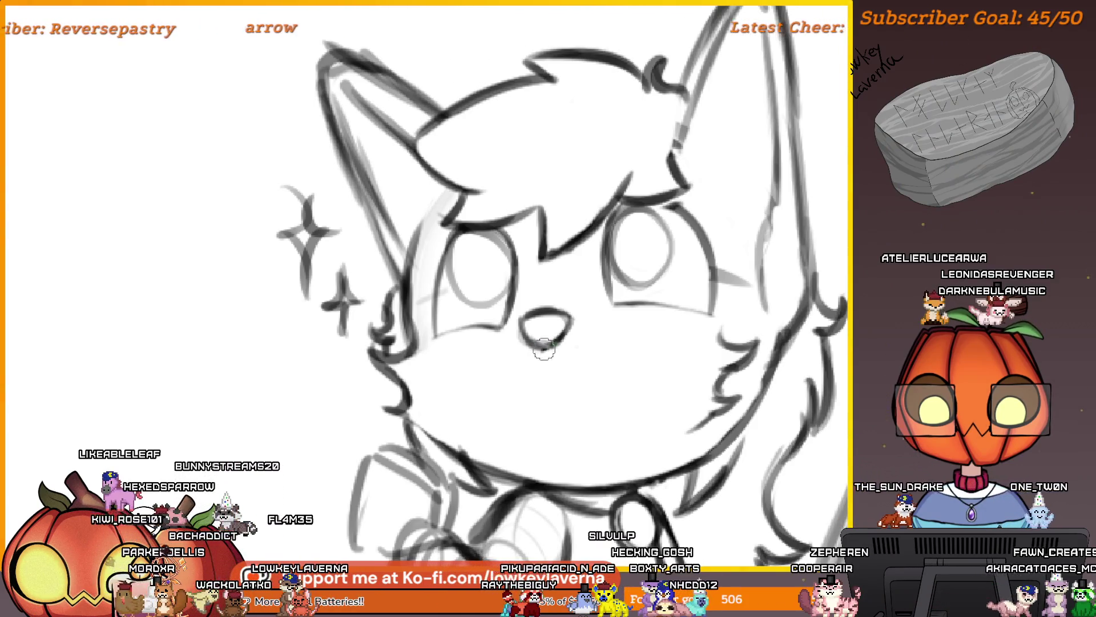
drag(541, 337, 501, 363)
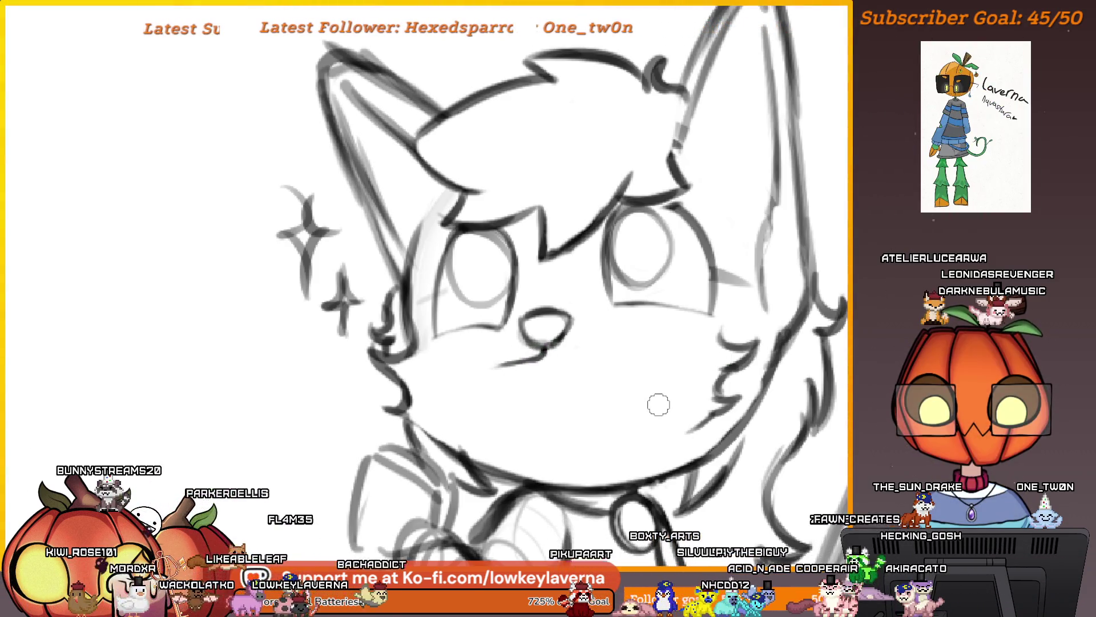
mouse_move(656, 404)
mouse_down()
mouse_move(365, 434)
mouse_move(718, 296)
mouse_up()
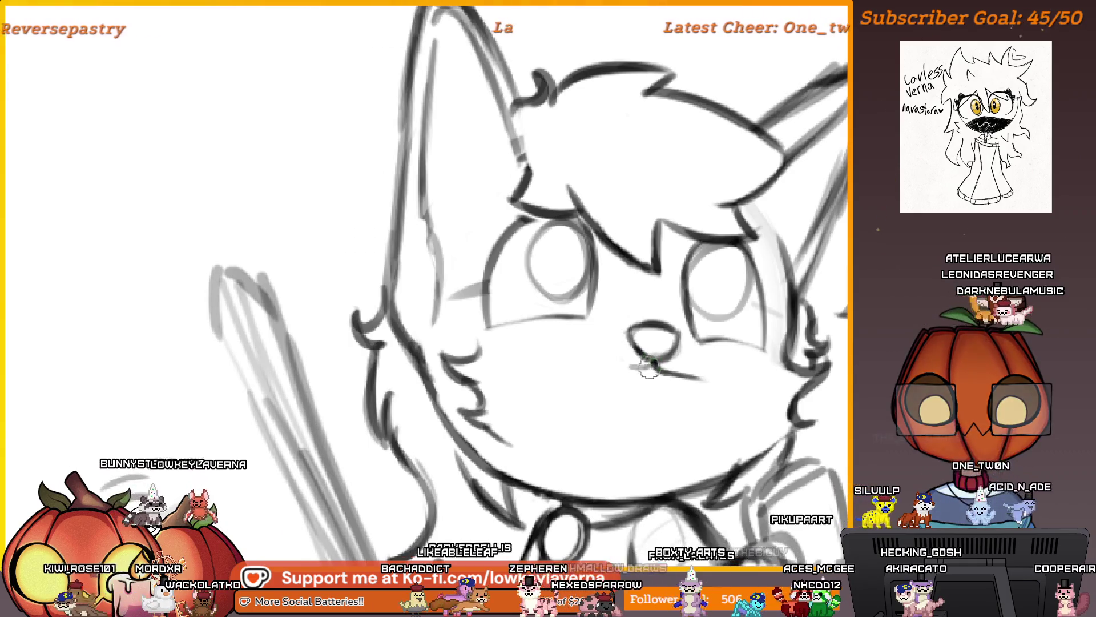
drag(607, 362, 654, 364)
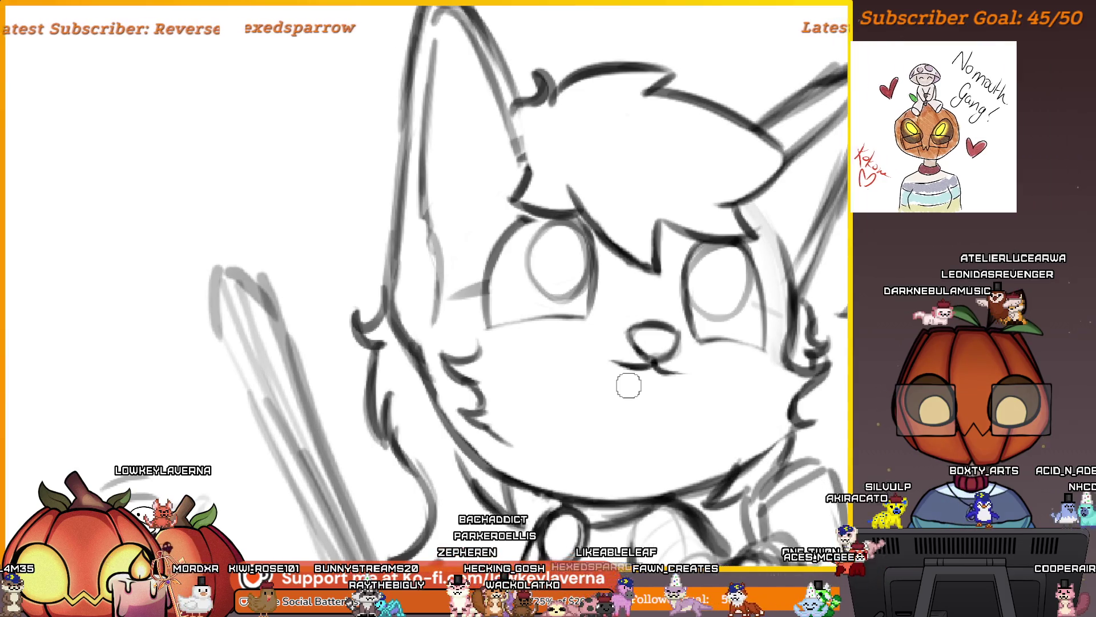
scroll(693, 346, up, 1)
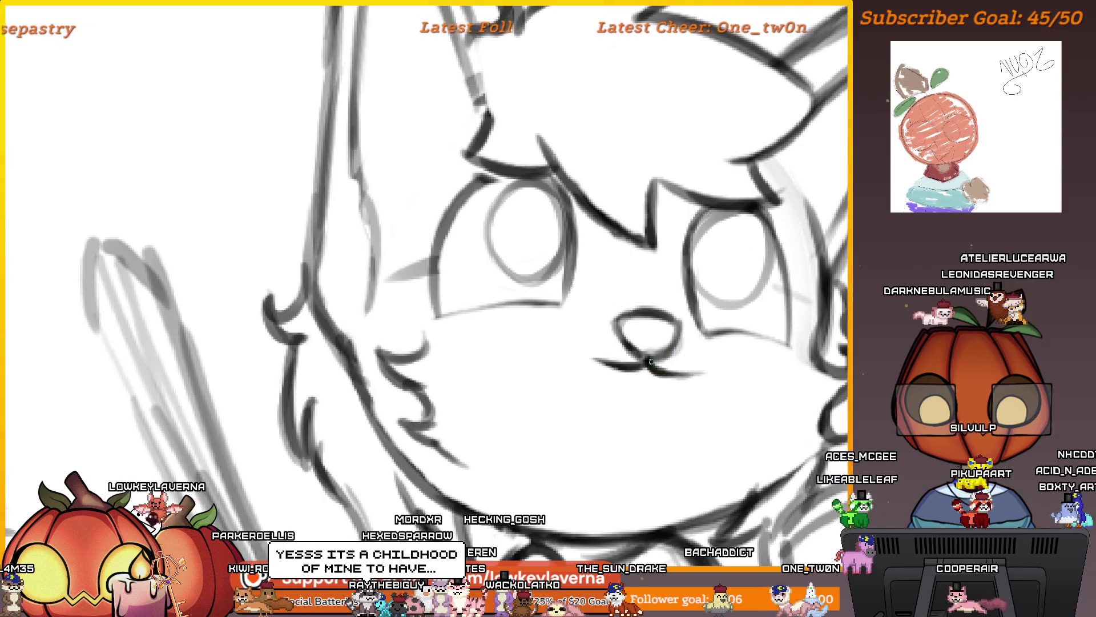
scroll(732, 336, down, 1)
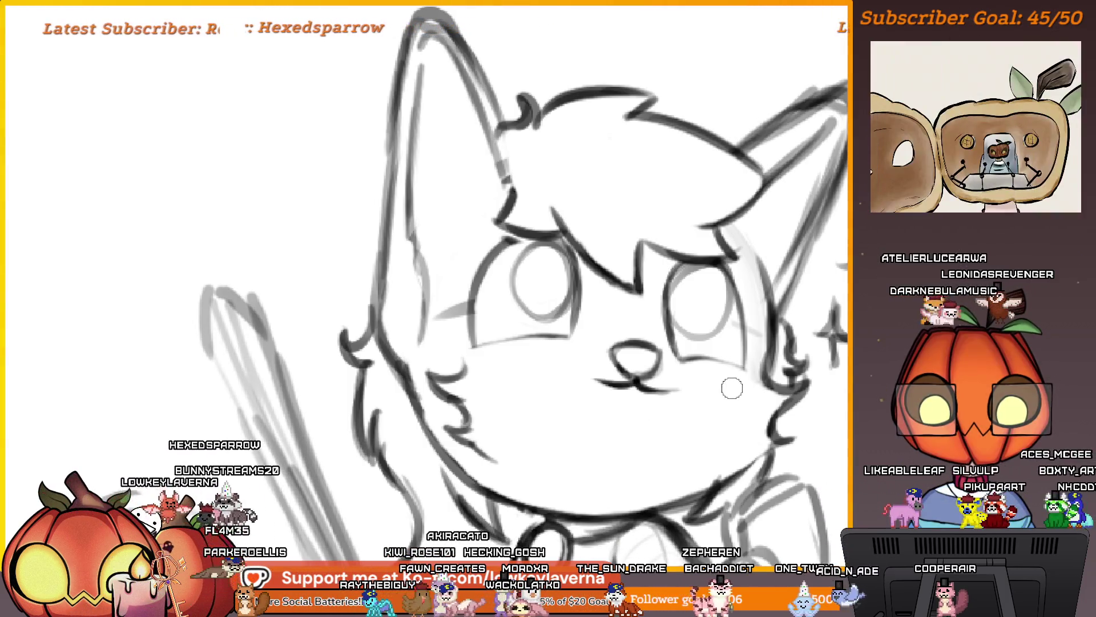
Mirror the view and draw the curved mouth with a tongue below it
key(m)
scroll(506, 372, down, 1)
scroll(474, 326, up, 5)
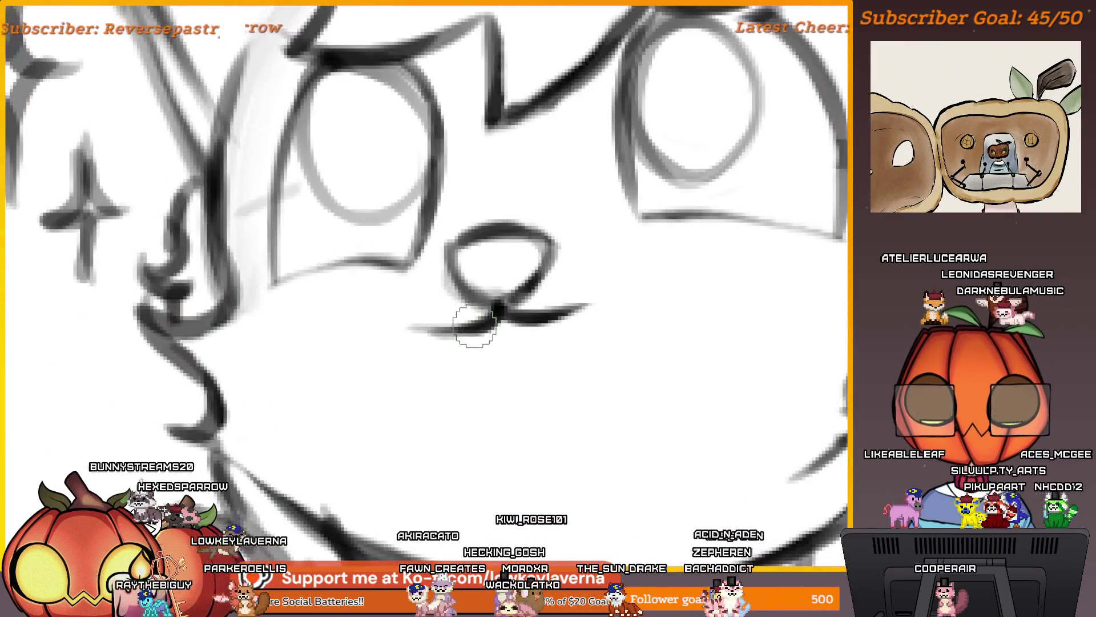
drag(447, 339, 480, 427)
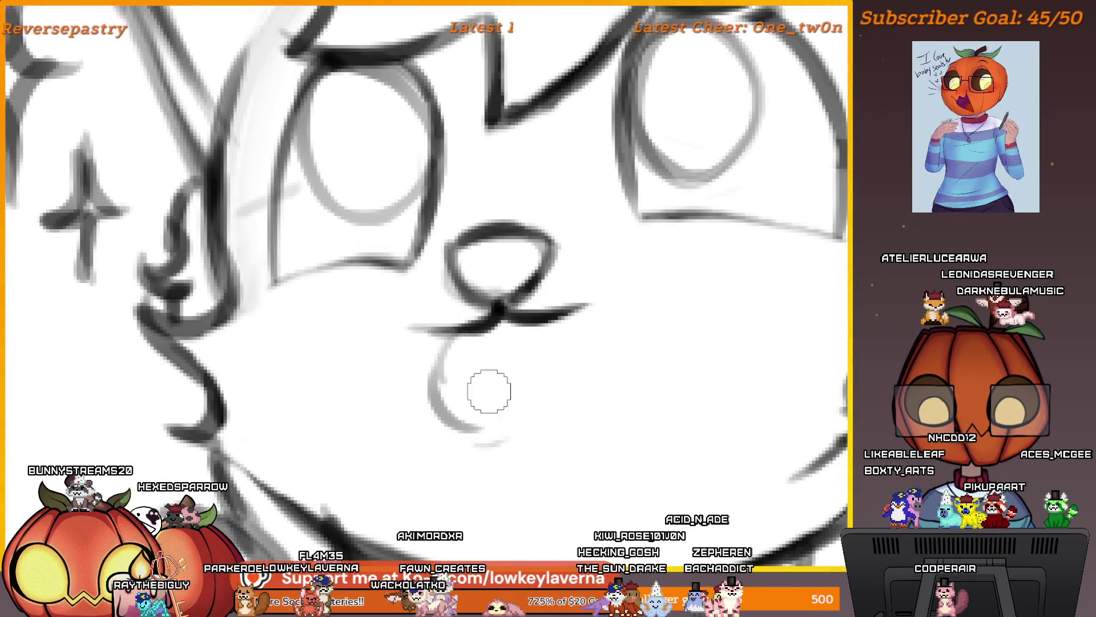
scroll(549, 345, down, 4)
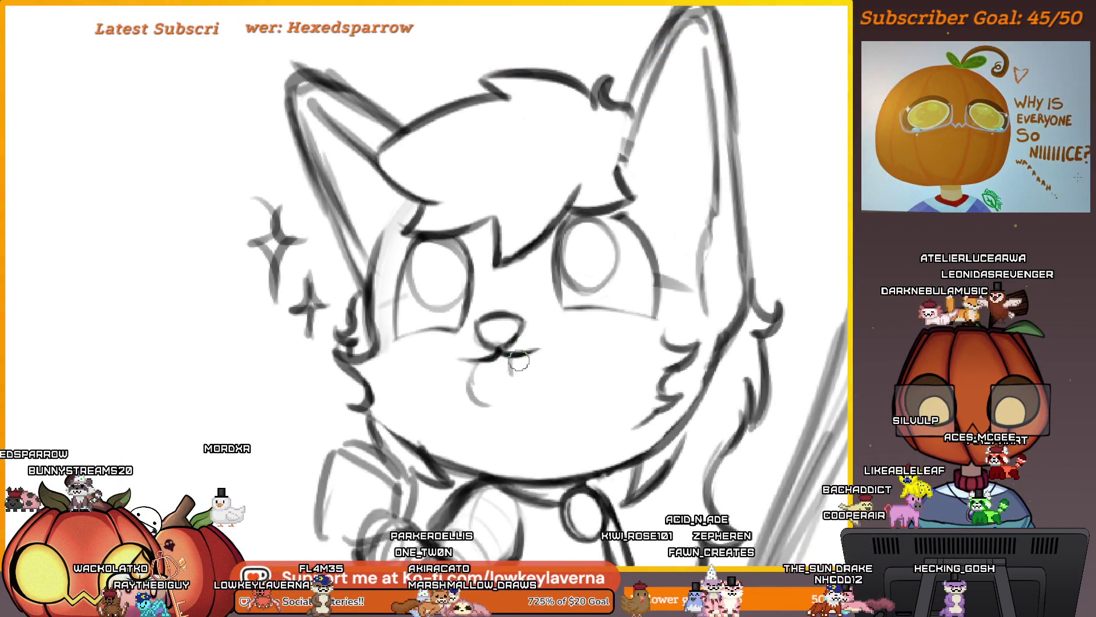
mouse_move(516, 358)
mouse_down()
mouse_move(486, 394)
mouse_move(518, 363)
mouse_up()
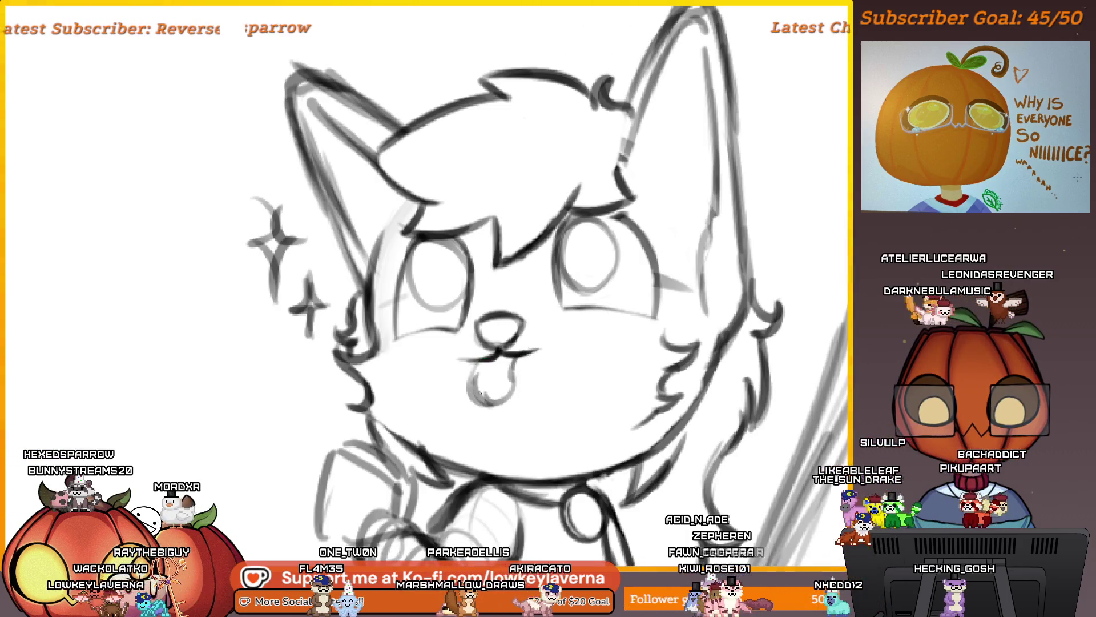
scroll(517, 363, down, 5)
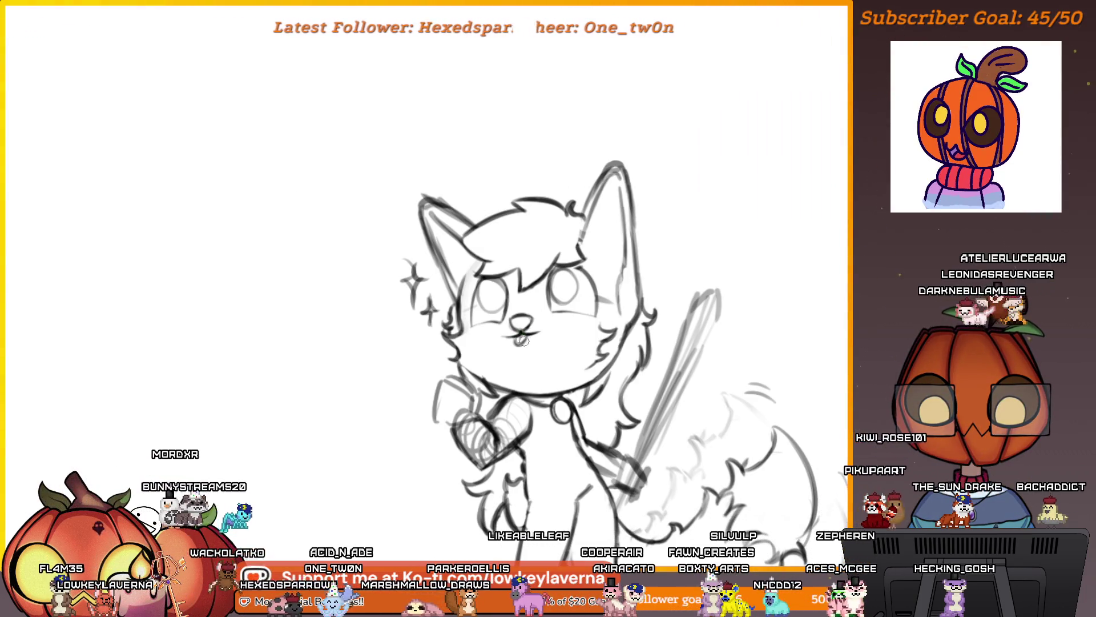
Close the right side of the mouth curve to form an open smile
scroll(624, 308, down, 3)
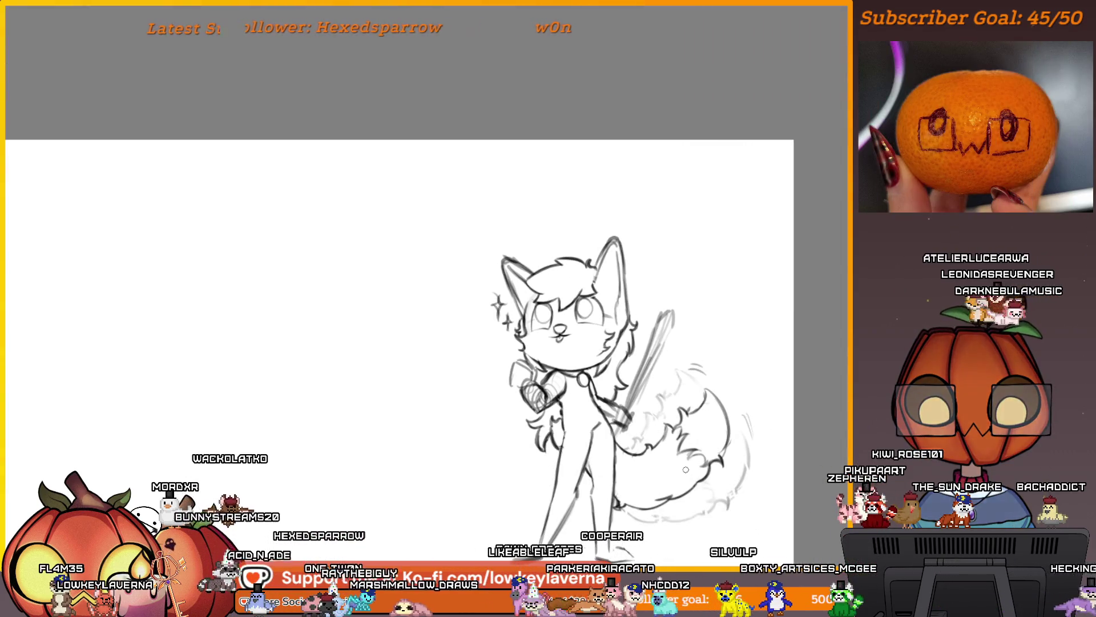
scroll(556, 326, up, 3)
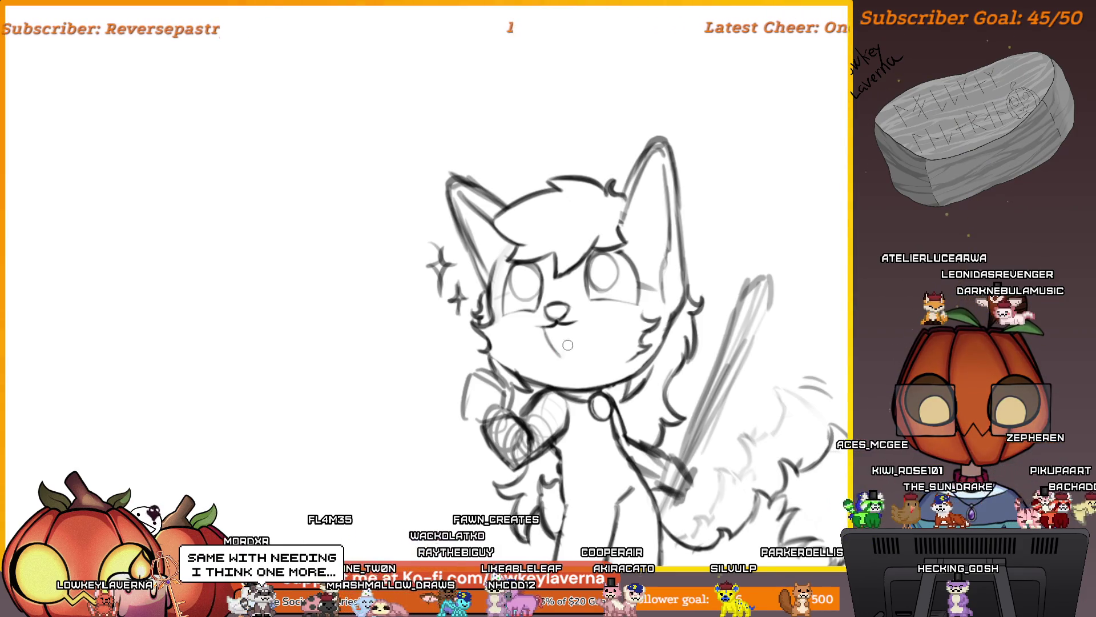
drag(566, 355, 569, 340)
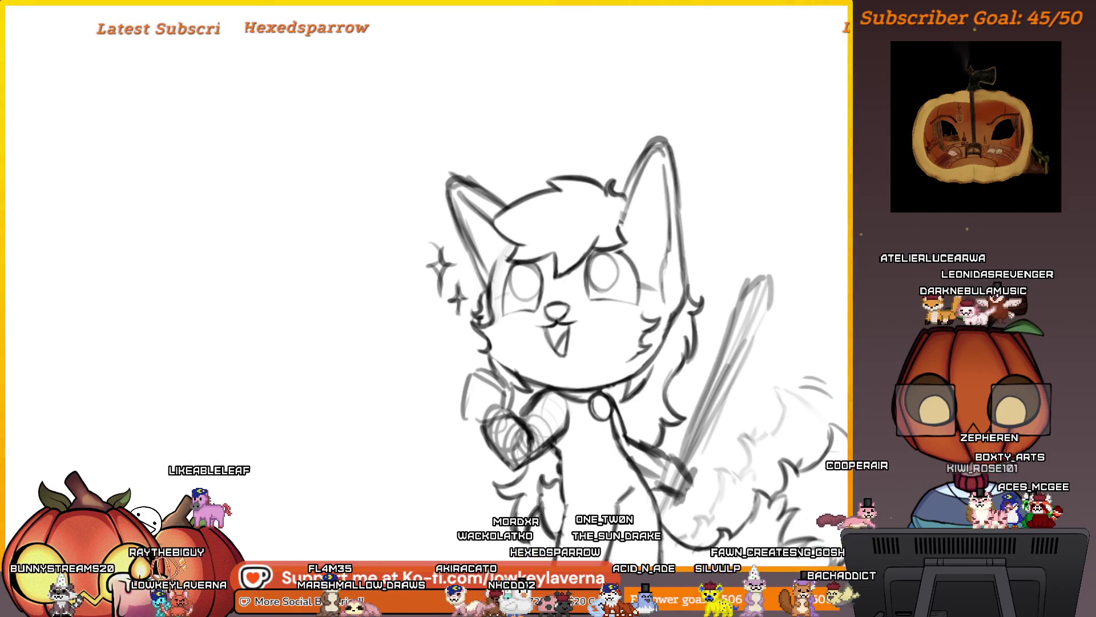
scroll(574, 337, down, 3)
scroll(576, 347, down, 1)
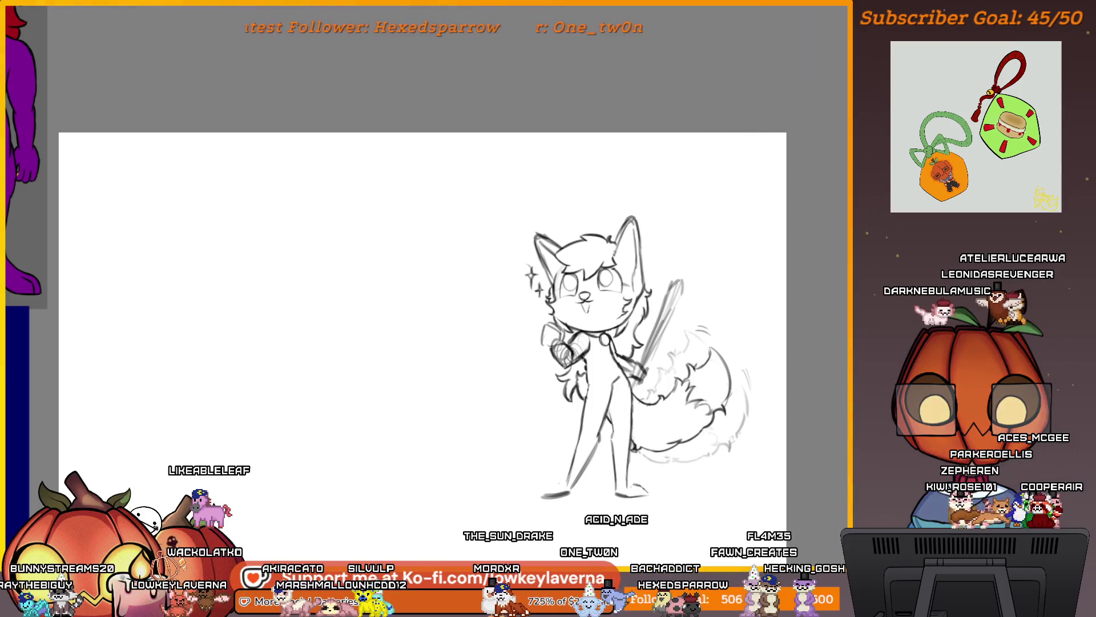
scroll(582, 308, up, 2)
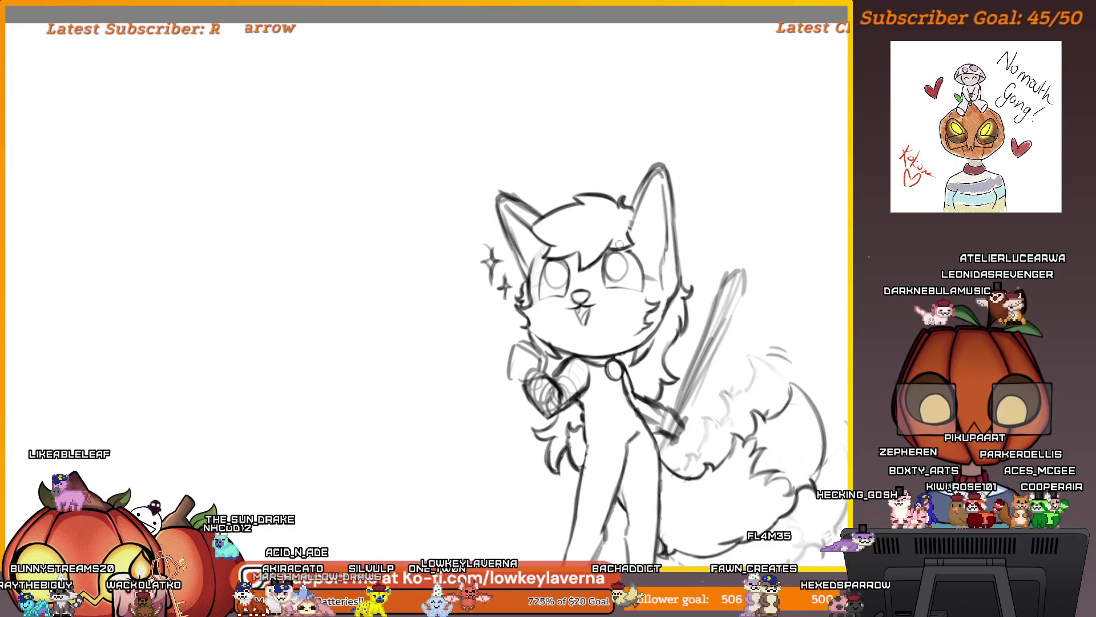
scroll(619, 244, down, 5)
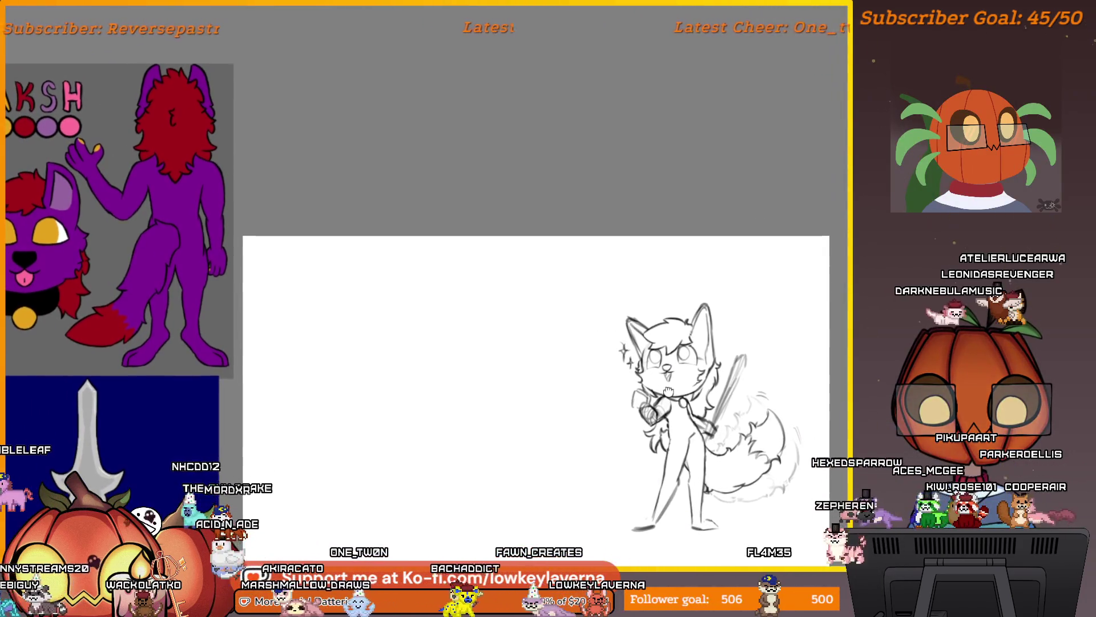
scroll(668, 391, up, 5)
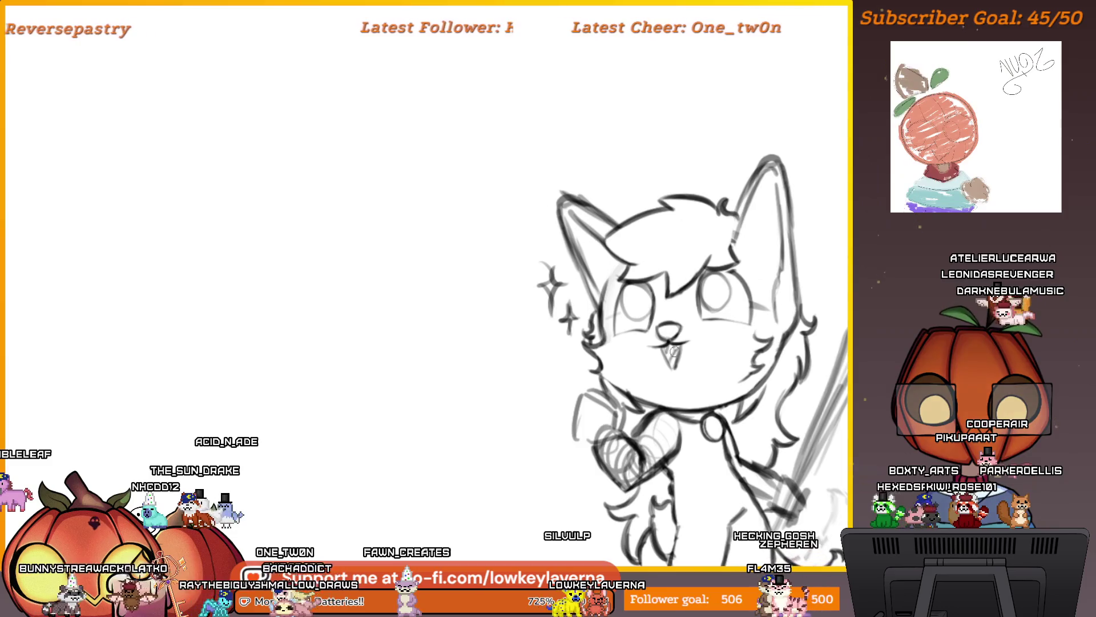
scroll(750, 386, down, 5)
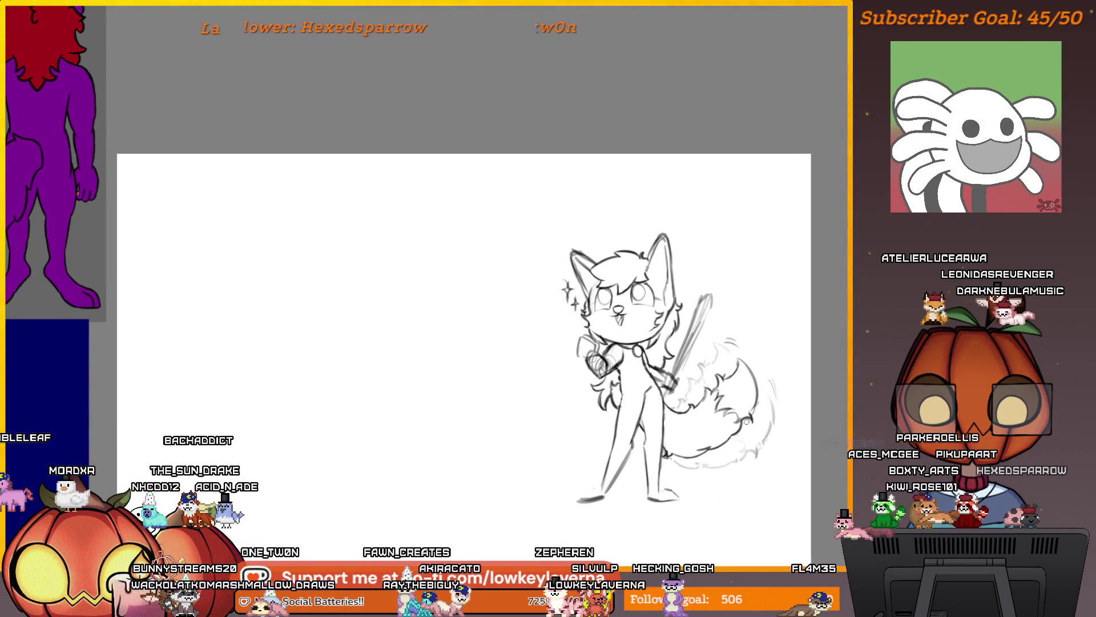
scroll(704, 353, up, 5)
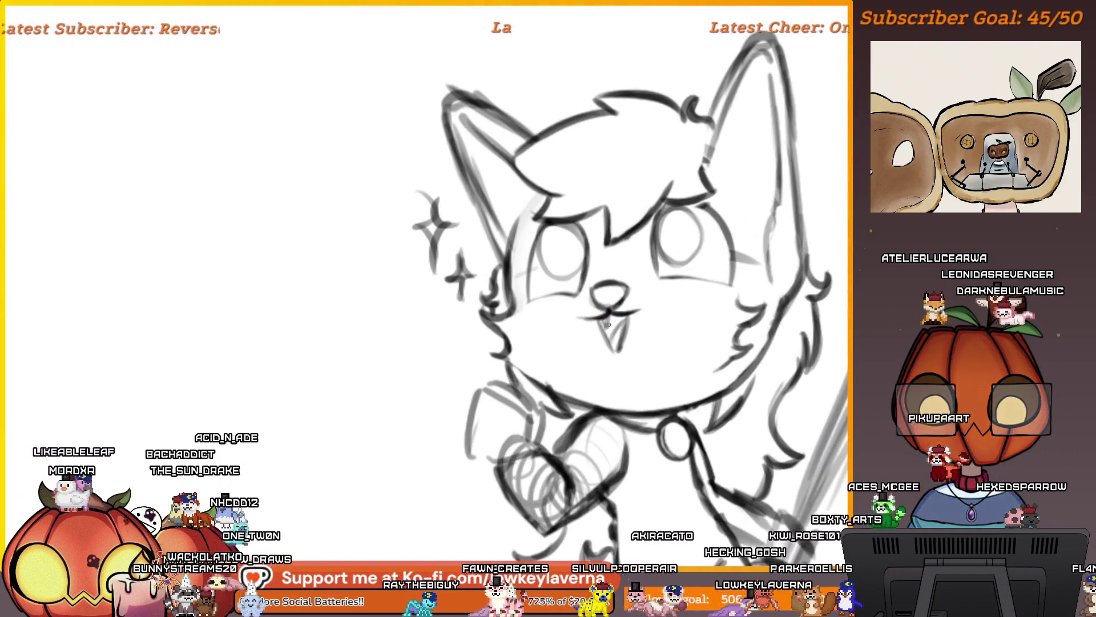
scroll(640, 268, down, 5)
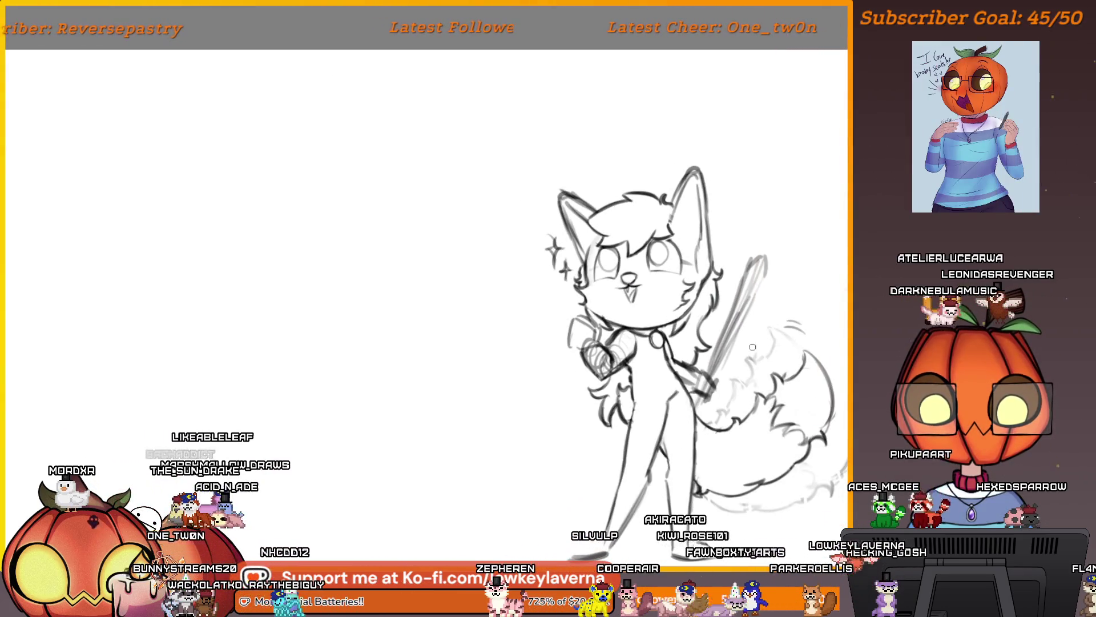
scroll(695, 394, down, 3)
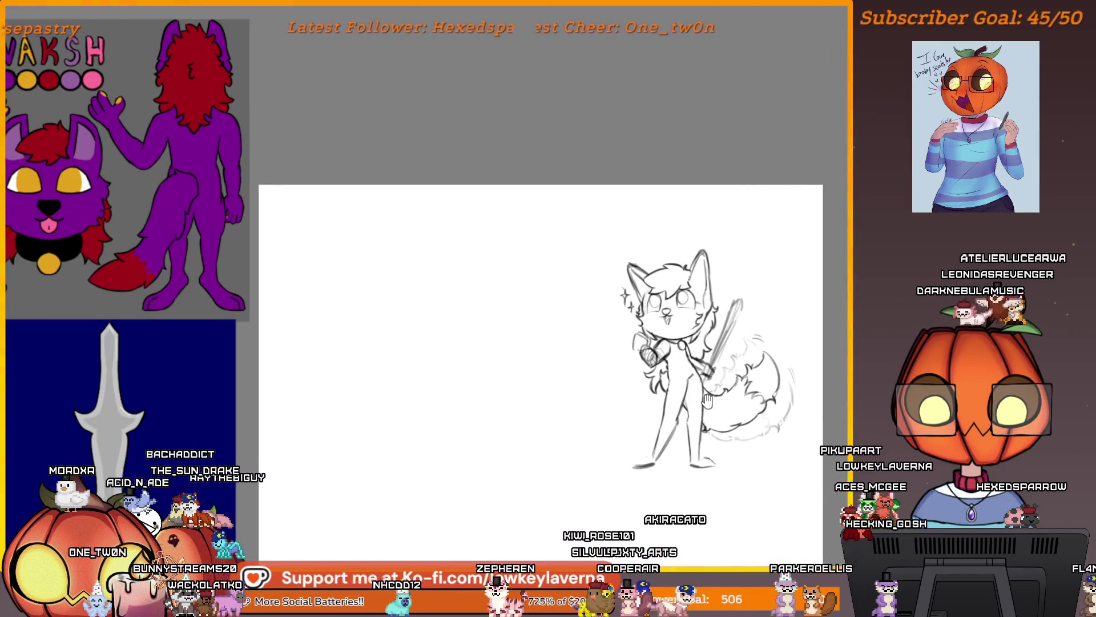
drag(707, 399, 679, 425)
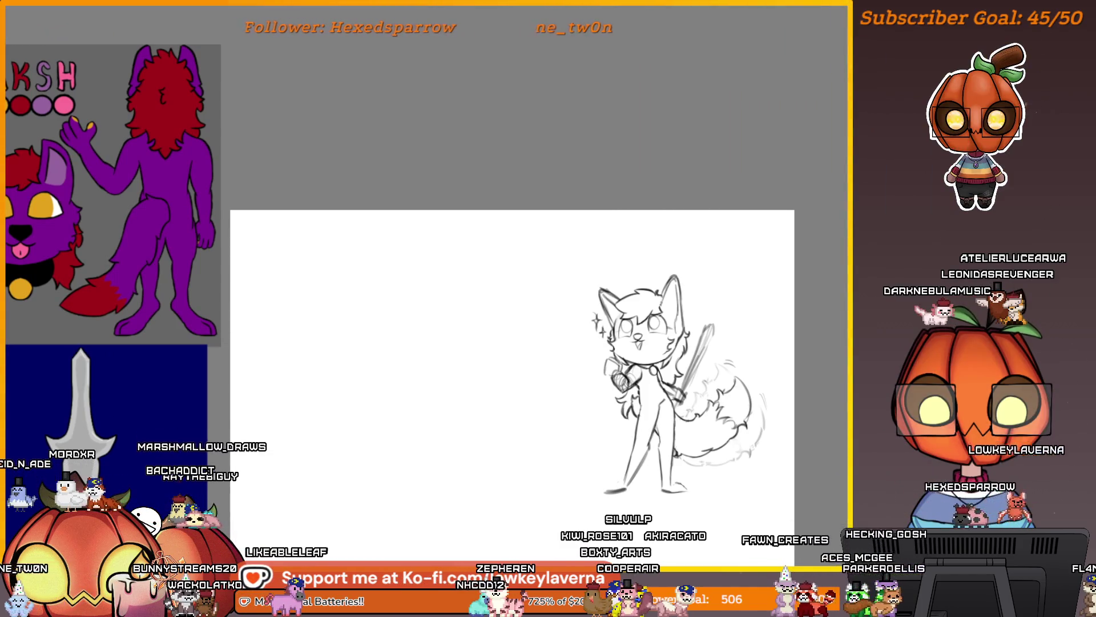
scroll(692, 379, up, 5)
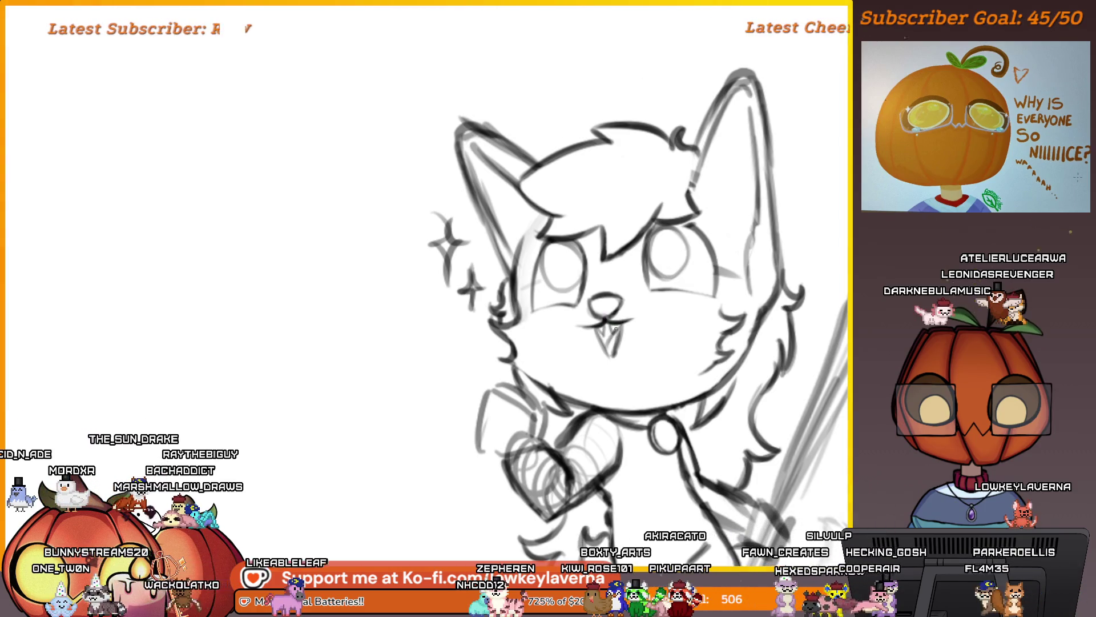
scroll(628, 320, down, 3)
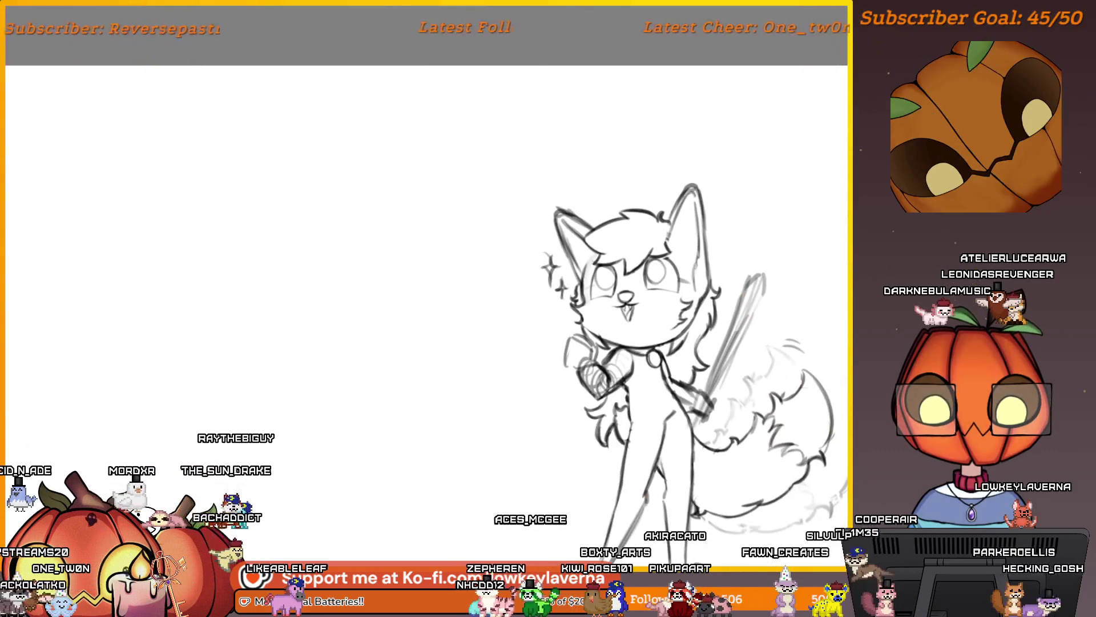
drag(700, 435, 655, 420)
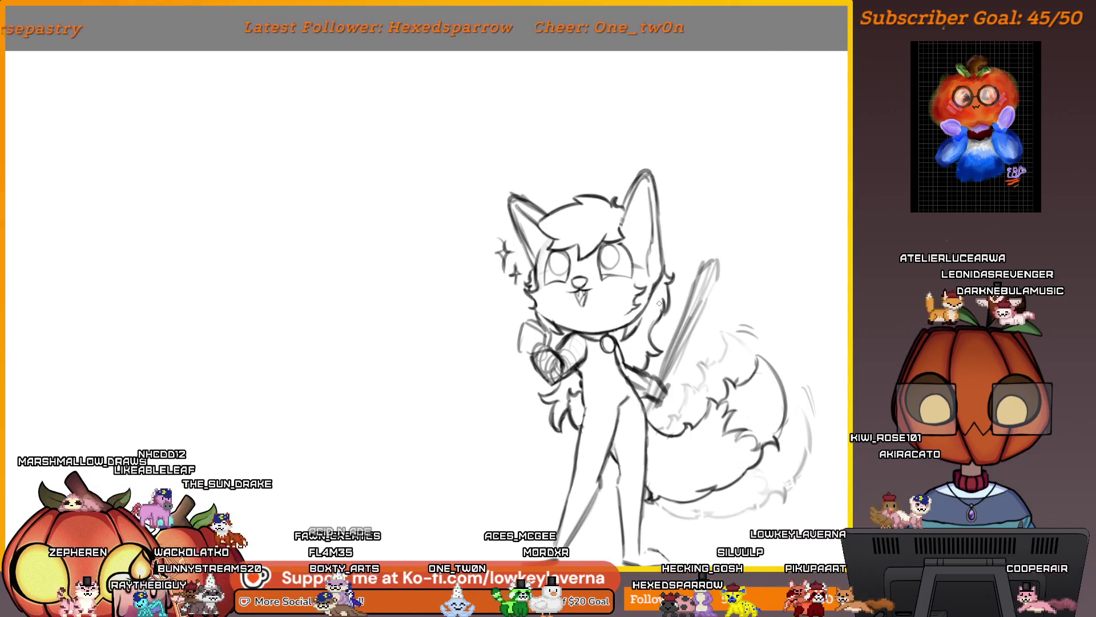
scroll(642, 285, up, 5)
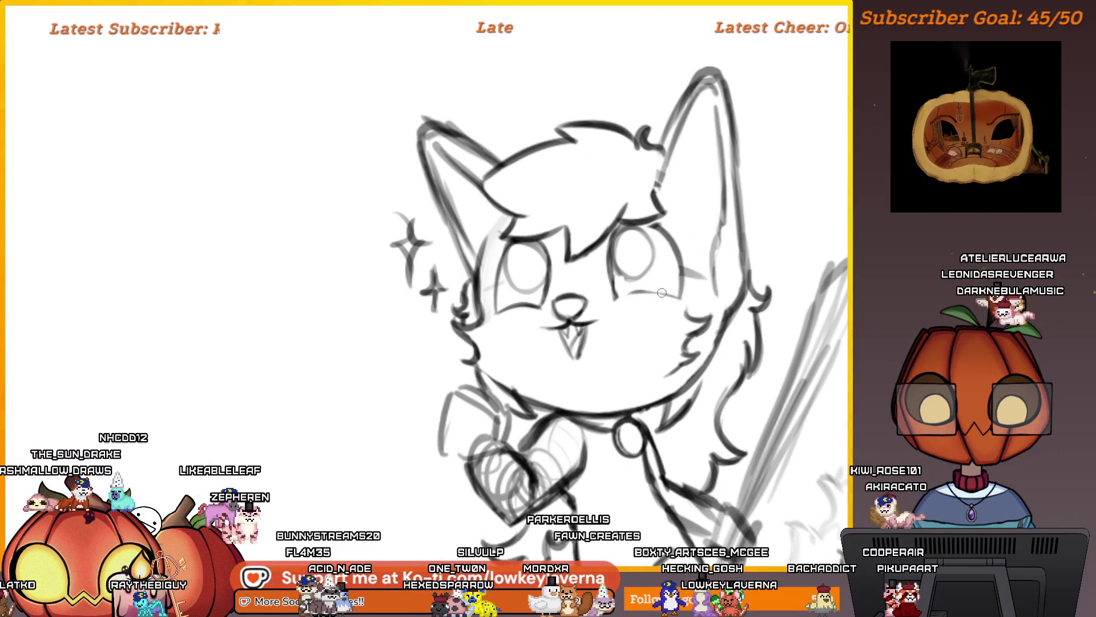
scroll(686, 291, down, 7)
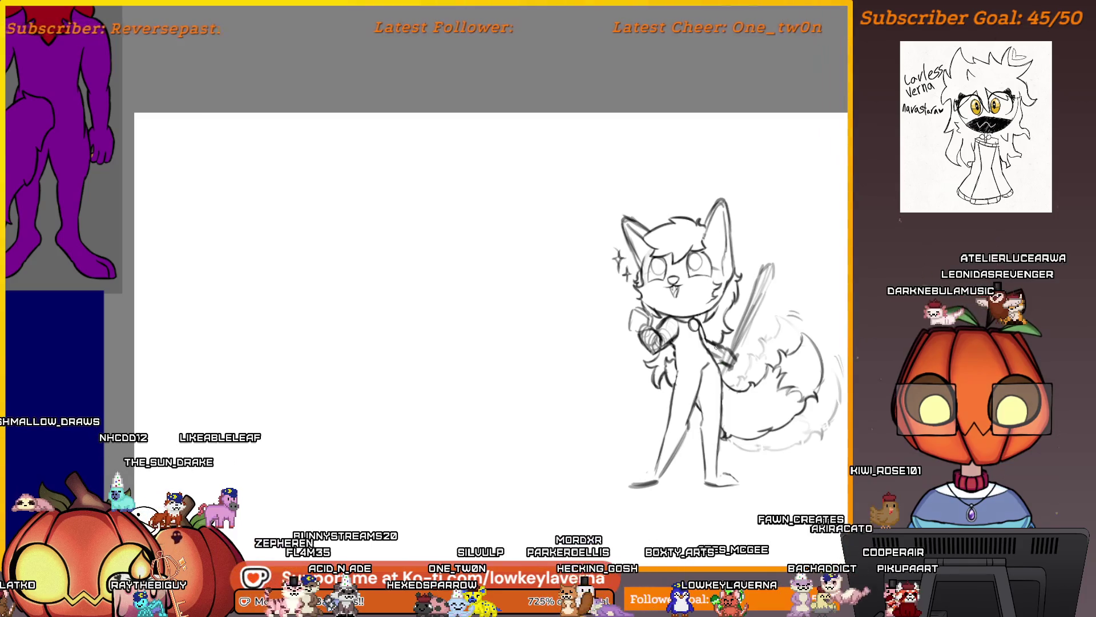
key(m)
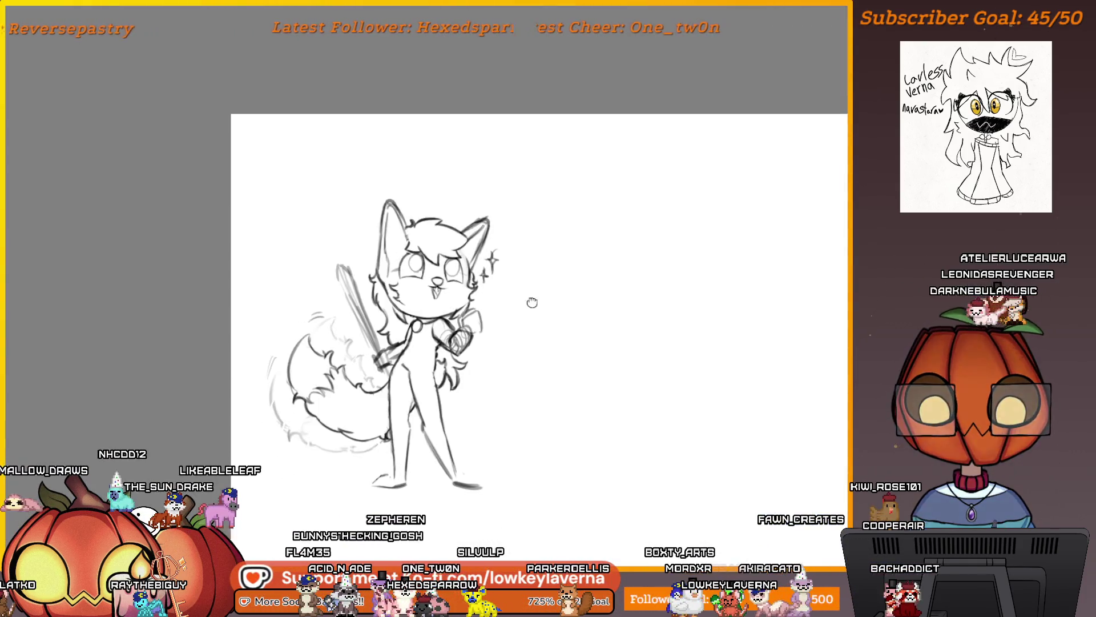
Recentre the mirrored sketch and undo the grey shading in the eyes
drag(532, 302, 716, 307)
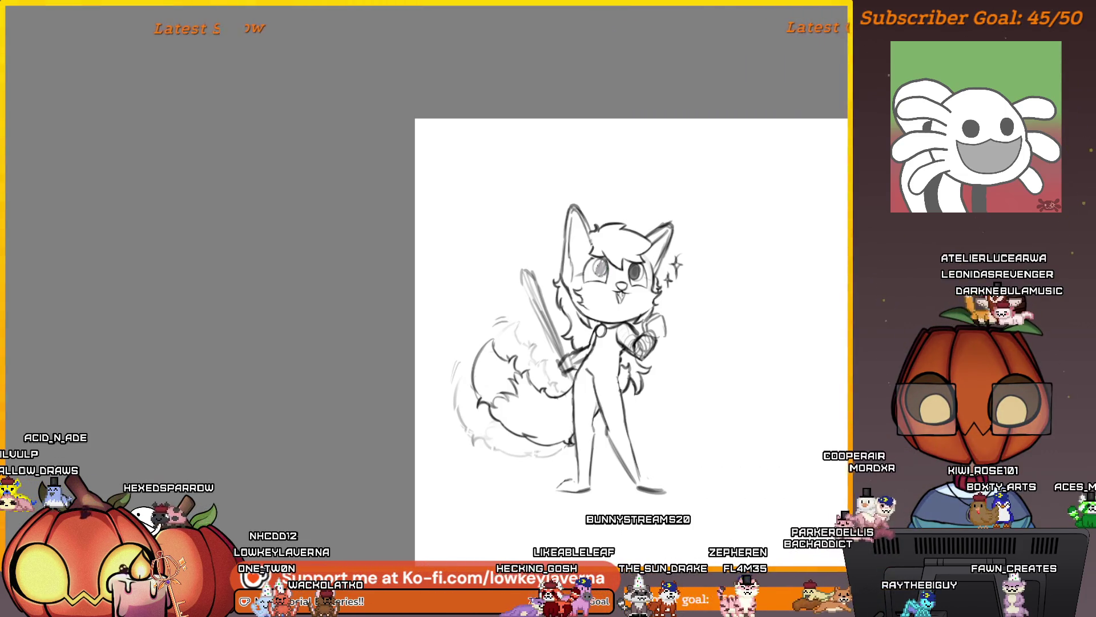
drag(676, 226, 669, 250)
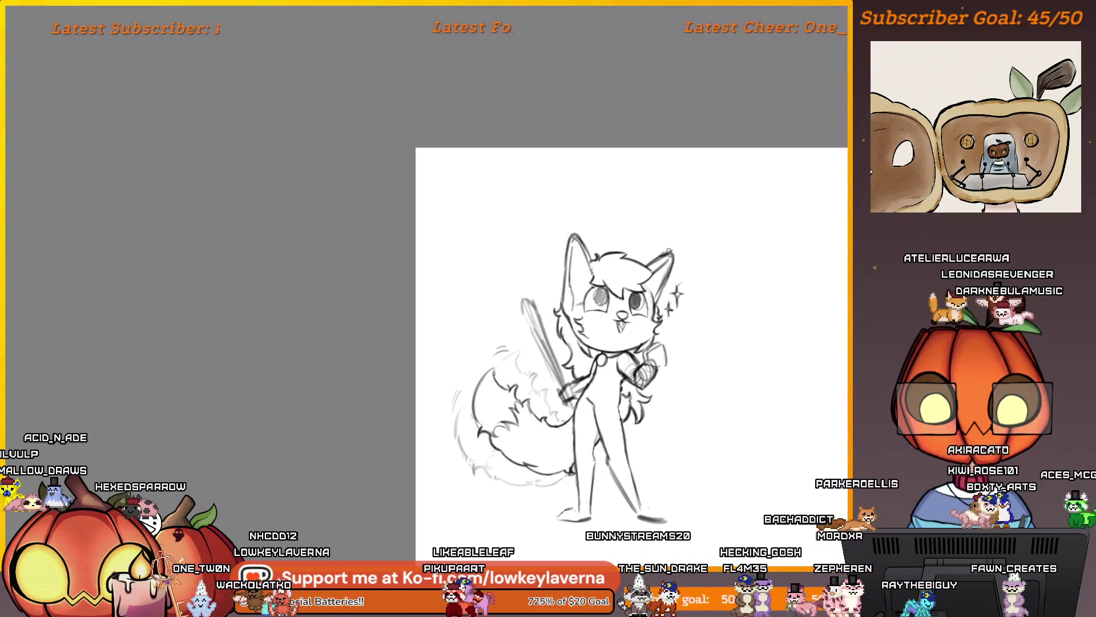
key(ctrl+z)
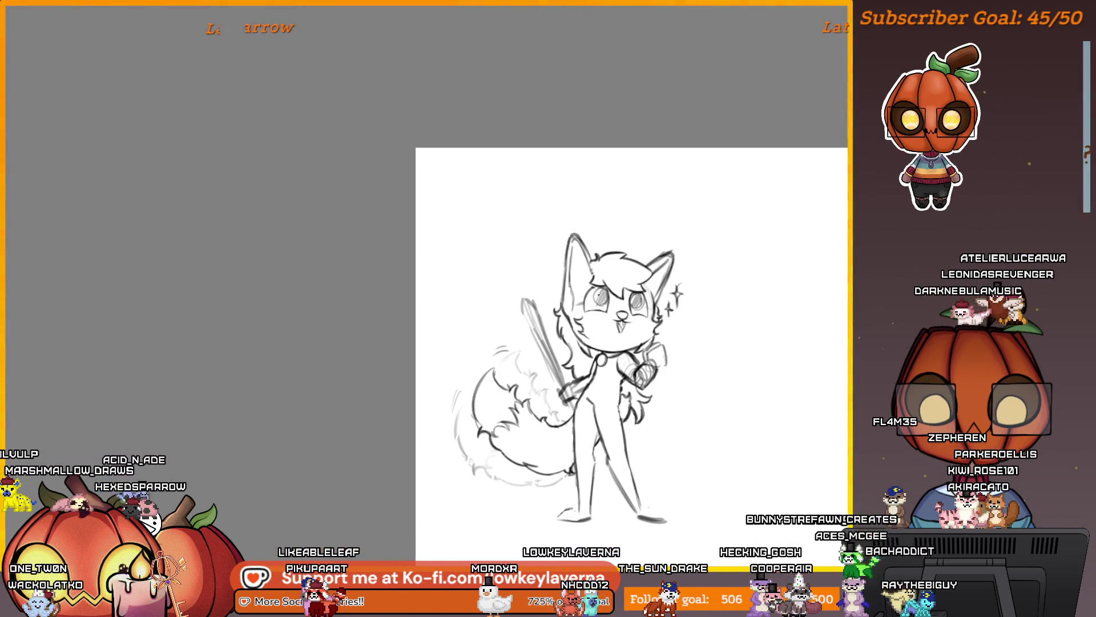
scroll(628, 292, up, 2)
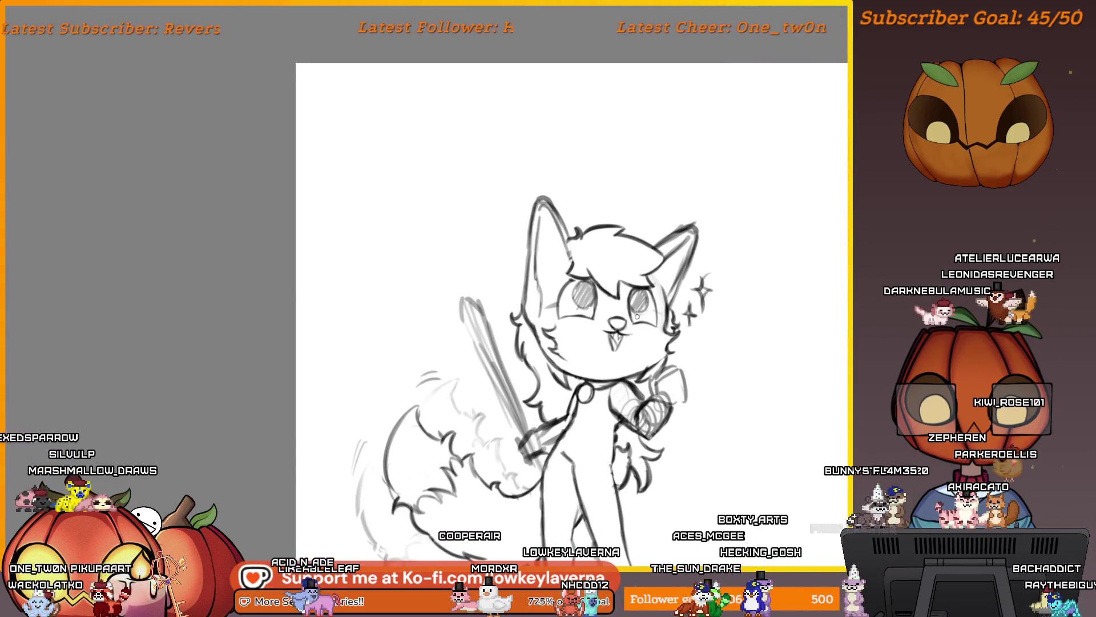
scroll(685, 297, down, 3)
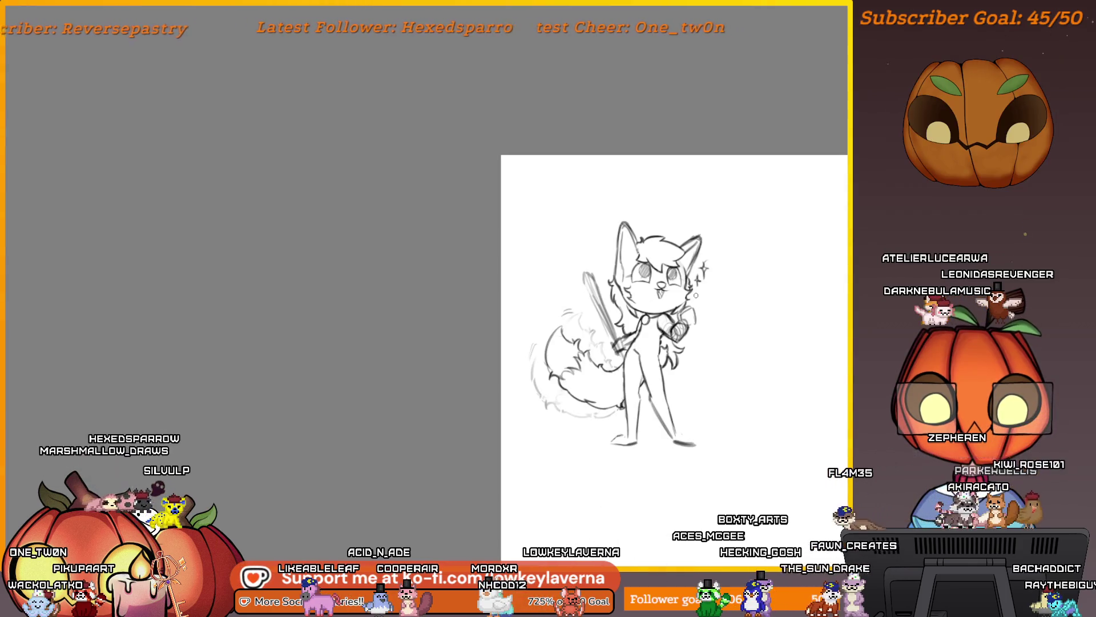
scroll(695, 295, up, 2)
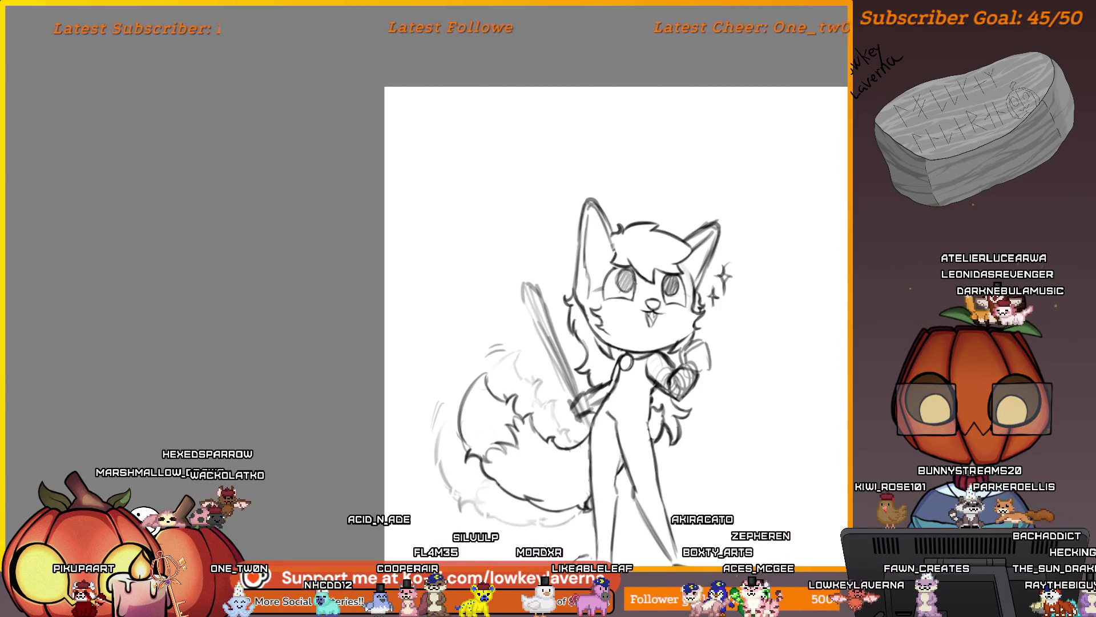
scroll(751, 242, down, 3)
scroll(685, 246, up, 2)
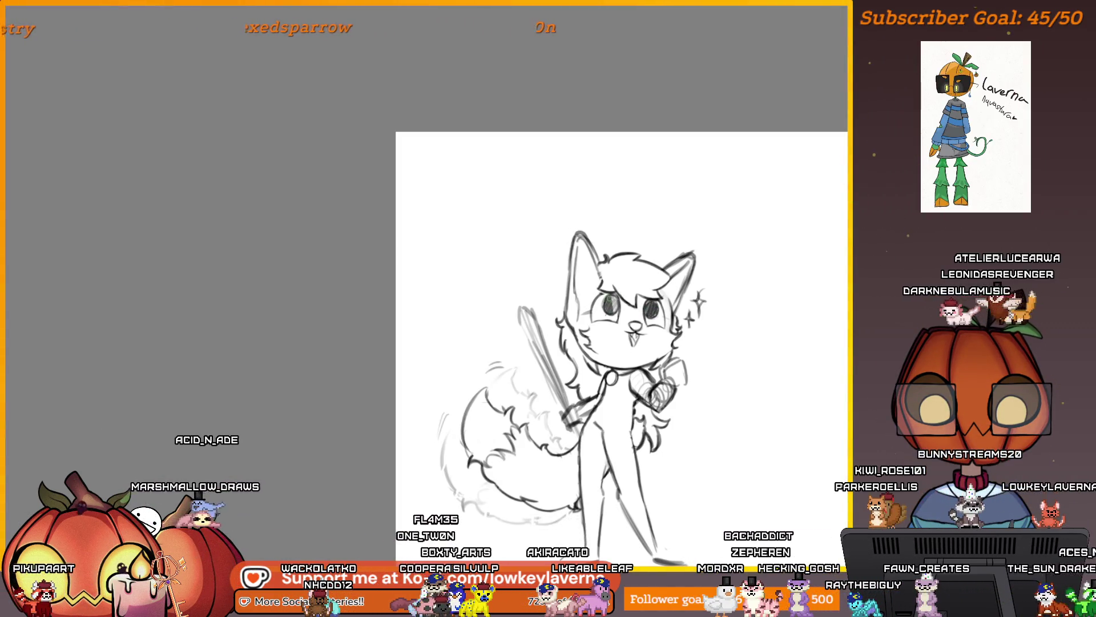
scroll(710, 384, down, 2)
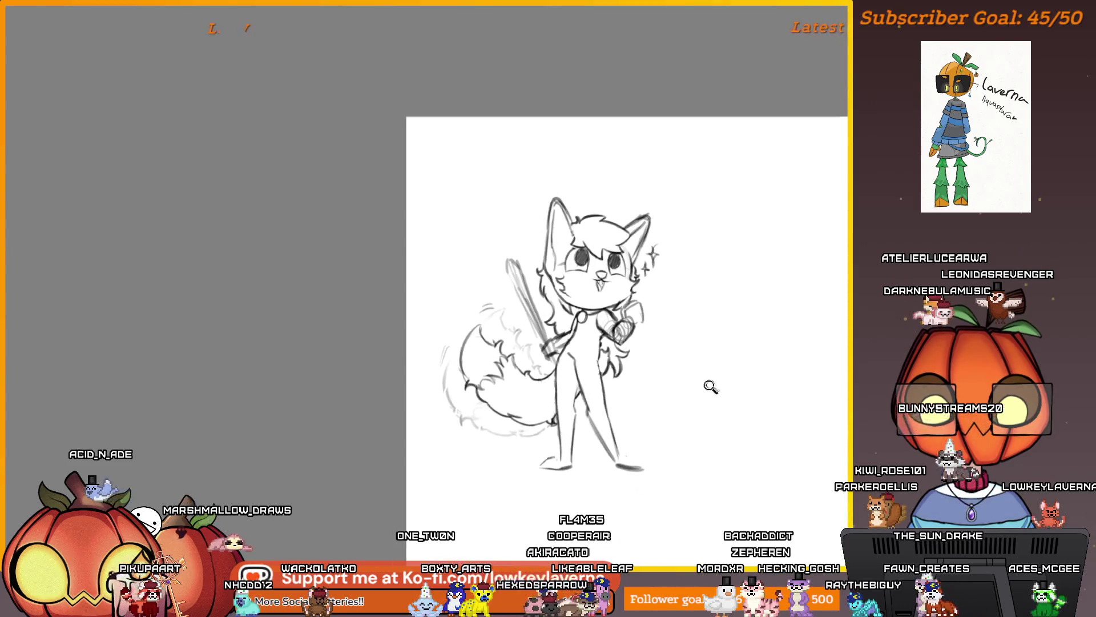
scroll(623, 297, up, 4)
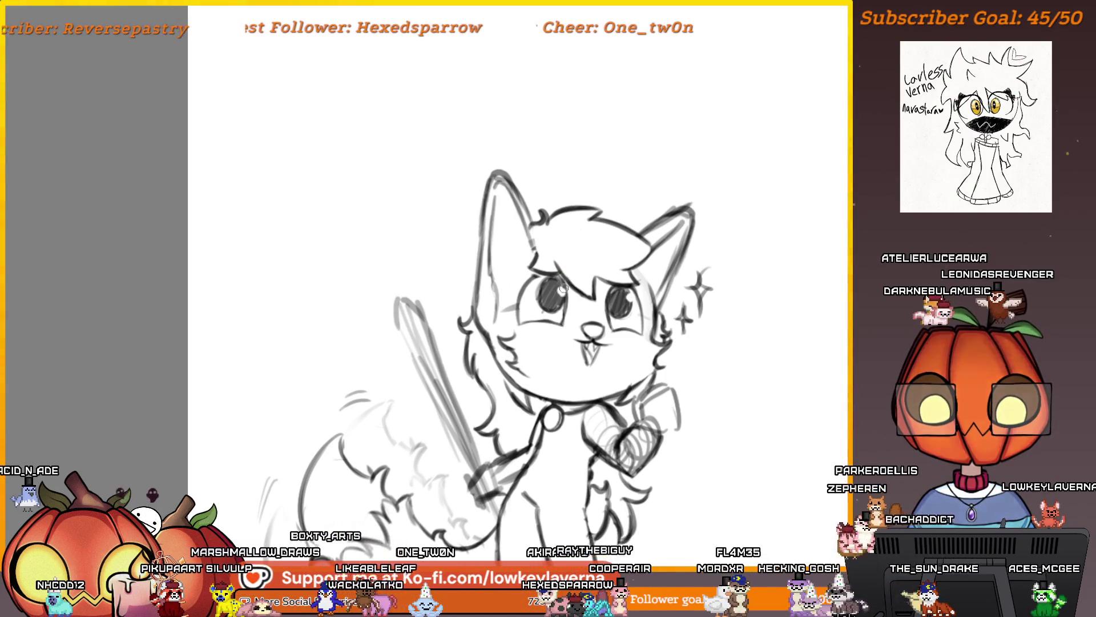
scroll(579, 270, down, 5)
scroll(637, 402, up, 2)
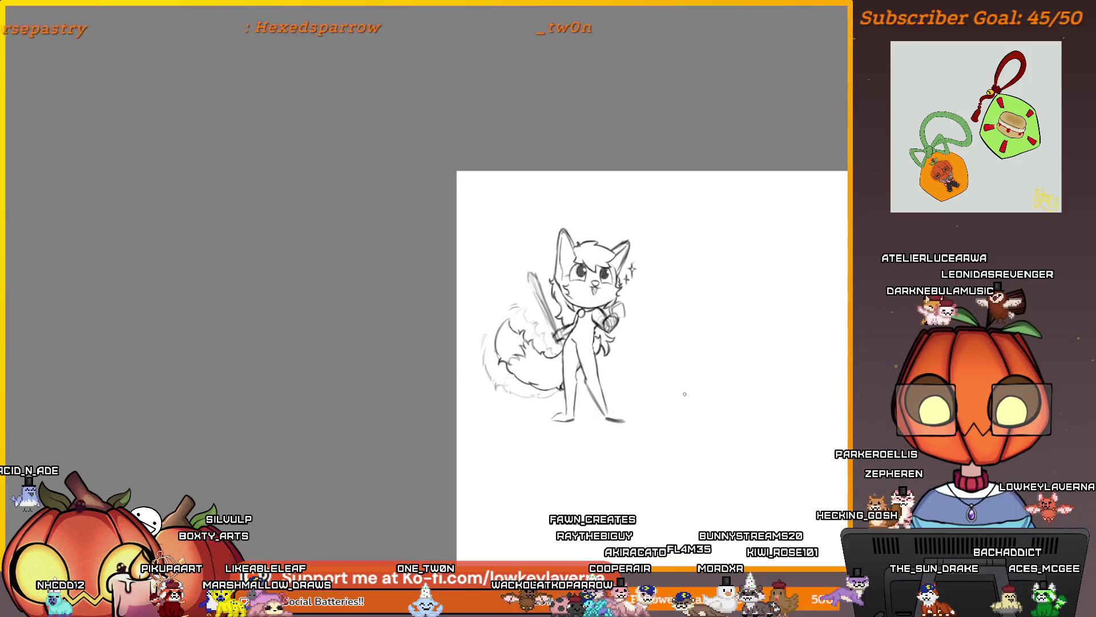
drag(637, 402, 621, 417)
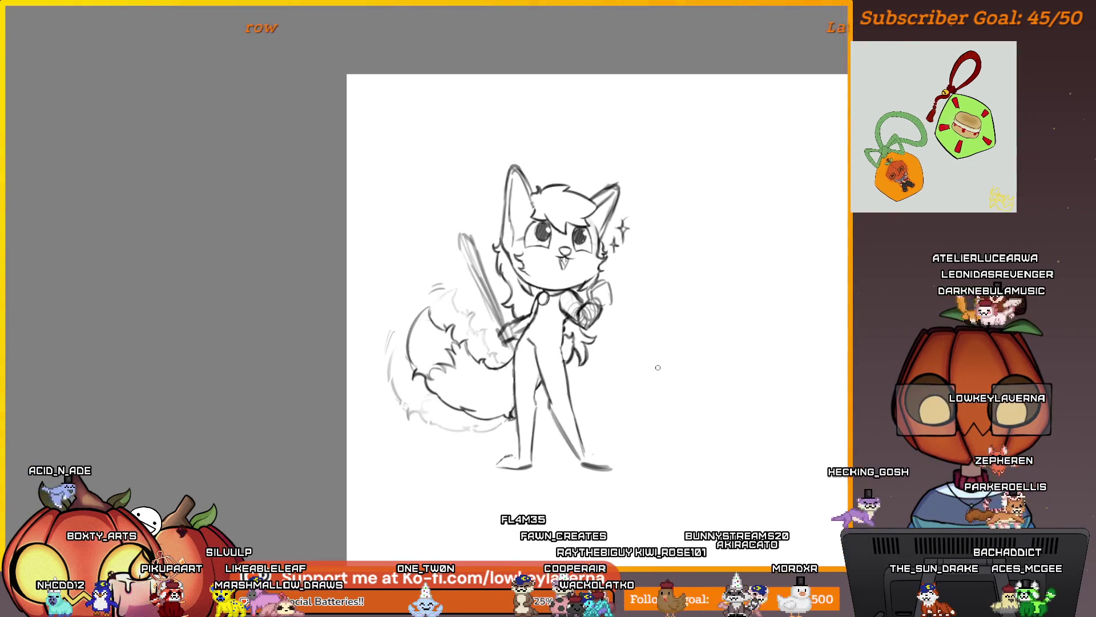
scroll(674, 323, up, 5)
scroll(640, 345, up, 1)
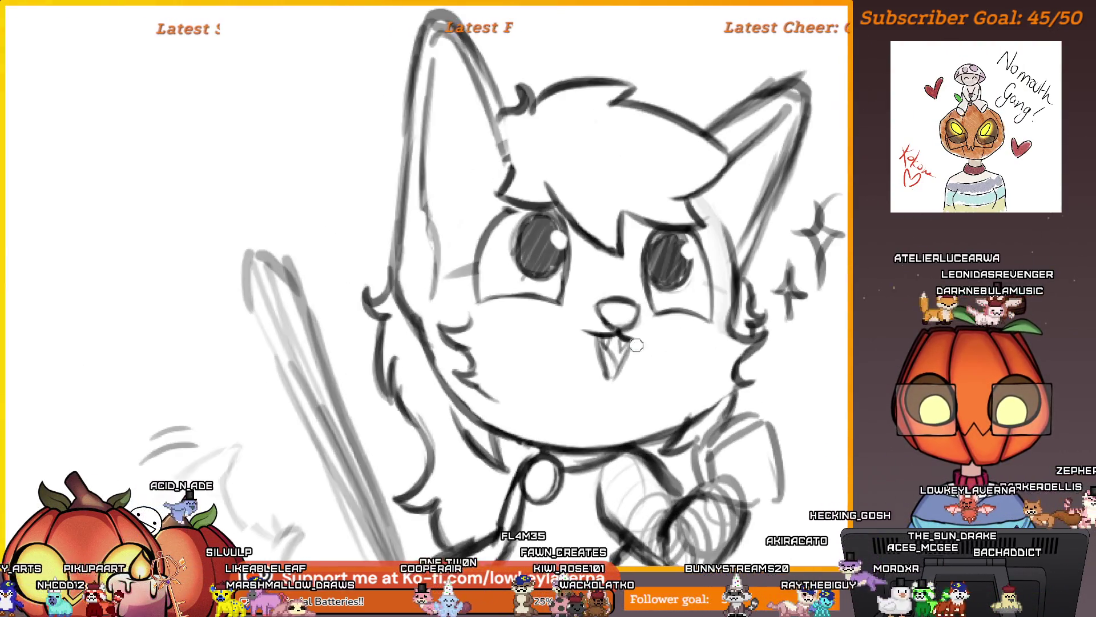
Undo the old V-shaped mouth and test a few trial mouth strokes, undoing each one
key(ctrl+z)
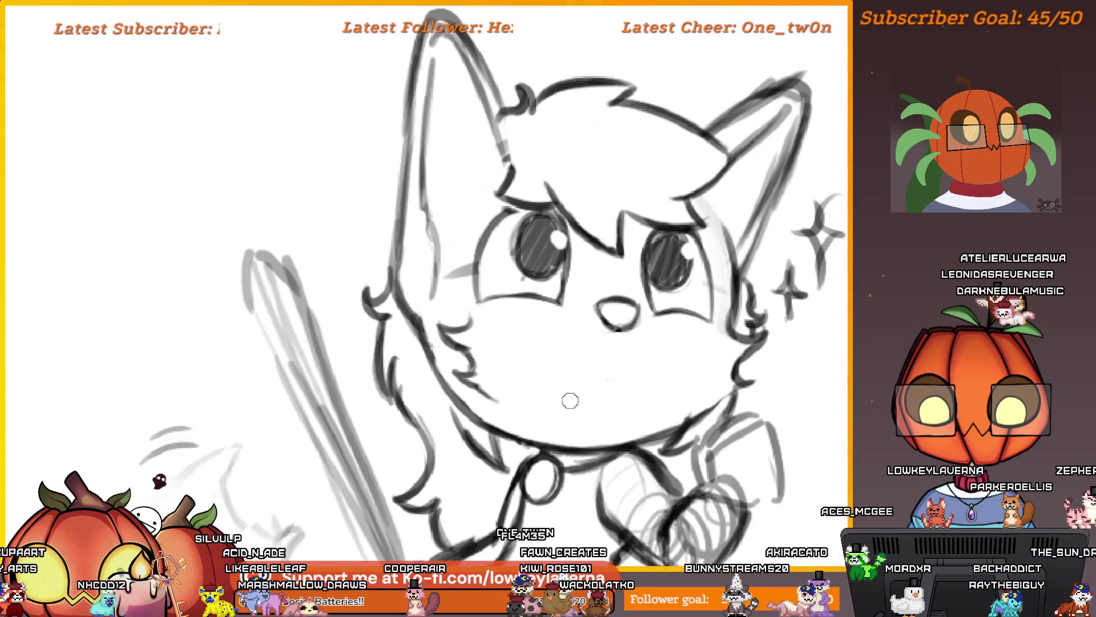
scroll(626, 392, up, 2)
drag(557, 320, 539, 460)
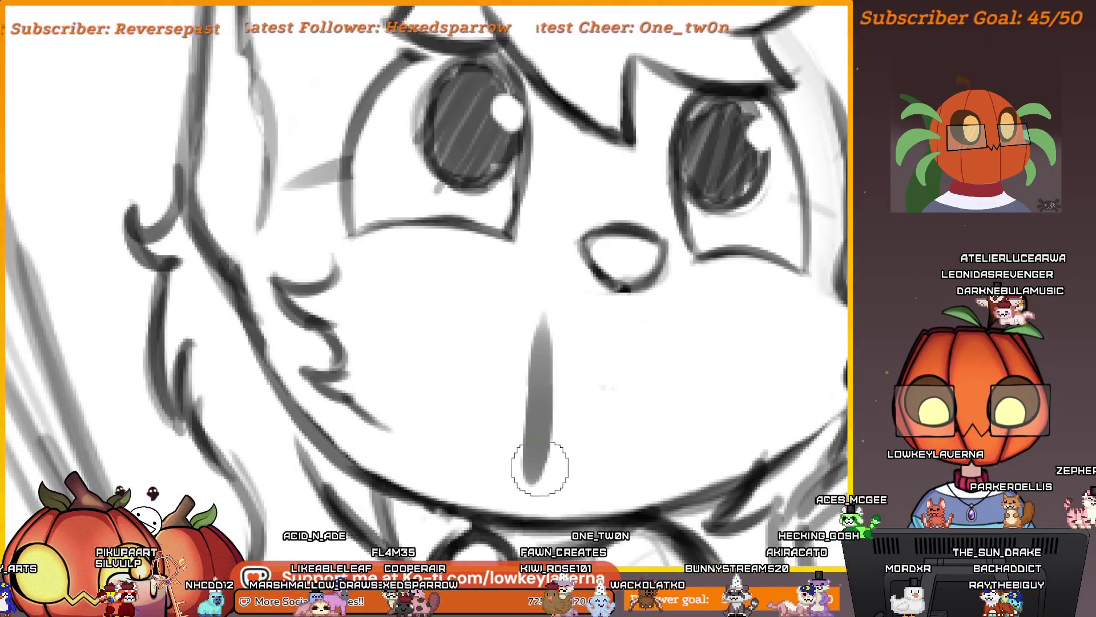
key(ctrl+z)
scroll(588, 404, right, 1)
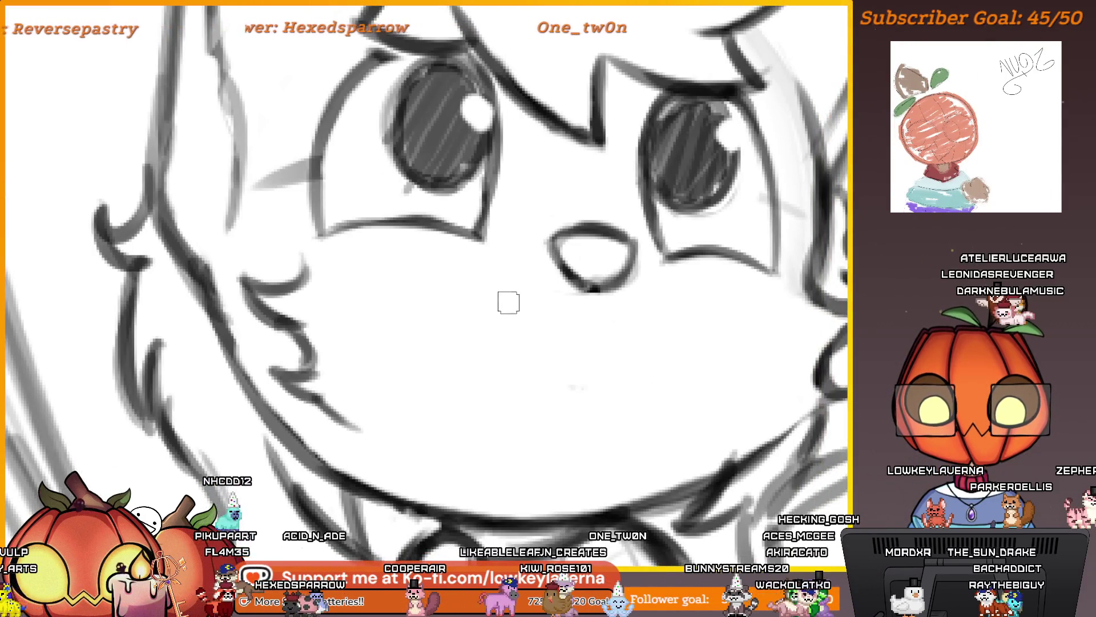
drag(506, 301, 526, 456)
key(ctrl+z)
mouse_move(516, 360)
mouse_down()
mouse_move(516, 472)
mouse_move(659, 349)
mouse_up()
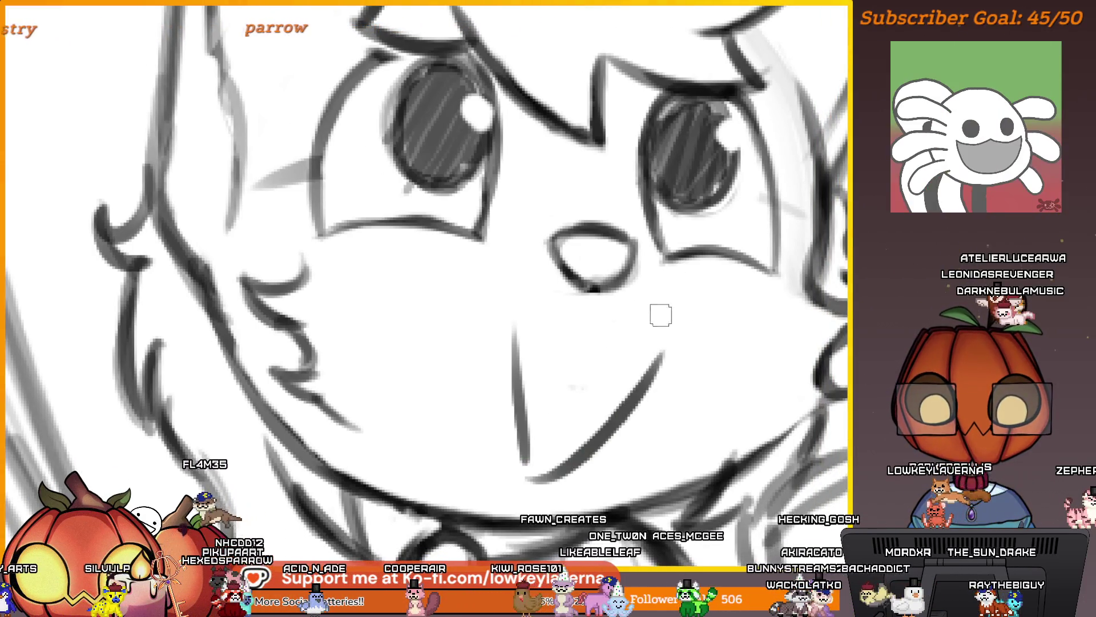
key(ctrl+z)
key(ctrl+z)
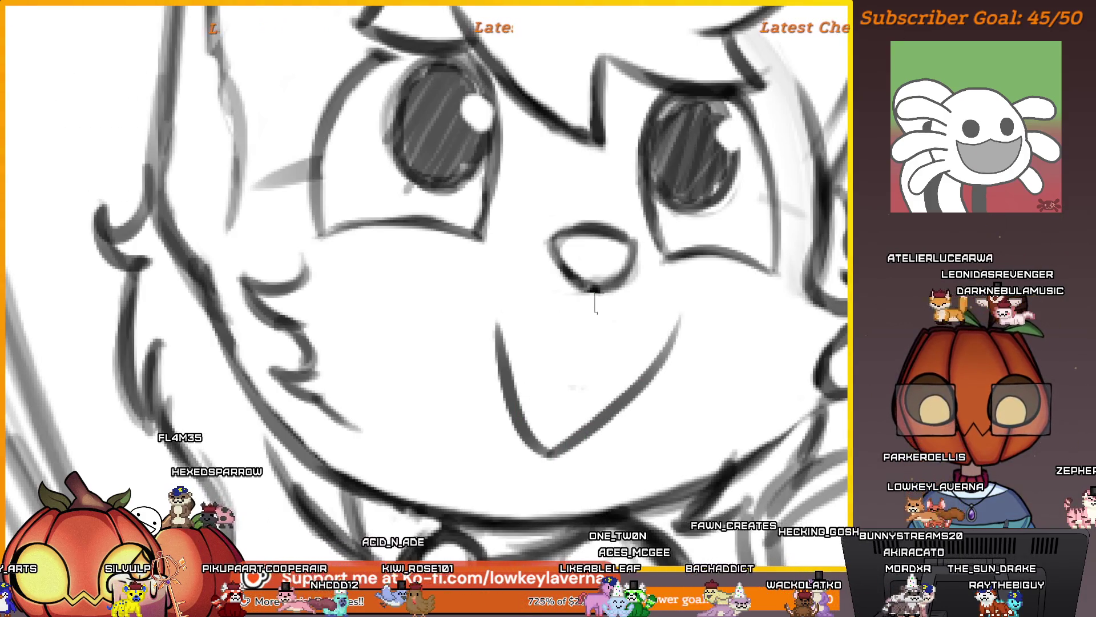
Draw a smile curve under the nose, then try longer smile and nose-line strokes and undo them
scroll(595, 309, left, 2)
drag(645, 301, 506, 289)
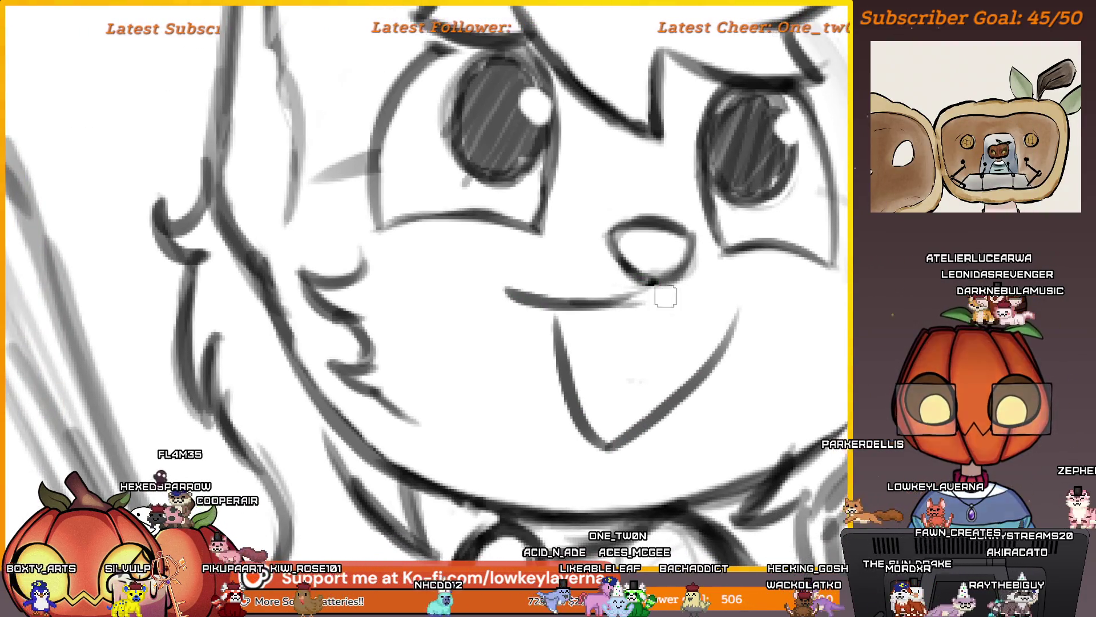
scroll(753, 304, down, 5)
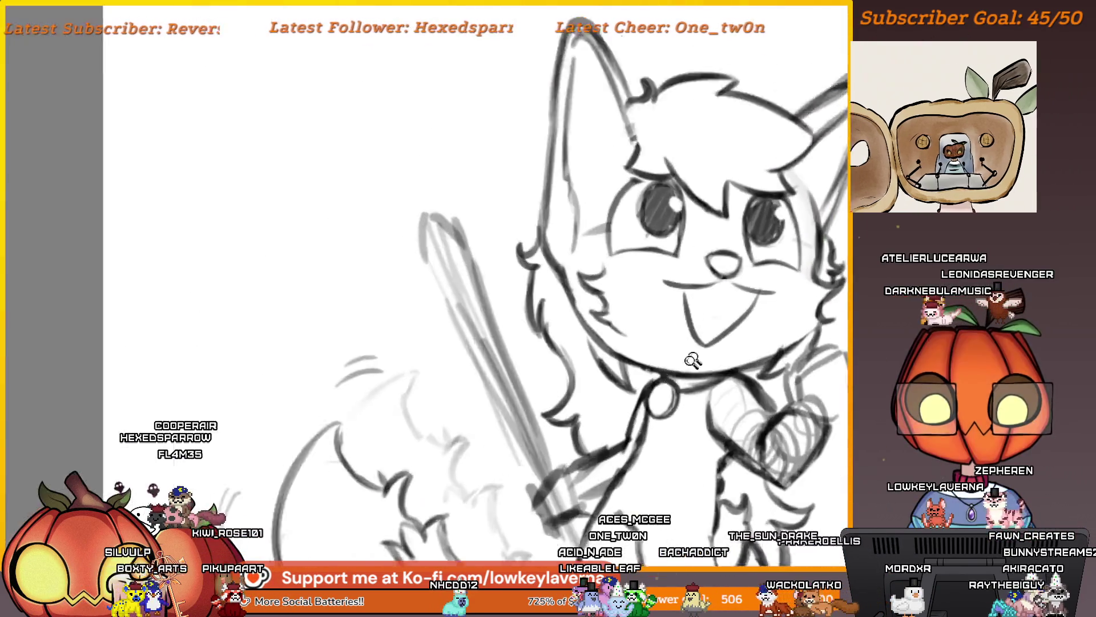
scroll(456, 432, up, 5)
scroll(456, 432, down, 3)
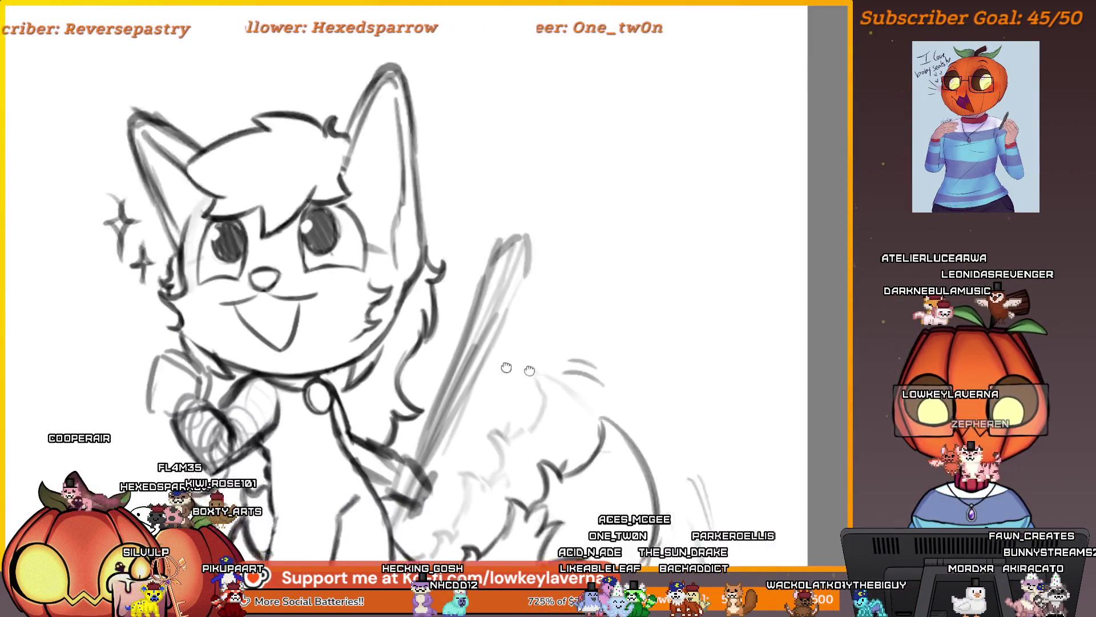
scroll(428, 298, up, 2)
scroll(428, 298, up, 3)
scroll(428, 298, up, 1)
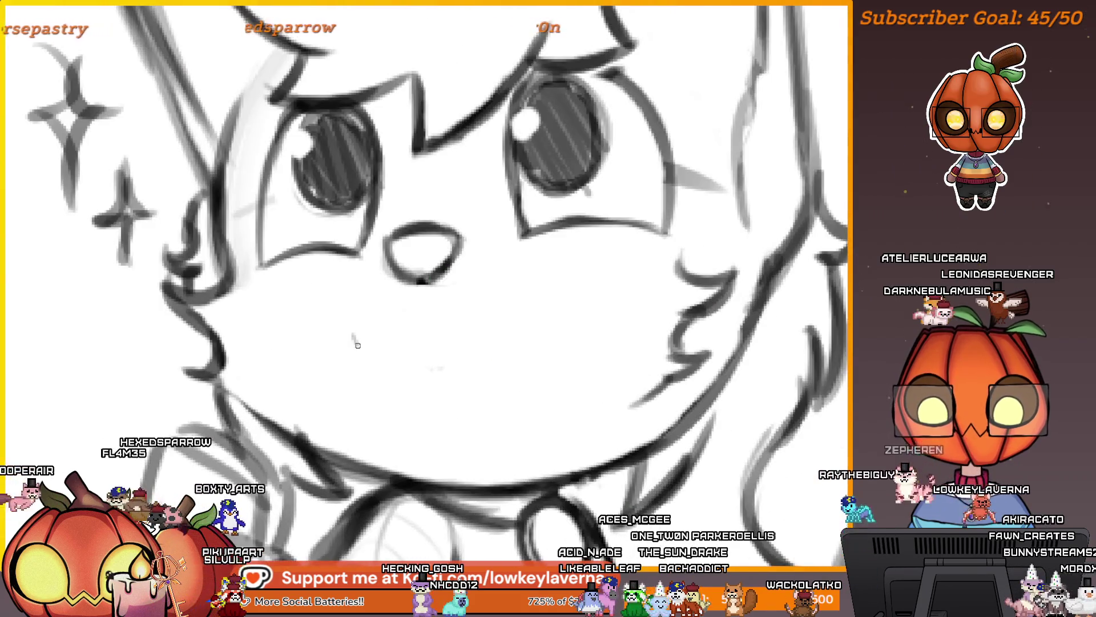
key(ctrl+z)
mouse_move(365, 336)
mouse_down()
mouse_move(472, 440)
mouse_move(492, 309)
mouse_up()
key(ctrl+z)
mouse_move(475, 443)
mouse_down()
mouse_move(495, 313)
mouse_move(542, 334)
mouse_up()
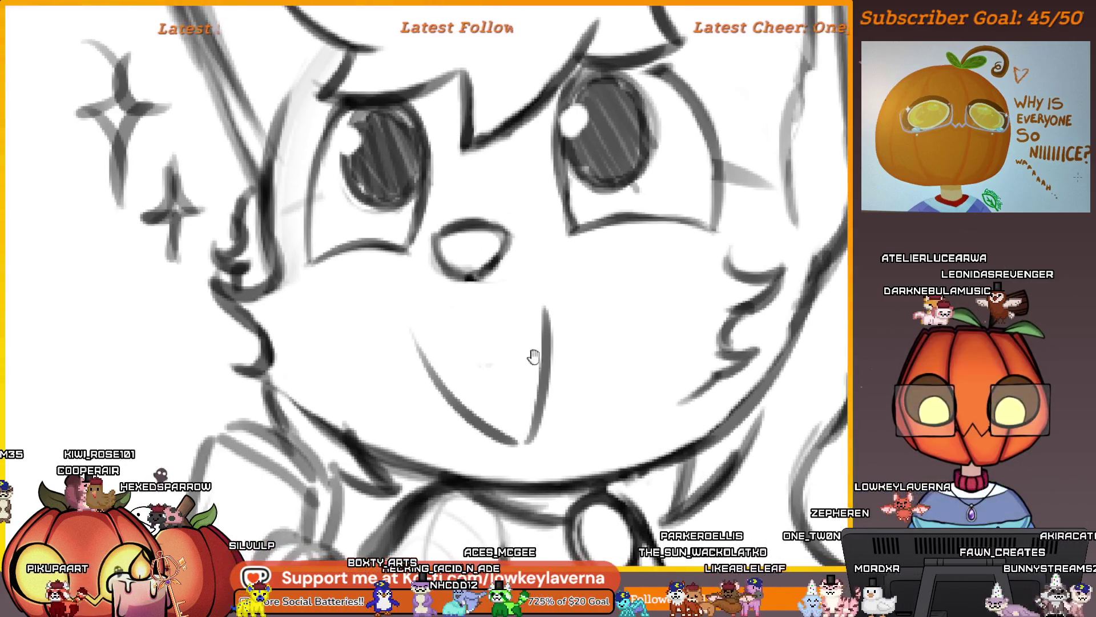
key(ctrl+z)
key(ctrl+z)
Redraw the open smile: the curve, the line below the nose, the mouth lines left and right, and the left curve
drag(413, 351, 504, 435)
mouse_move(517, 435)
mouse_down()
mouse_move(553, 361)
mouse_move(560, 312)
mouse_up()
mouse_move(476, 313)
mouse_down()
mouse_move(521, 291)
mouse_move(394, 318)
mouse_up()
key(ctrl+z)
drag(528, 273, 444, 293)
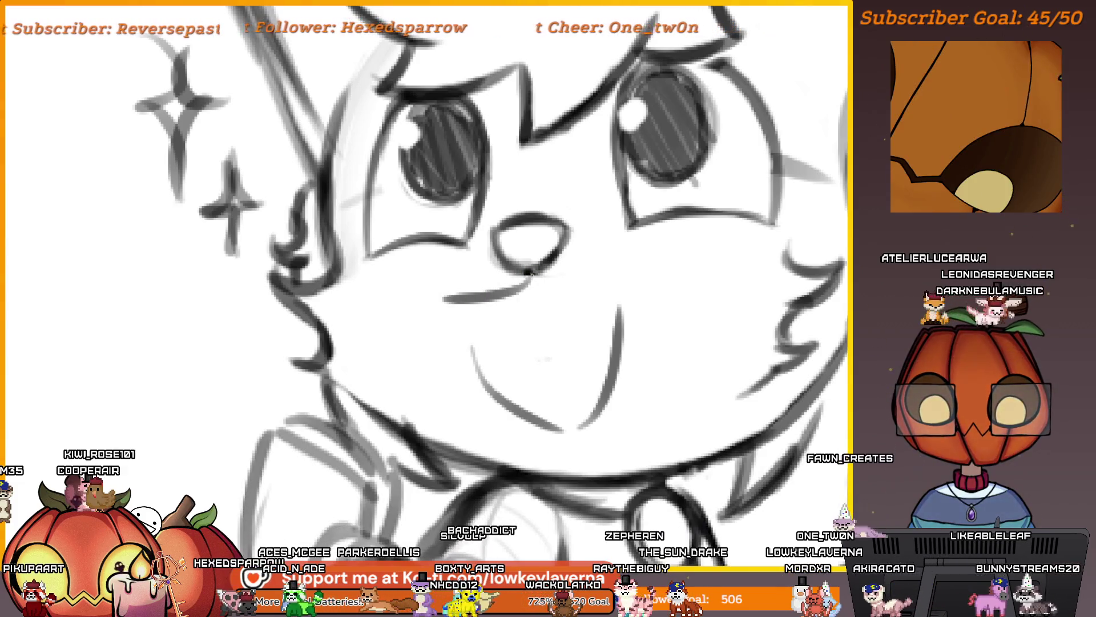
mouse_move(529, 274)
mouse_down()
mouse_move(639, 295)
mouse_move(619, 316)
mouse_up()
drag(440, 321, 519, 421)
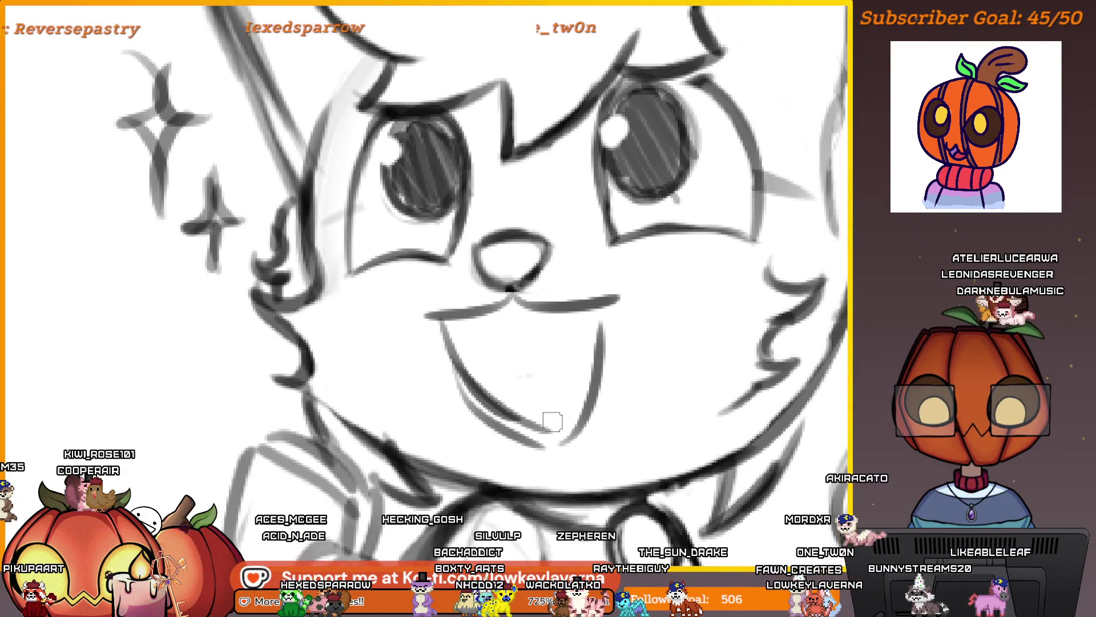
scroll(574, 368, down, 4)
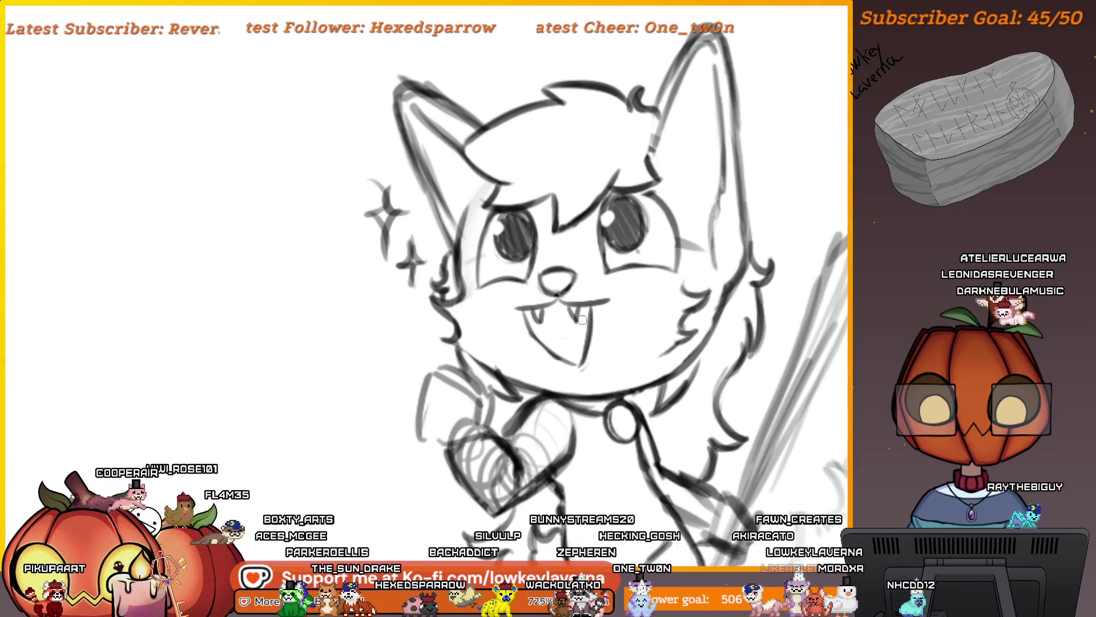
Mirror the view and zoom in to check the fox girl's face
scroll(639, 252, down, 4)
drag(745, 347, 695, 377)
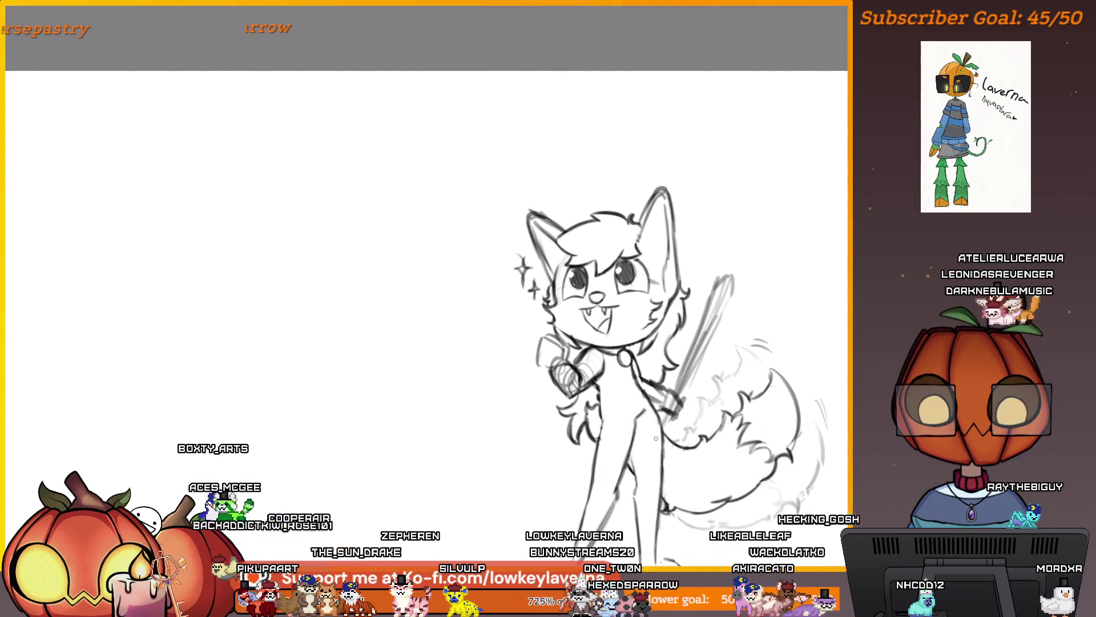
key(m)
drag(537, 448, 765, 448)
key(plus)
key(plus)
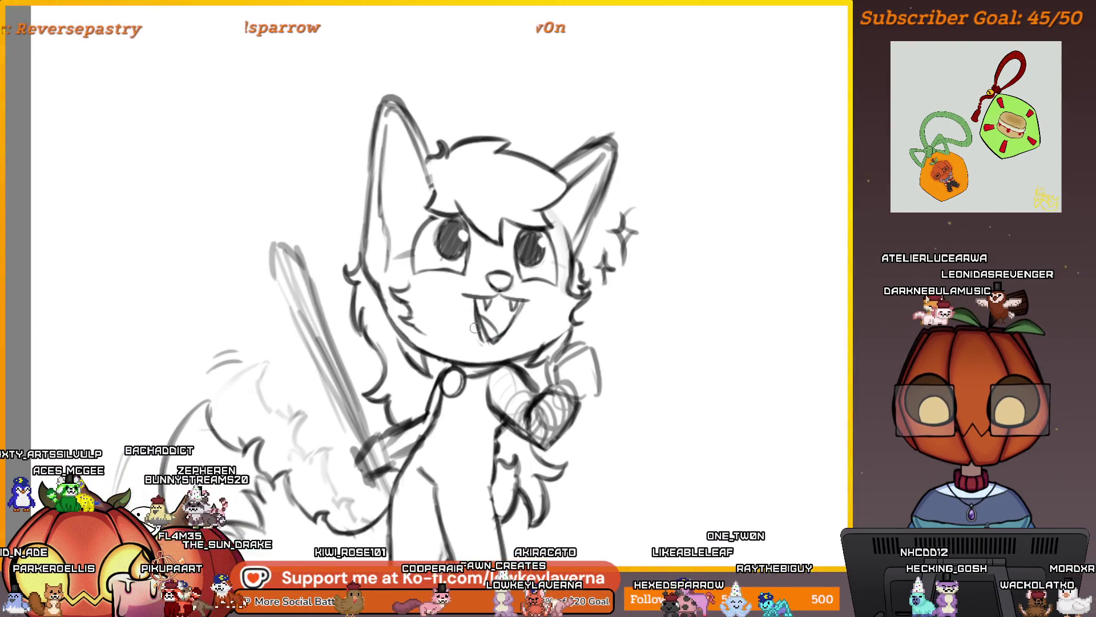
Inspect the mouth up close, then flip the view back to its normal orientation
scroll(469, 312, left, 2)
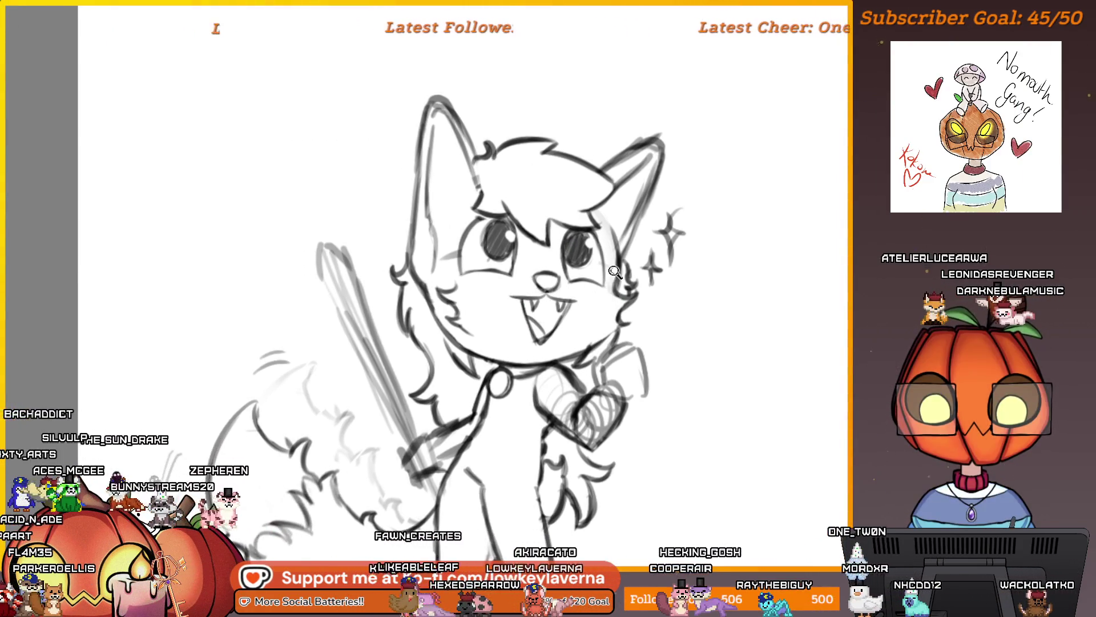
scroll(599, 311, down, 3)
scroll(599, 311, up, 2)
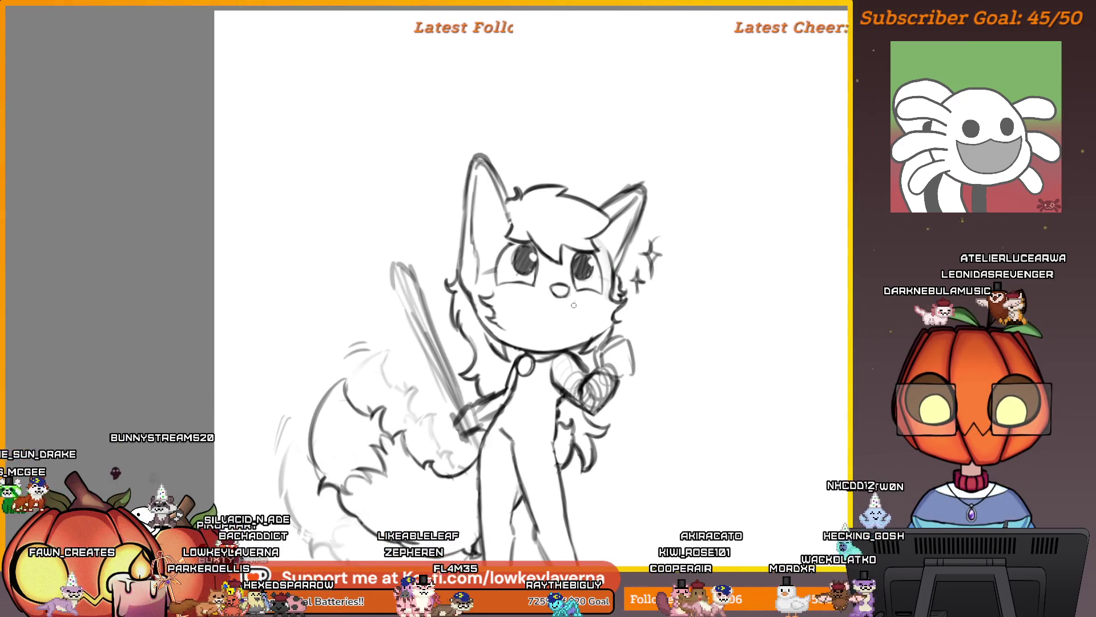
scroll(574, 305, up, 5)
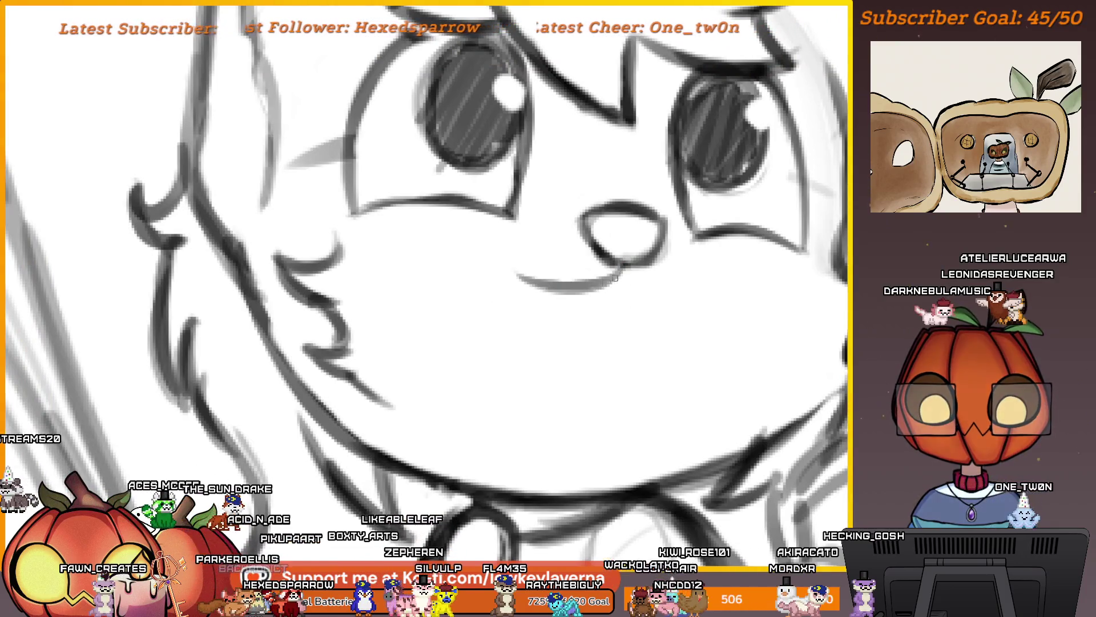
scroll(615, 278, down, 5)
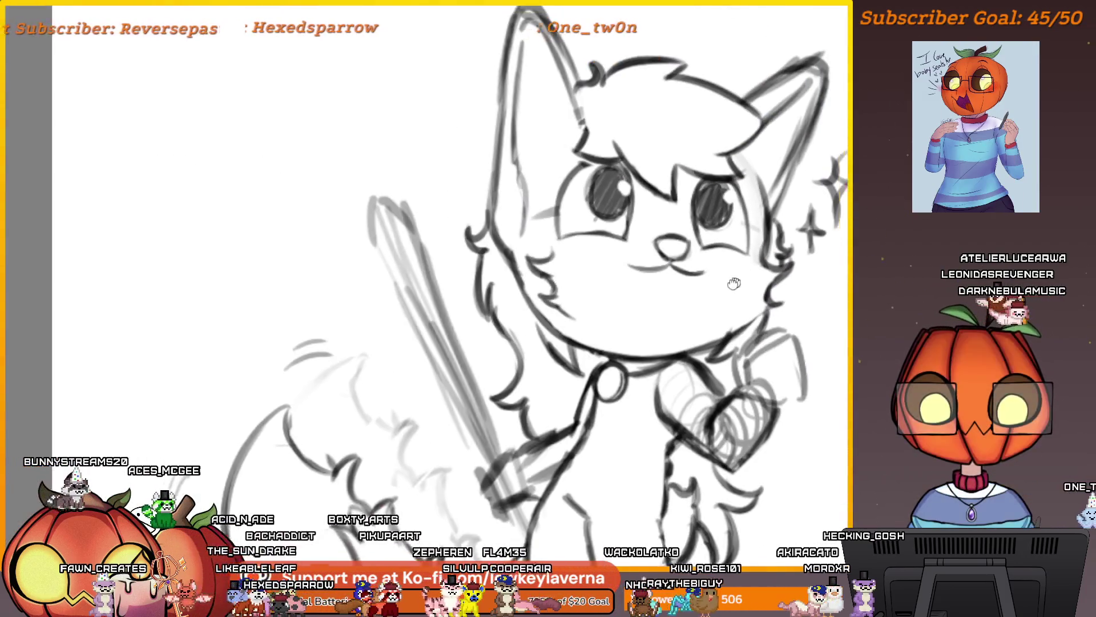
drag(734, 284, 677, 307)
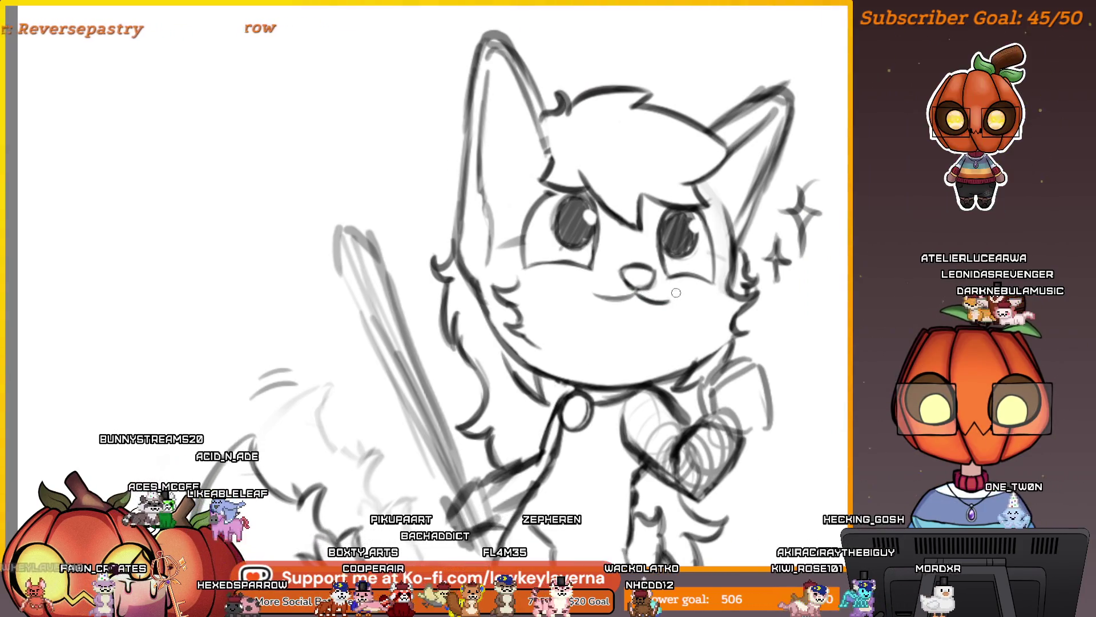
scroll(666, 292, down, 5)
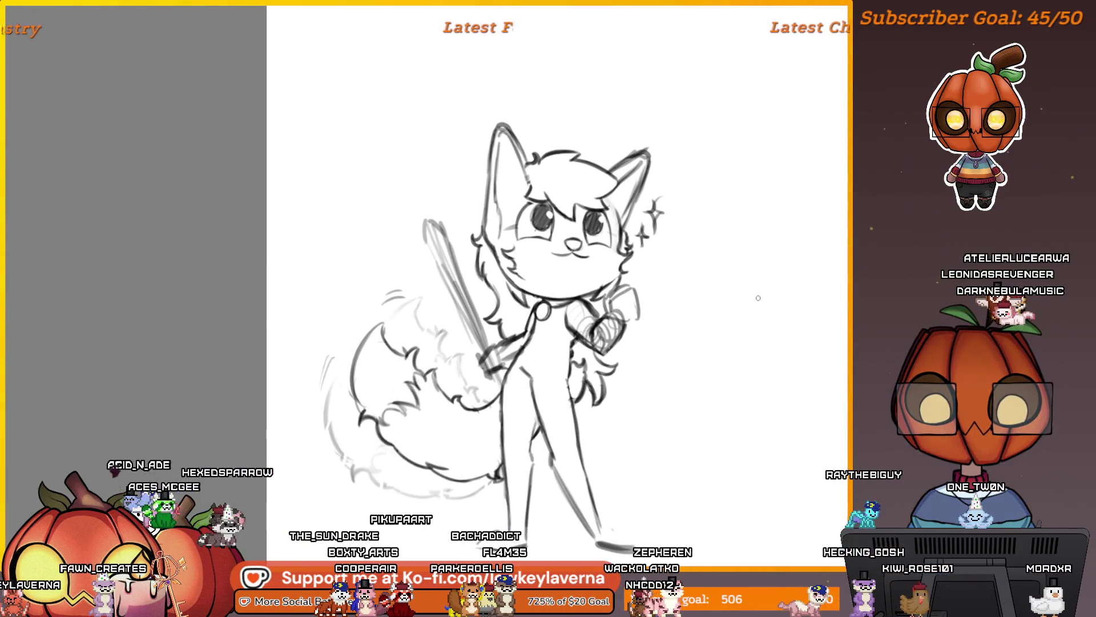
key(m)
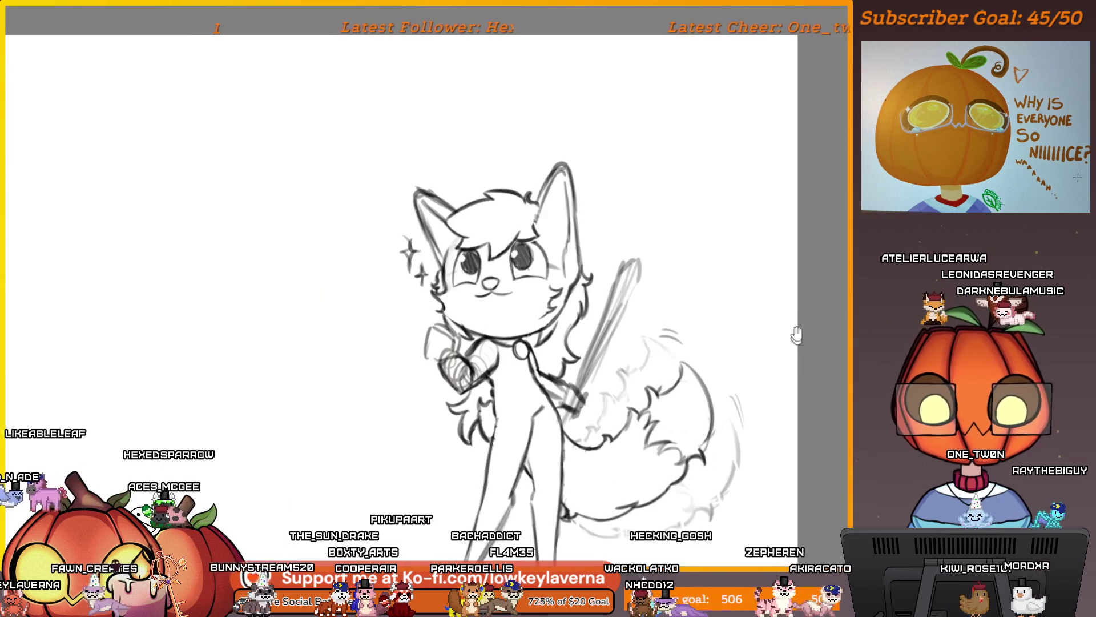
scroll(474, 290, up, 5)
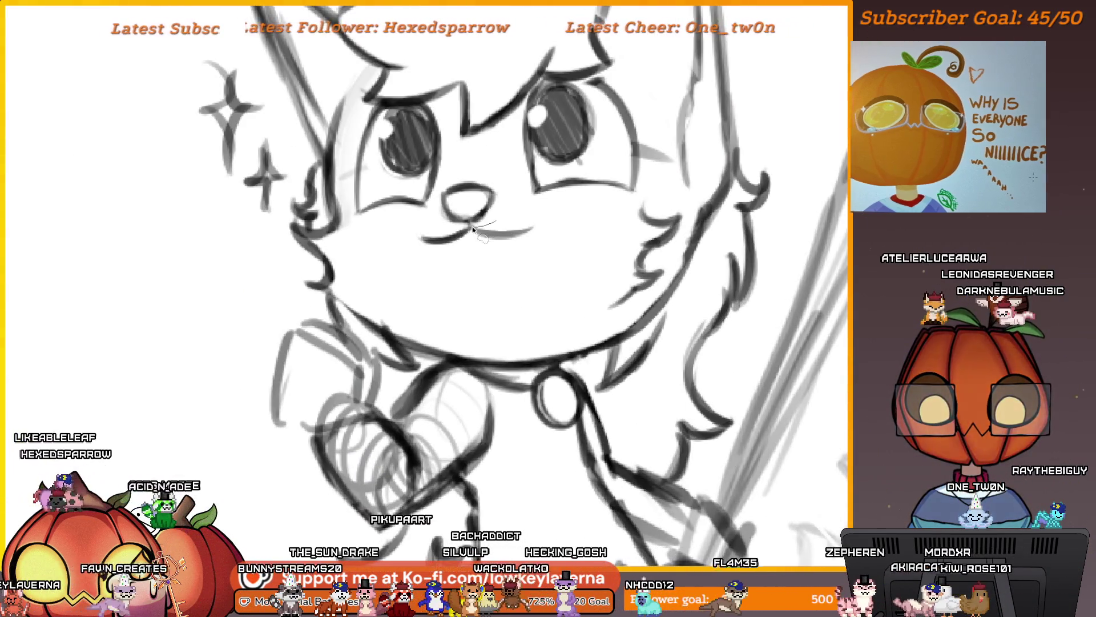
Lasso the mouth, rotate it slightly, nudge it up and to the right, then zoom out to the full sketch
drag(426, 231, 420, 233)
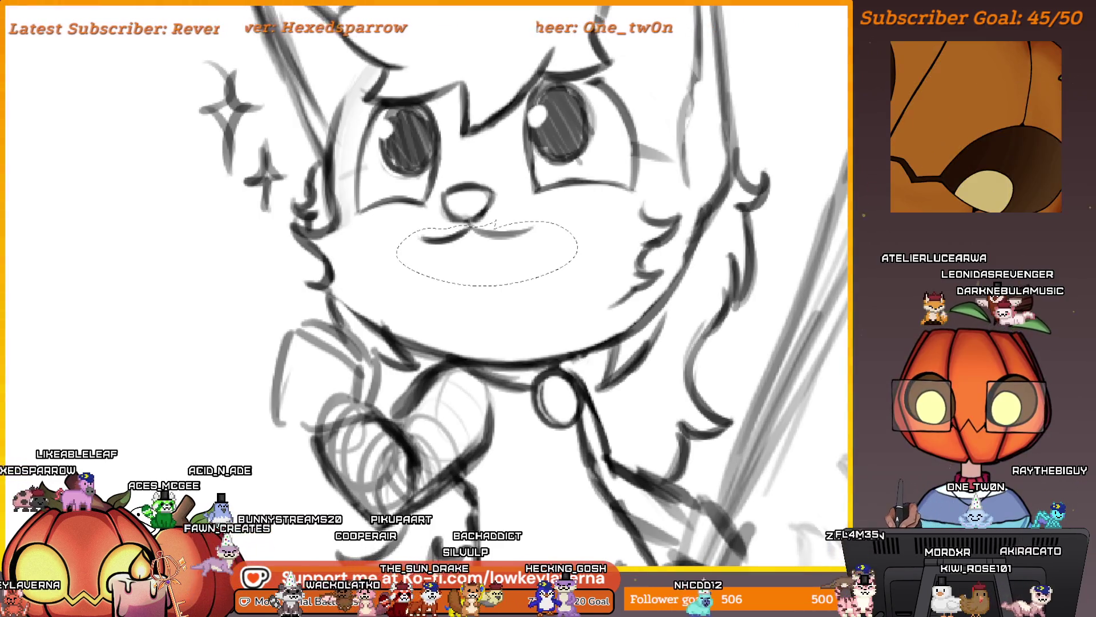
key(ctrl+t)
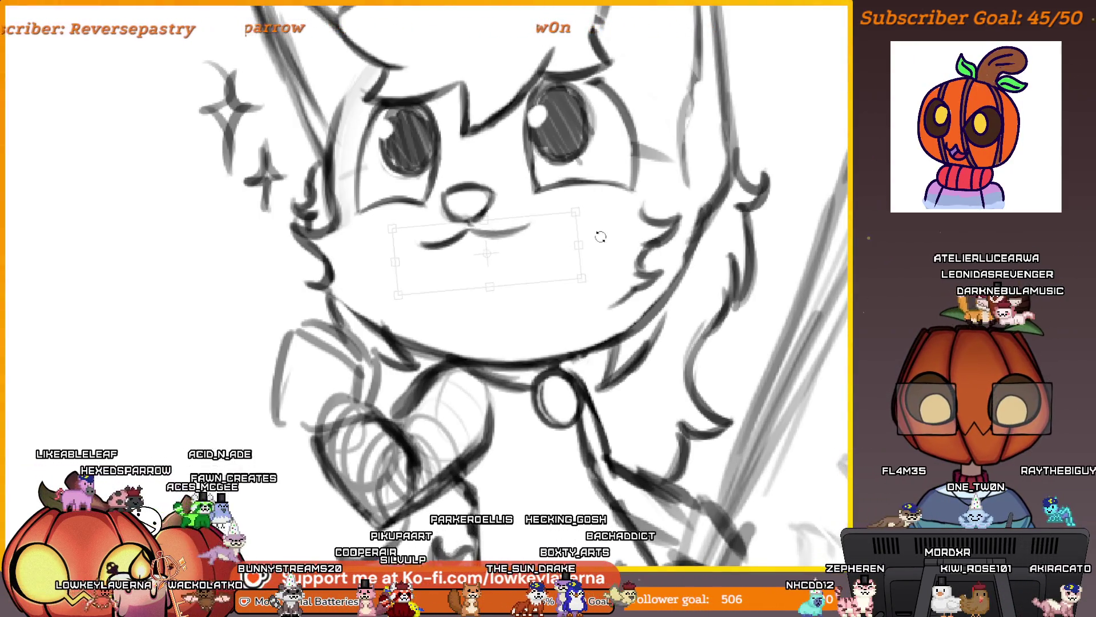
drag(599, 234, 599, 226)
drag(538, 251, 543, 251)
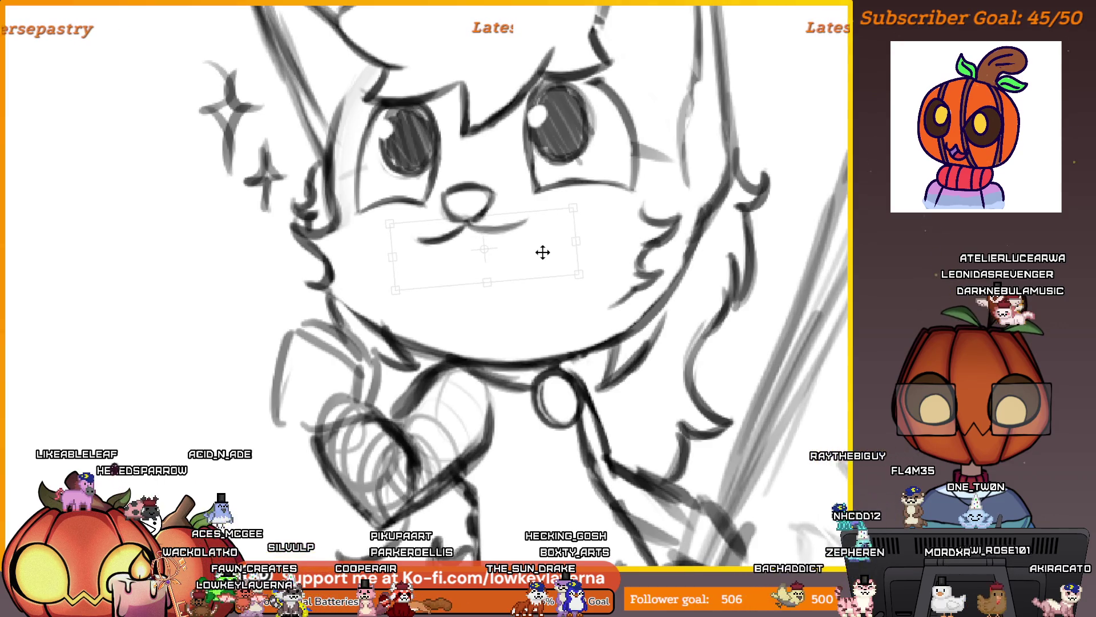
scroll(543, 252, down, 3)
drag(625, 204, 587, 248)
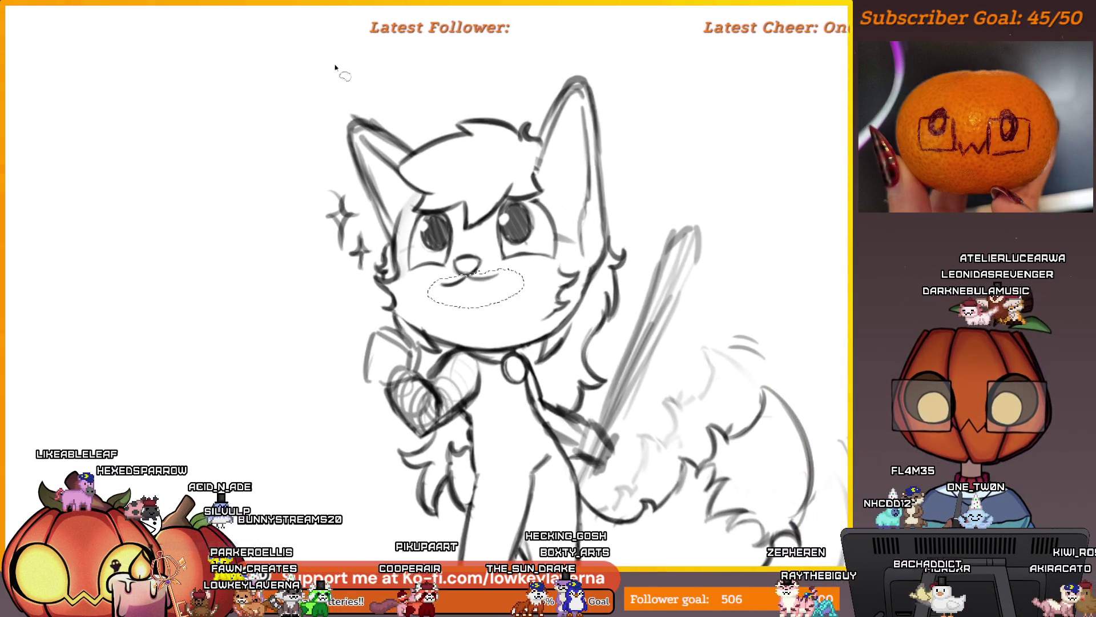
scroll(648, 245, down, 2)
mouse_move(706, 348)
mouse_down()
mouse_move(721, 359)
mouse_move(760, 357)
mouse_up()
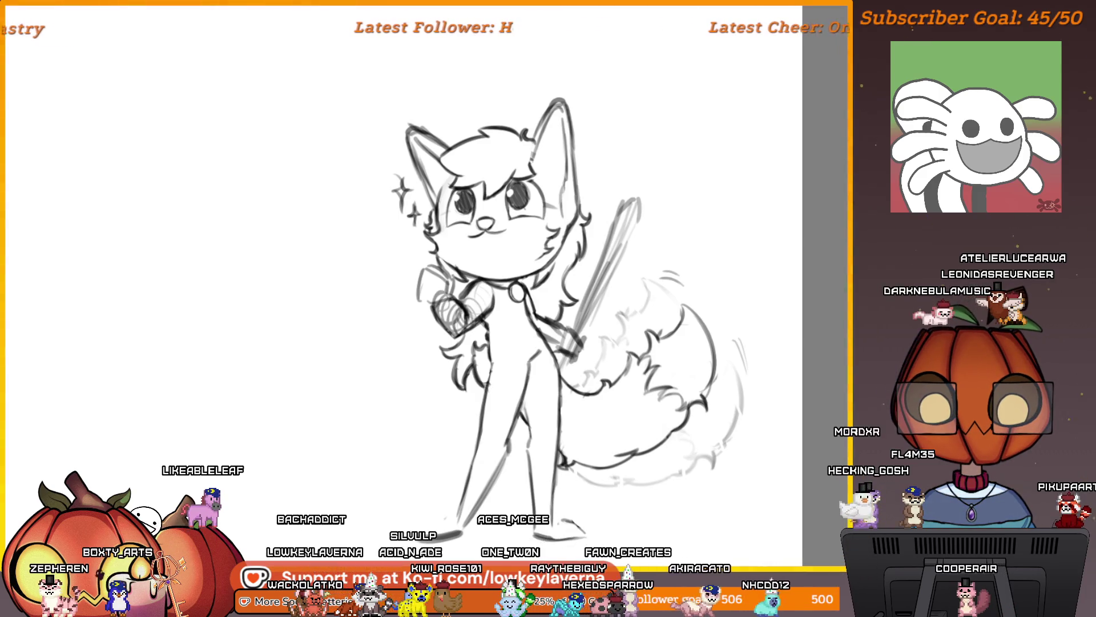
scroll(720, 352, down, 2)
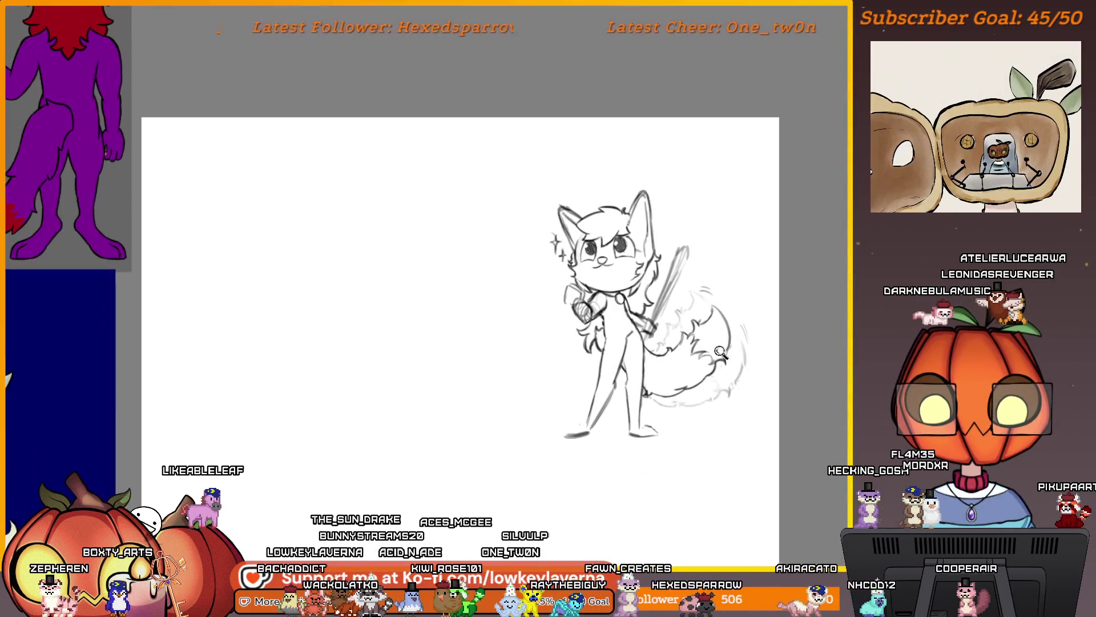
drag(703, 355, 689, 421)
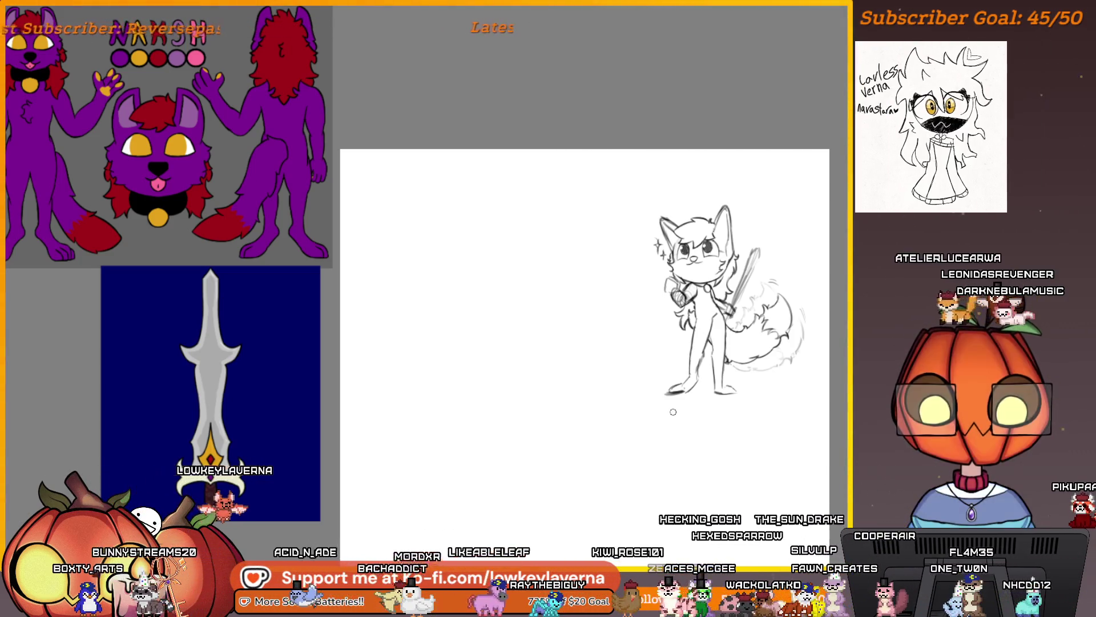
scroll(683, 409, up, 3)
scroll(683, 426, down, 3)
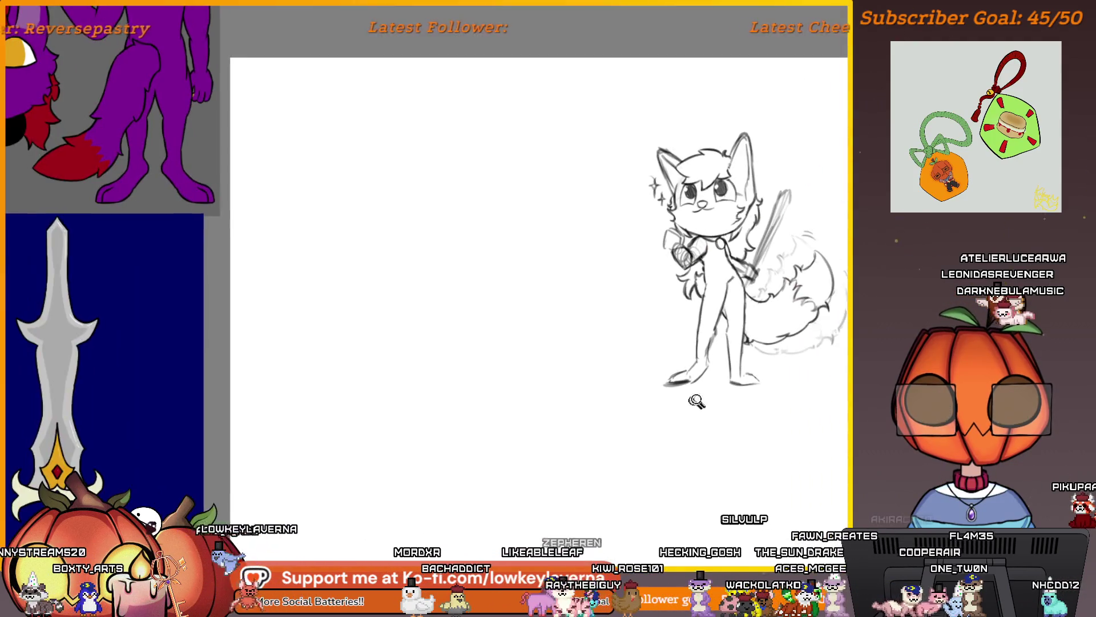
scroll(684, 426, up, 3)
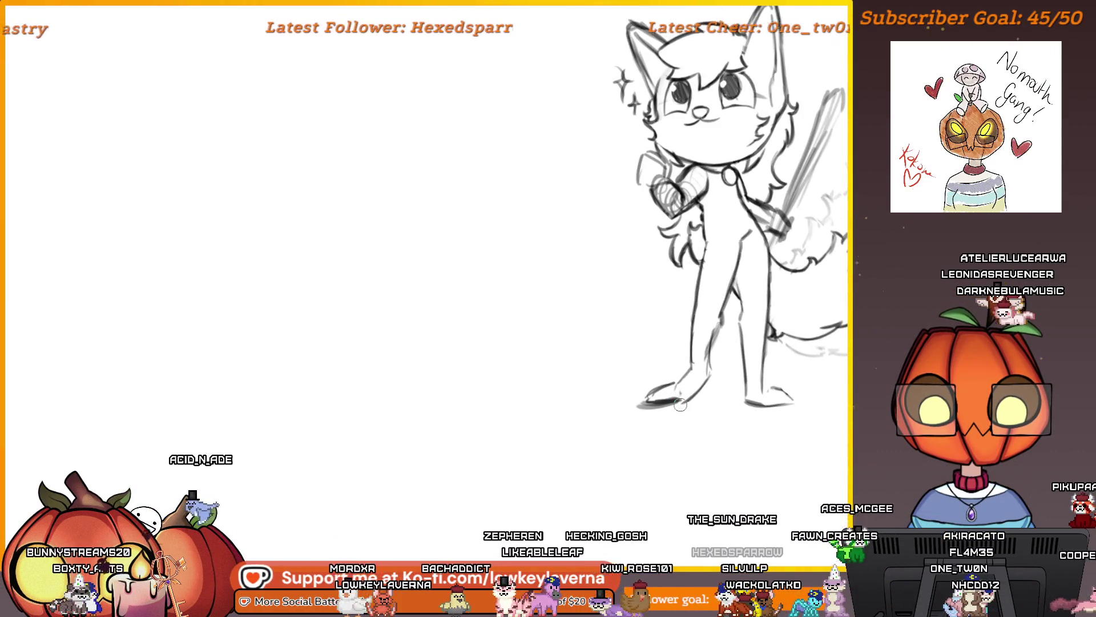
scroll(712, 384, down, 2)
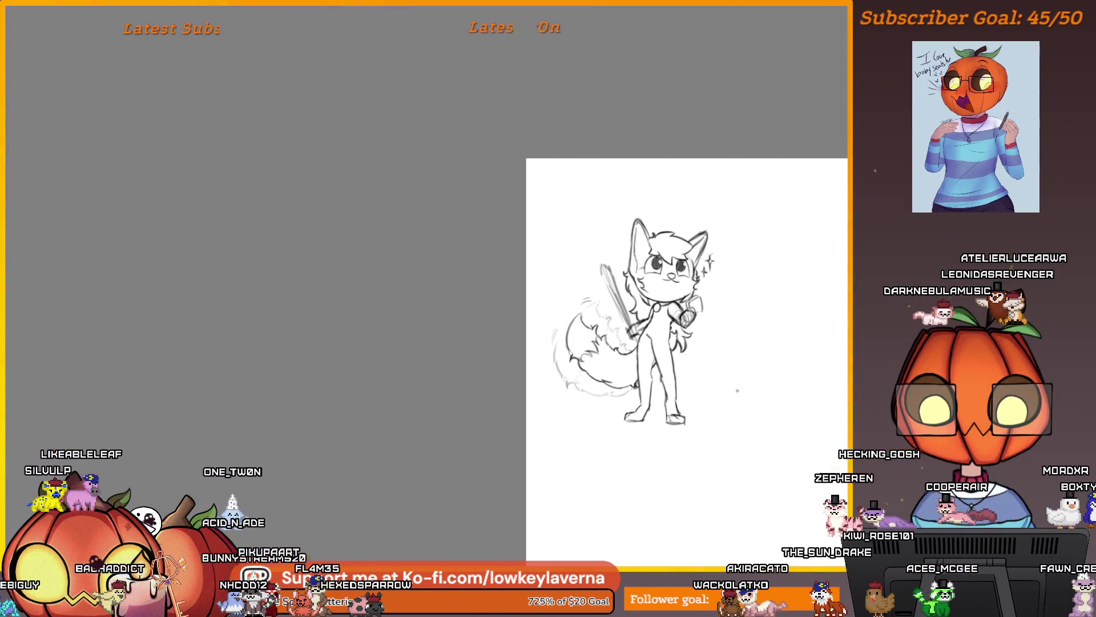
Lasso the legs, rotate them slightly, and check the pose in the mirrored view
scroll(738, 391, up, 3)
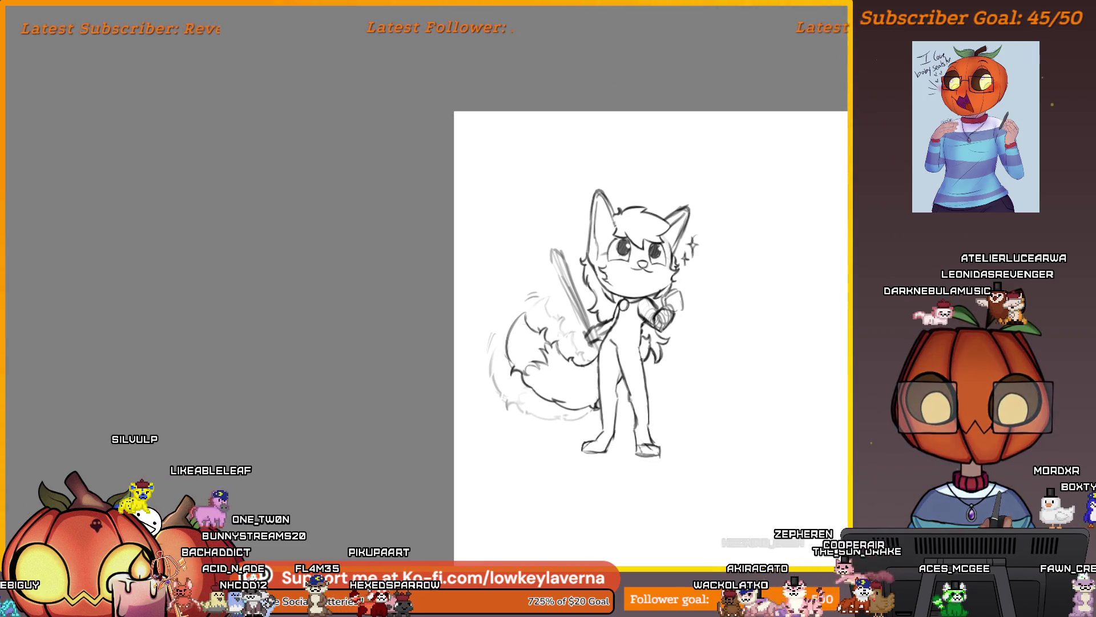
drag(646, 360, 630, 341)
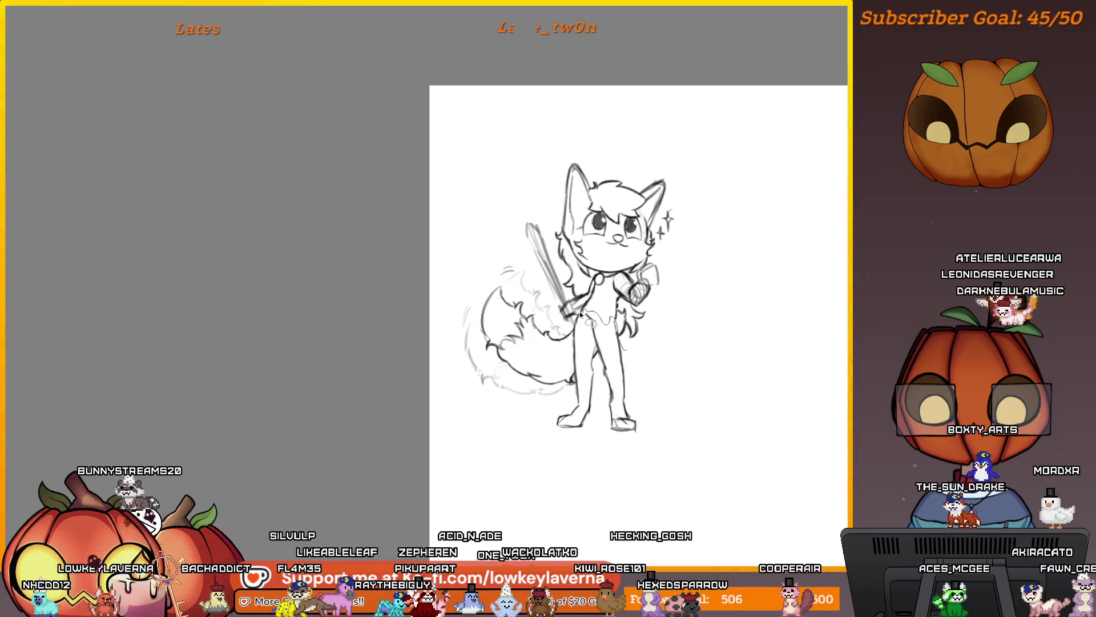
drag(576, 386, 573, 343)
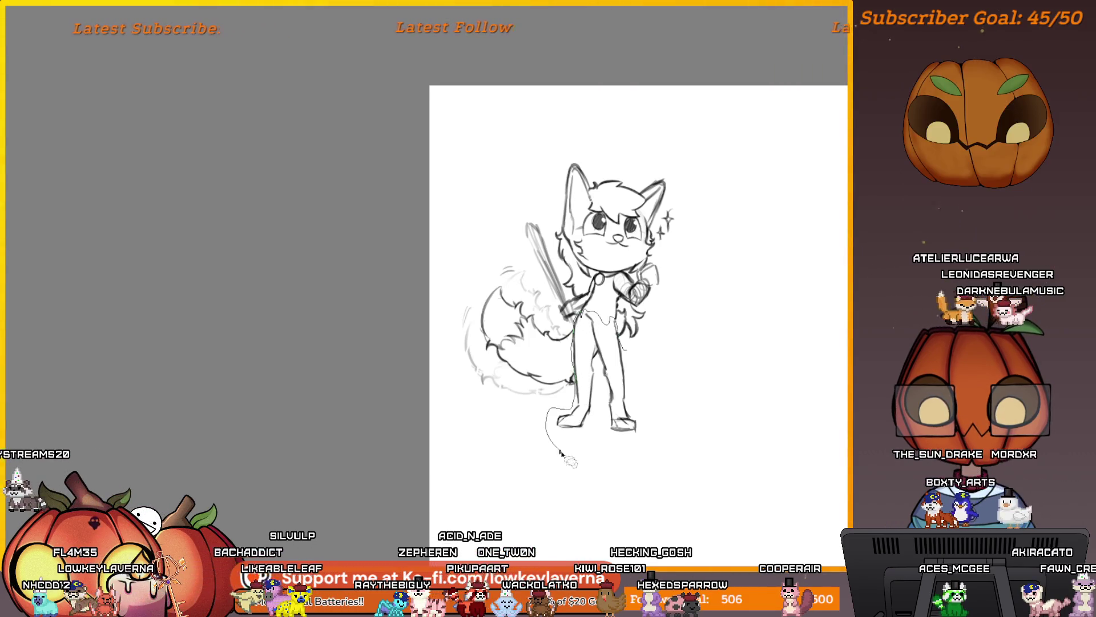
key(ctrl+t)
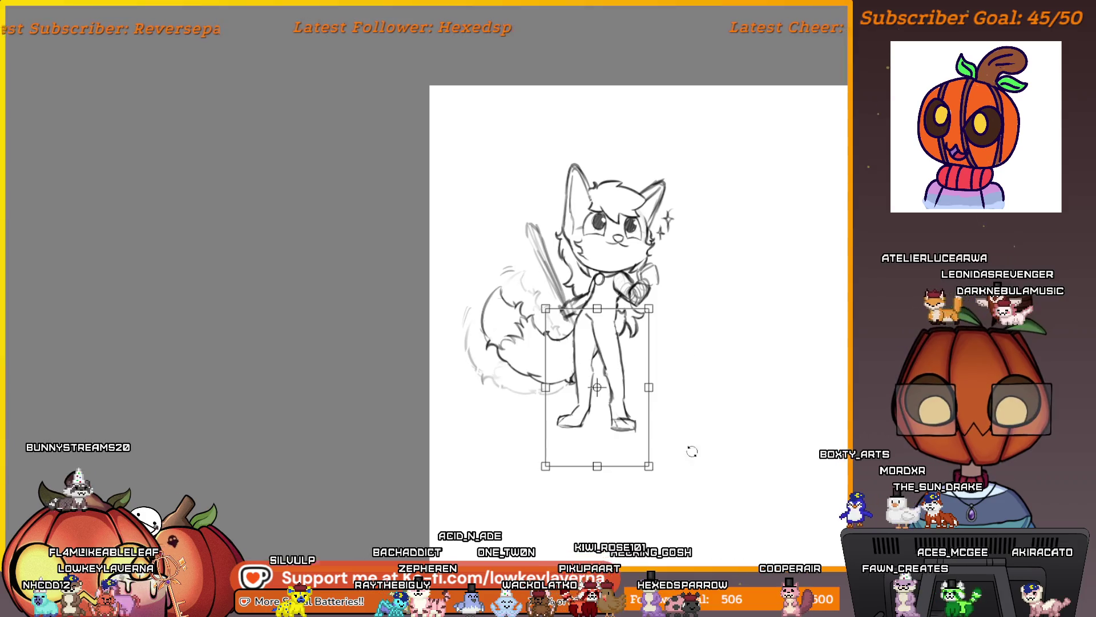
mouse_move(691, 448)
mouse_down()
mouse_move(691, 488)
mouse_move(638, 441)
mouse_up()
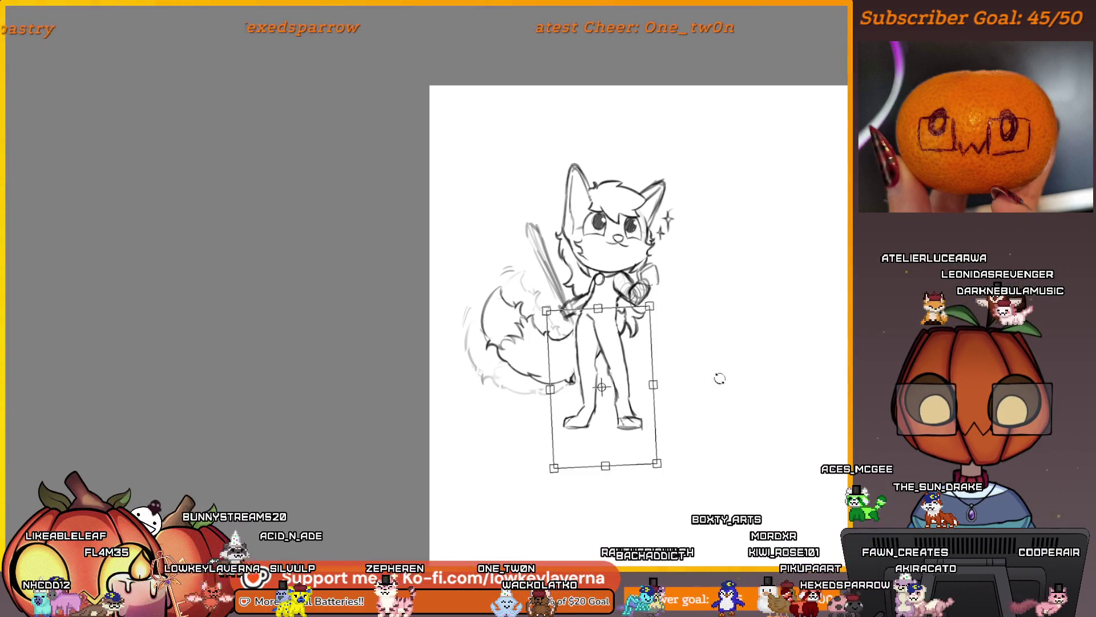
key(h)
drag(392, 481, 752, 441)
drag(649, 463, 651, 468)
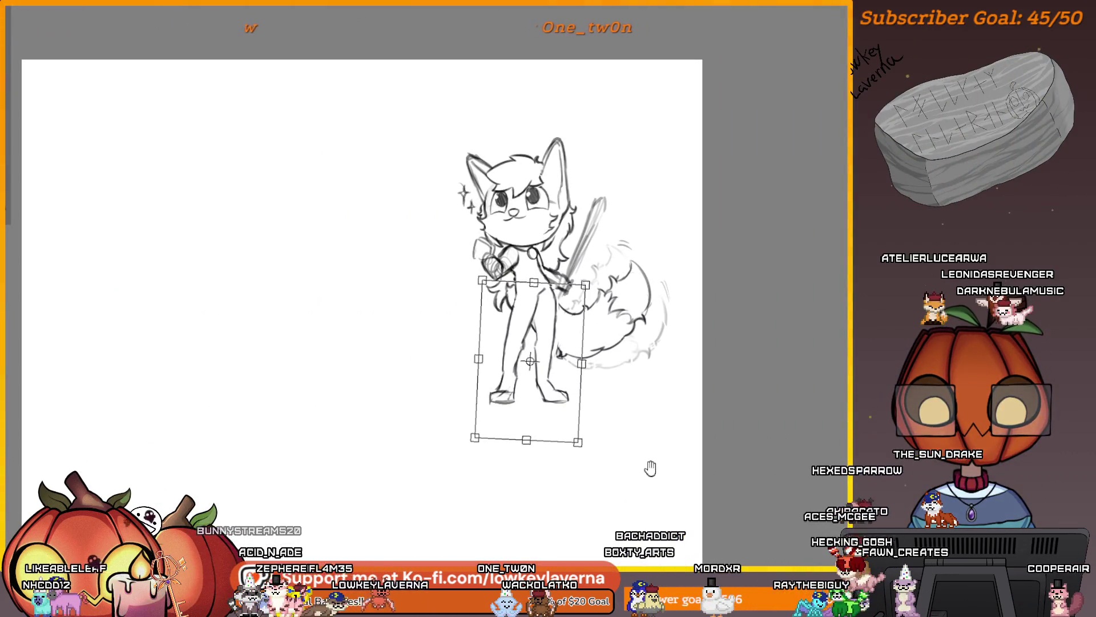
key(h)
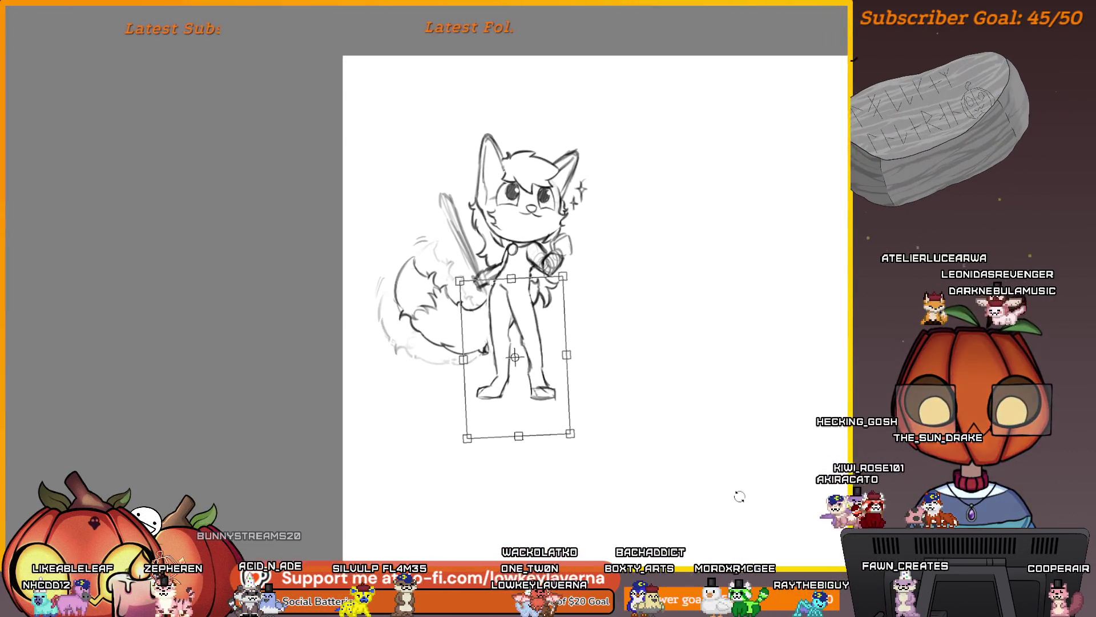
key(h)
Move the rotation pivot to the hips, tilt the legs slightly, recheck mirrored, and apply
mouse_move(531, 485)
mouse_down()
mouse_move(626, 460)
mouse_move(737, 455)
mouse_up()
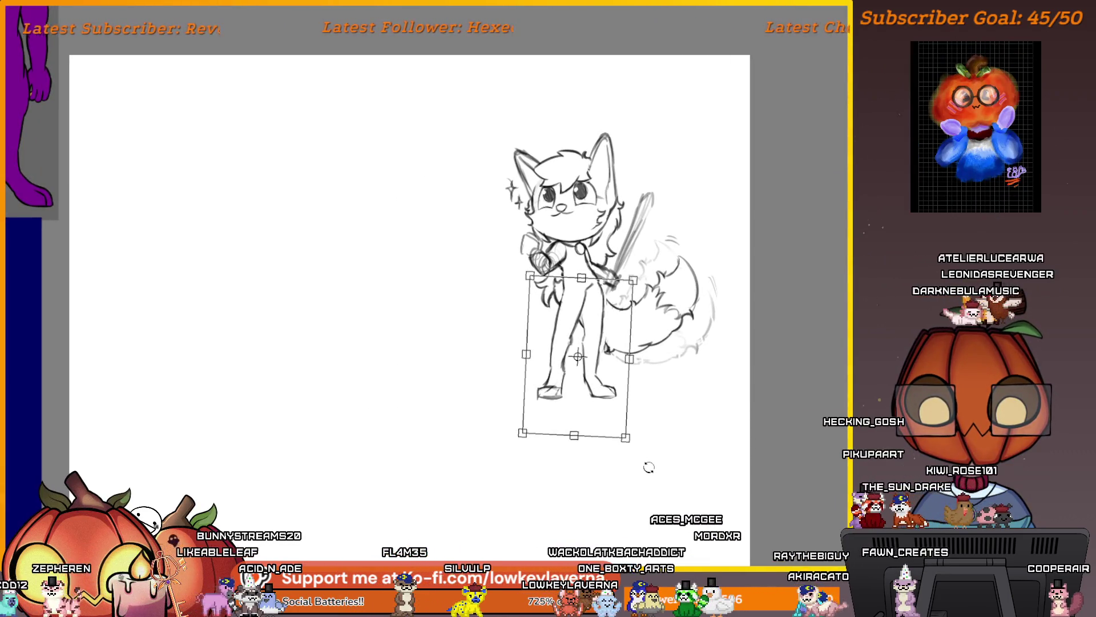
drag(577, 357, 563, 290)
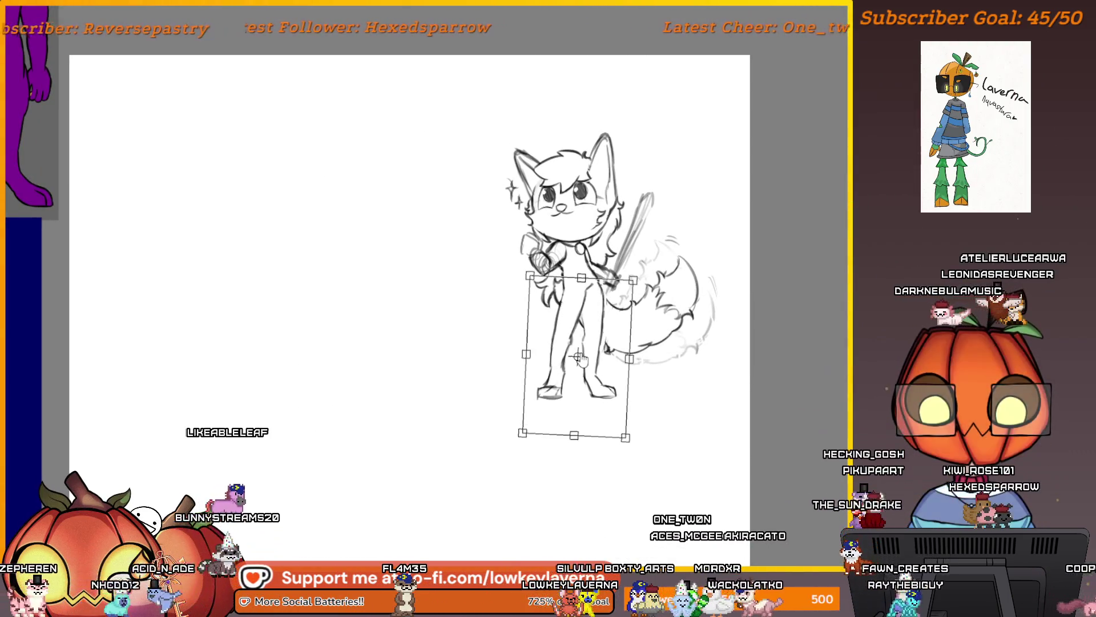
drag(631, 528, 643, 524)
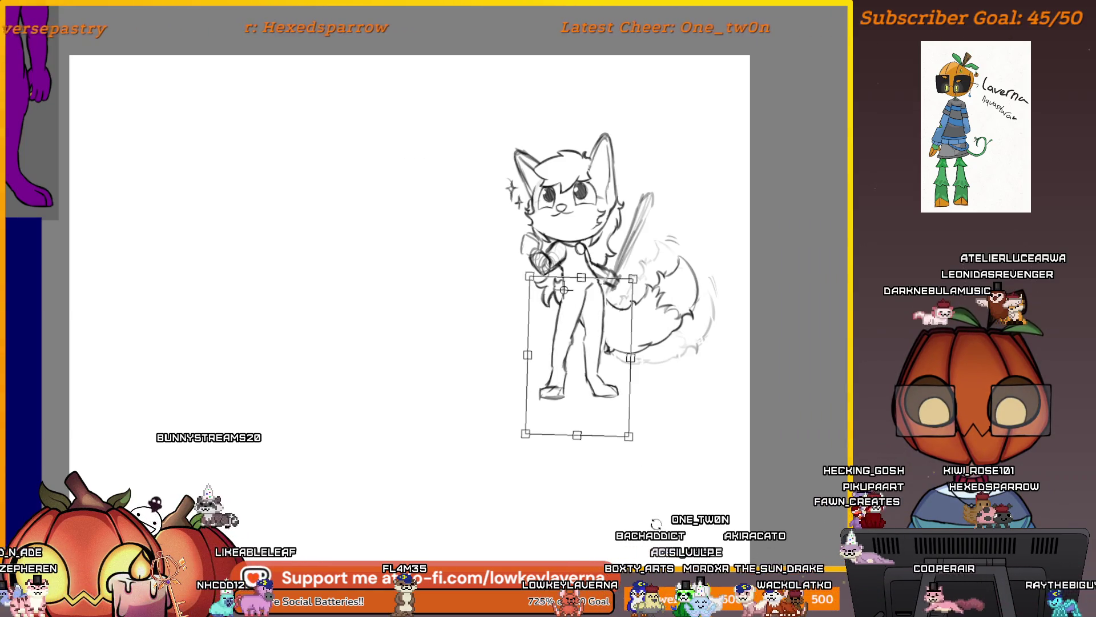
key(h)
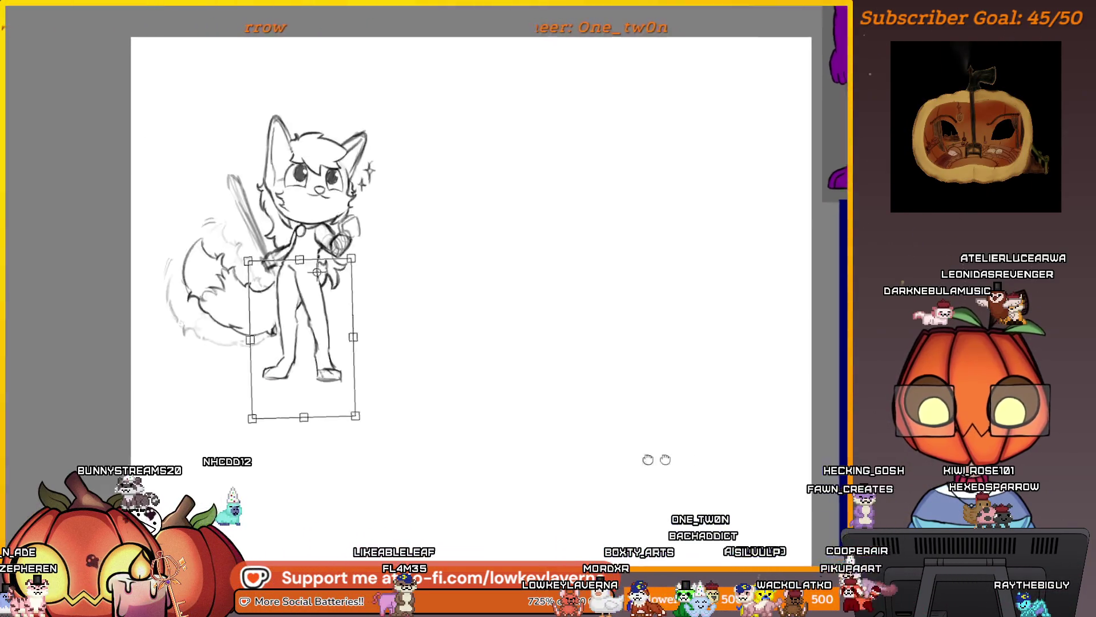
drag(628, 463, 773, 465)
drag(702, 472, 704, 482)
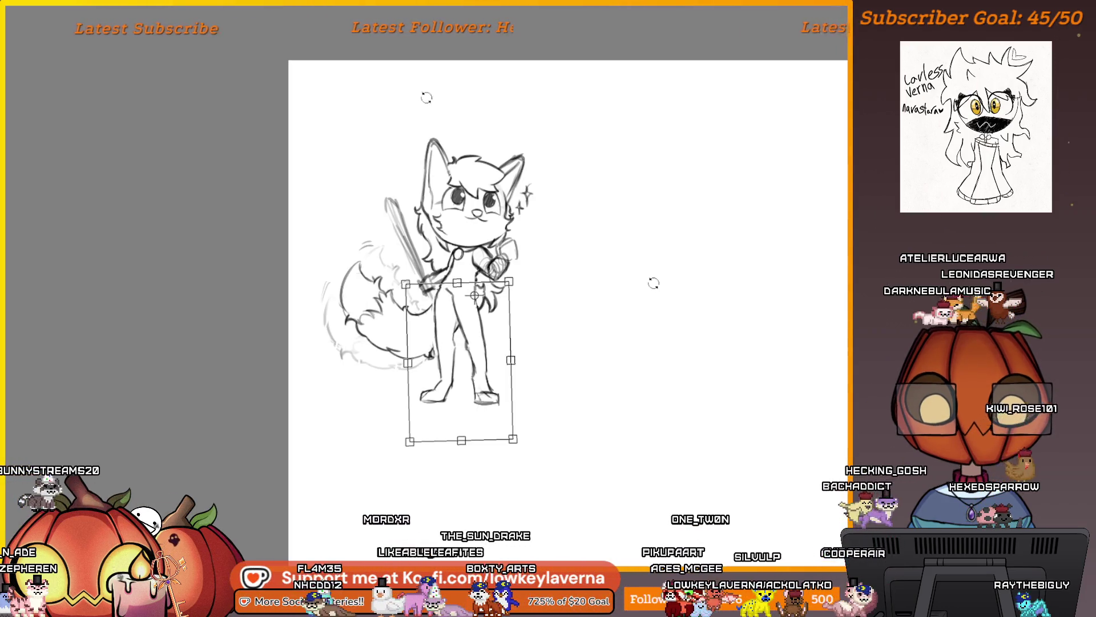
key(Return)
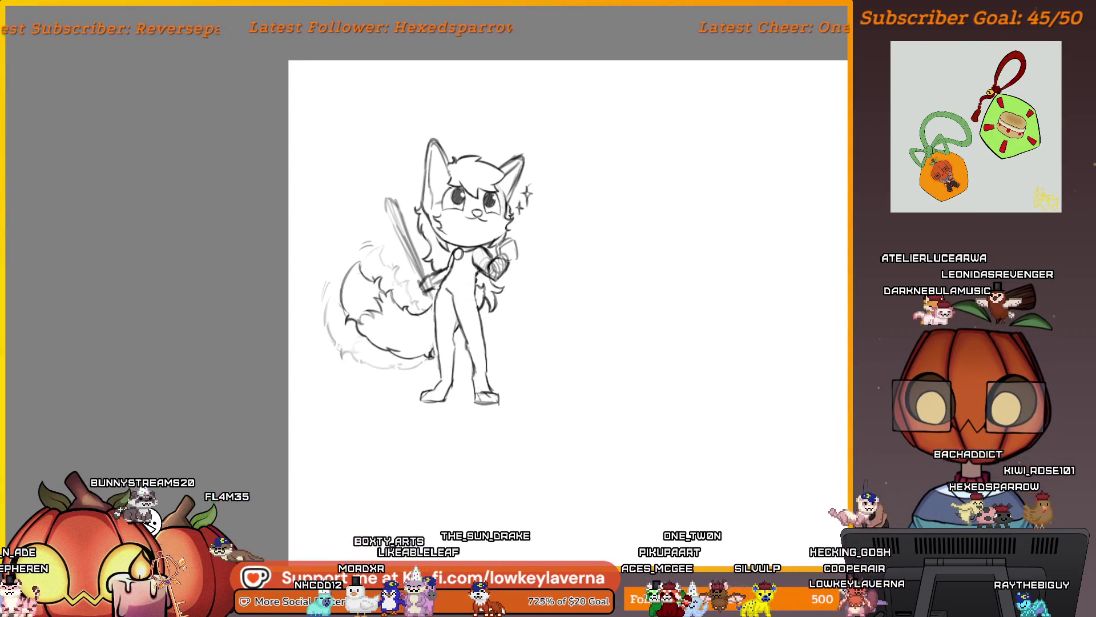
scroll(578, 392, down, 3)
mouse_move(577, 391)
mouse_down()
mouse_move(514, 443)
mouse_move(313, 514)
mouse_move(457, 484)
mouse_up()
scroll(612, 329, up, 5)
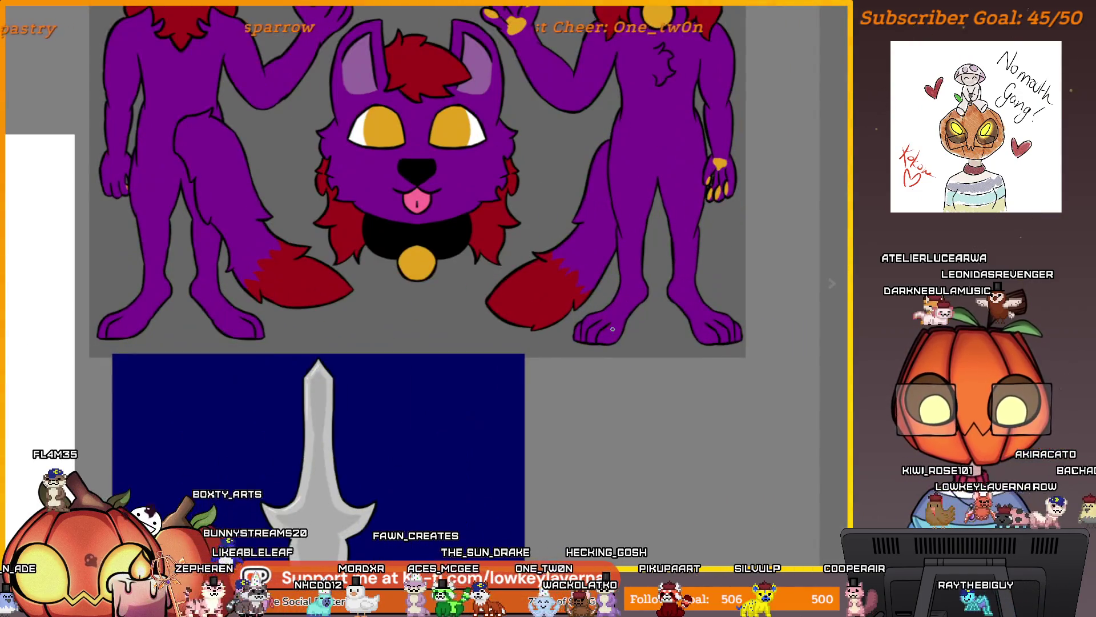
scroll(591, 335, down, 3)
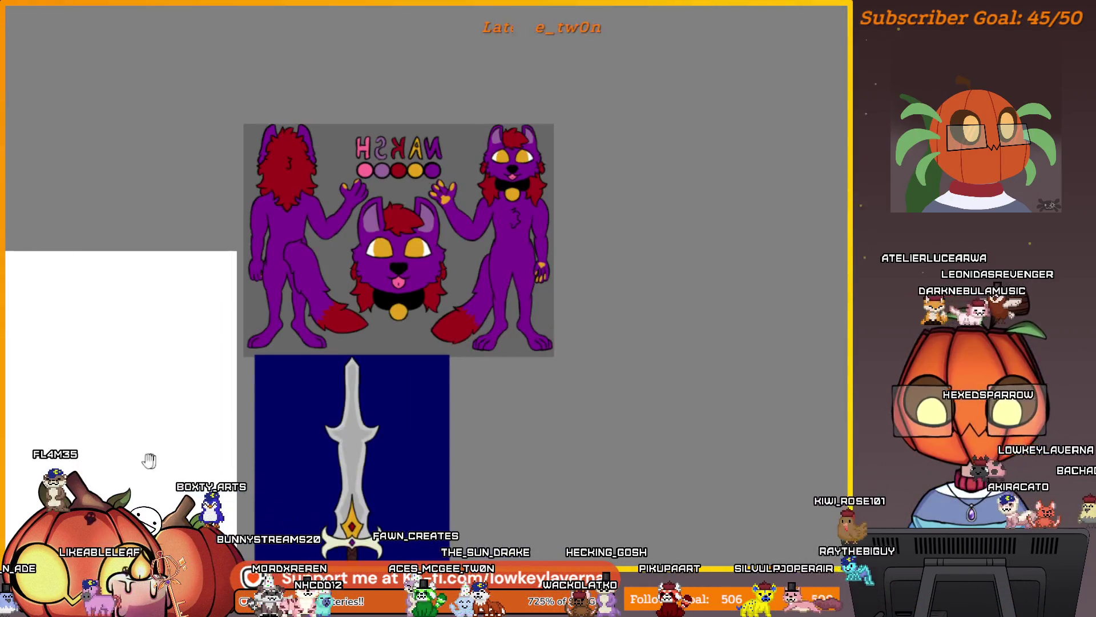
mouse_move(591, 335)
mouse_down()
mouse_move(562, 394)
mouse_move(613, 308)
mouse_up()
scroll(562, 394, up, 4)
scroll(618, 415, up, 5)
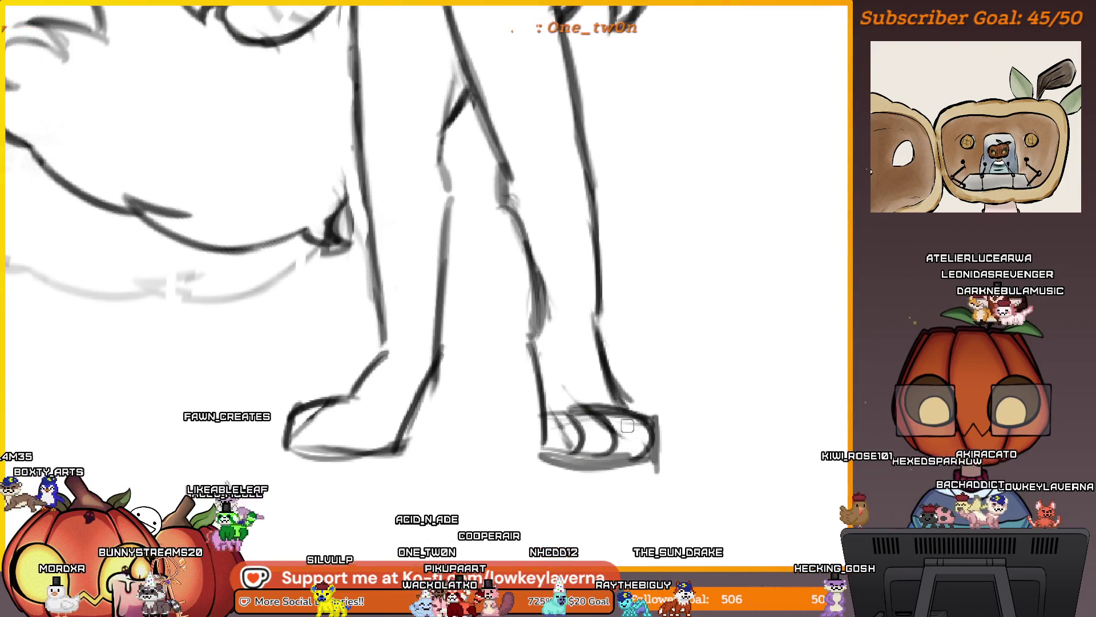
scroll(627, 425, down, 3)
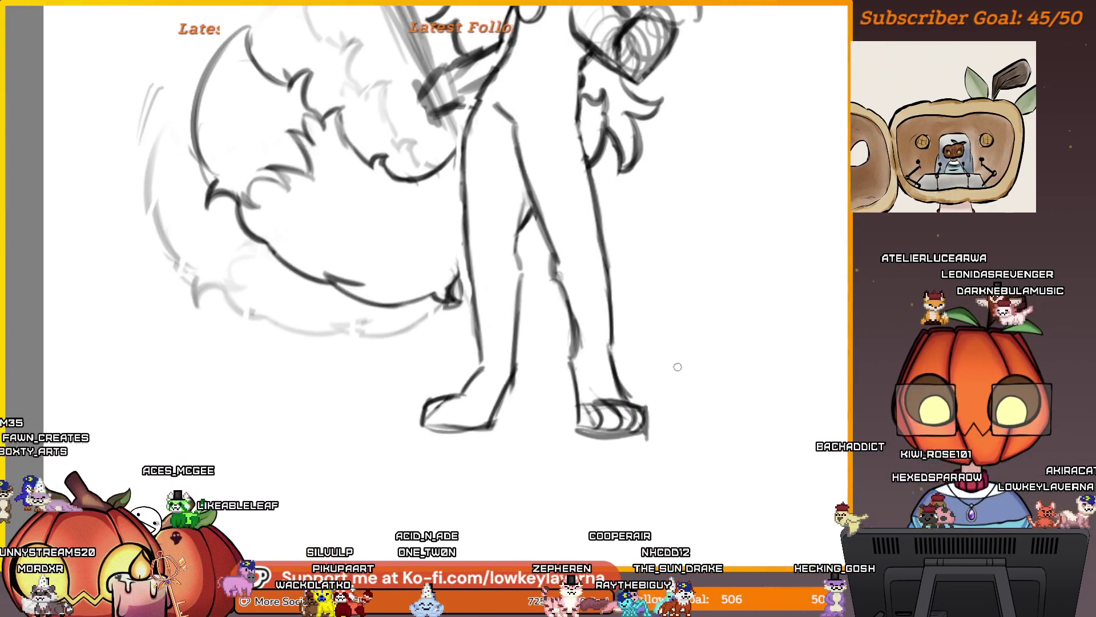
scroll(565, 434, left, 3)
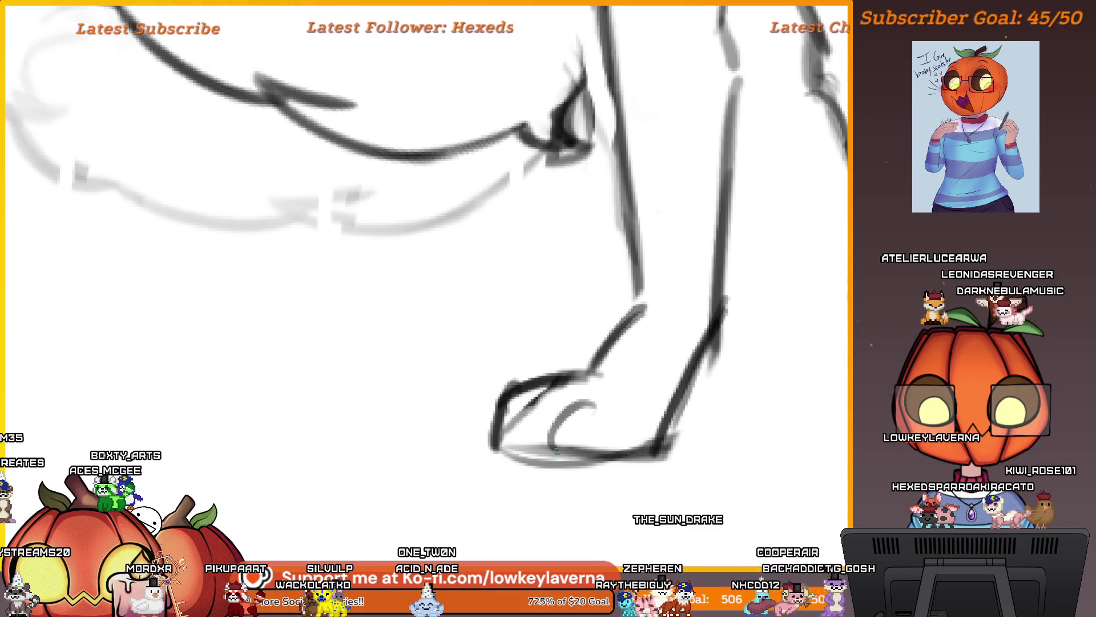
drag(557, 451, 589, 416)
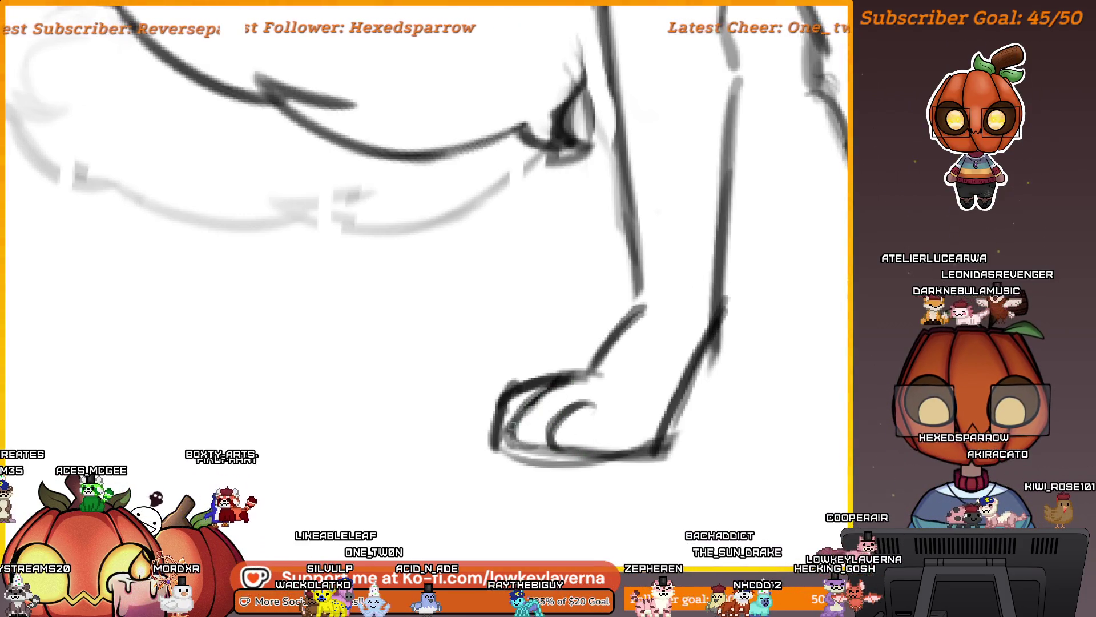
scroll(573, 420, down, 5)
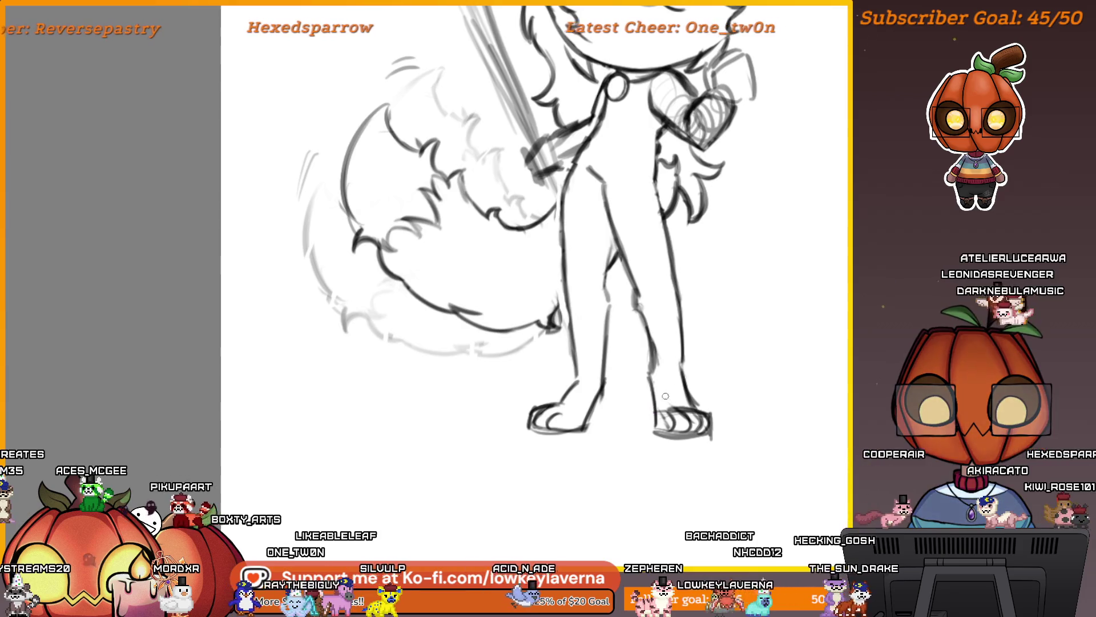
scroll(666, 395, up, 5)
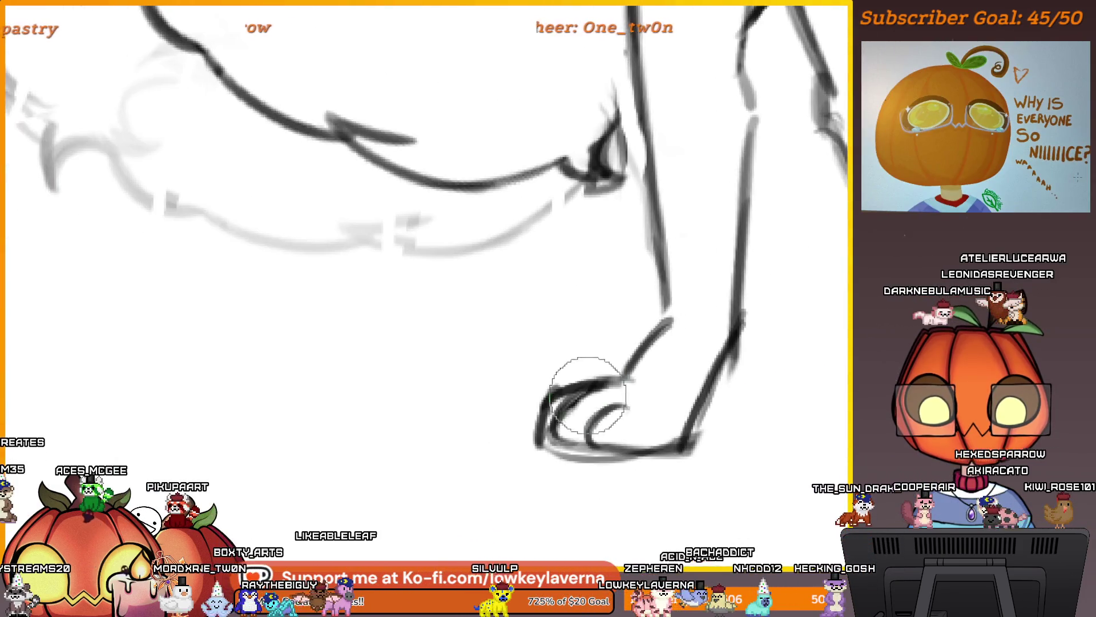
mouse_move(577, 375)
mouse_down()
mouse_move(551, 393)
mouse_move(534, 436)
mouse_move(619, 462)
mouse_up()
key(bracketright)
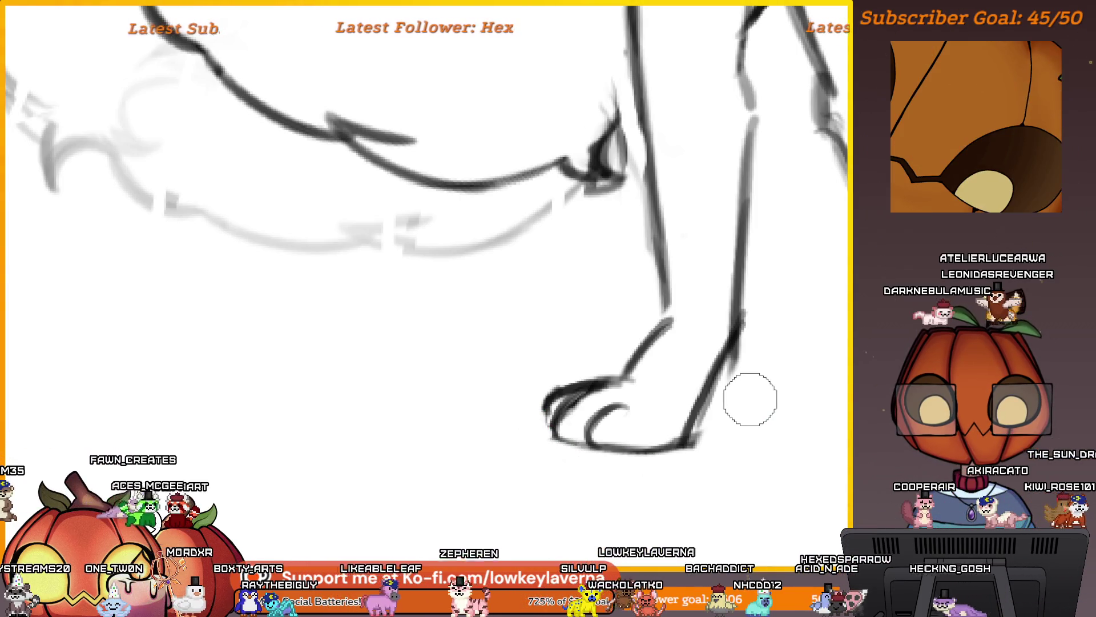
scroll(618, 325, down, 5)
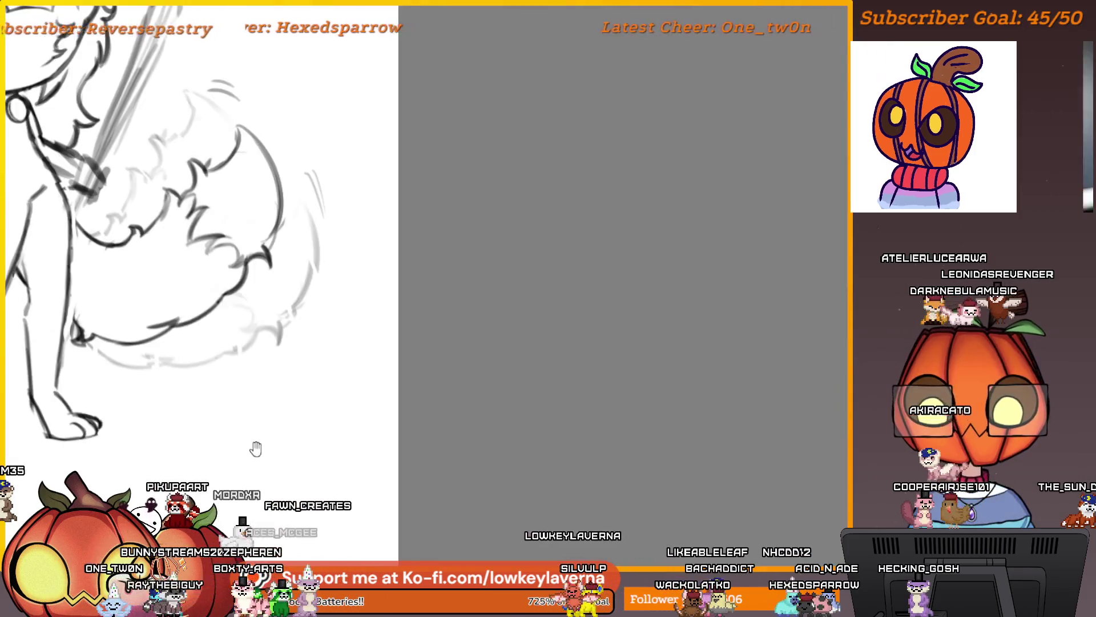
key(m)
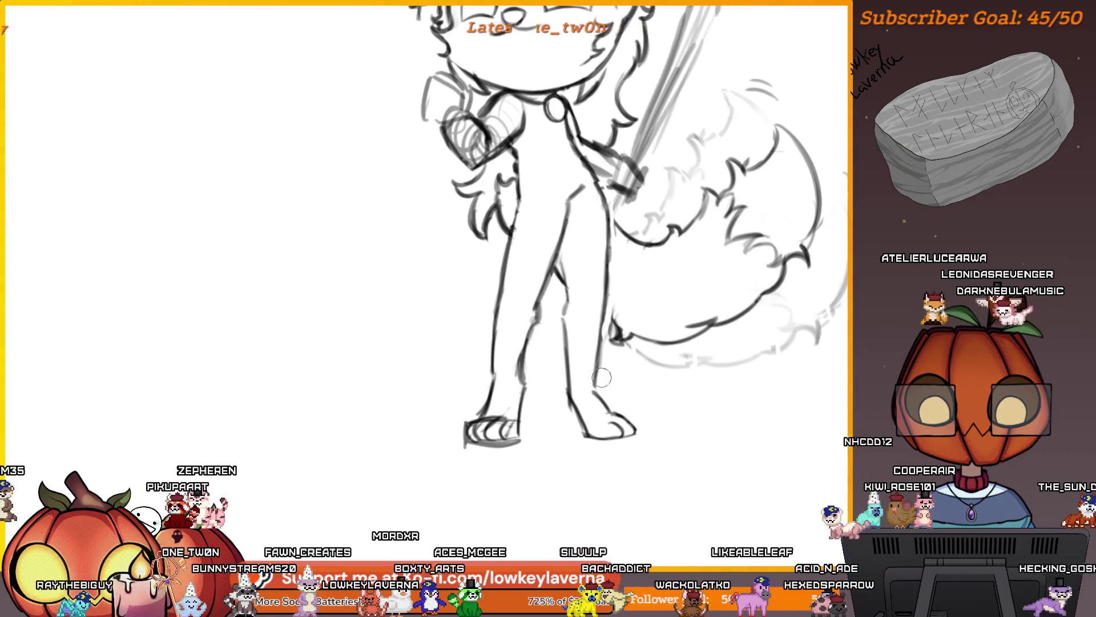
scroll(602, 377, down, 3)
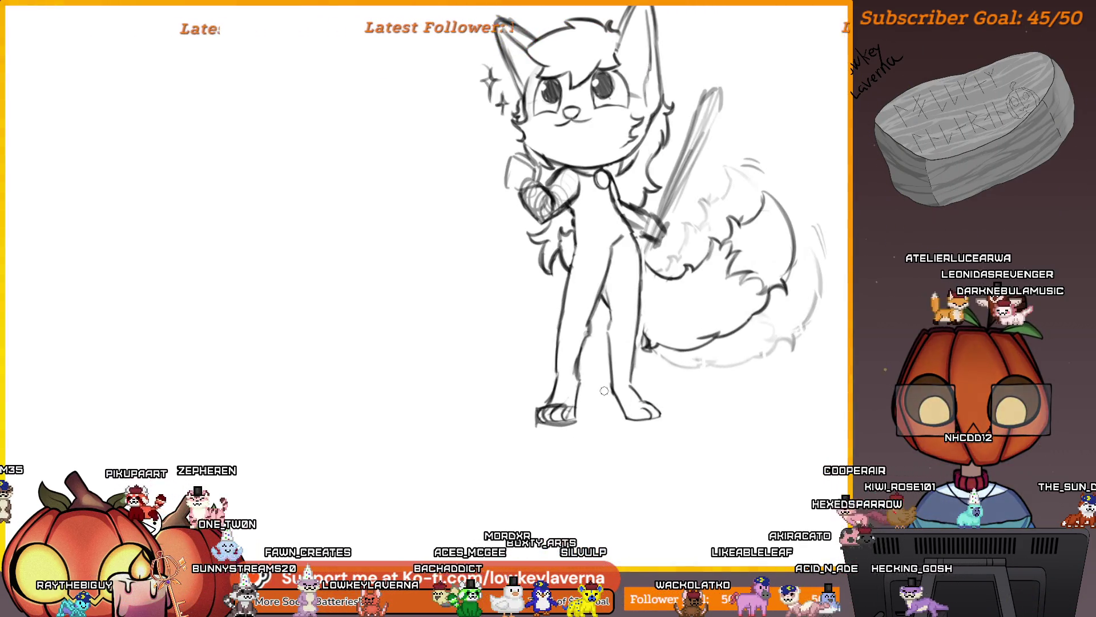
scroll(708, 363, down, 2)
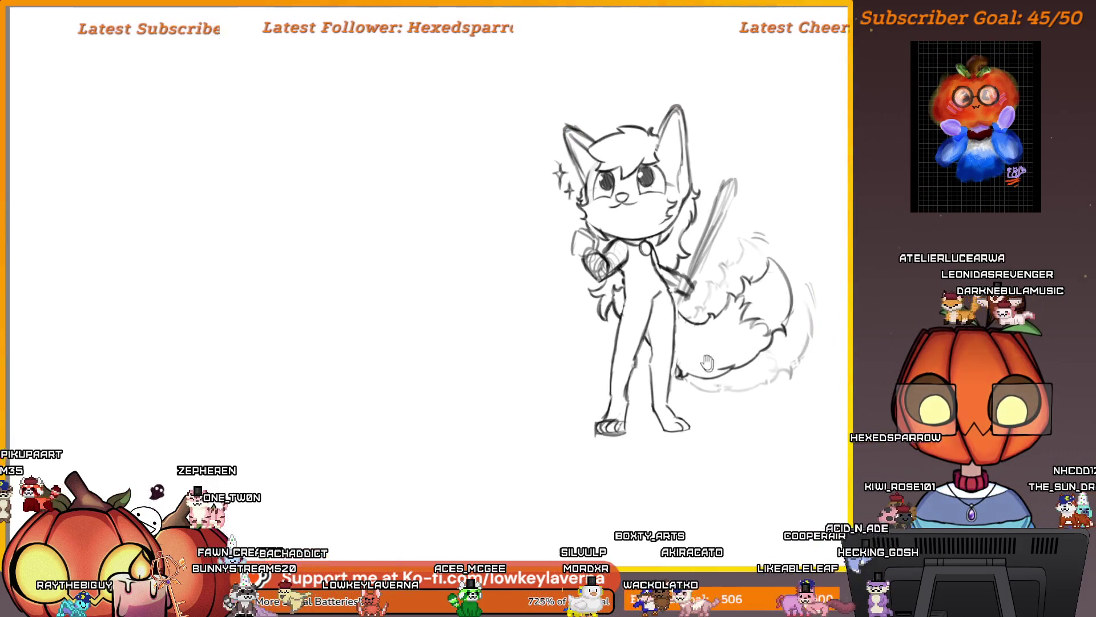
scroll(714, 419, down, 2)
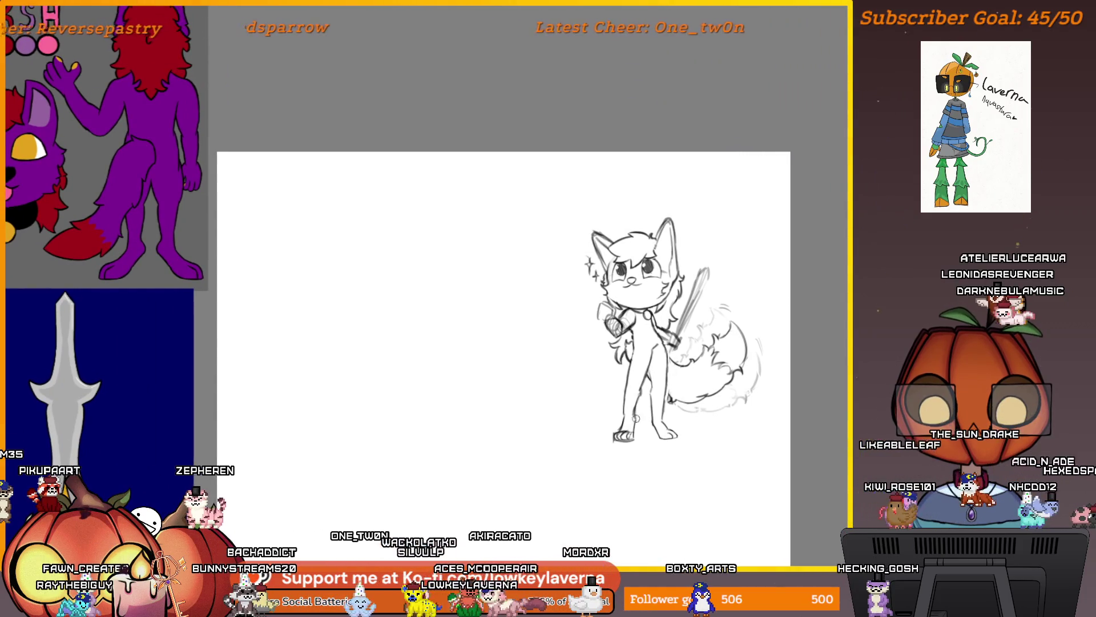
scroll(636, 419, up, 5)
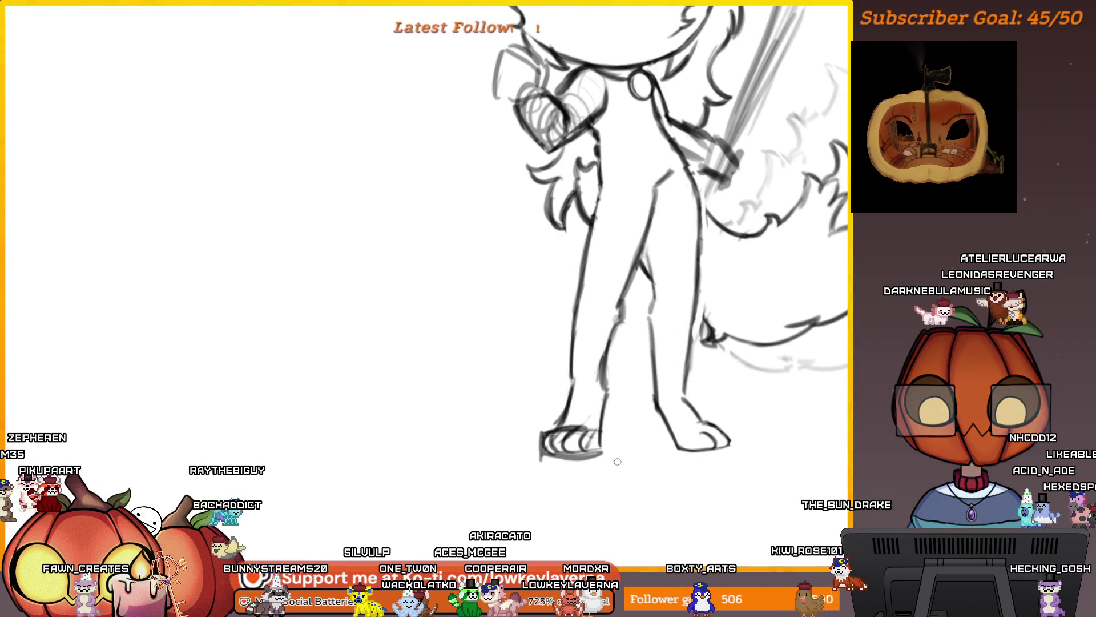
scroll(618, 461, up, 3)
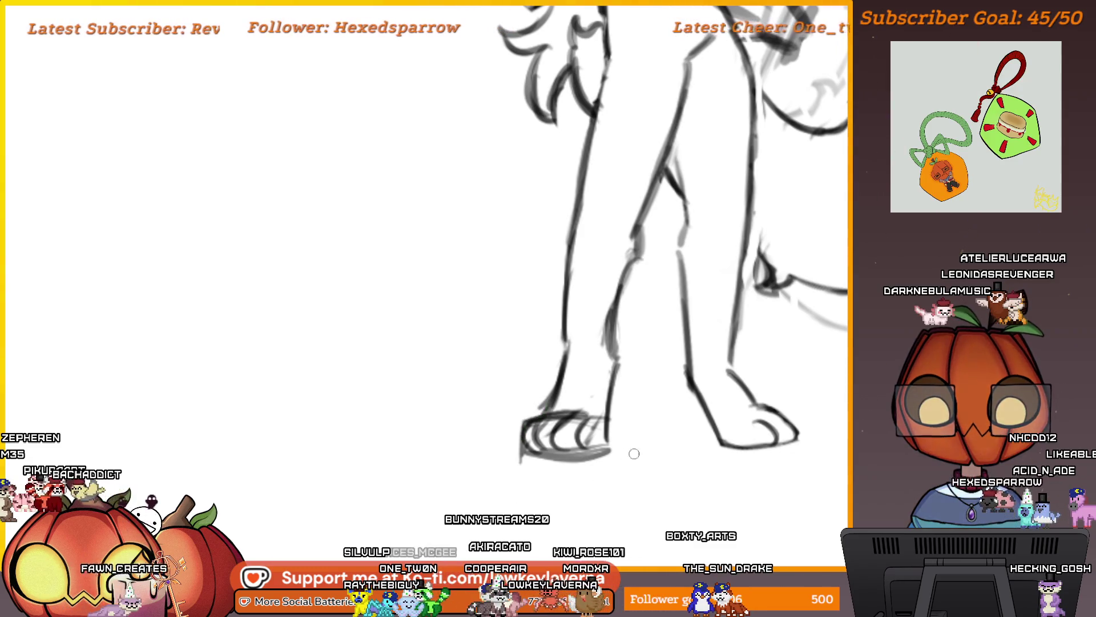
scroll(633, 455, down, 5)
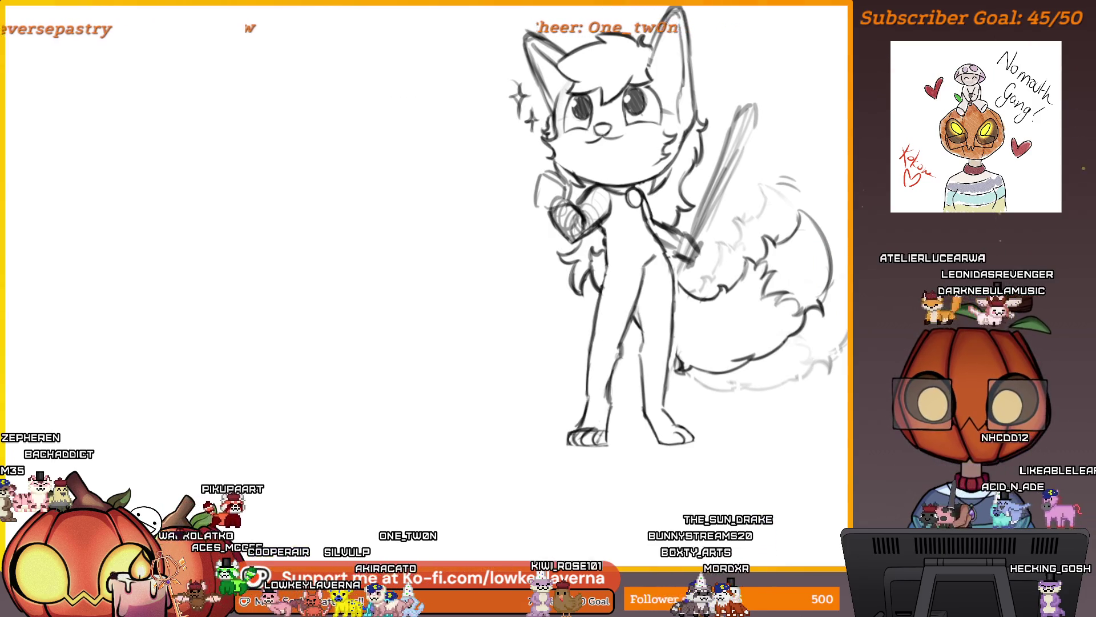
scroll(612, 403, down, 1)
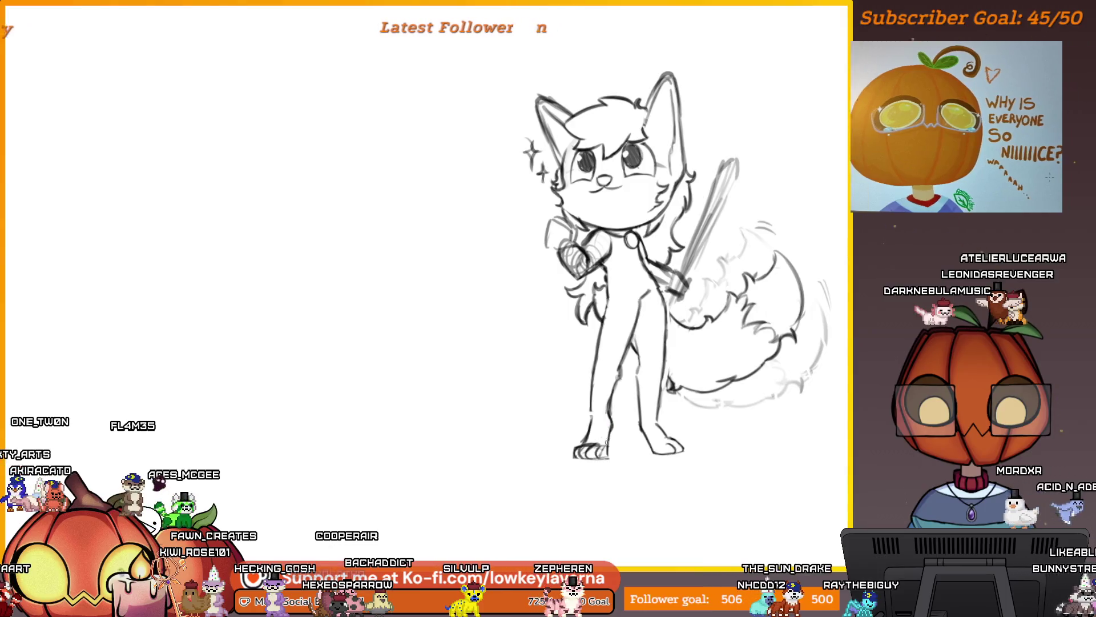
scroll(616, 429, up, 1)
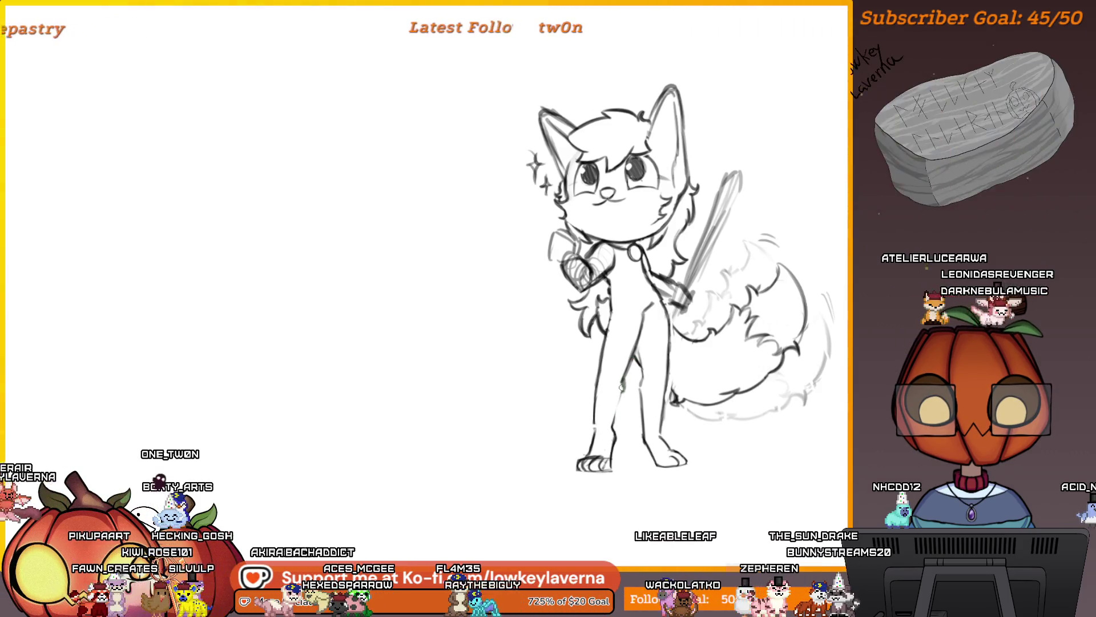
drag(604, 371, 607, 411)
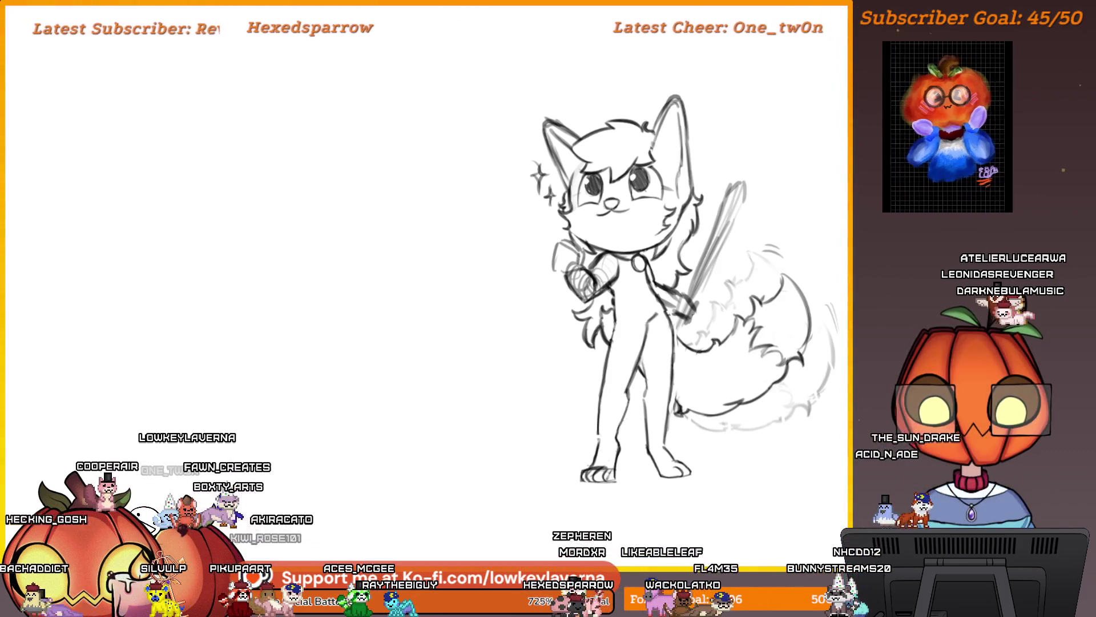
scroll(675, 373, down, 3)
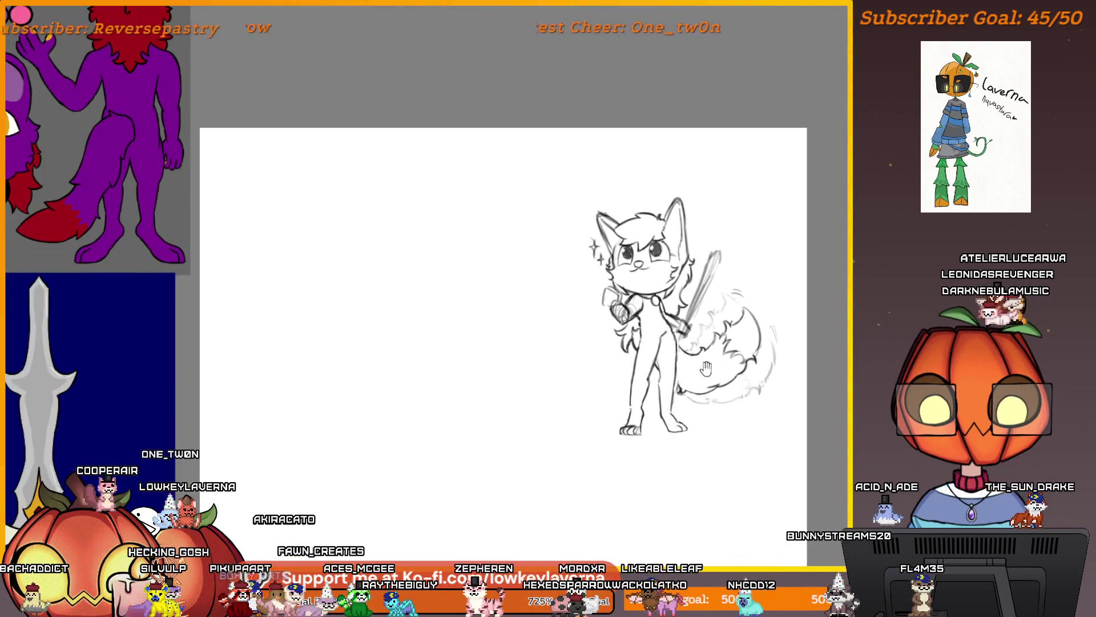
Mirror the view and pan across the page to check the fox sketch
scroll(661, 410, up, 3)
key(m)
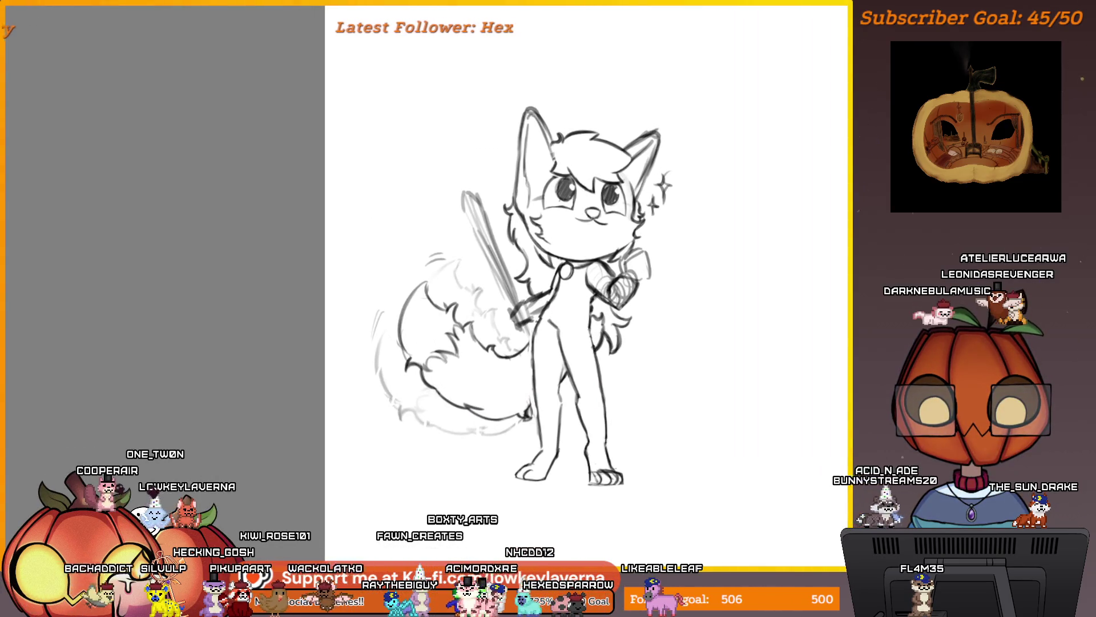
scroll(601, 373, down, 2)
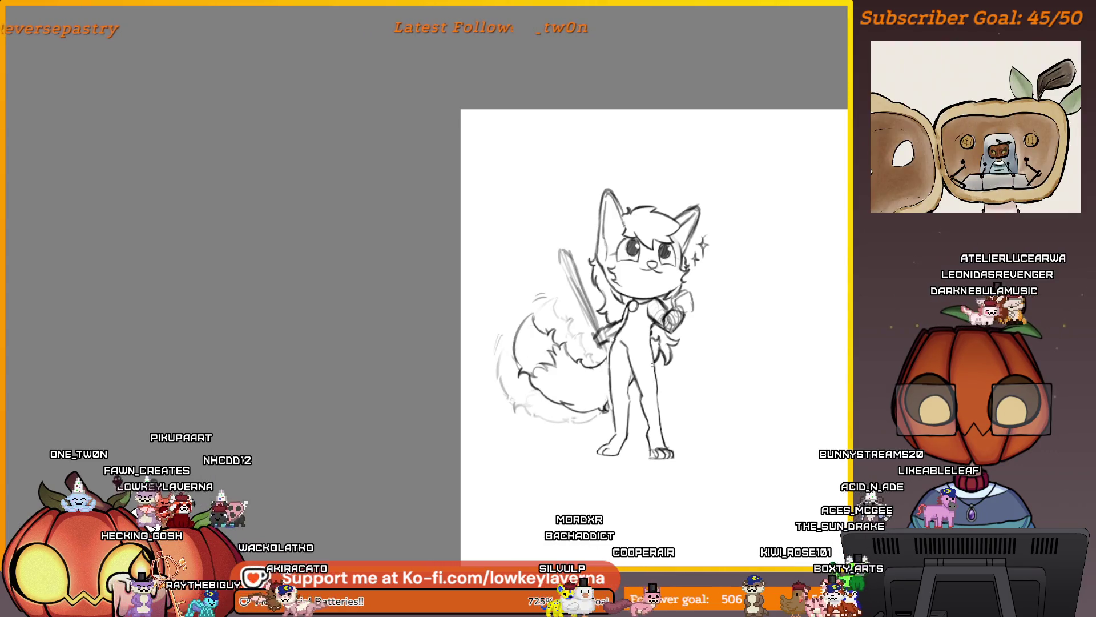
scroll(697, 353, down, 2)
drag(766, 449, 581, 450)
mouse_move(705, 477)
mouse_down()
mouse_move(658, 485)
mouse_move(662, 467)
mouse_move(516, 528)
mouse_move(511, 502)
mouse_up()
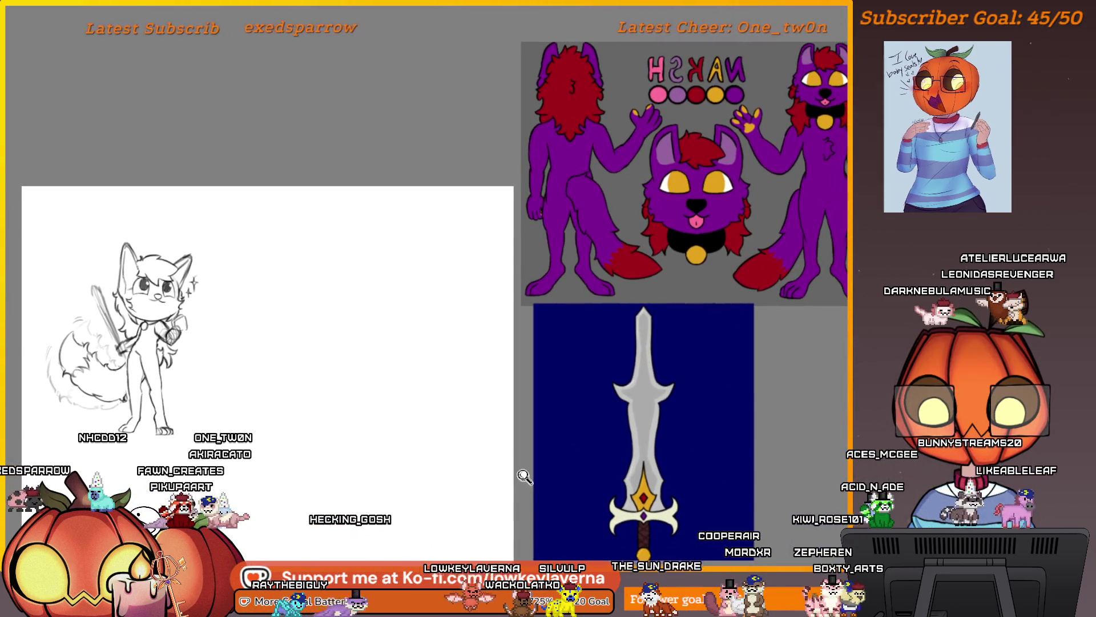
scroll(509, 501, down, 3)
scroll(507, 501, up, 2)
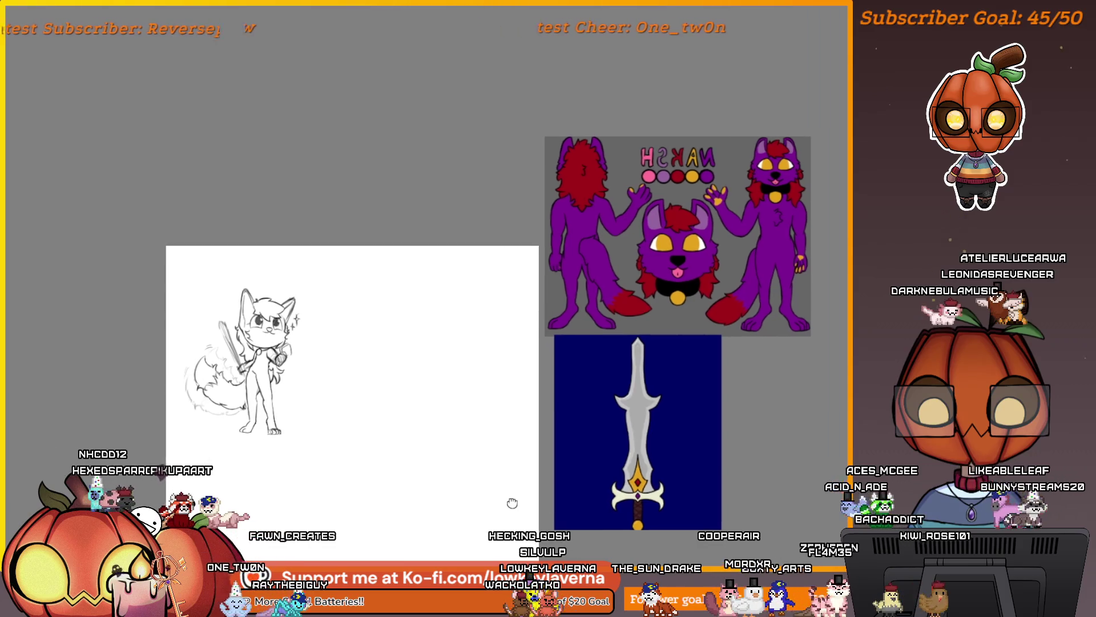
Unmirror the view and bring the purple character sheet and sword into view
key(m)
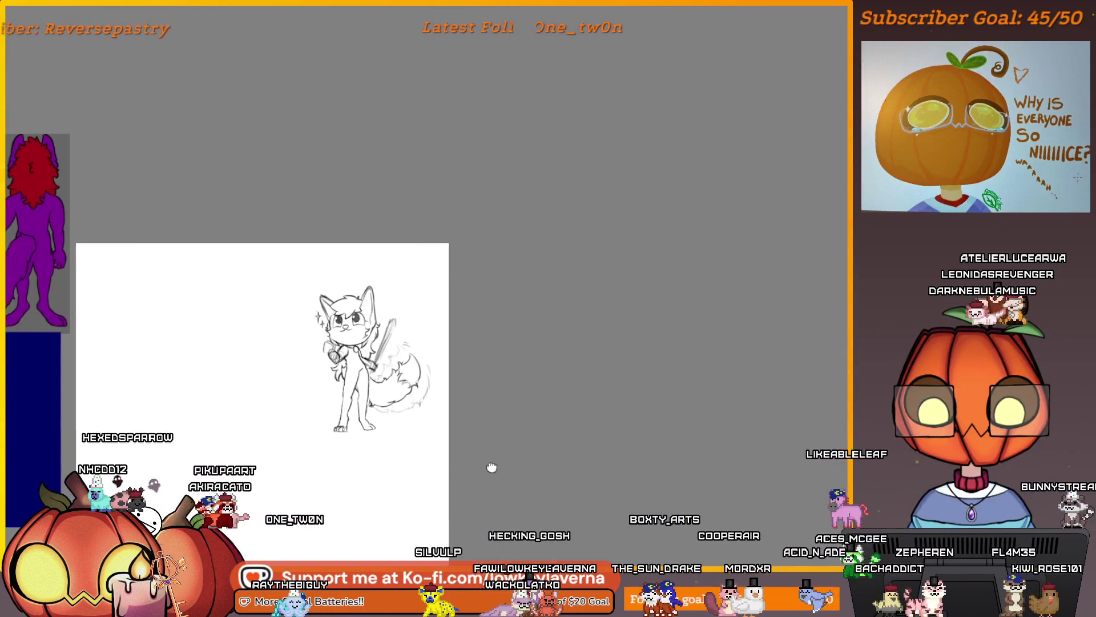
drag(489, 465, 779, 464)
mouse_move(688, 454)
mouse_down()
mouse_move(707, 450)
mouse_move(676, 450)
mouse_move(699, 416)
mouse_move(685, 416)
mouse_up()
scroll(645, 460, up, 1)
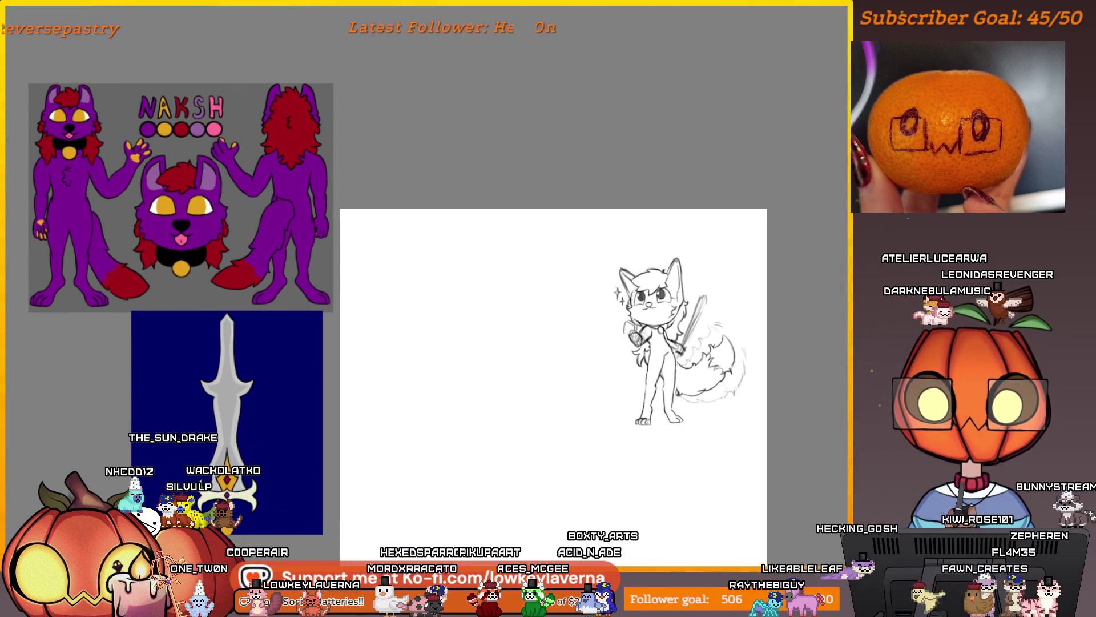
scroll(722, 244, up, 5)
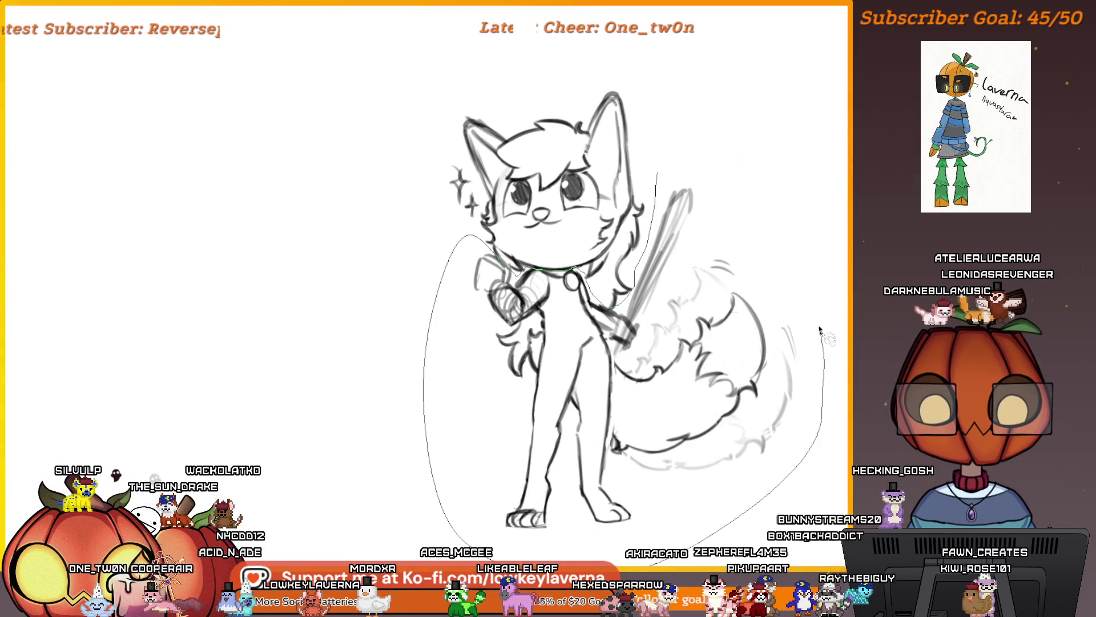
Scale the selected fox figure down slightly with Ctrl+T and apply the resize
key(ctrl+t)
scroll(662, 170, down, 3)
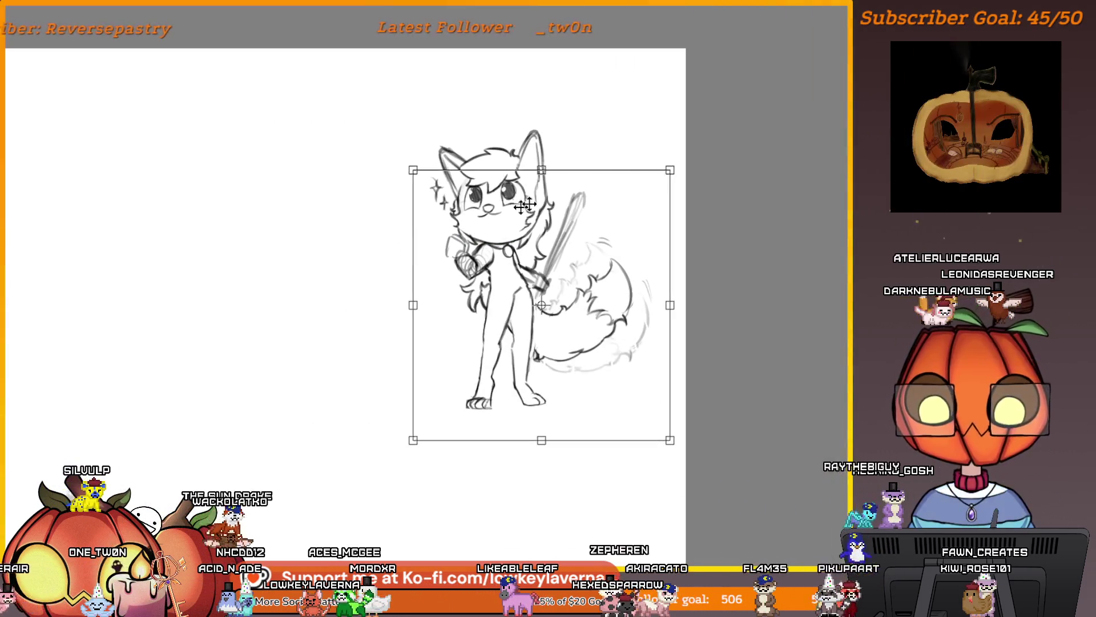
mouse_move(662, 170)
mouse_down()
mouse_move(676, 189)
mouse_move(668, 171)
mouse_move(659, 183)
mouse_up()
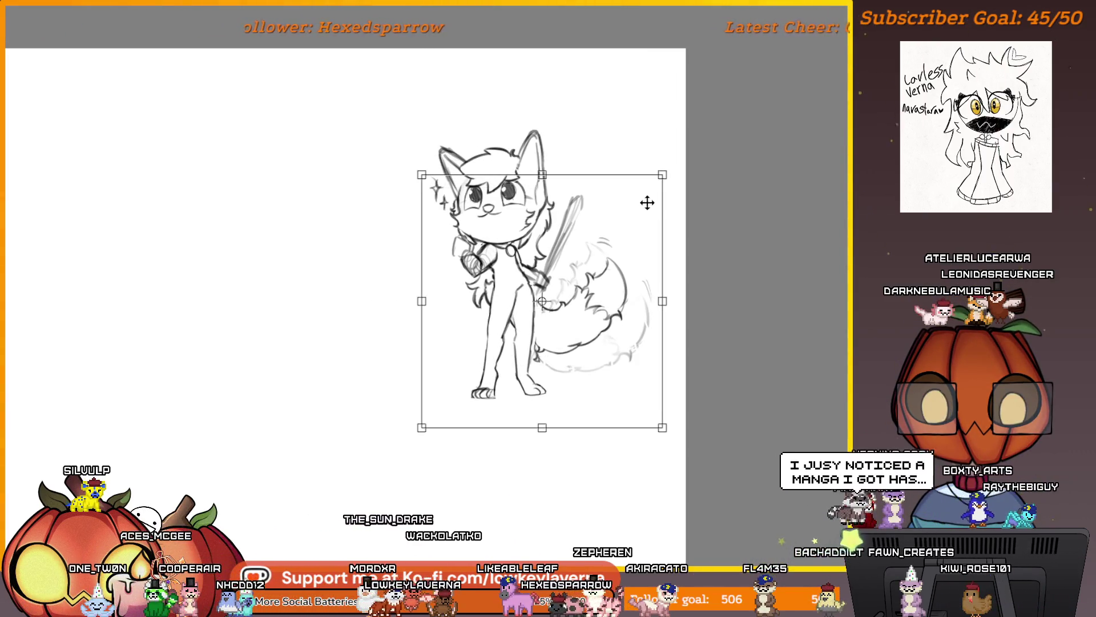
scroll(691, 184, down, 1)
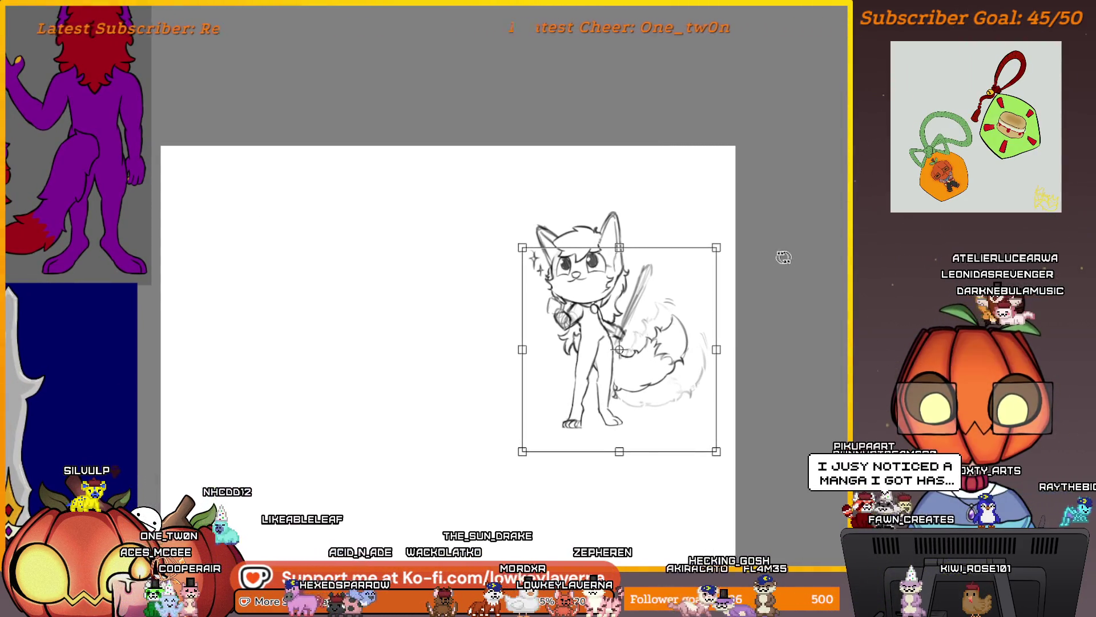
scroll(754, 374, up, 1)
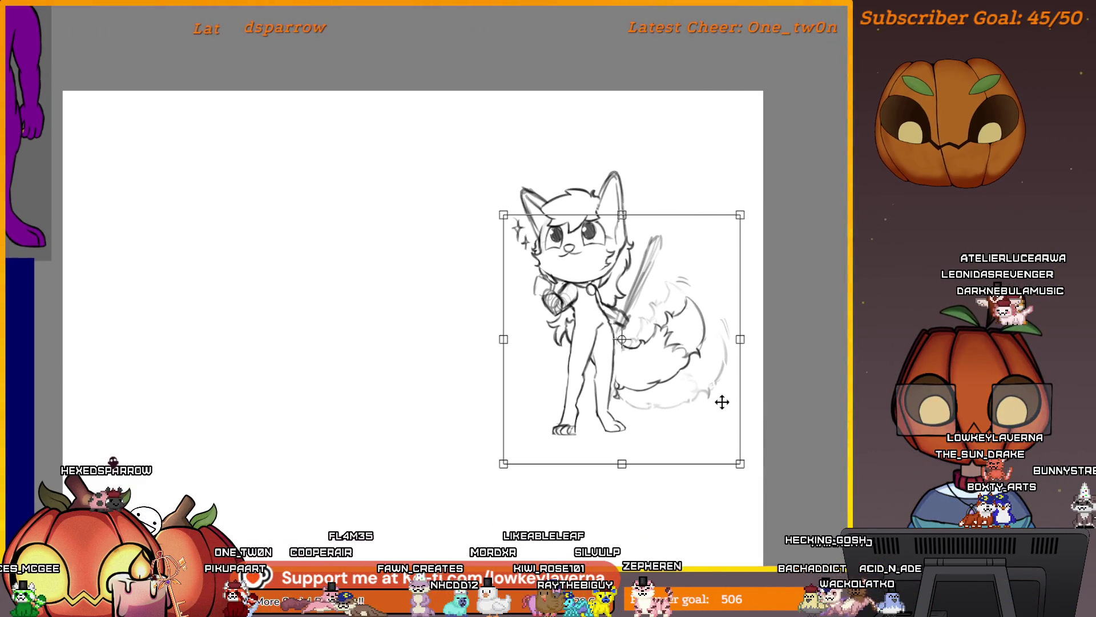
alt+click(765, 385)
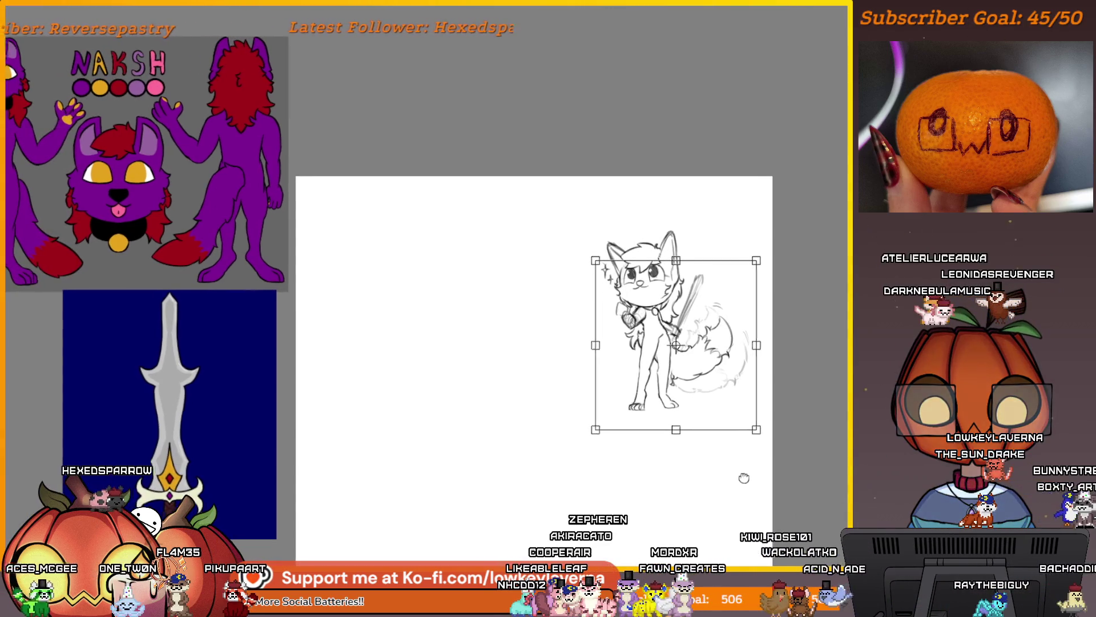
key(Return)
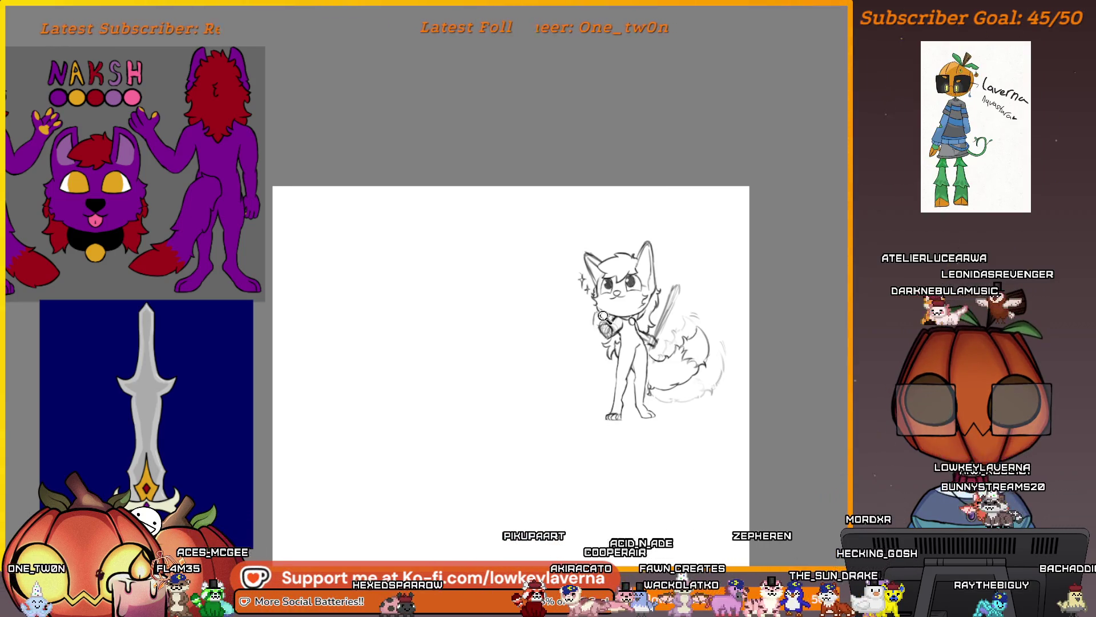
Darken the bow shape at the collar and inspect the face and upper body
scroll(604, 316, up, 5)
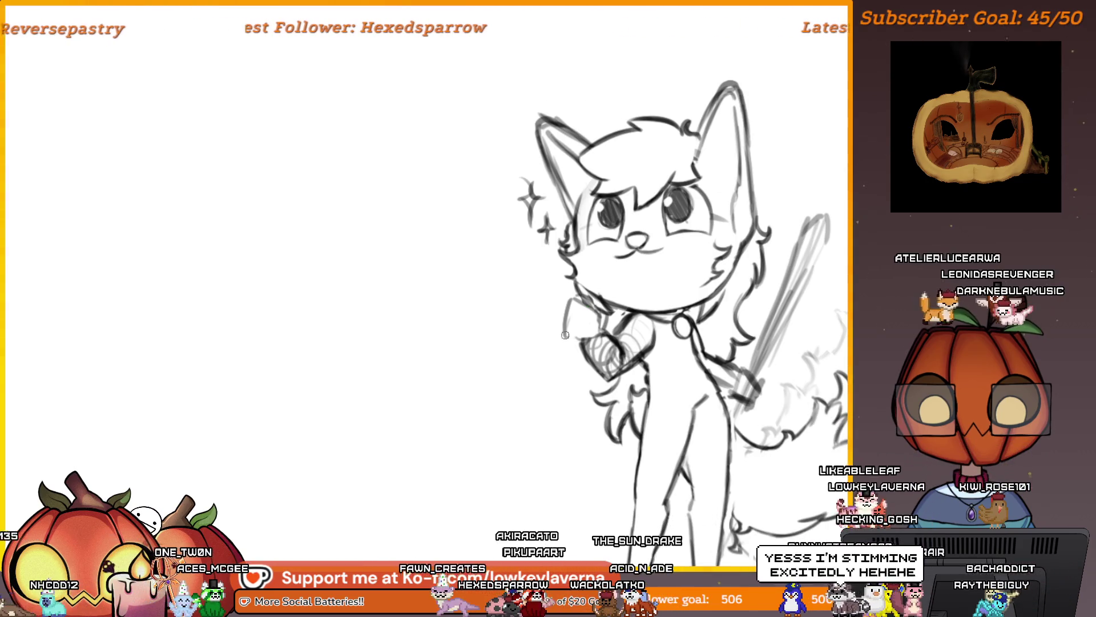
drag(566, 335, 598, 330)
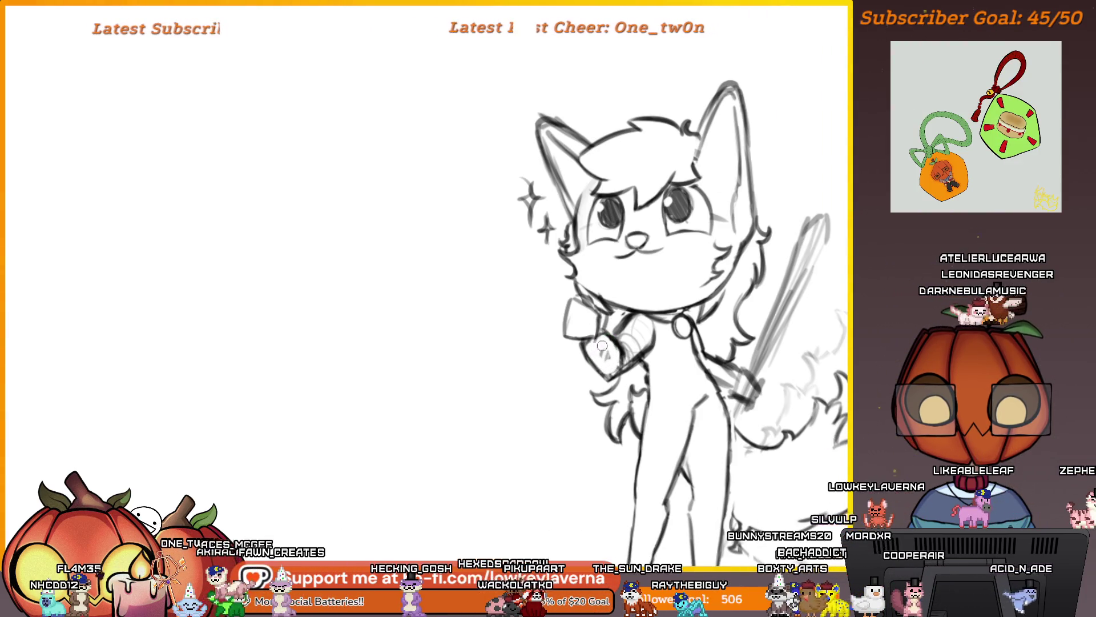
drag(779, 332, 831, 365)
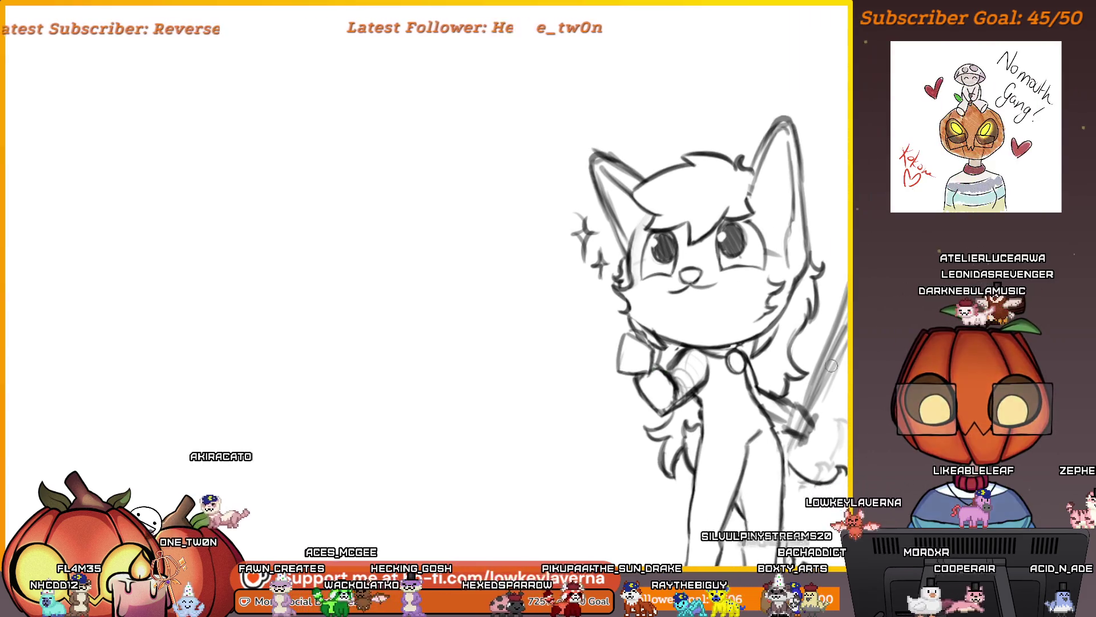
scroll(773, 418, up, 3)
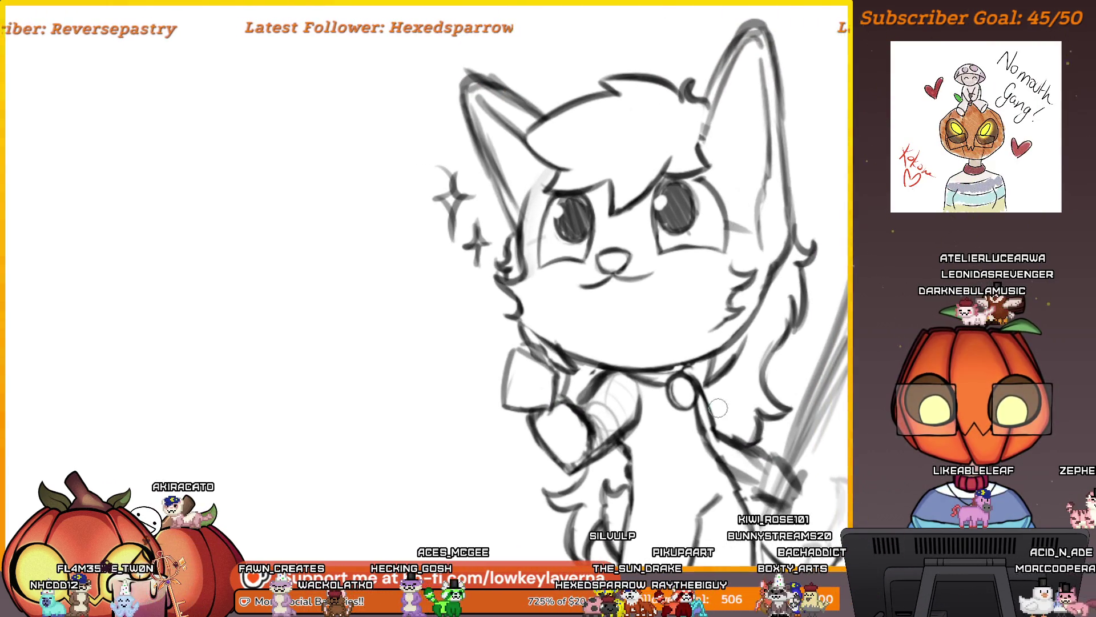
scroll(719, 408, up, 3)
drag(631, 437, 702, 371)
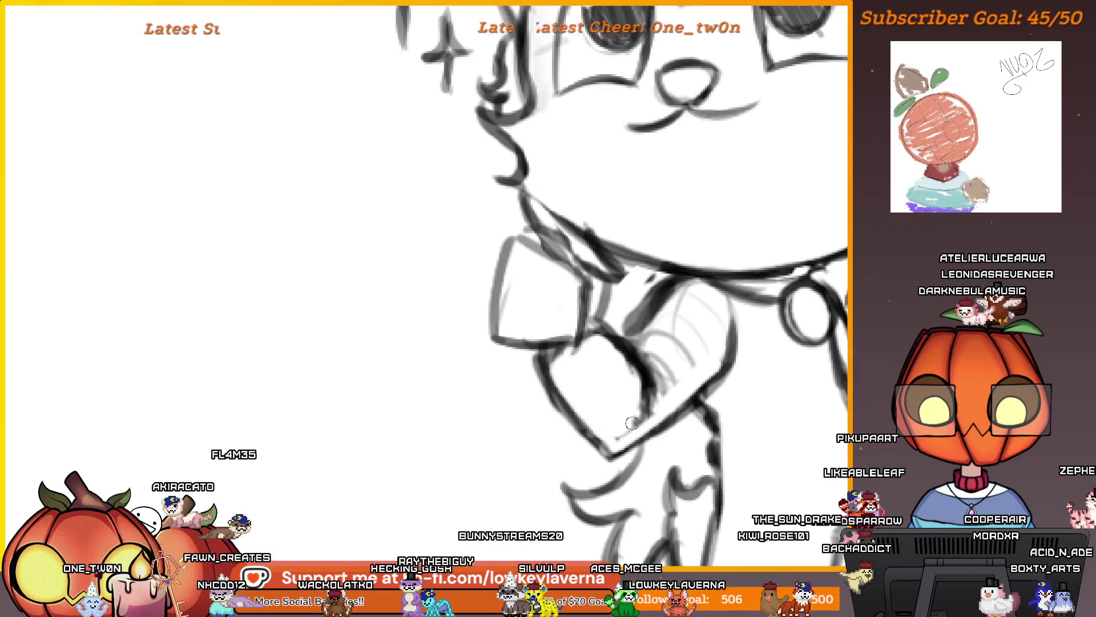
mouse_move(675, 347)
mouse_down()
mouse_move(681, 378)
mouse_move(669, 386)
mouse_up()
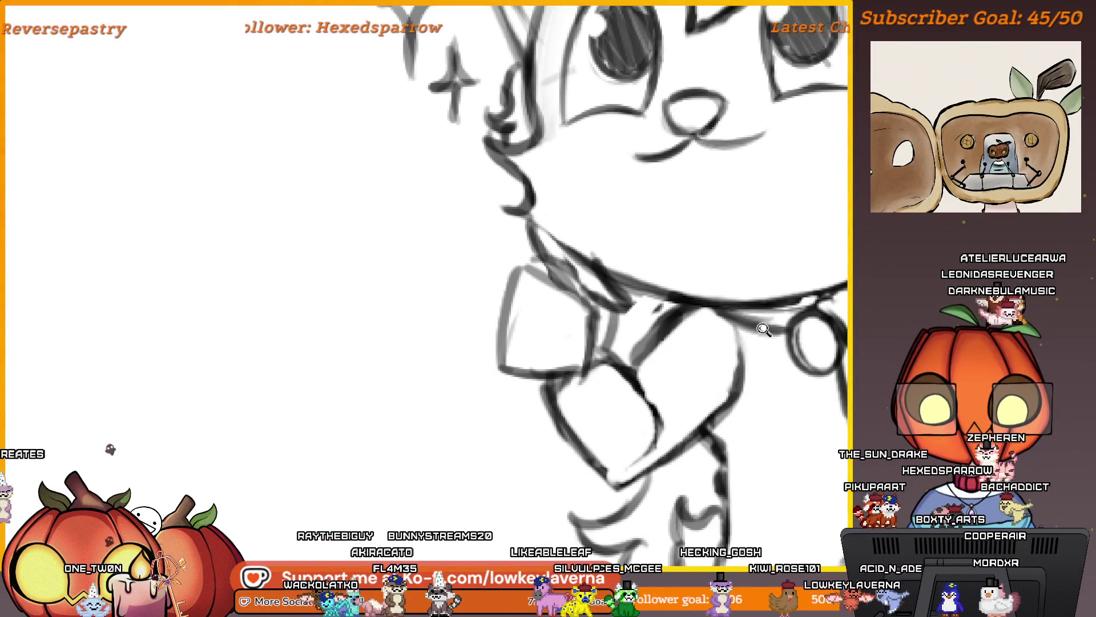
scroll(763, 329, down, 3)
scroll(669, 333, up, 1)
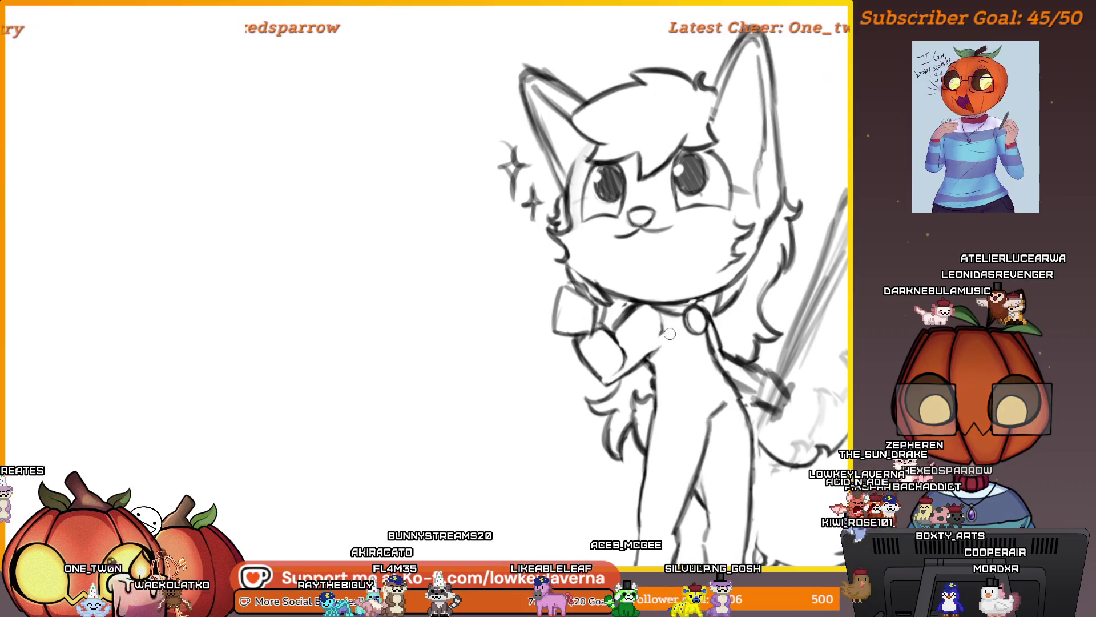
drag(664, 342, 691, 350)
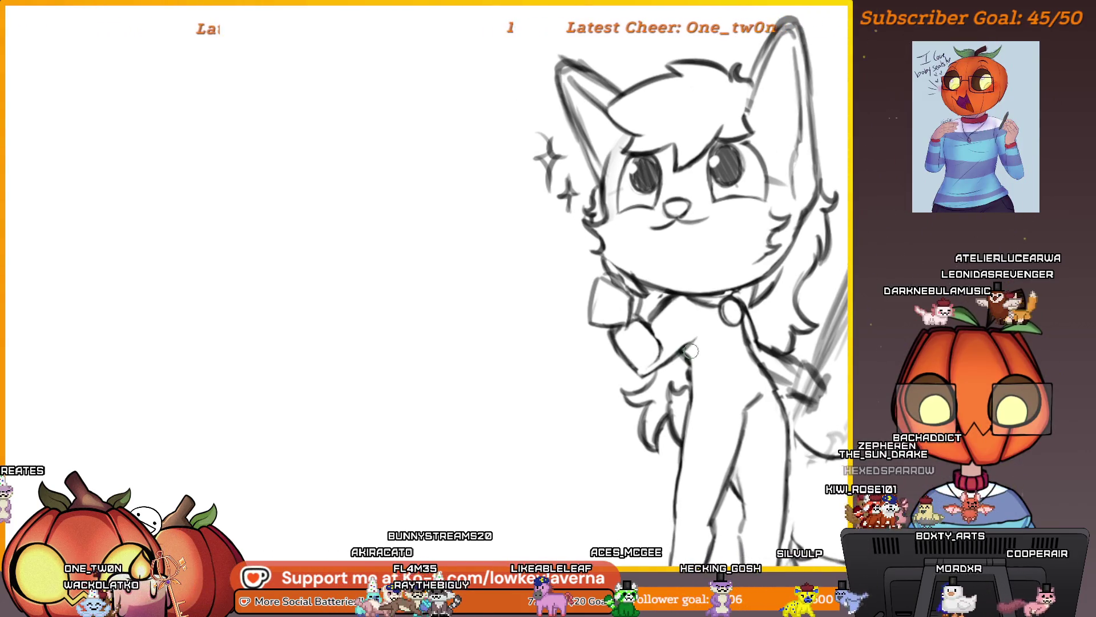
scroll(707, 342, down, 3)
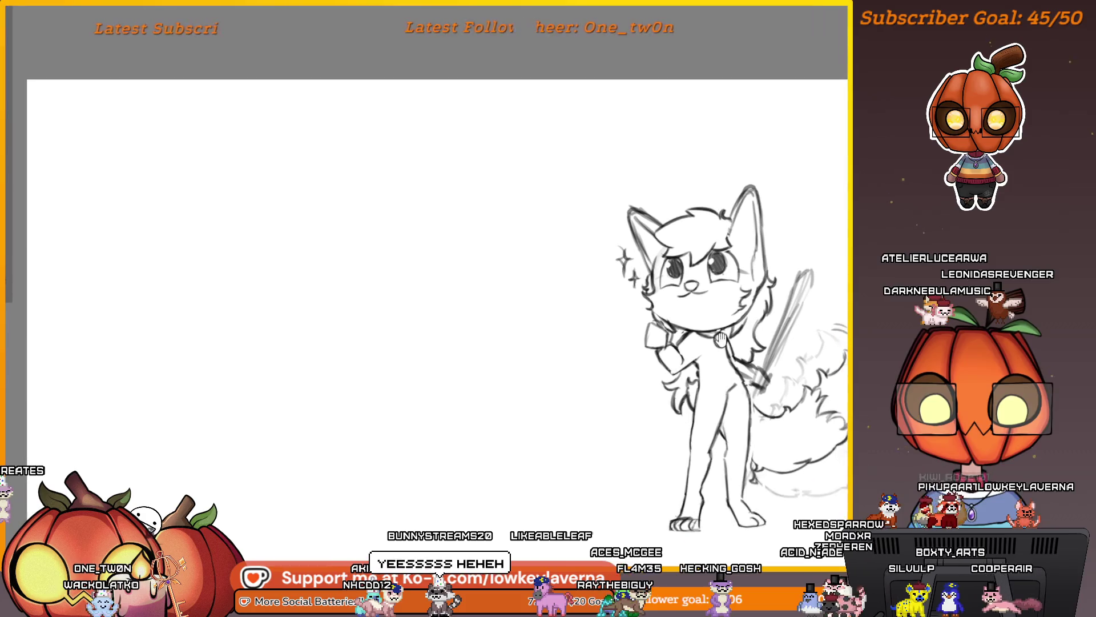
scroll(695, 326, up, 3)
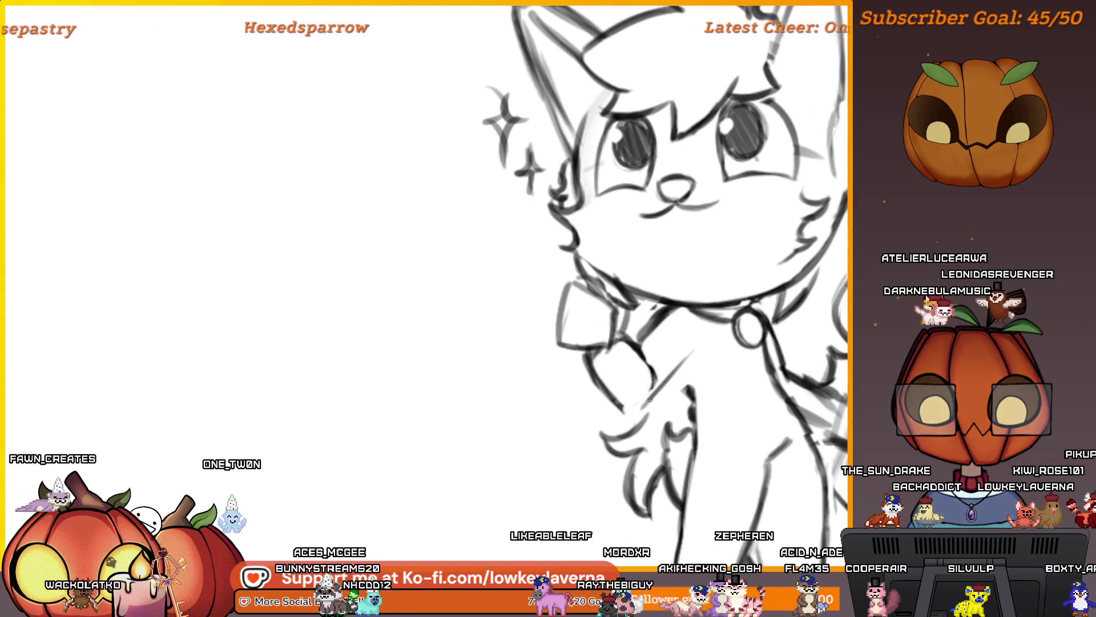
scroll(750, 302, down, 5)
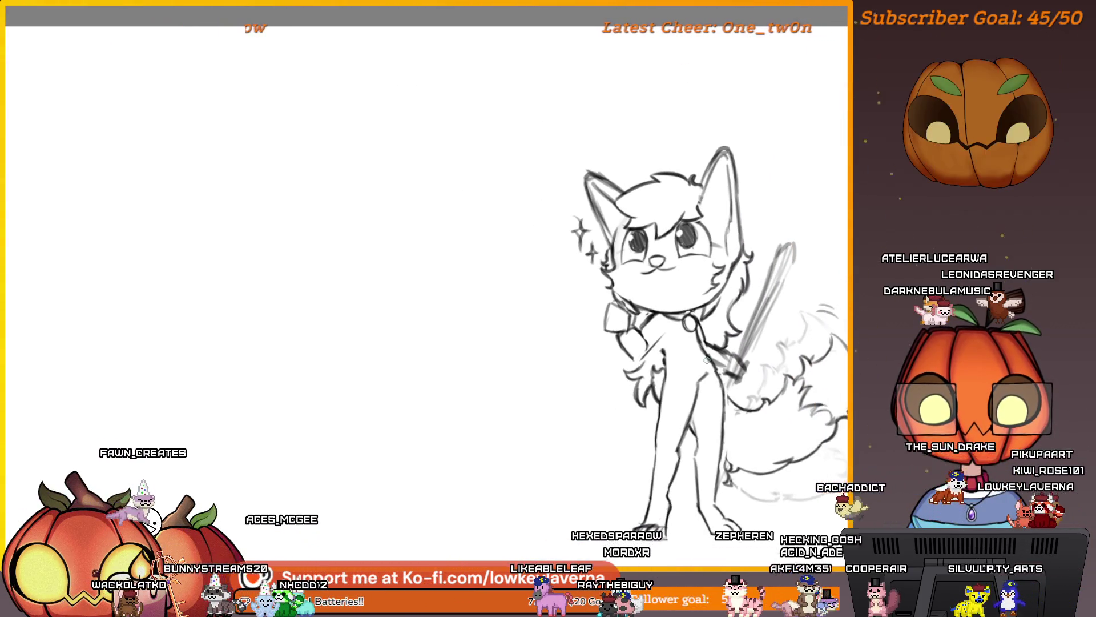
Pan across the sketch and mirror the view horizontally
drag(750, 302, 179, 302)
key(h)
drag(474, 283, 578, 299)
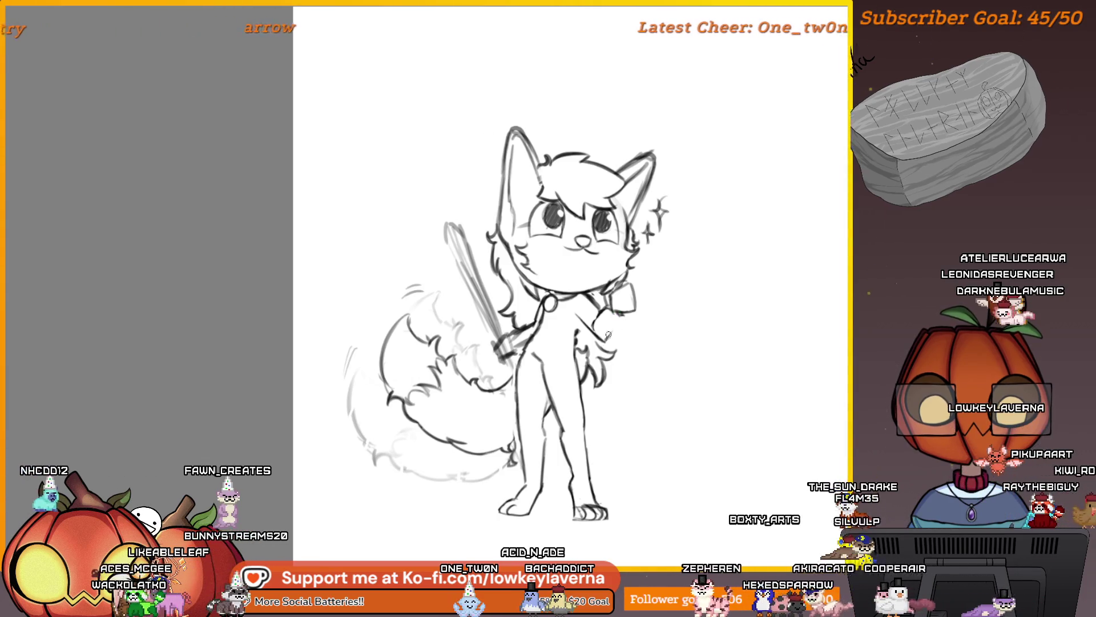
drag(593, 309, 638, 309)
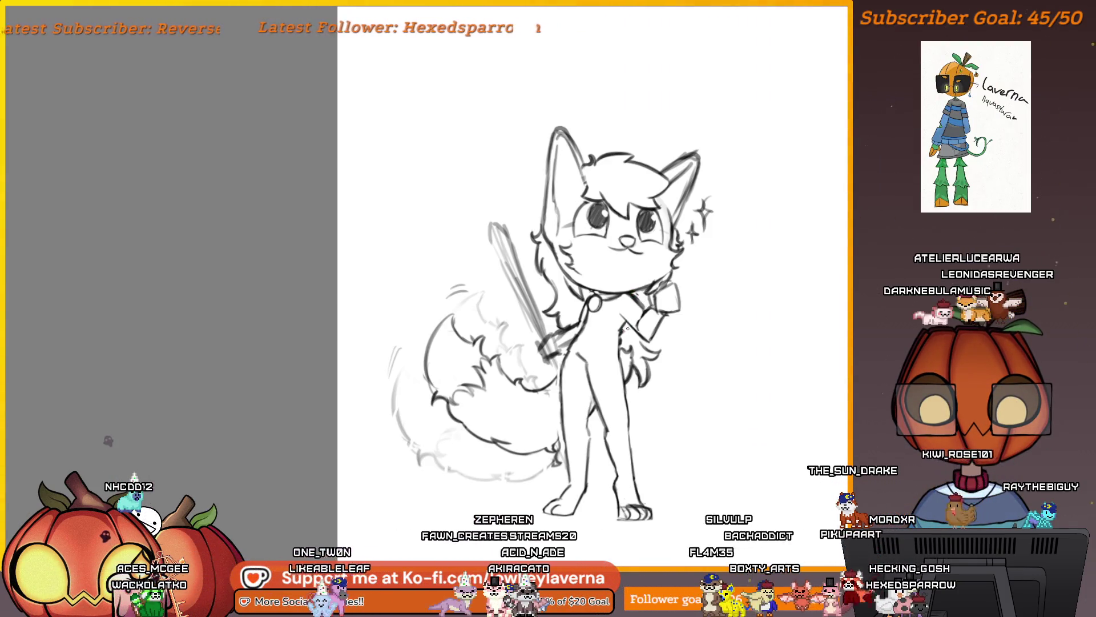
scroll(640, 329, down, 3)
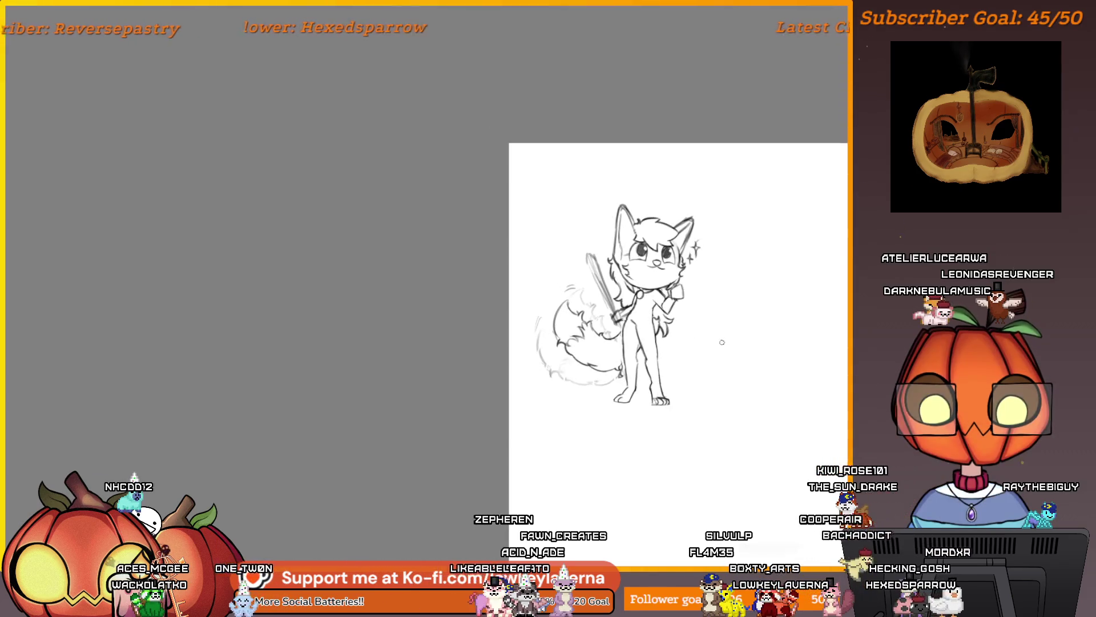
Zoom onto the fluffy tail and add a pencil stroke along its left edge
drag(640, 328, 631, 426)
scroll(580, 426, down, 2)
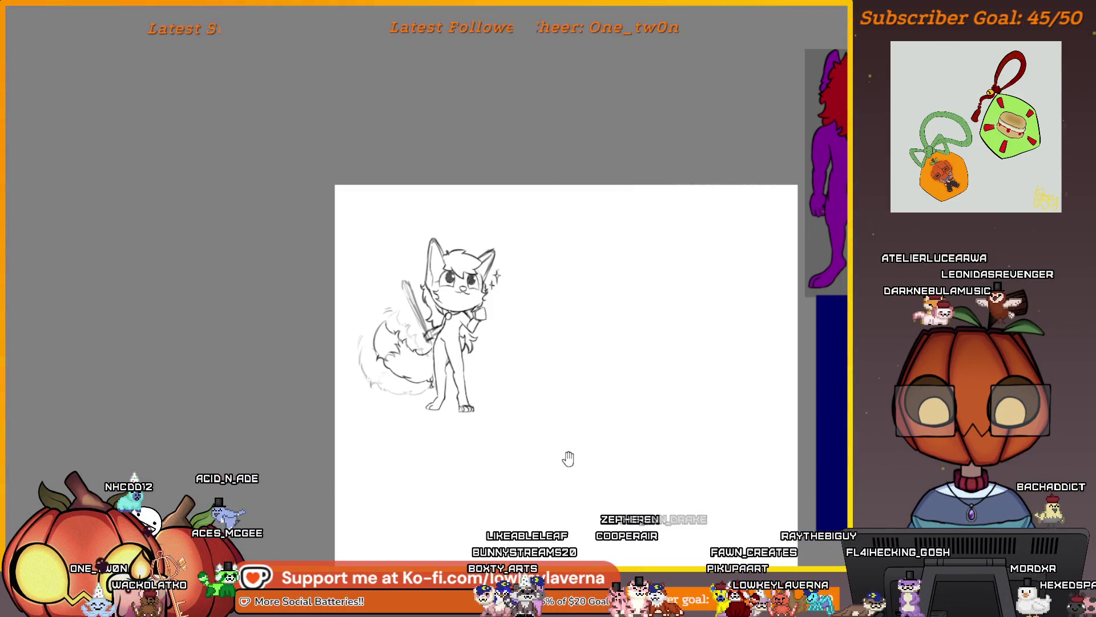
drag(568, 459, 552, 467)
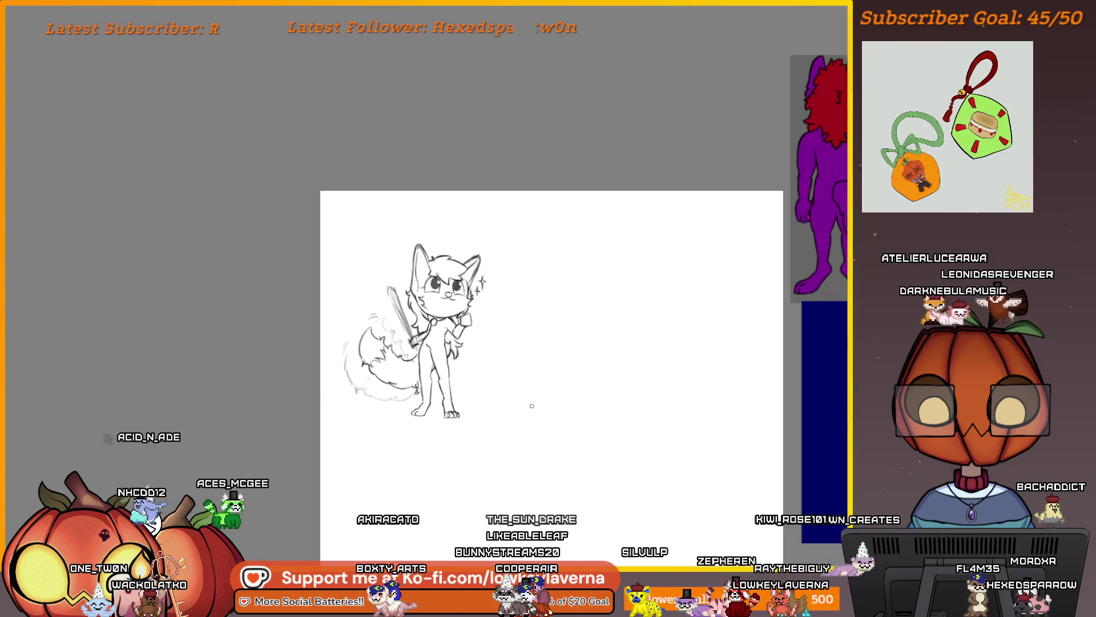
scroll(451, 439, up, 5)
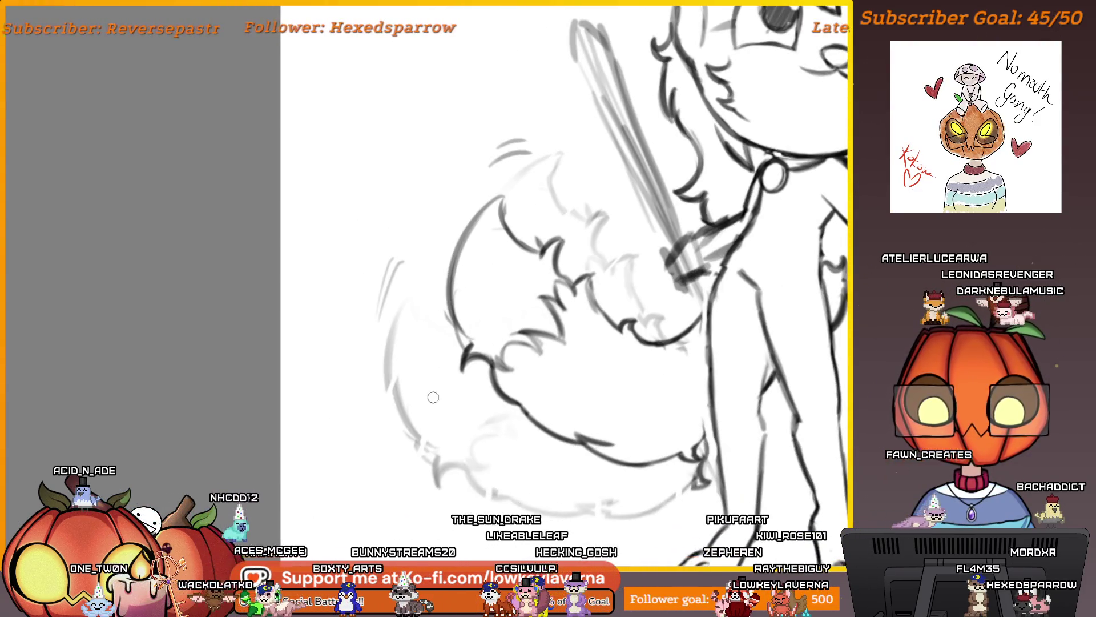
drag(398, 407, 433, 358)
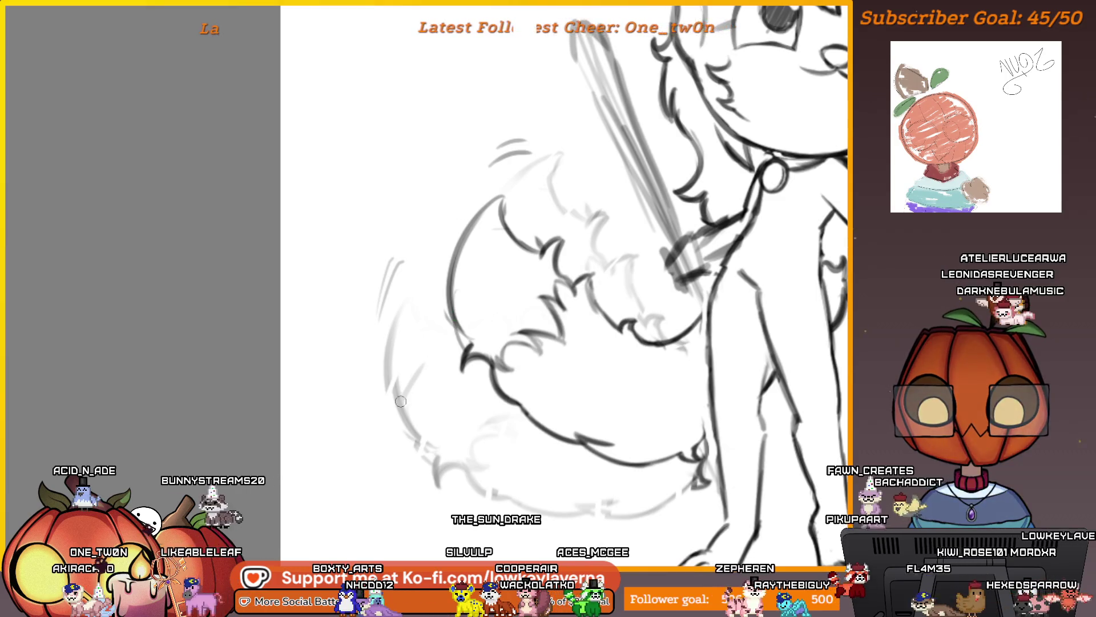
drag(446, 353, 475, 321)
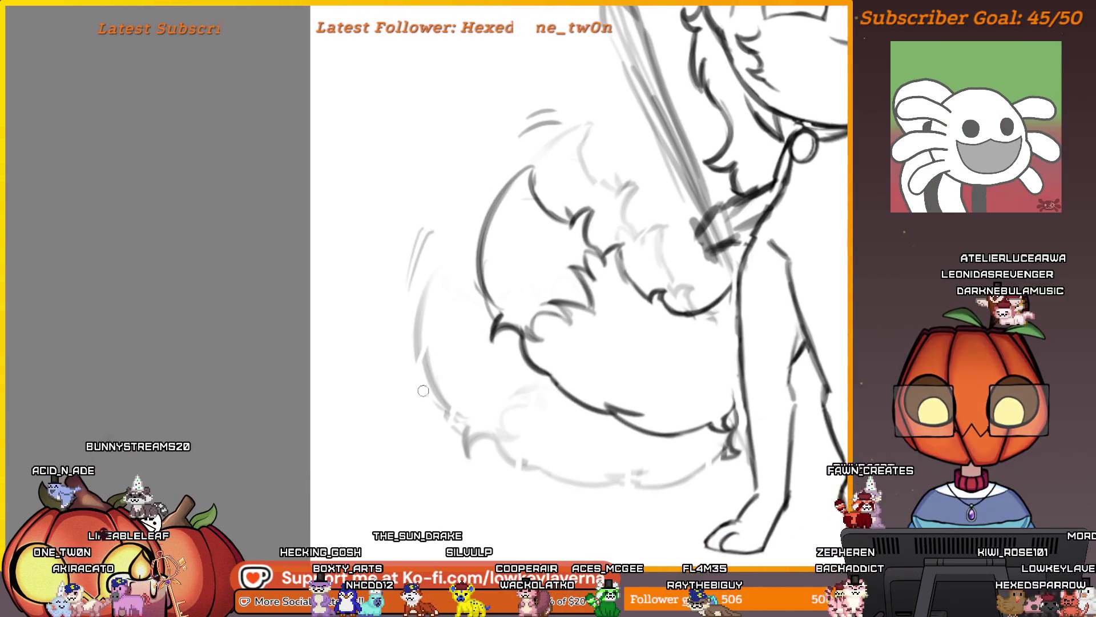
mouse_move(501, 460)
mouse_down()
mouse_move(482, 455)
mouse_move(513, 451)
mouse_up()
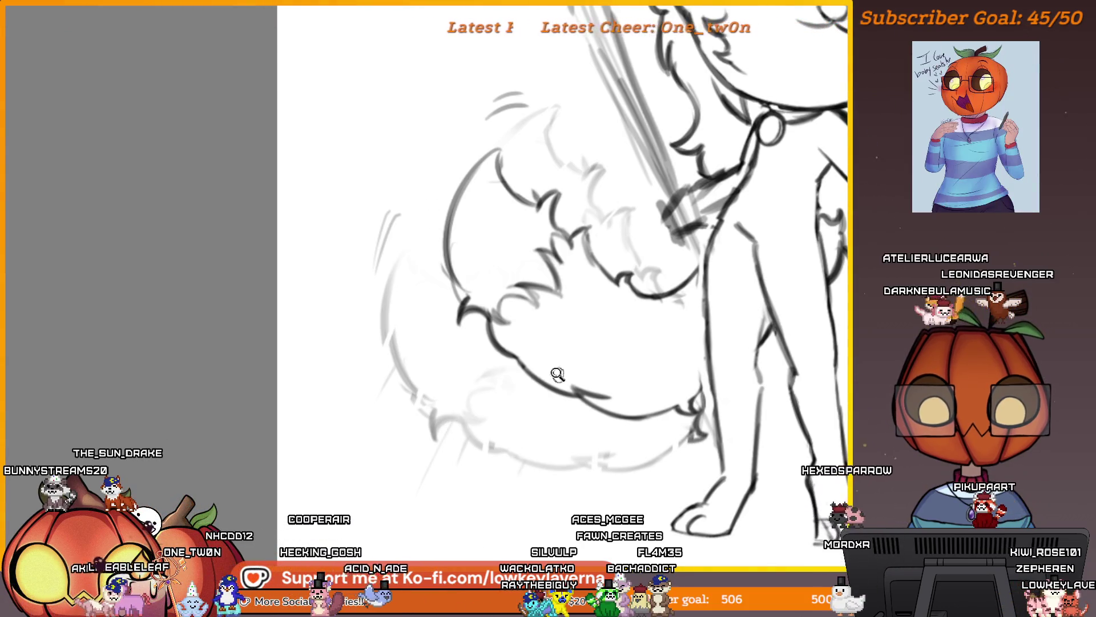
scroll(557, 373, down, 5)
scroll(538, 302, up, 1)
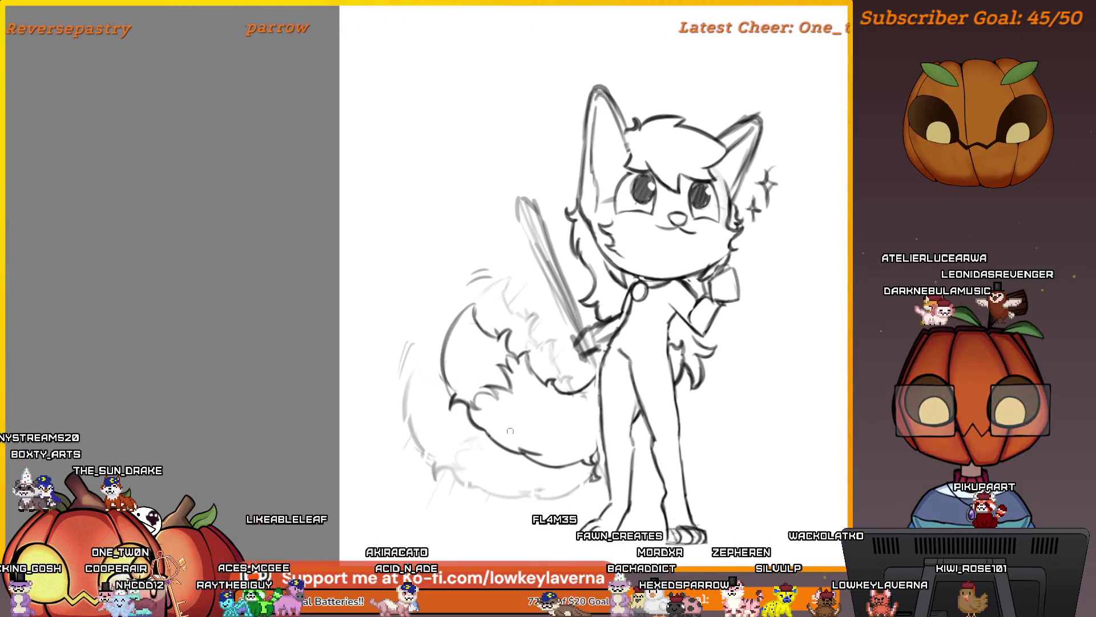
Sample a colour from the canvas, then zoom in and back out on the fox sketch
scroll(514, 434, down, 1)
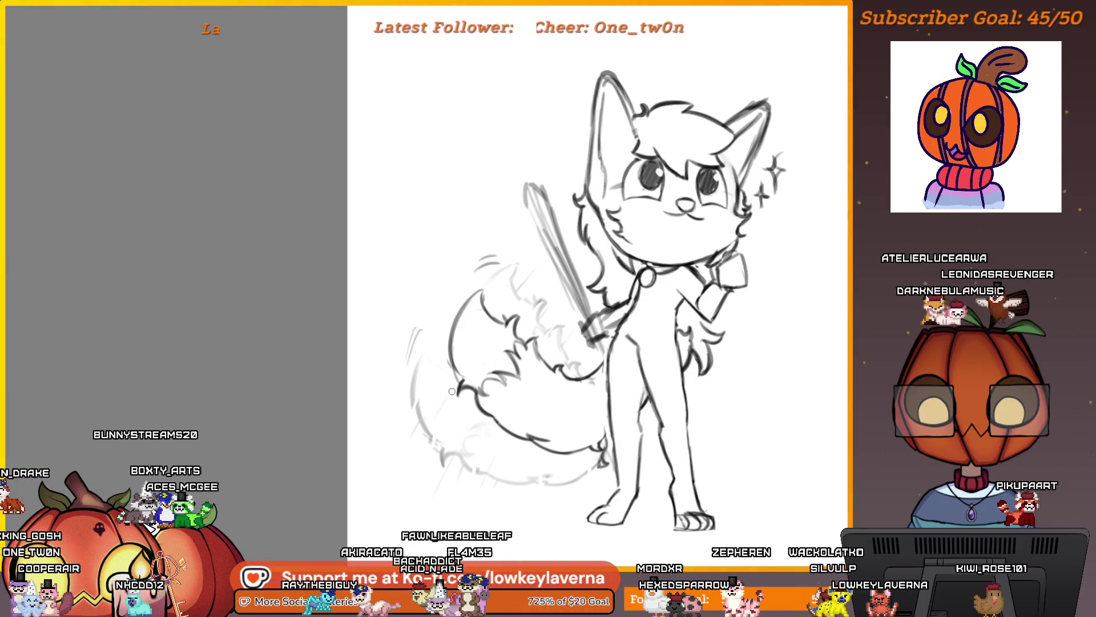
scroll(503, 483, down, 1)
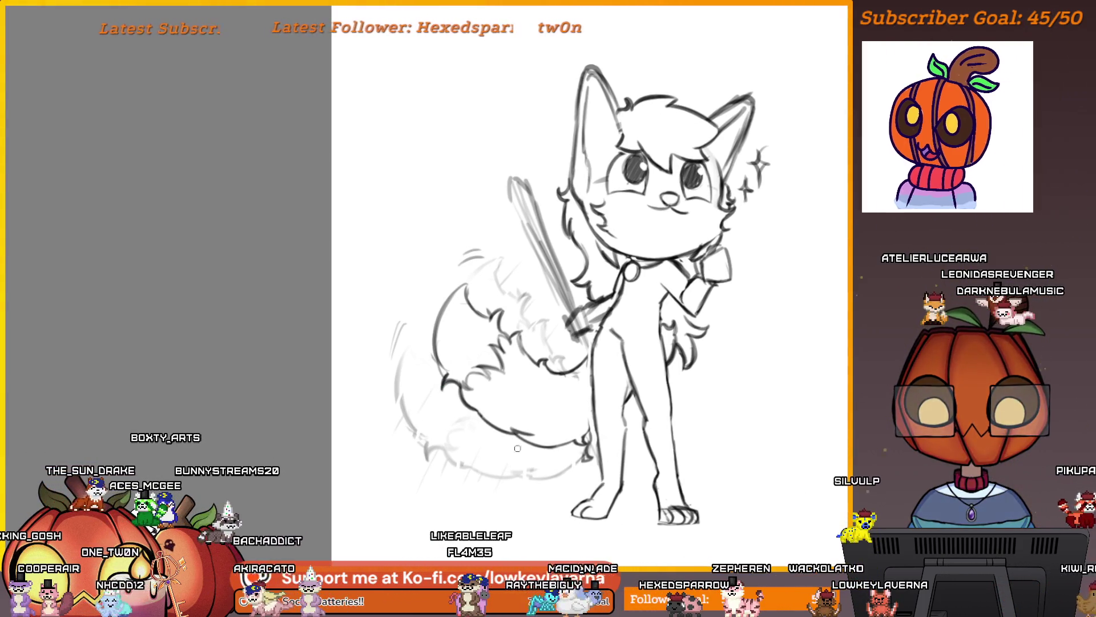
scroll(630, 360, down, 2)
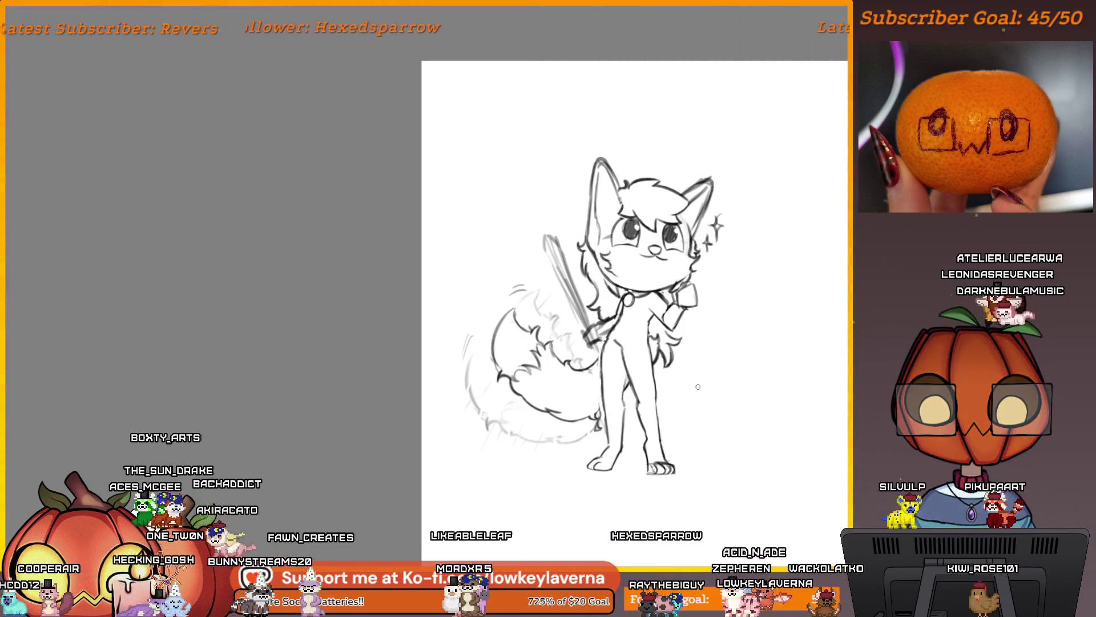
ctrl+click(698, 386)
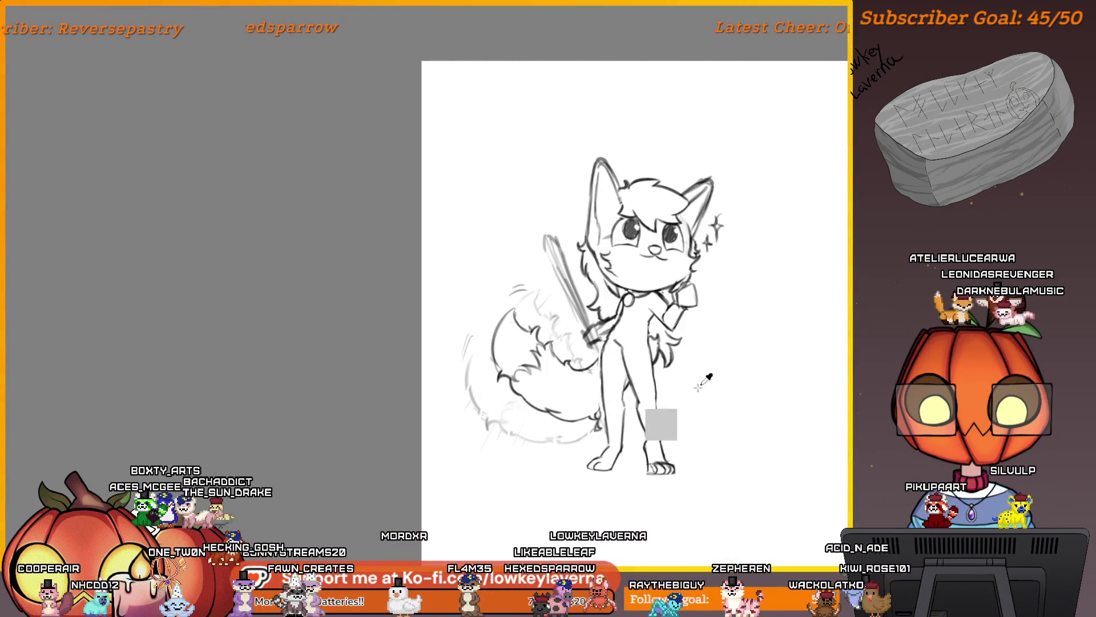
scroll(697, 387, down, 1)
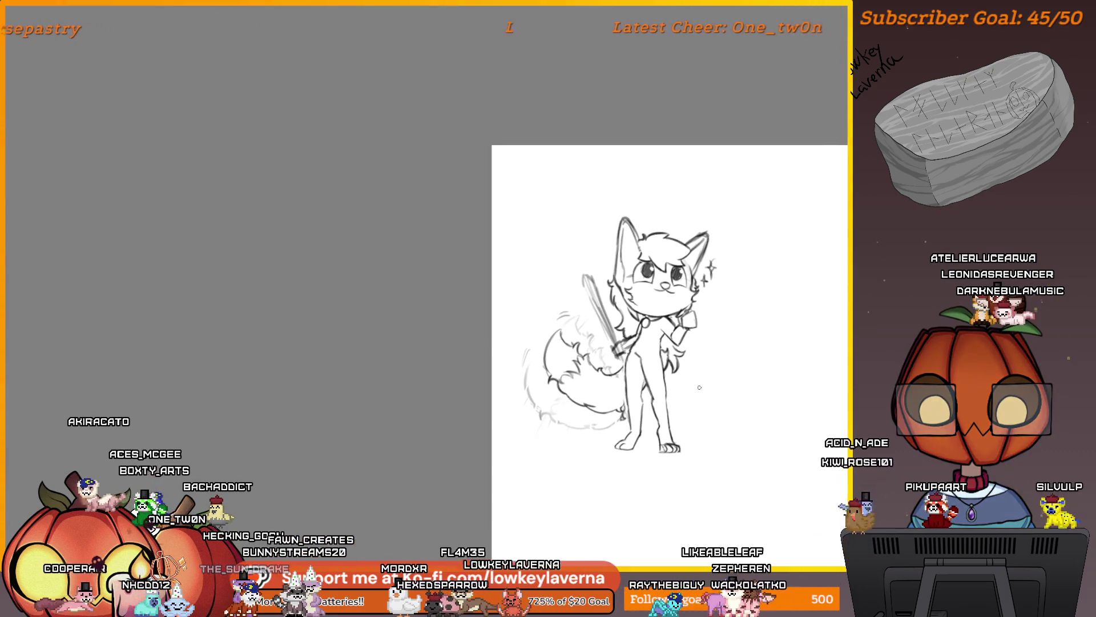
scroll(699, 387, up, 2)
click(534, 317)
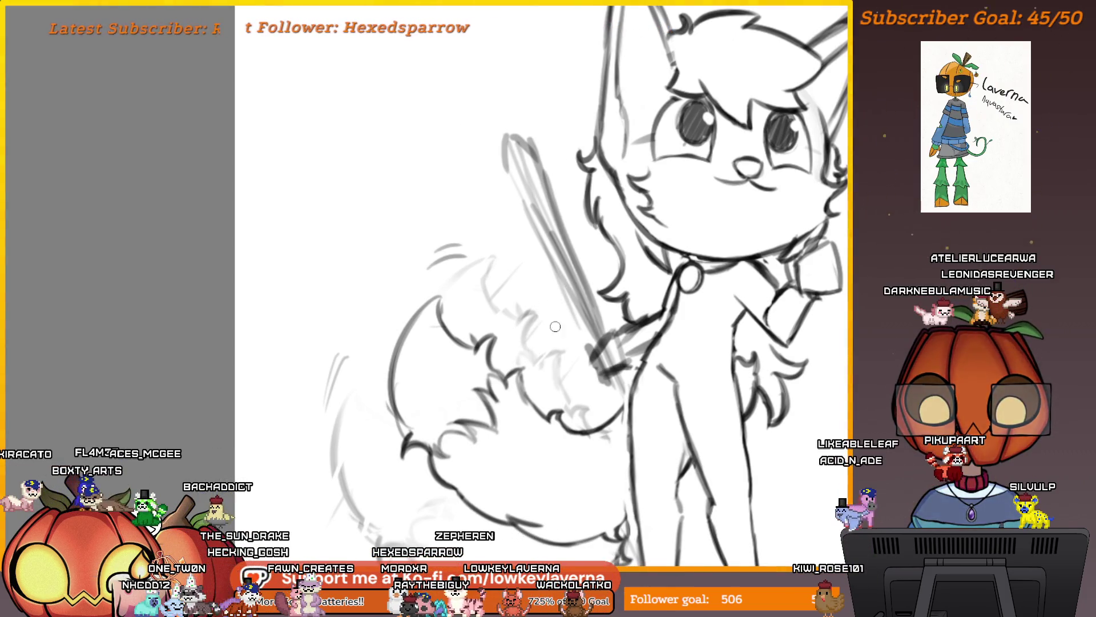
alt+click(602, 307)
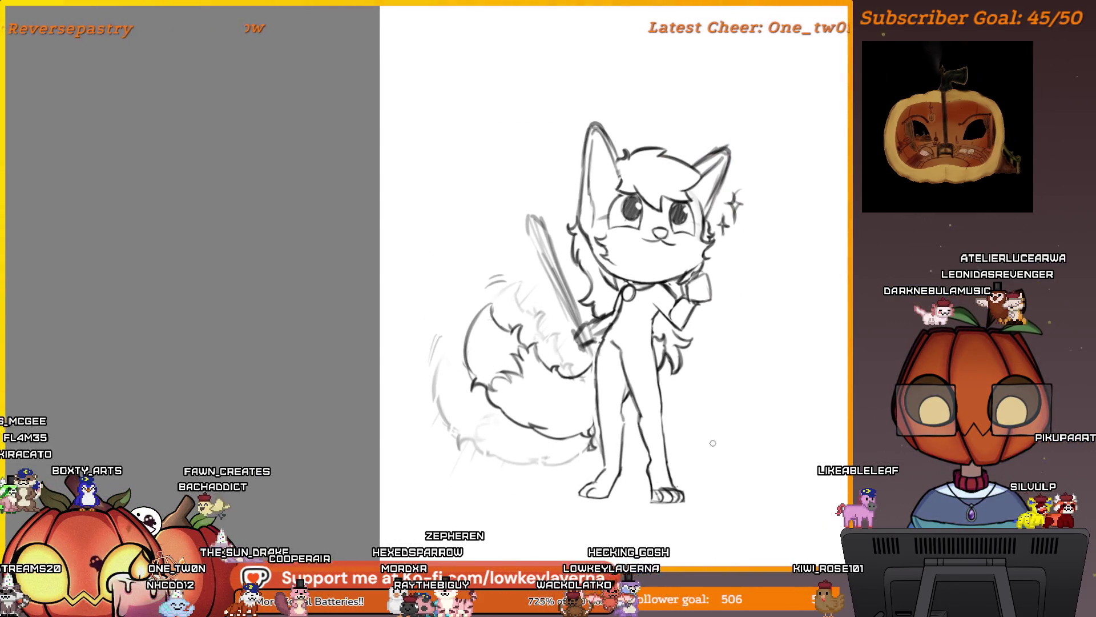
Turn off the mirrored view so the fox faces its original direction
key(m)
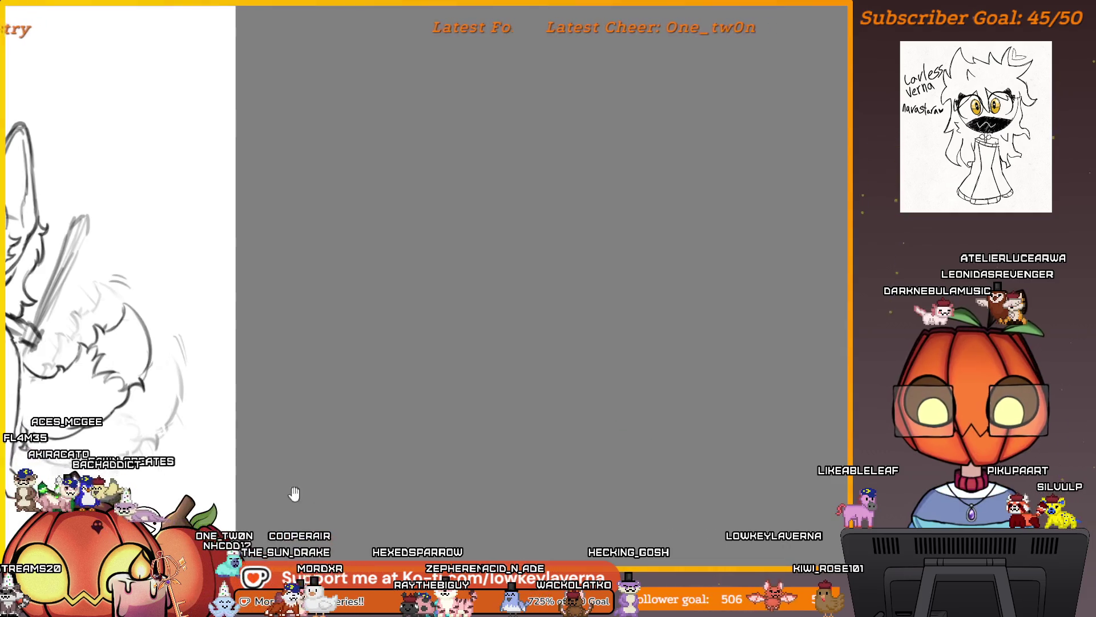
drag(735, 508, 748, 521)
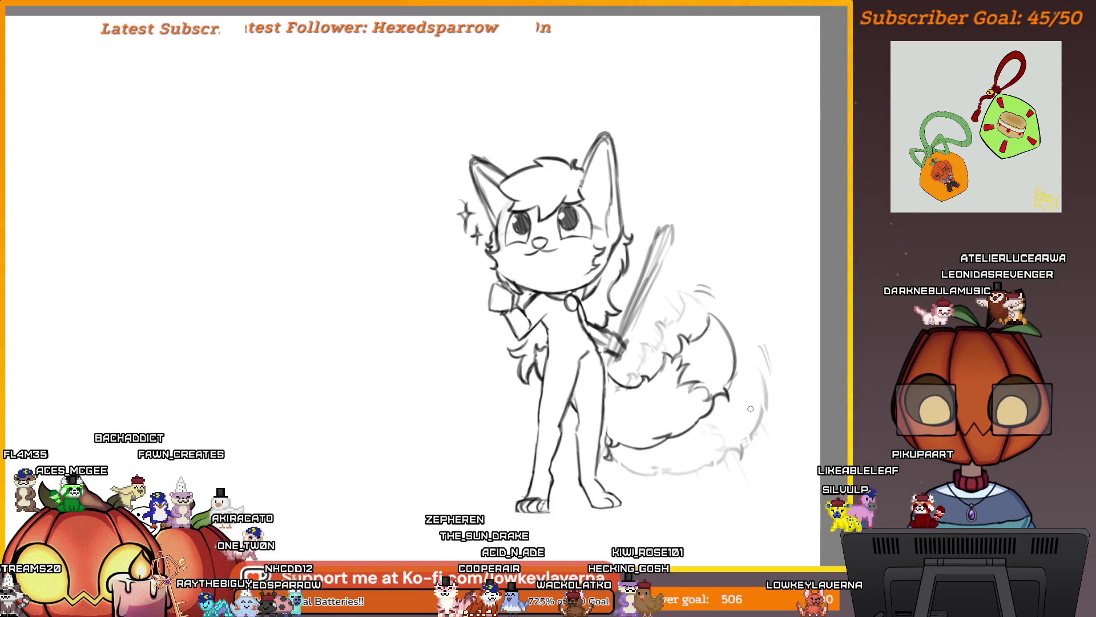
scroll(760, 445, down, 2)
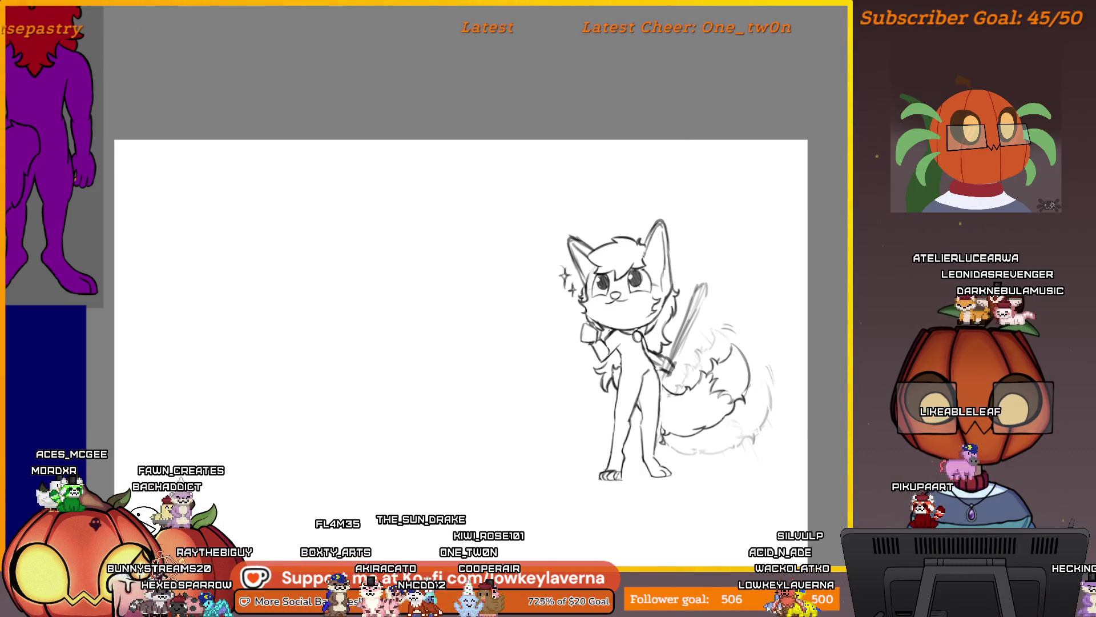
scroll(732, 340, up, 1)
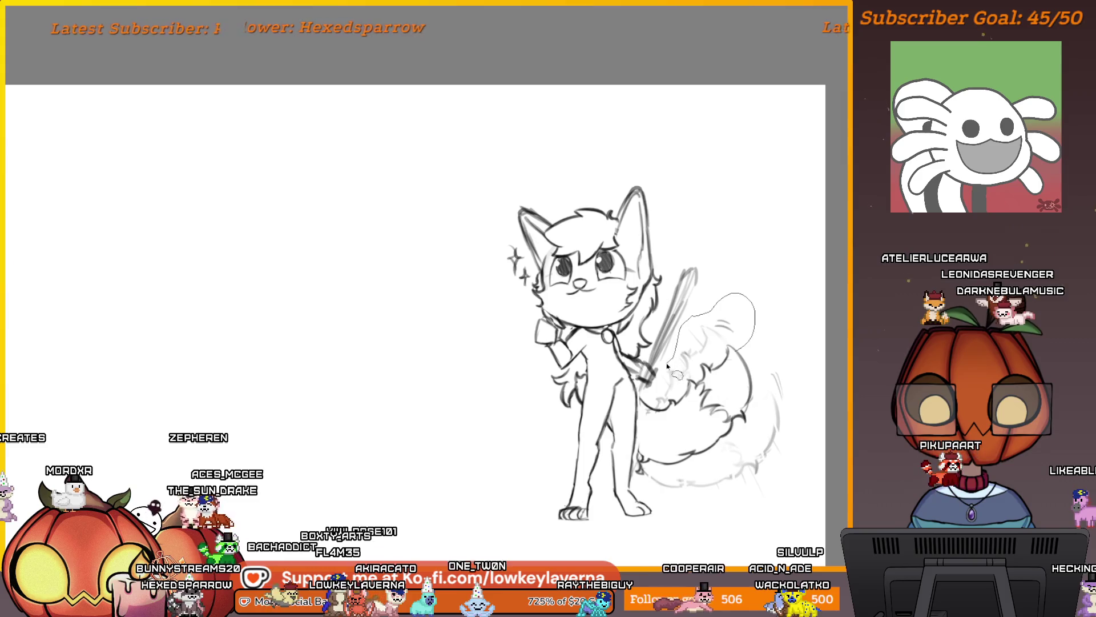
Lasso the tail and pivot it around its base until it stands nearly upright, then zoom out
drag(651, 421, 659, 419)
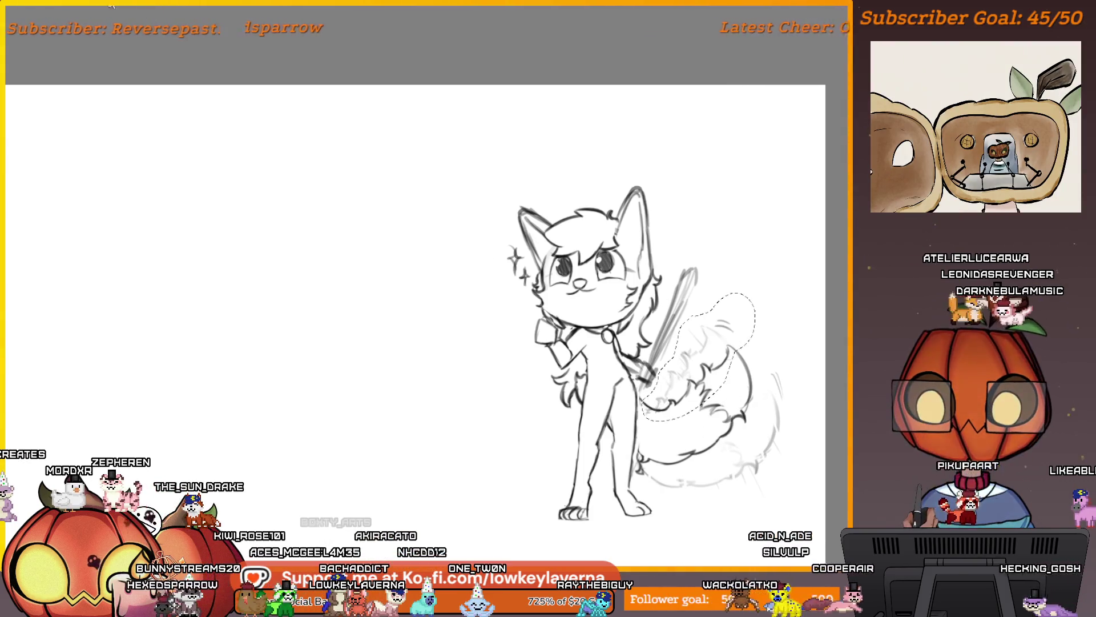
key(ctrl+t)
drag(771, 425, 754, 445)
drag(707, 358, 636, 403)
drag(776, 320, 725, 364)
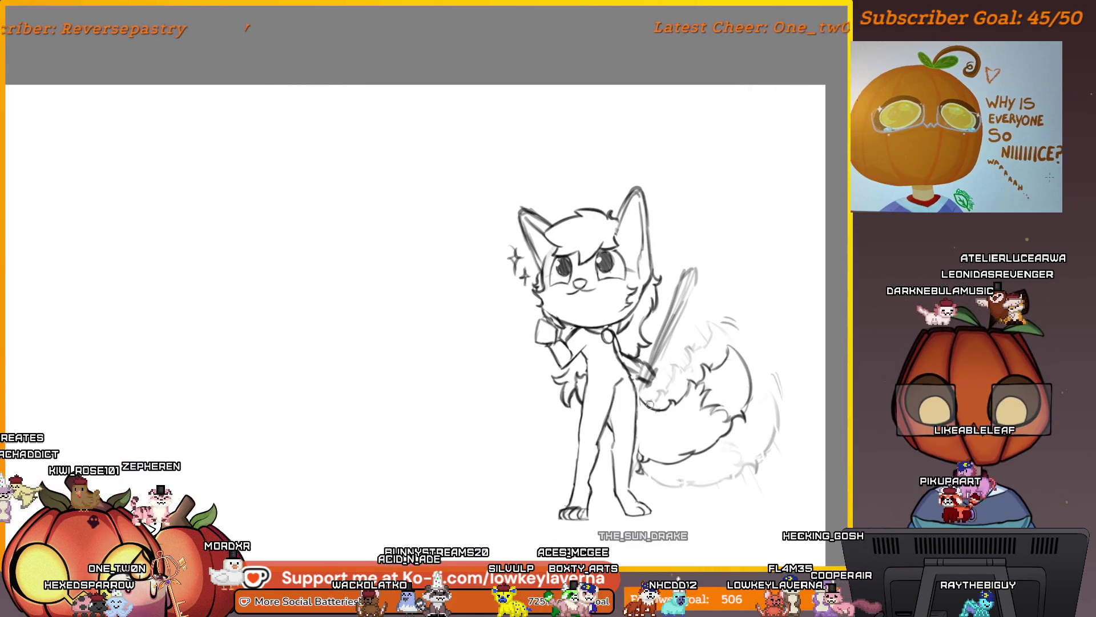
scroll(720, 378, down, 3)
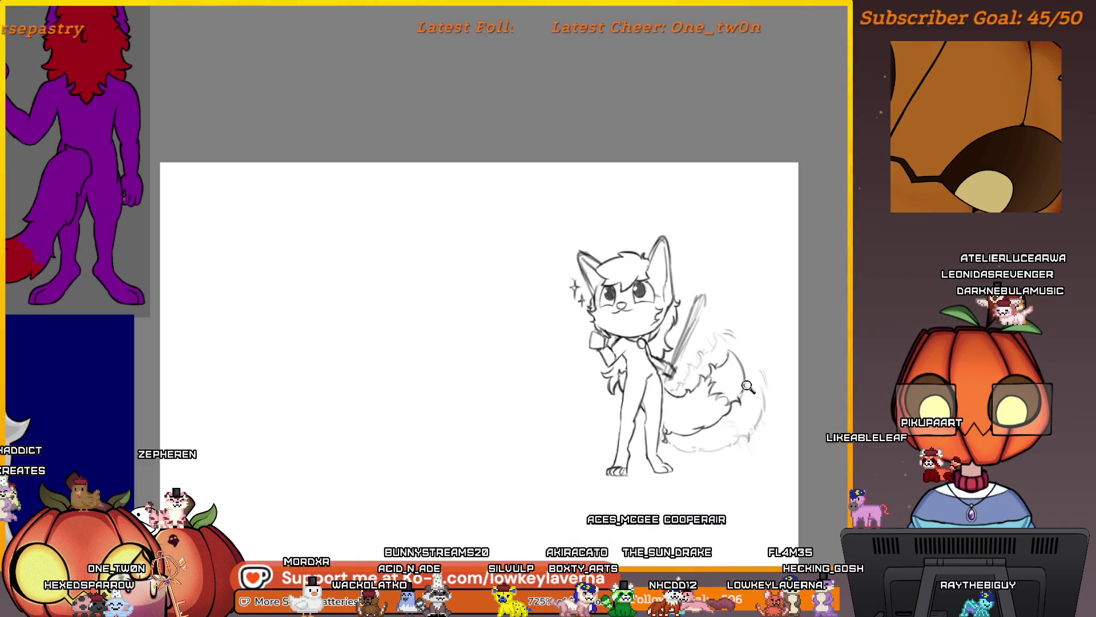
scroll(742, 411, up, 3)
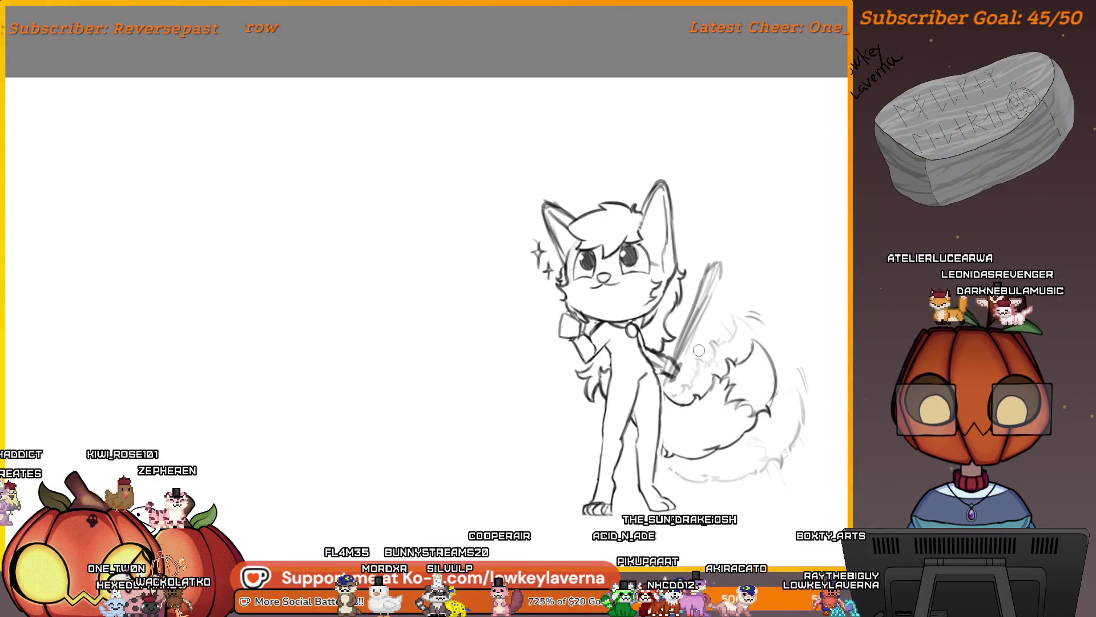
alt+click(765, 415)
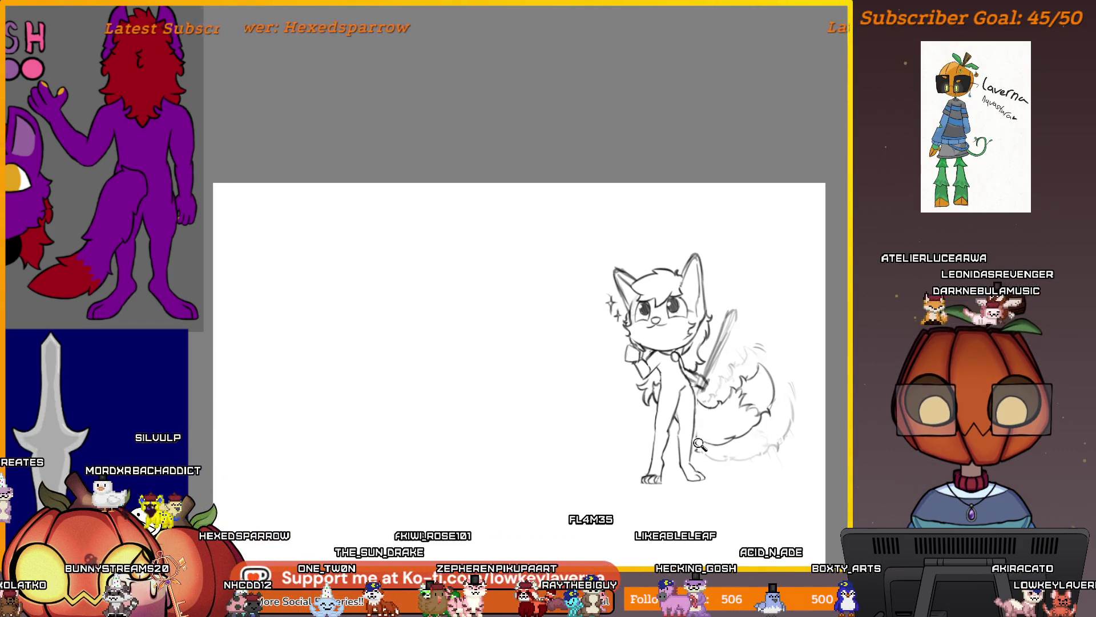
click(713, 444)
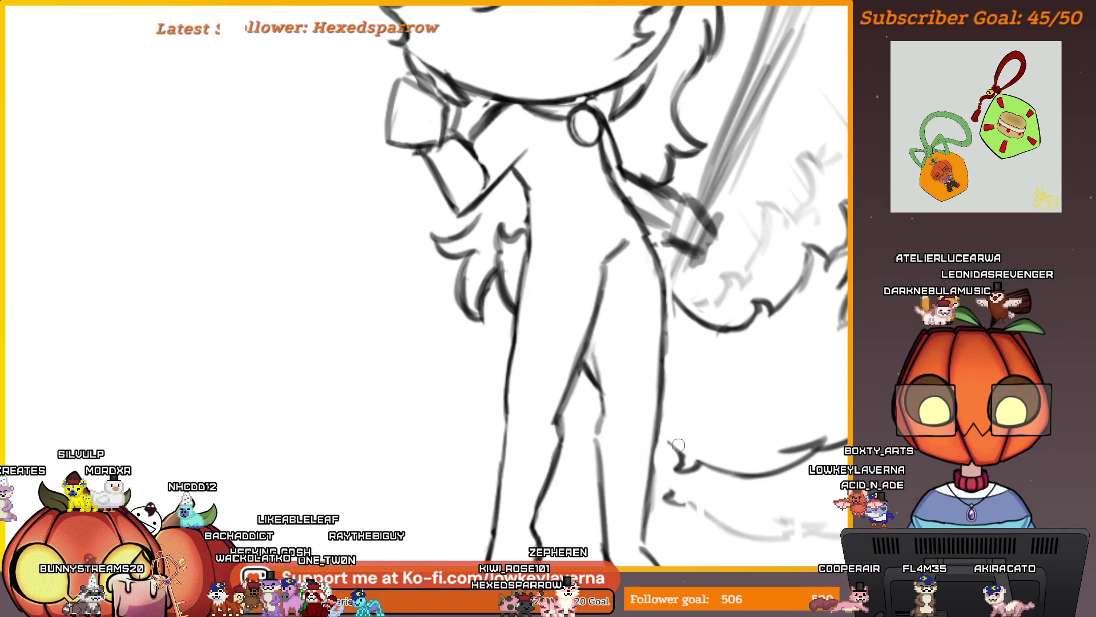
drag(671, 444, 606, 405)
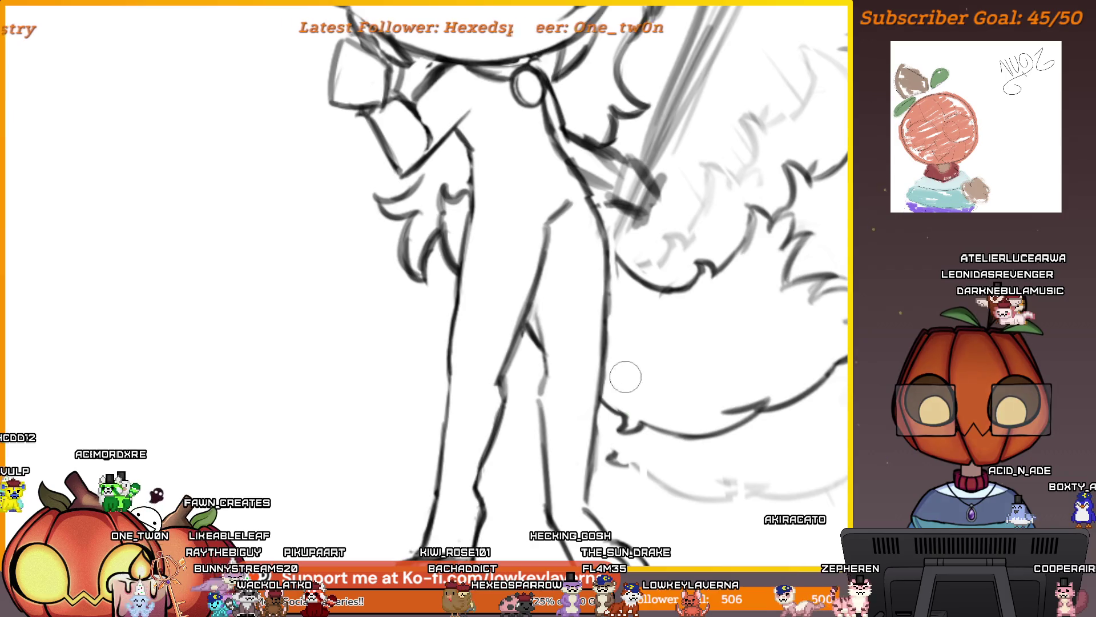
scroll(625, 376, down, 4)
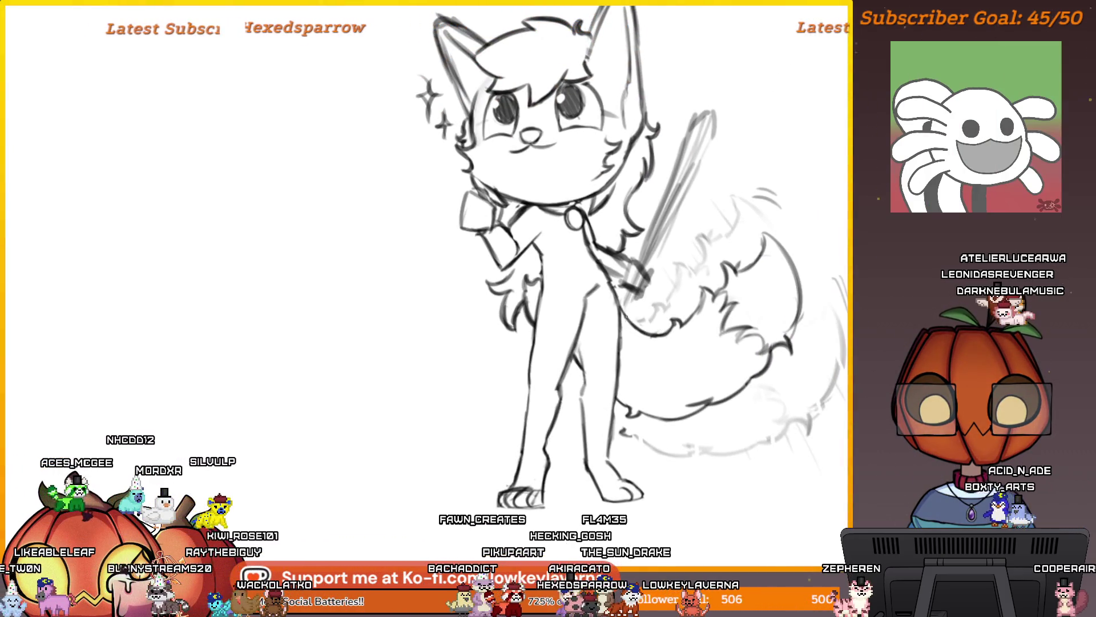
scroll(687, 256, down, 5)
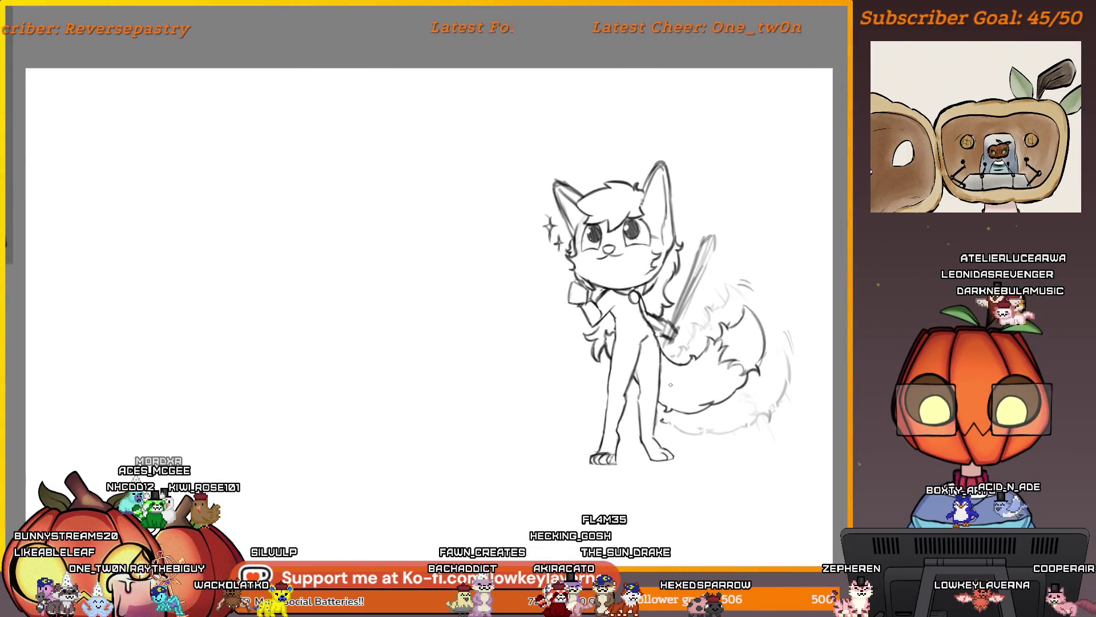
scroll(733, 307, up, 5)
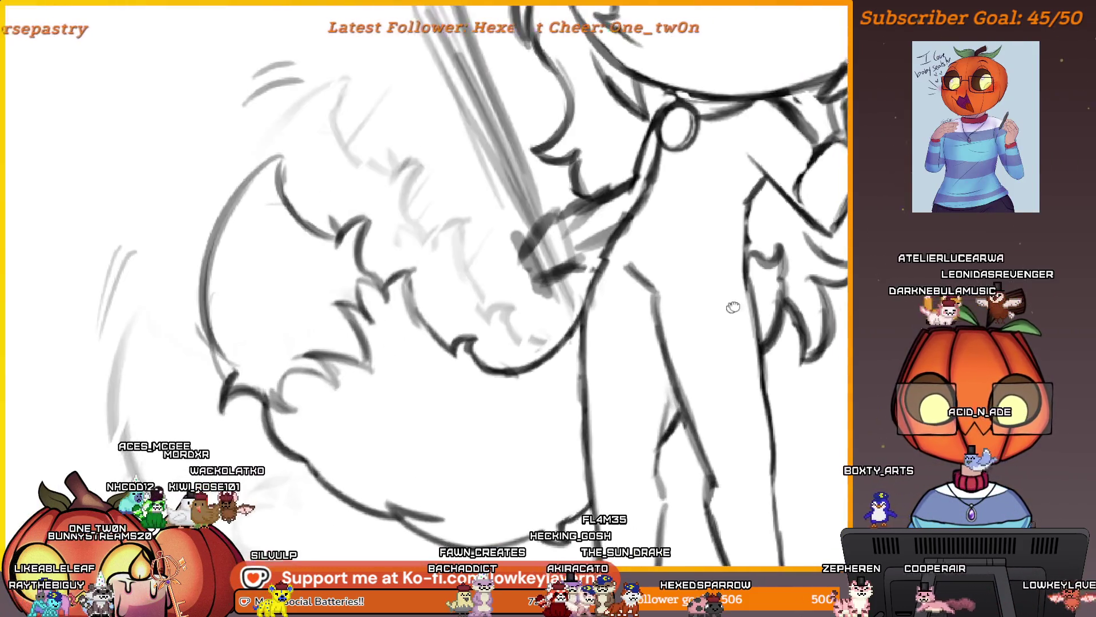
drag(733, 307, 745, 303)
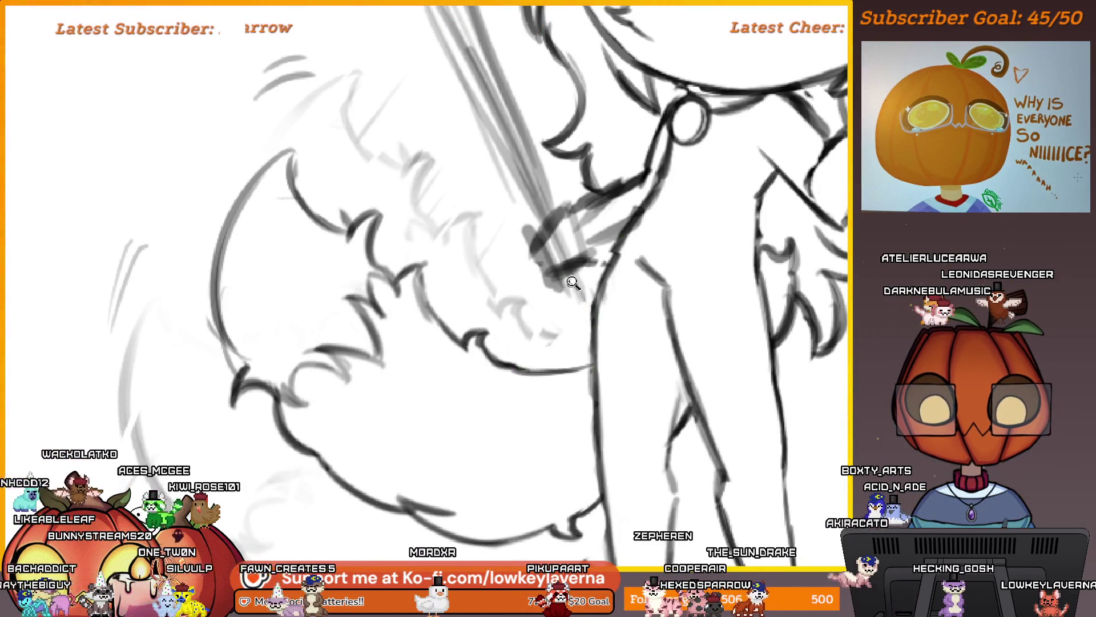
scroll(518, 356, down, 5)
scroll(518, 355, up, 5)
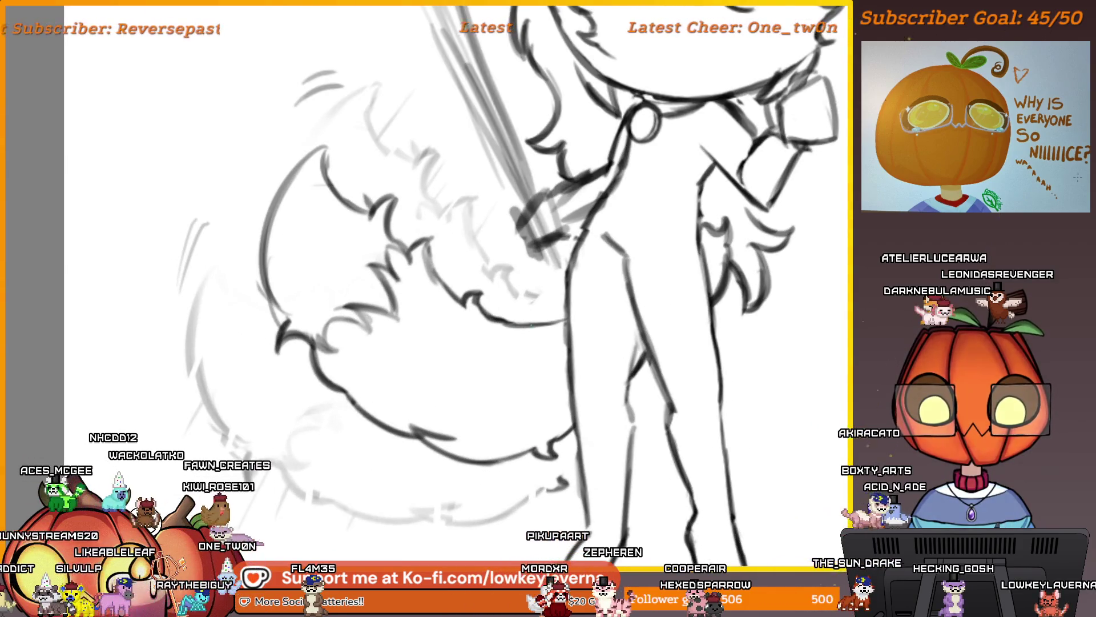
scroll(606, 293, down, 6)
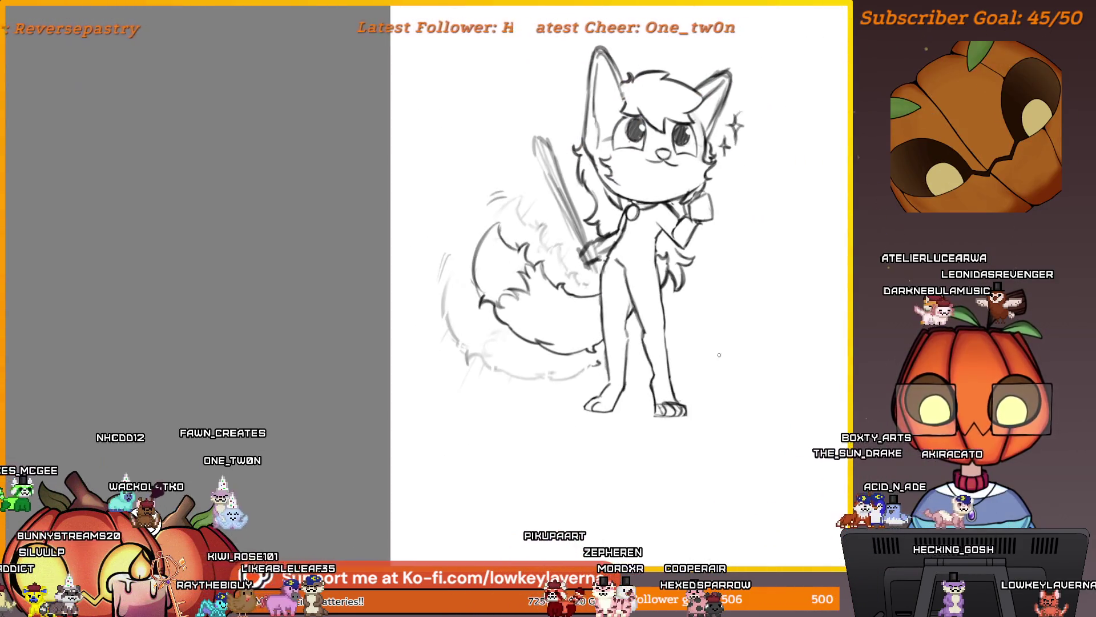
drag(652, 449, 628, 445)
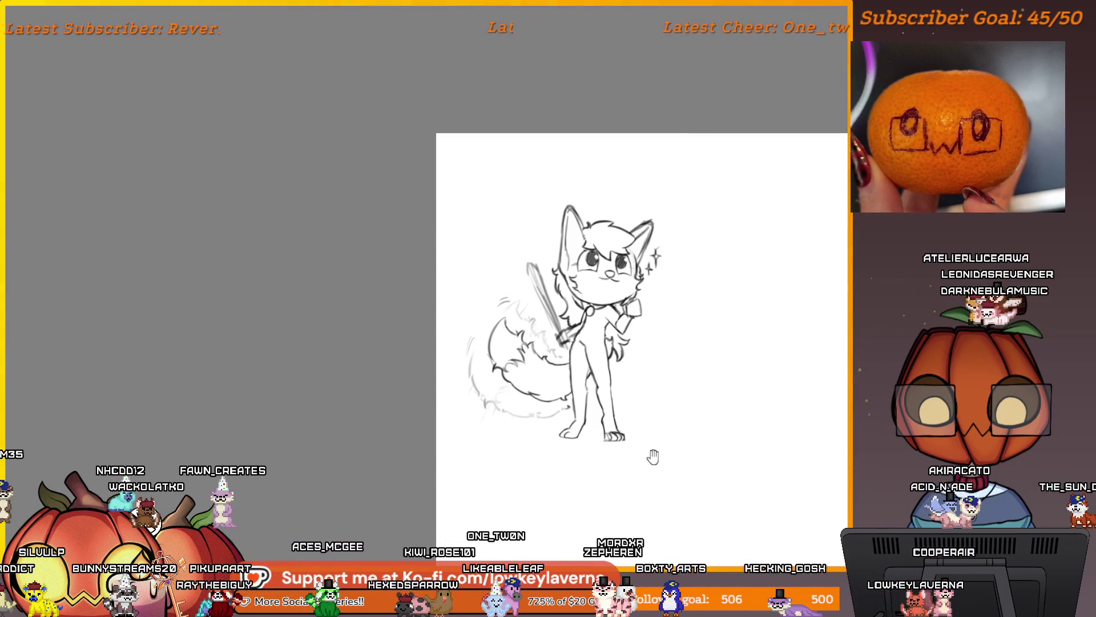
drag(646, 437, 647, 453)
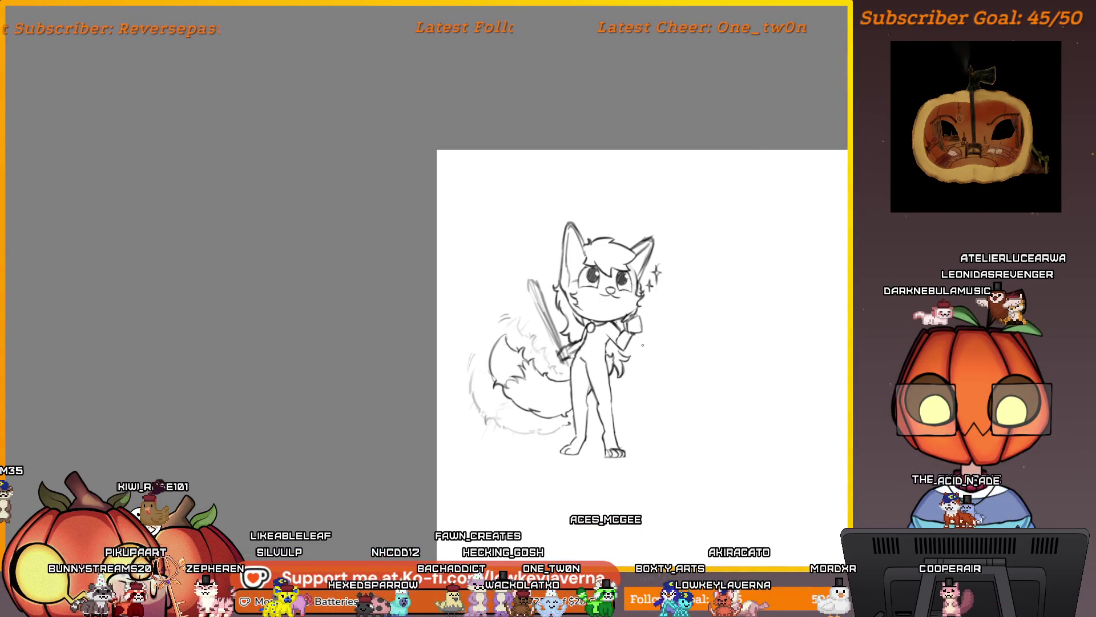
drag(601, 334, 634, 350)
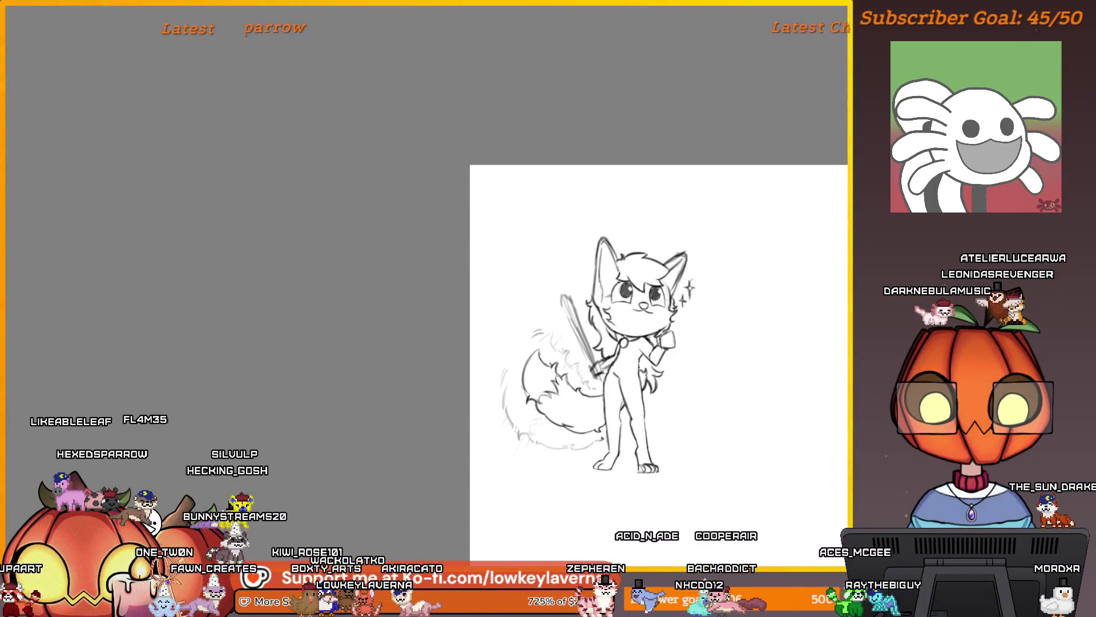
key(Delete)
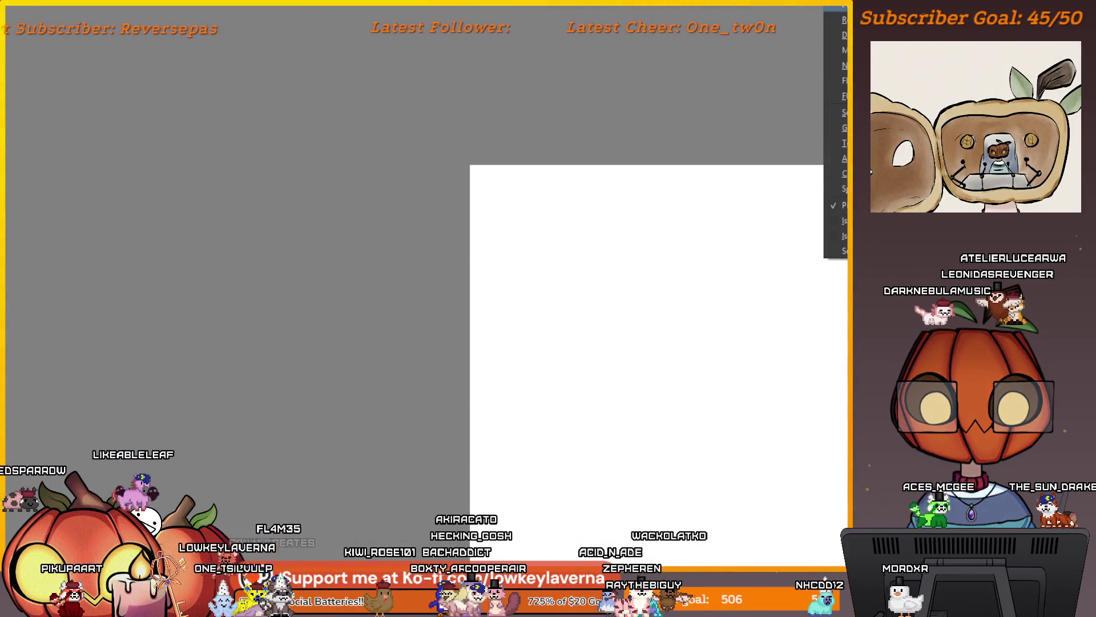
key(Escape)
key(ctrl+z)
drag(681, 376, 671, 351)
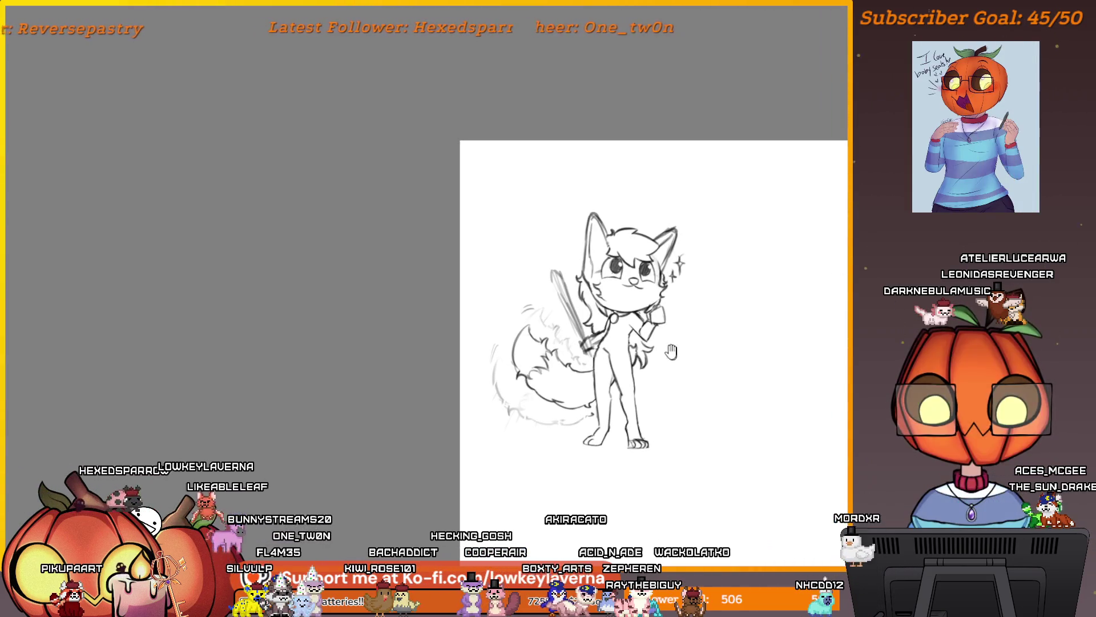
Lasso-select the fox's tail and mirror it horizontally with the transform tool
mouse_move(597, 419)
mouse_down()
mouse_move(471, 343)
mouse_move(550, 306)
mouse_up()
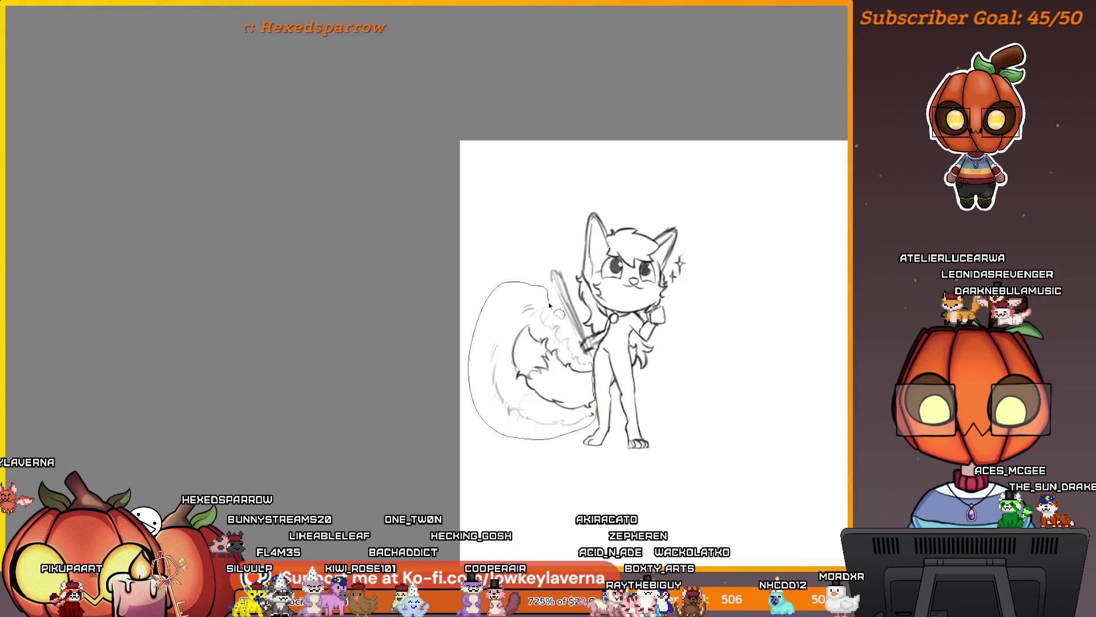
right_click(566, 346)
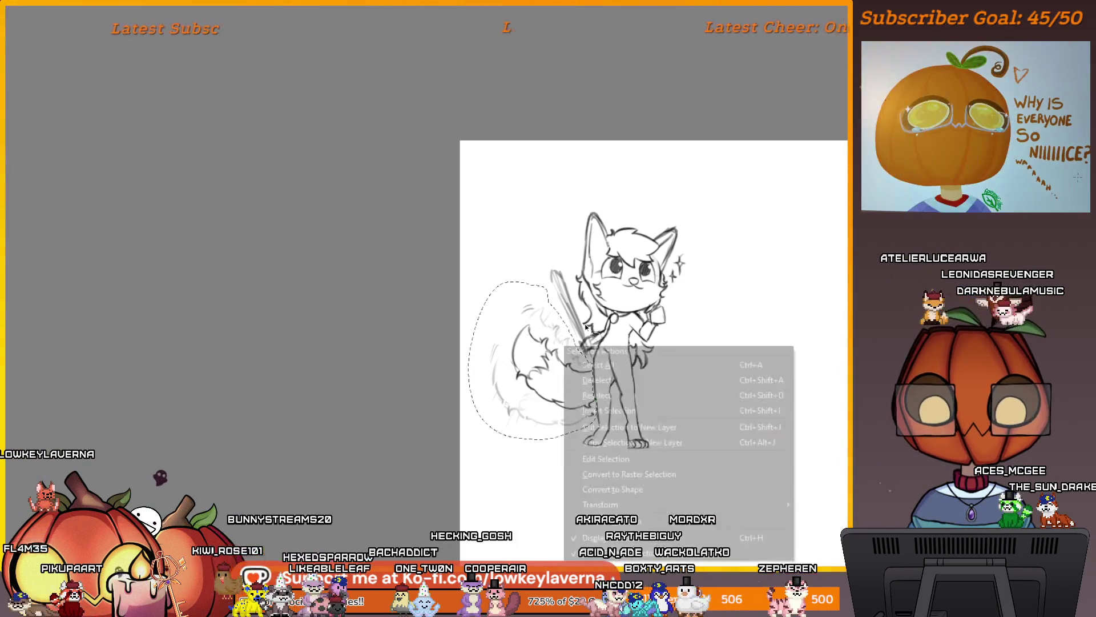
click(639, 410)
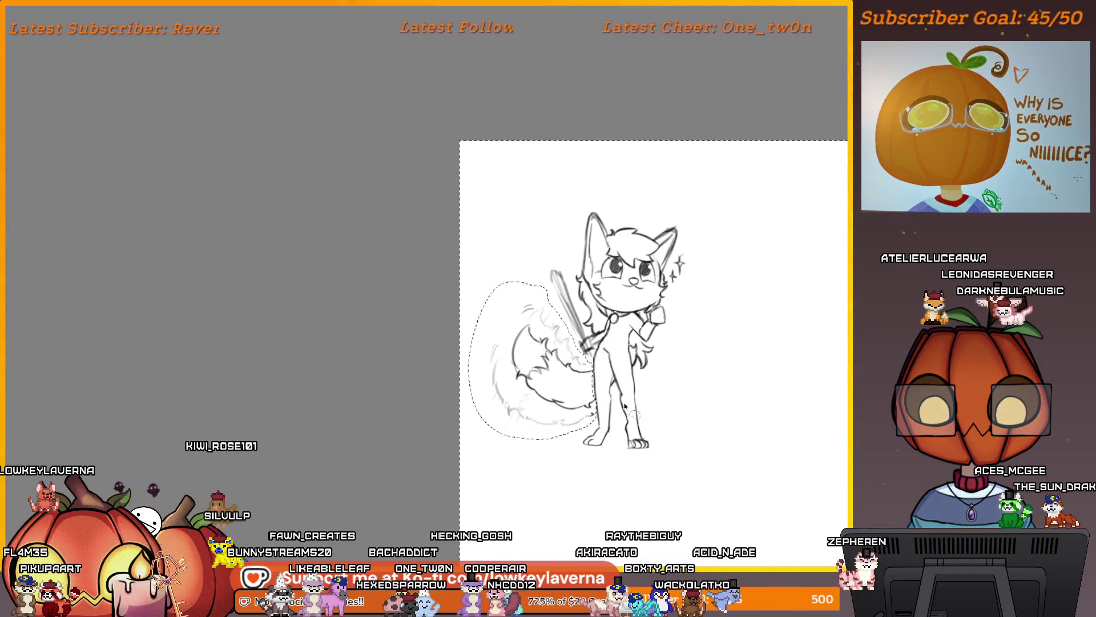
key(ctrl+t)
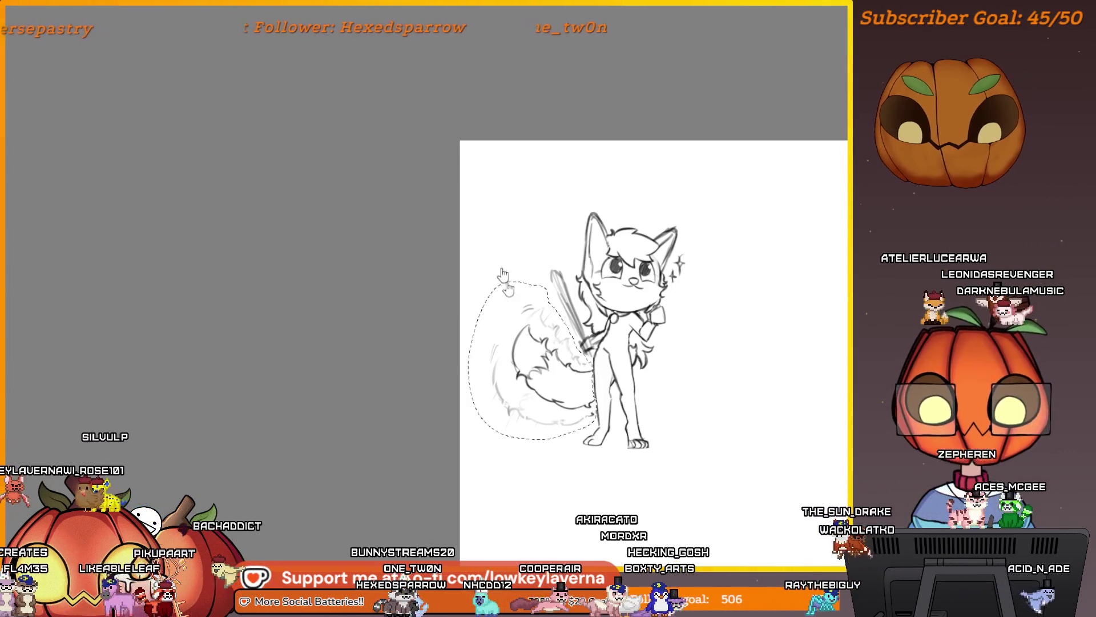
right_click(563, 339)
click(624, 449)
Move the flipped tail beside her legs and rotate it clockwise into place
mouse_move(568, 388)
mouse_down()
mouse_move(732, 405)
mouse_move(736, 420)
mouse_move(746, 410)
mouse_up()
key(m)
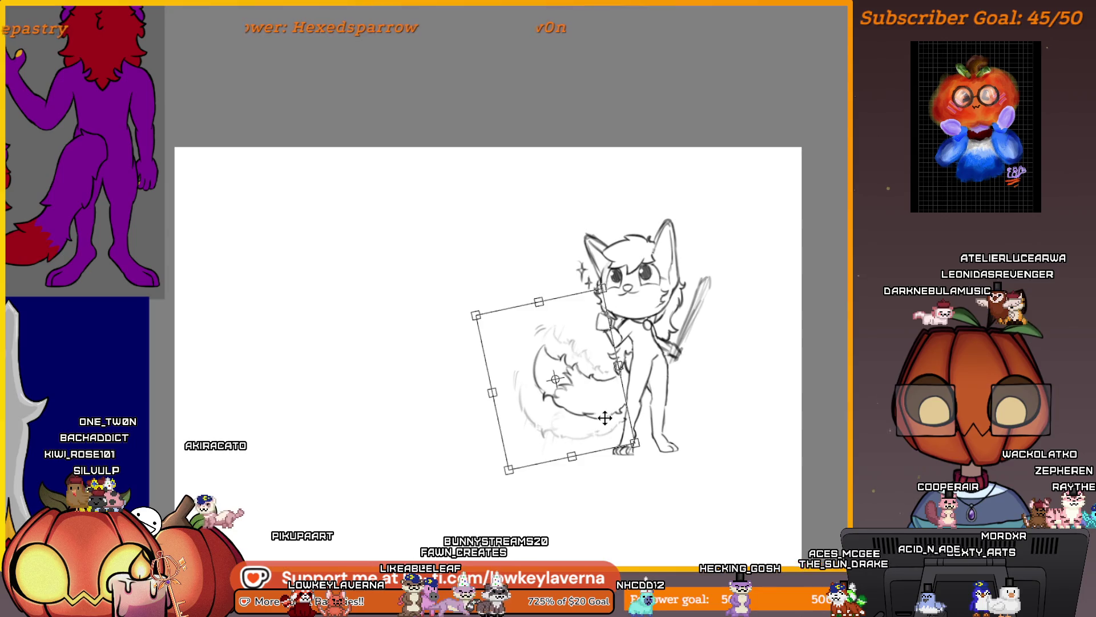
mouse_move(605, 418)
mouse_down()
mouse_move(638, 410)
mouse_move(620, 401)
mouse_up()
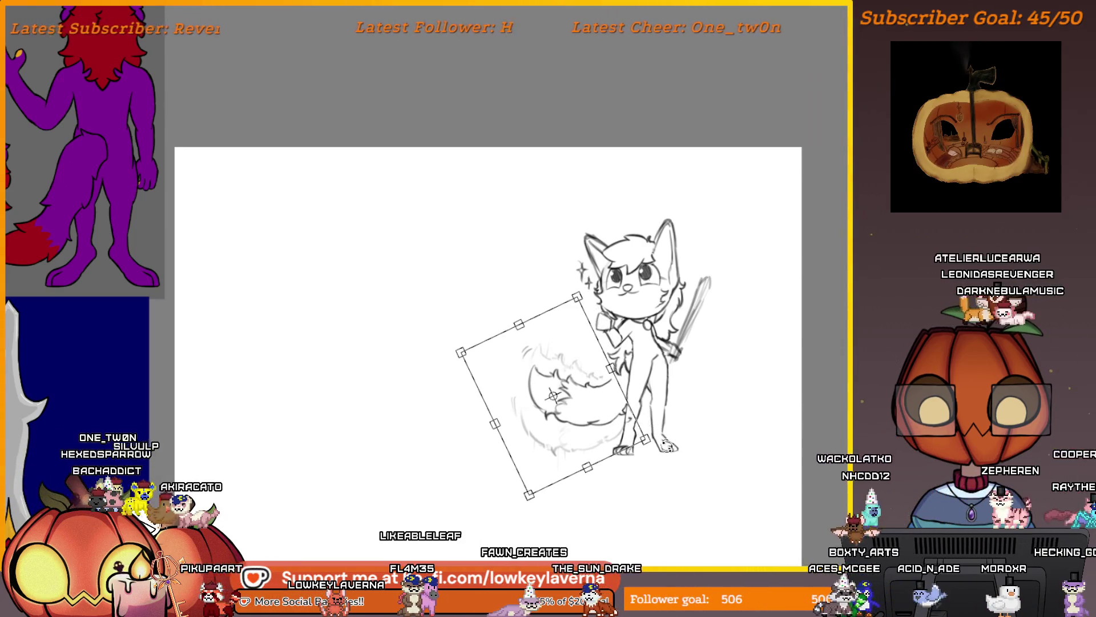
drag(661, 439, 635, 461)
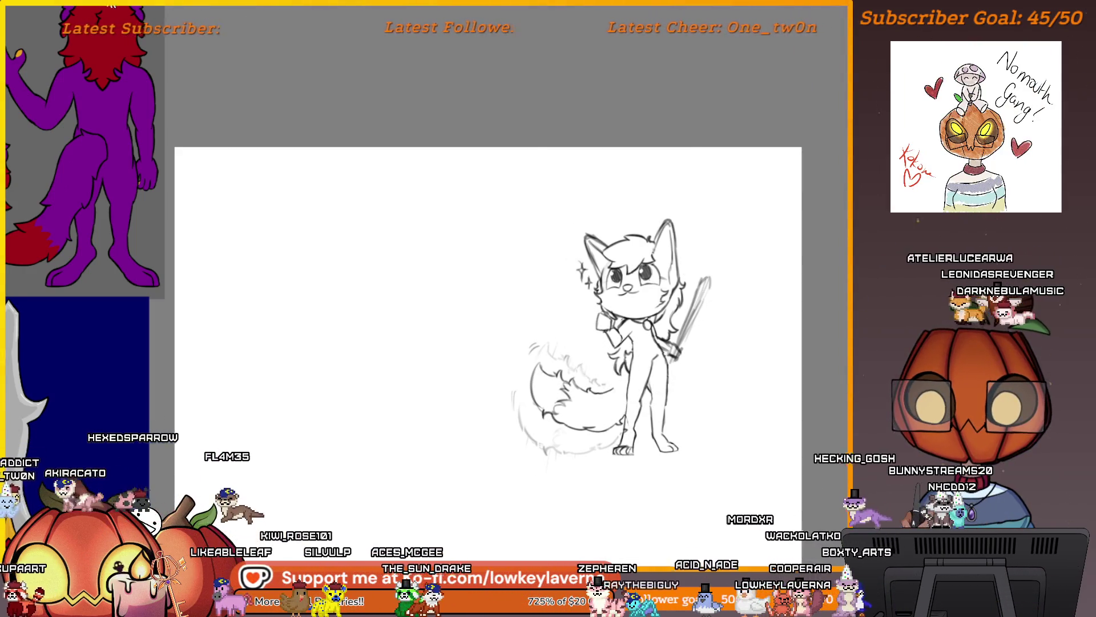
Return the canvas view to its unmirrored orientation and centre the sketch page
scroll(648, 289, up, 3)
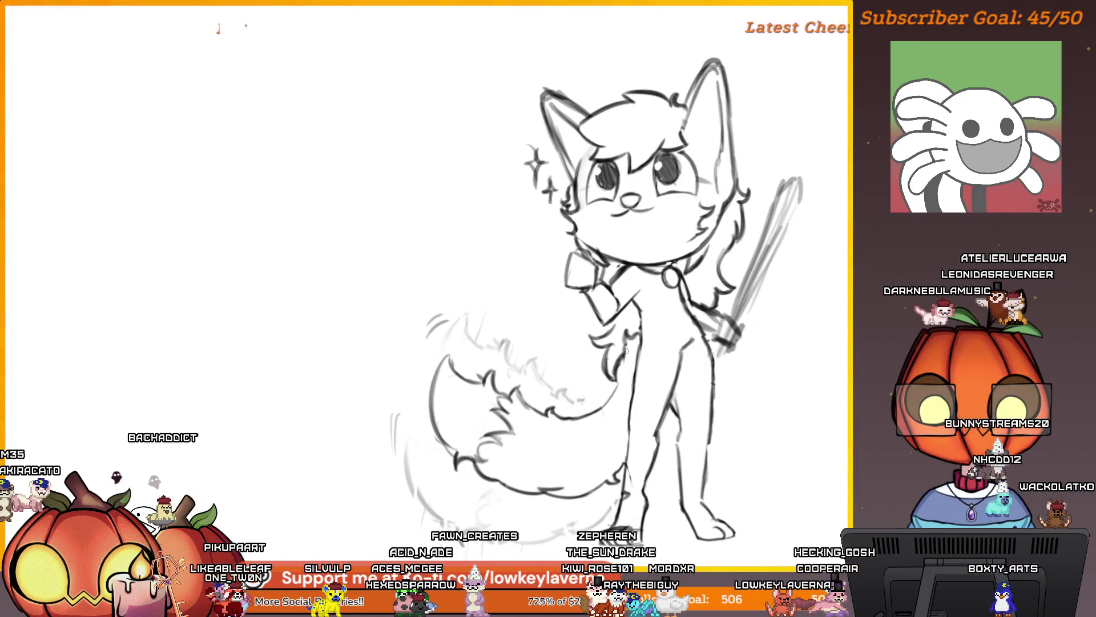
scroll(624, 323, down, 3)
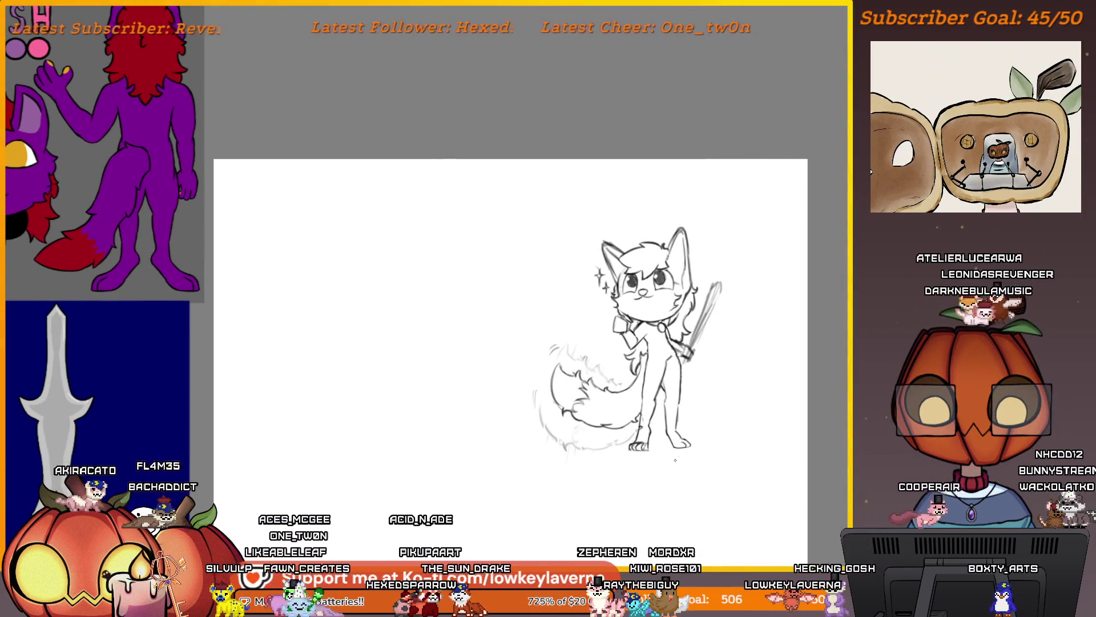
key(h)
drag(246, 492, 721, 452)
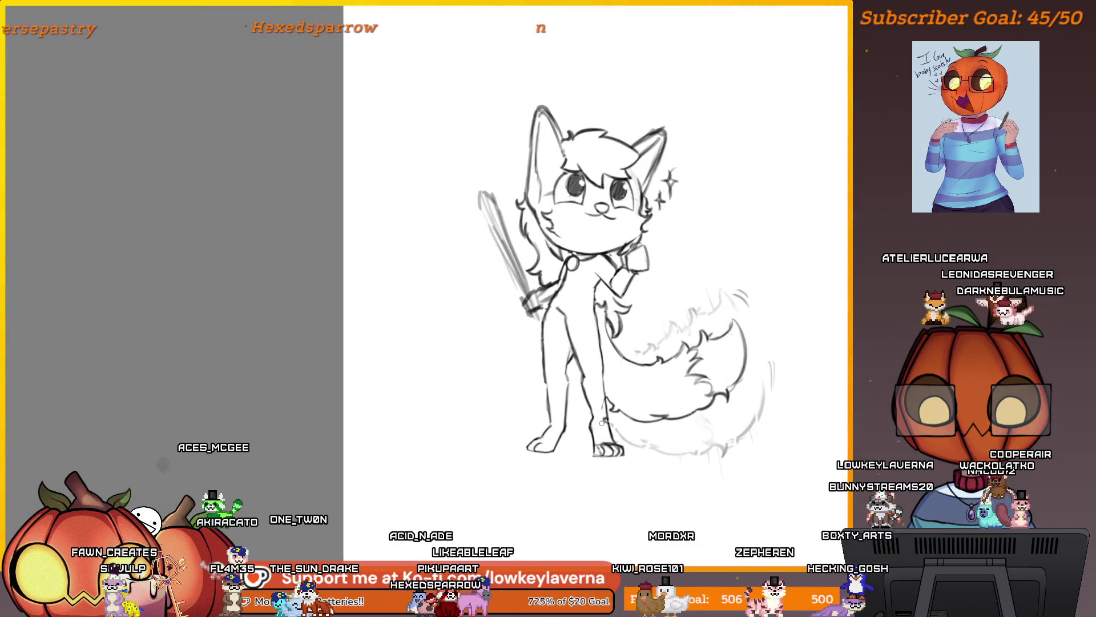
scroll(601, 415, down, 2)
drag(776, 414, 747, 450)
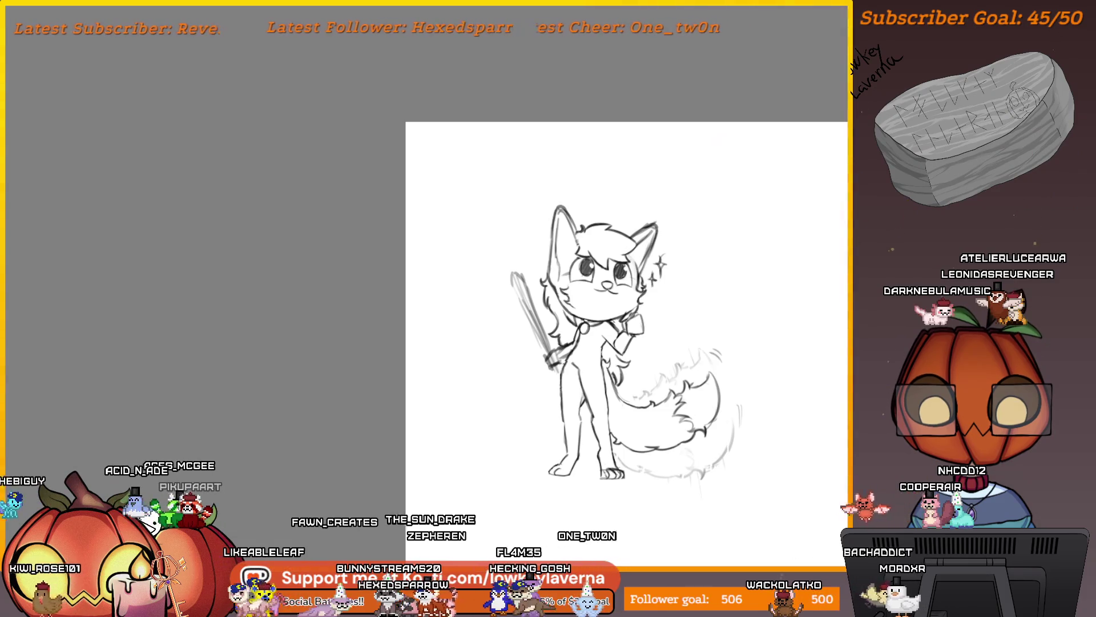
Look over the reference images, then zoom back in on the fox sketch
scroll(719, 461, up, 2)
scroll(720, 461, down, 1)
scroll(673, 497, down, 1)
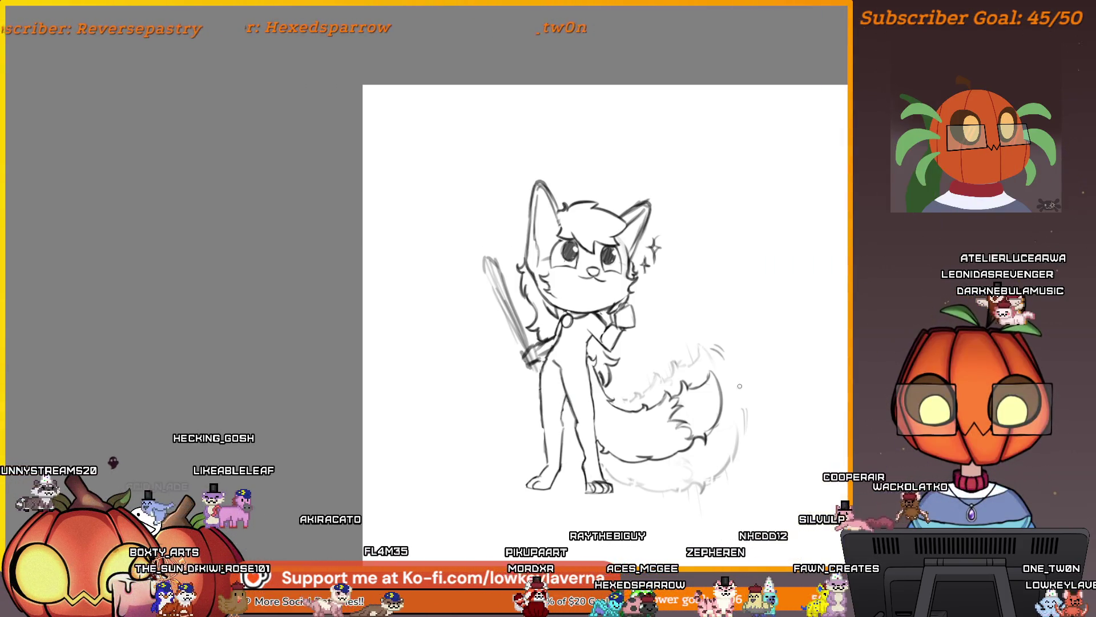
scroll(739, 386, down, 2)
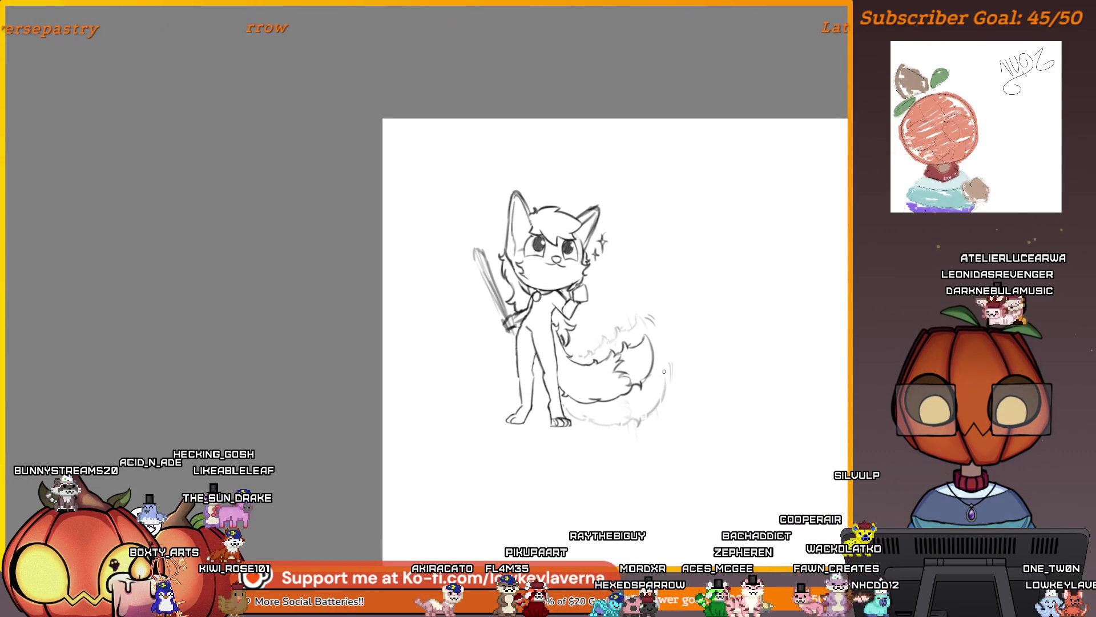
mouse_move(692, 392)
mouse_down()
mouse_move(394, 428)
mouse_move(258, 510)
mouse_move(605, 453)
mouse_move(226, 550)
mouse_move(695, 440)
mouse_up()
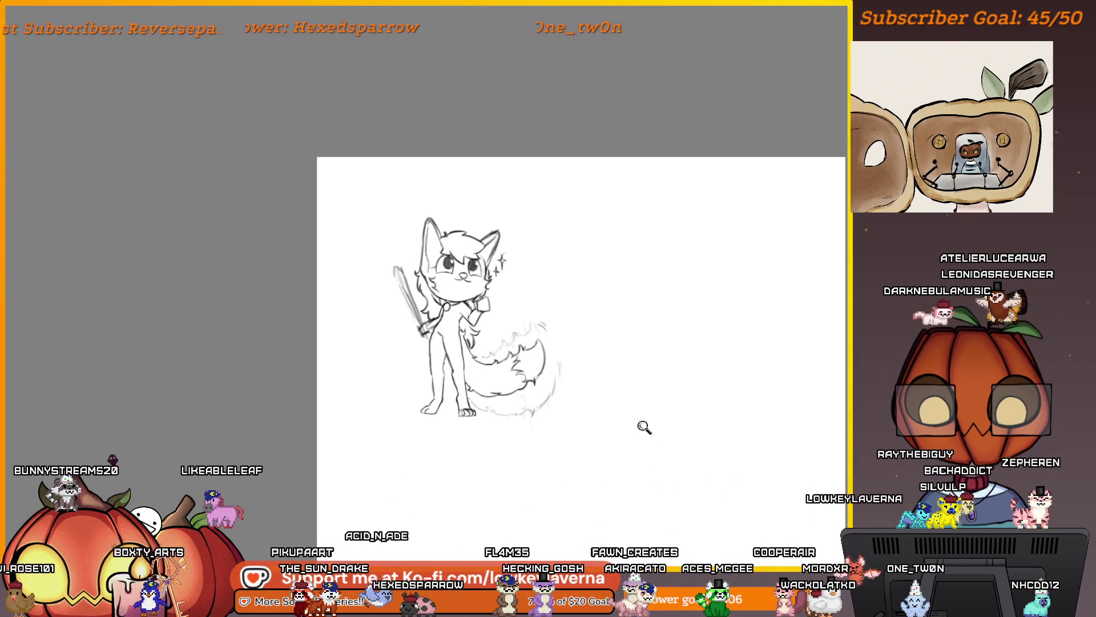
click(644, 428)
scroll(532, 409, up, 2)
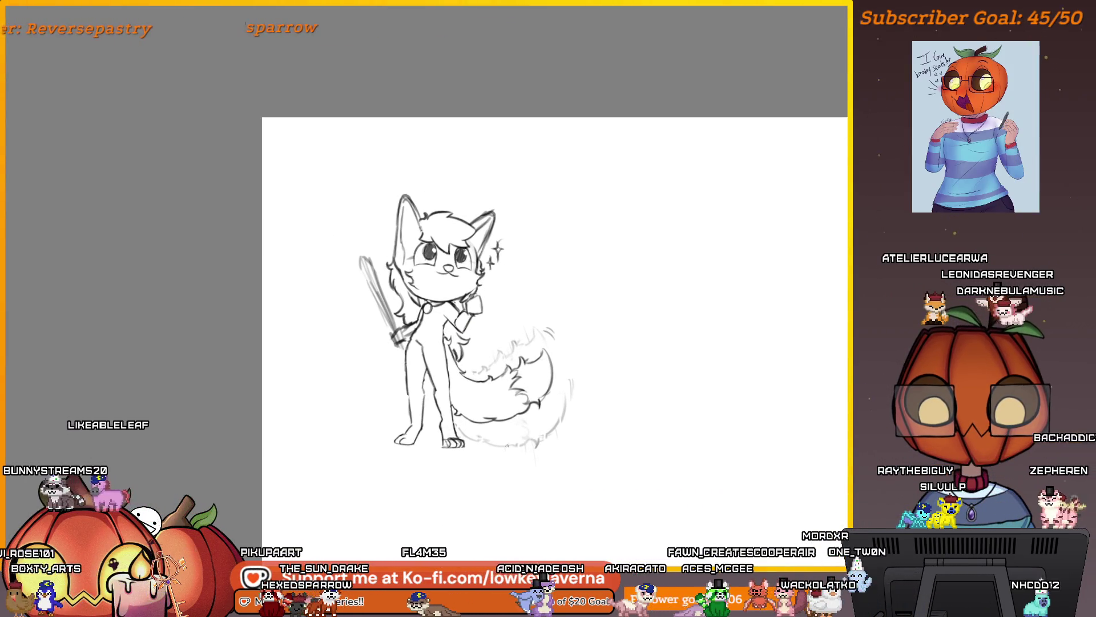
Check the purple wolf reference sheet, mirror the view, and return to the sketch page
mouse_move(588, 479)
mouse_down()
mouse_move(481, 477)
mouse_move(166, 548)
mouse_up()
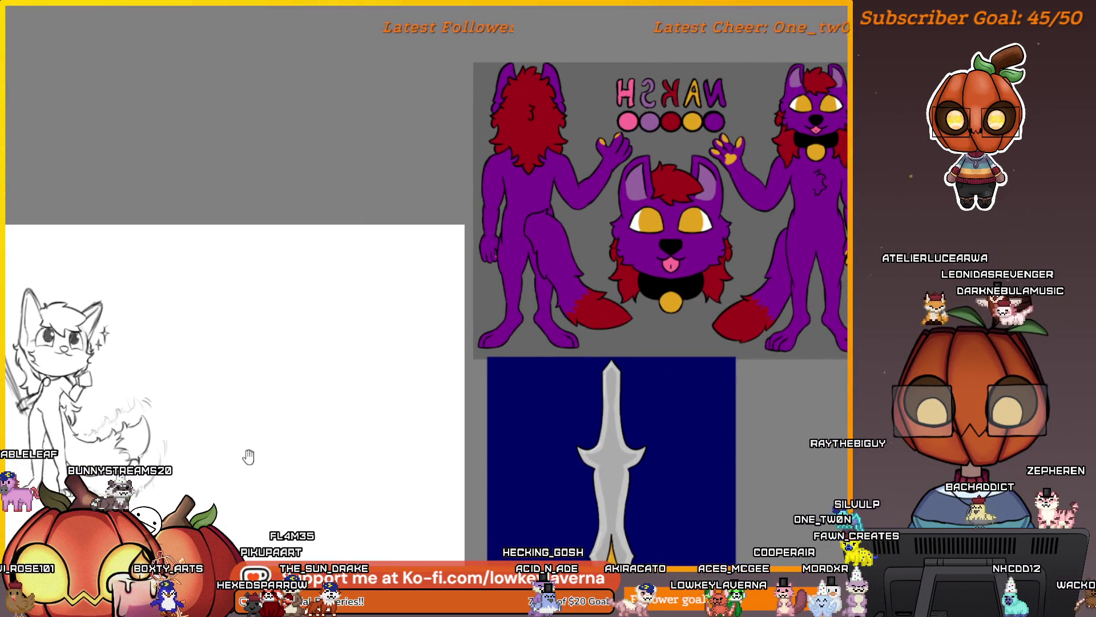
drag(249, 456, 256, 436)
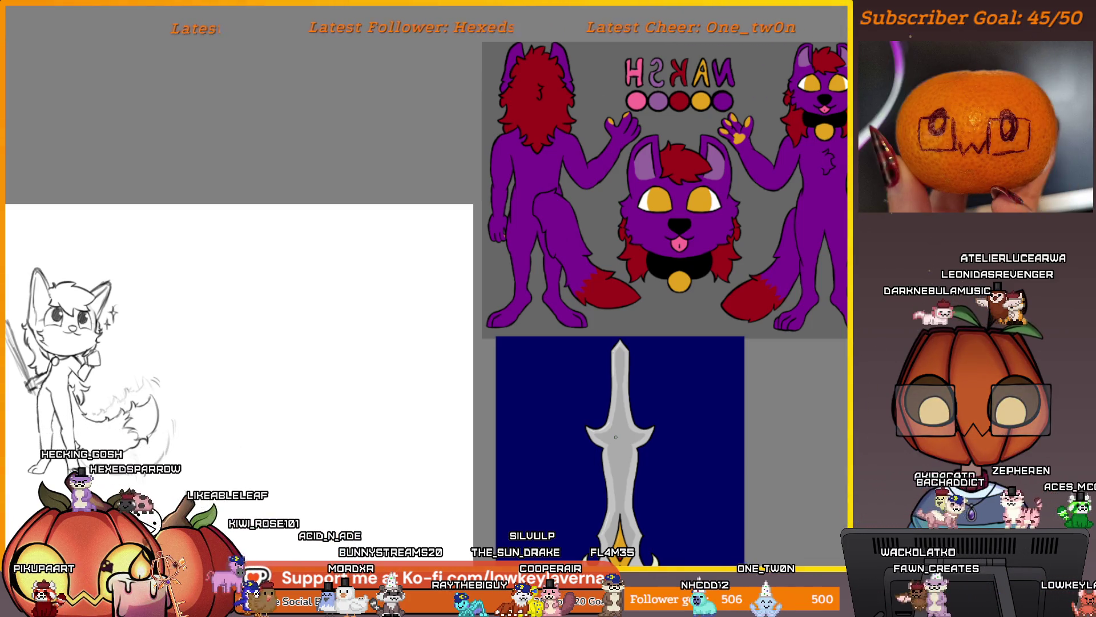
scroll(665, 428, down, 2)
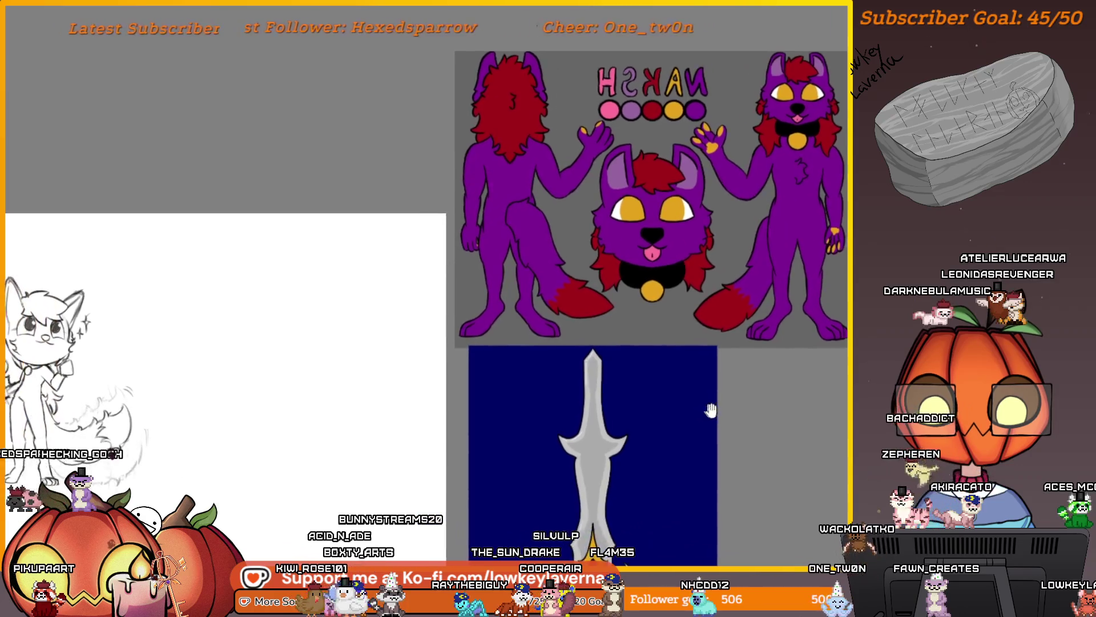
drag(666, 479, 687, 471)
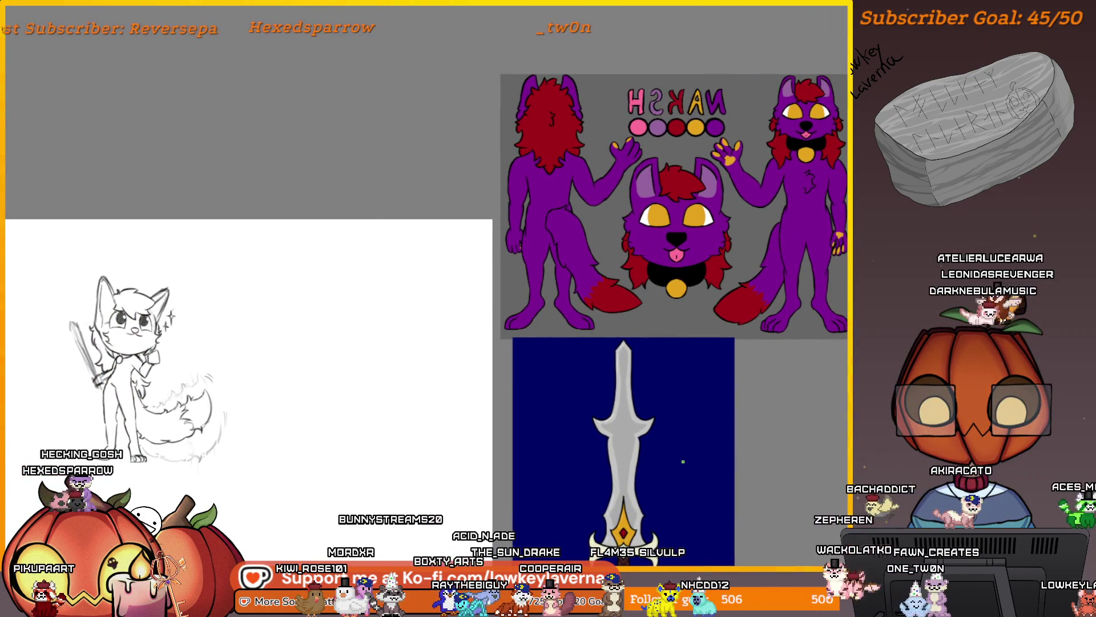
key(m)
drag(435, 485, 704, 460)
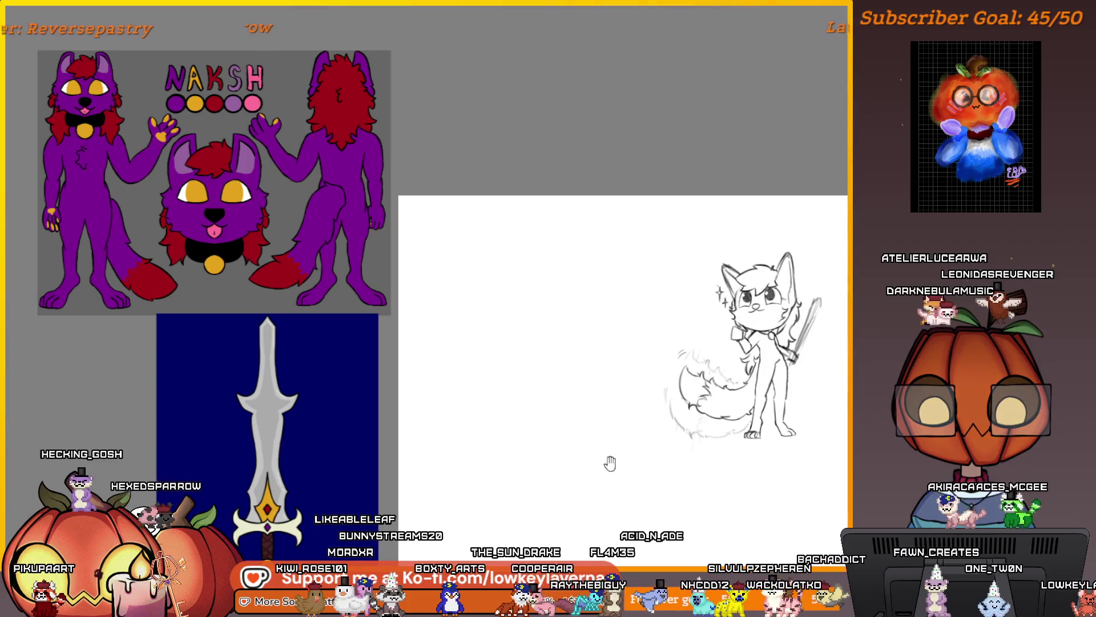
drag(610, 463, 580, 468)
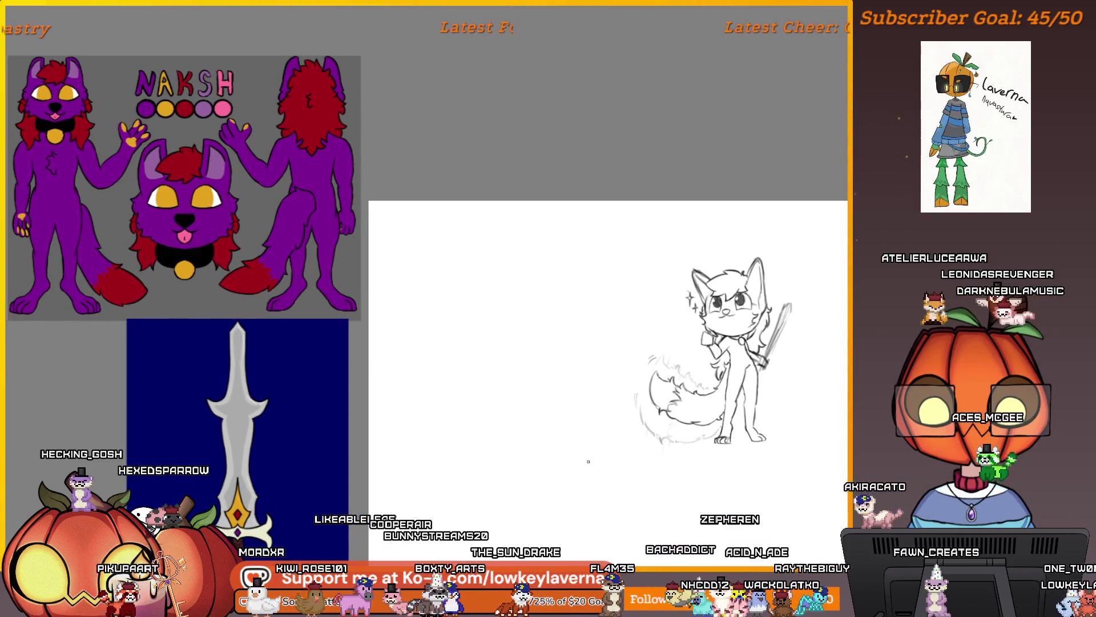
Transform the whole sketch, shifting it left to the page centre
key(ctrl+t)
mouse_move(741, 379)
mouse_down()
mouse_move(475, 354)
mouse_move(505, 353)
mouse_up()
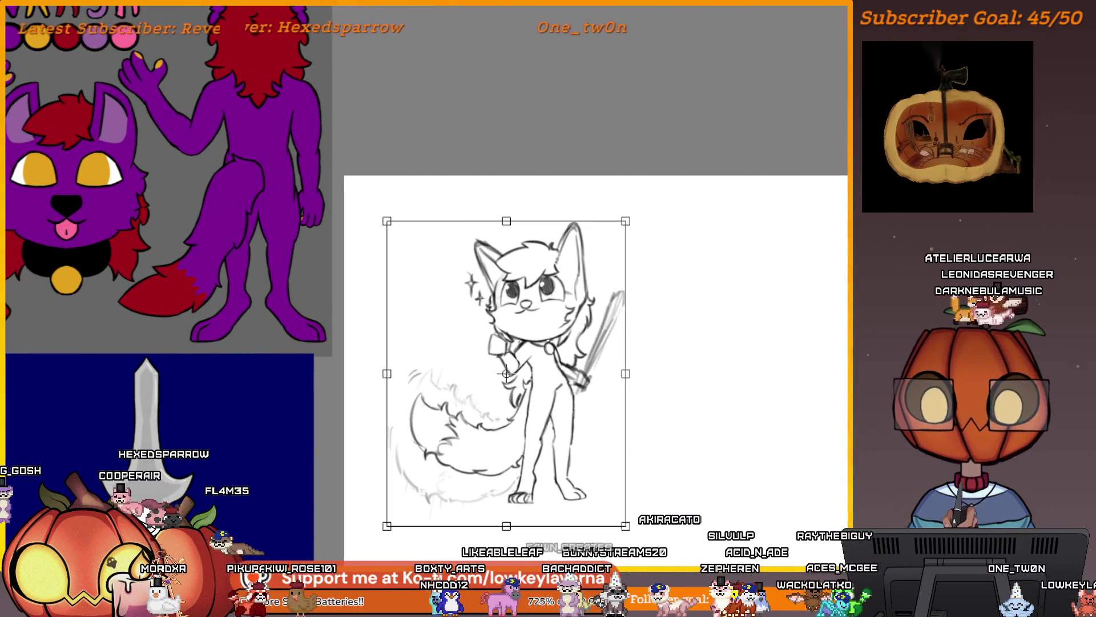
key(Return)
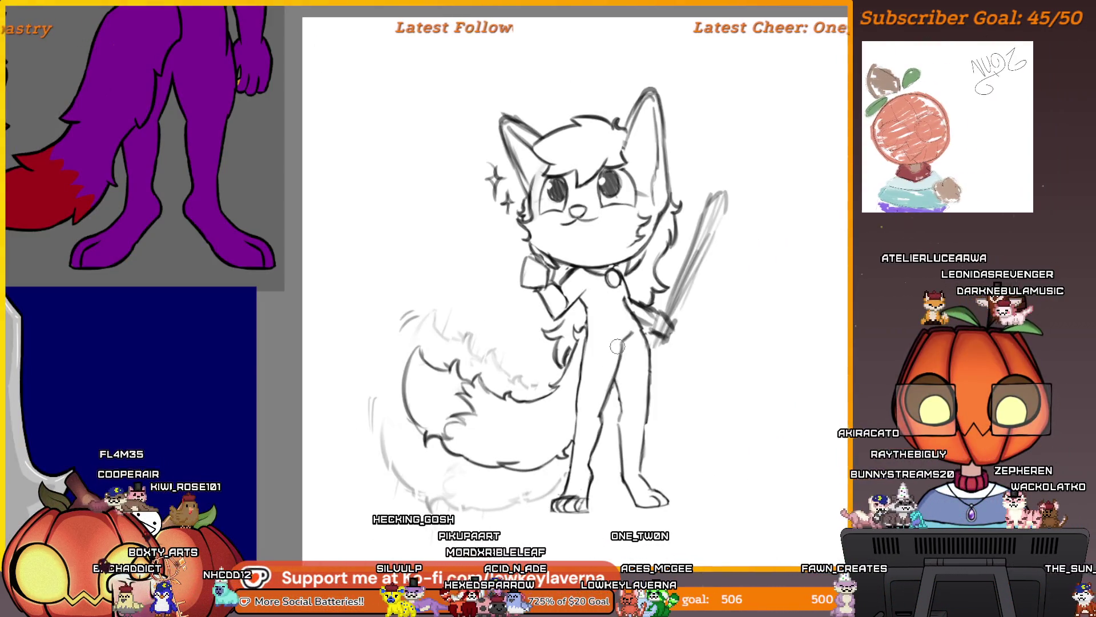
drag(451, 400, 556, 203)
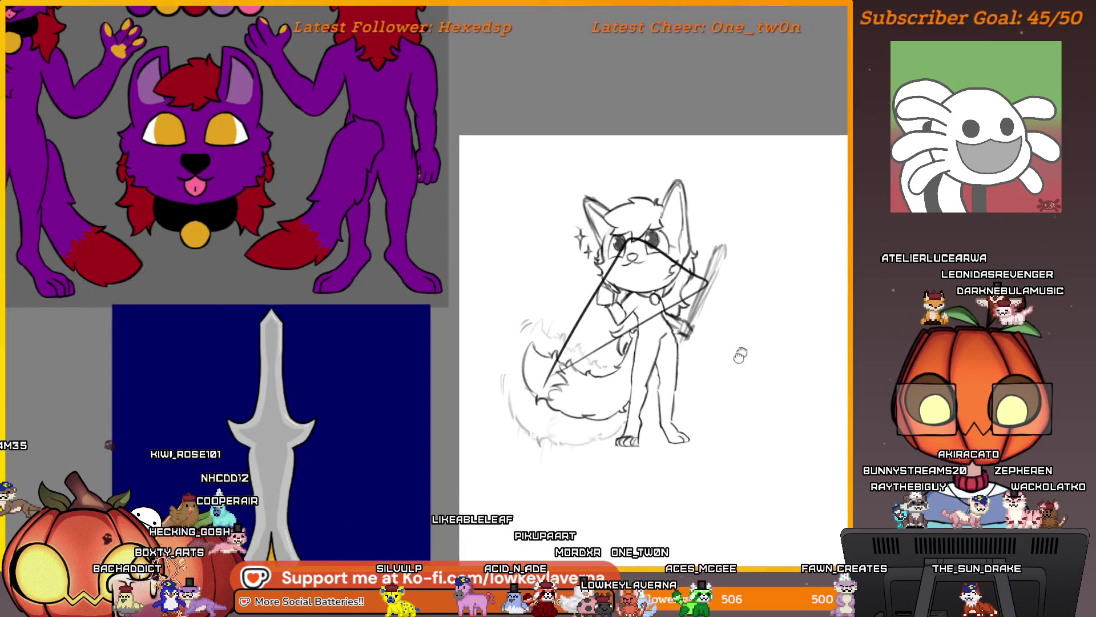
key(ctrl+z)
key(ctrl+y)
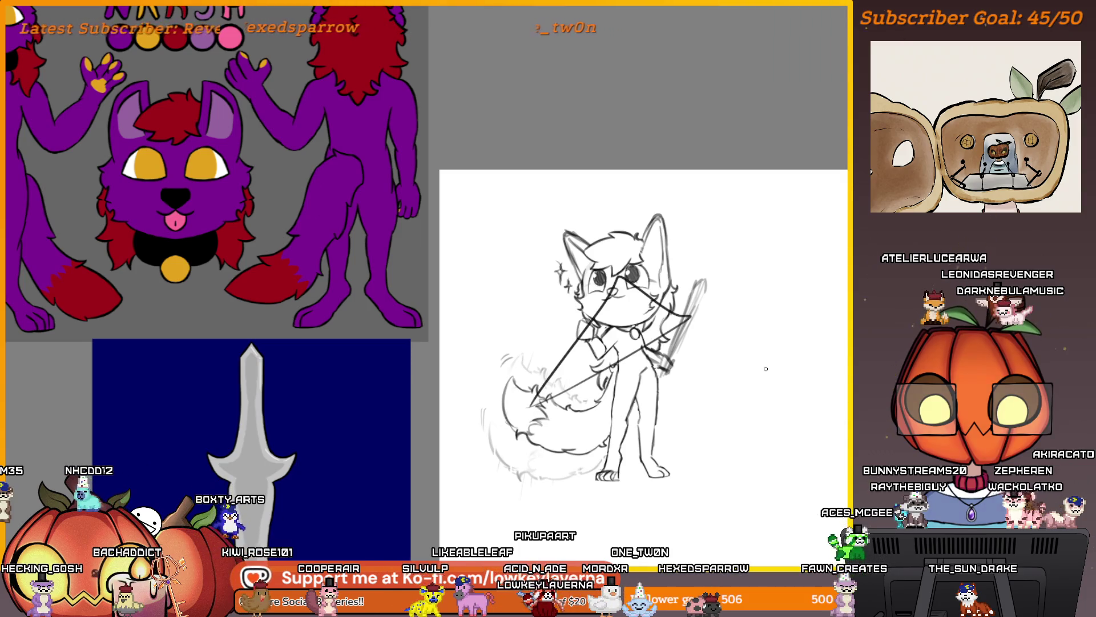
key(ctrl+z)
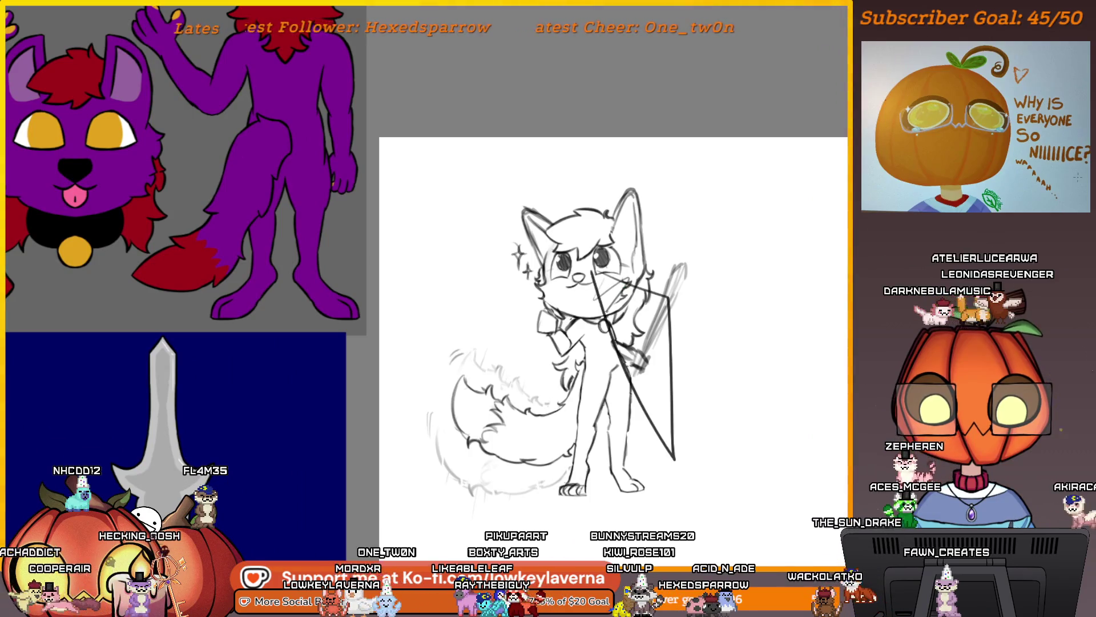
drag(622, 285, 657, 388)
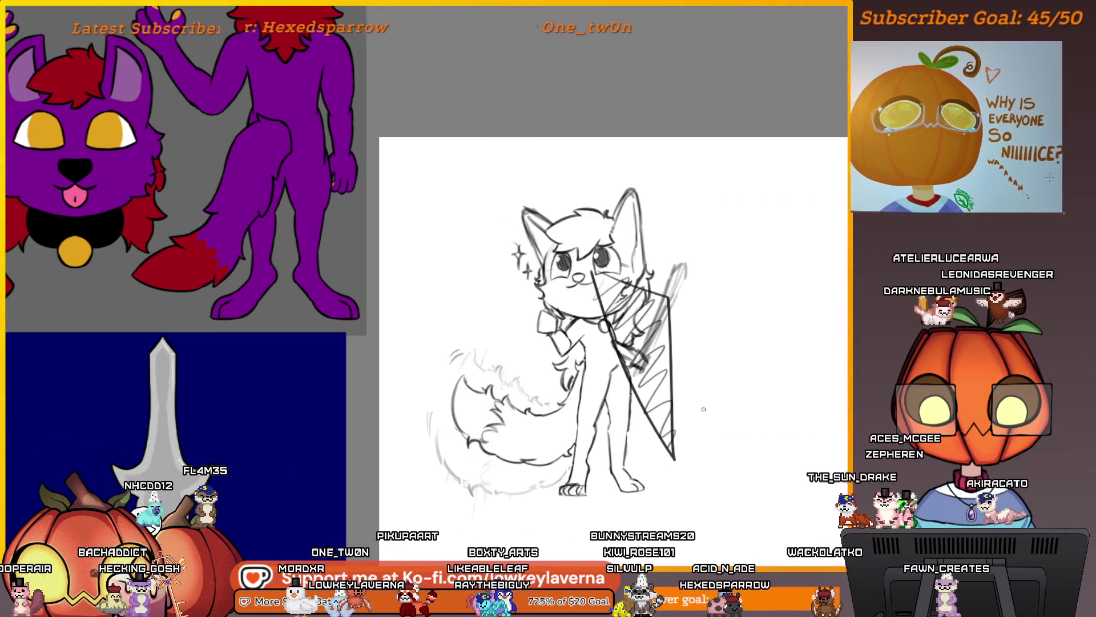
key(ctrl+z)
key(ctrl+z)
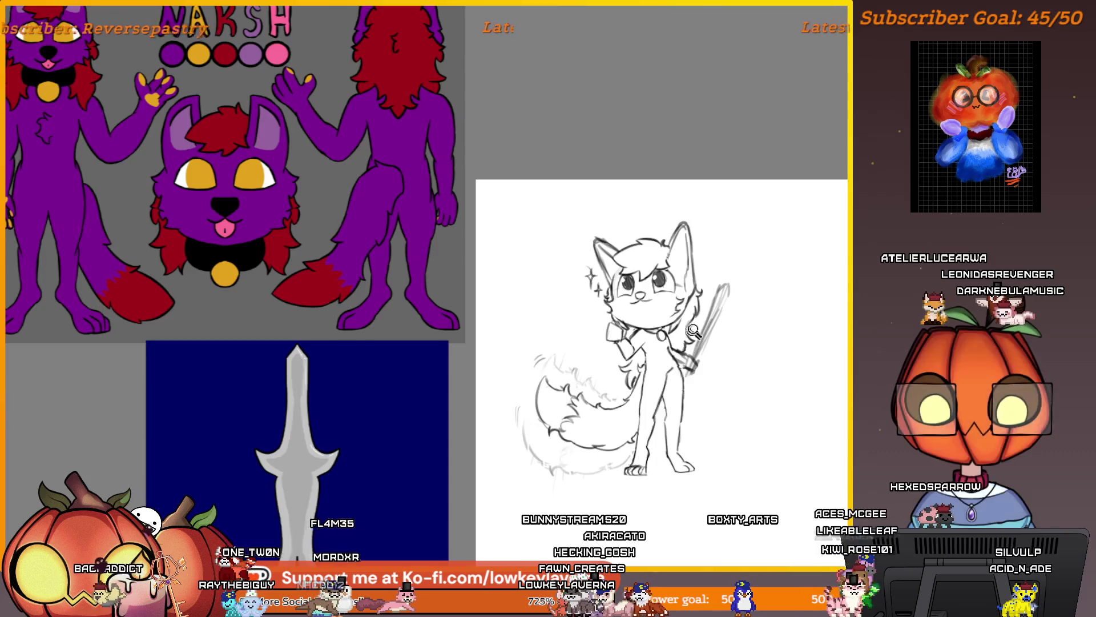
scroll(643, 337, up, 6)
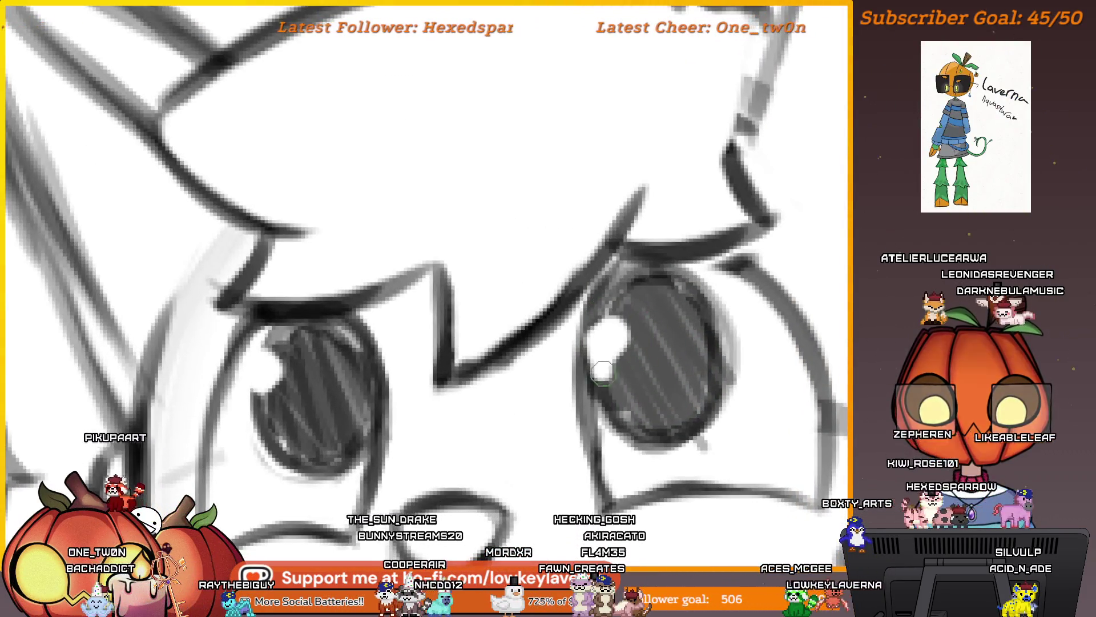
Erase the dark pupils of both eyes to white
mouse_move(654, 428)
mouse_down()
mouse_move(711, 377)
mouse_move(656, 274)
mouse_move(604, 362)
mouse_move(621, 331)
mouse_move(693, 367)
mouse_up()
scroll(692, 367, down, 5)
scroll(693, 244, up, 6)
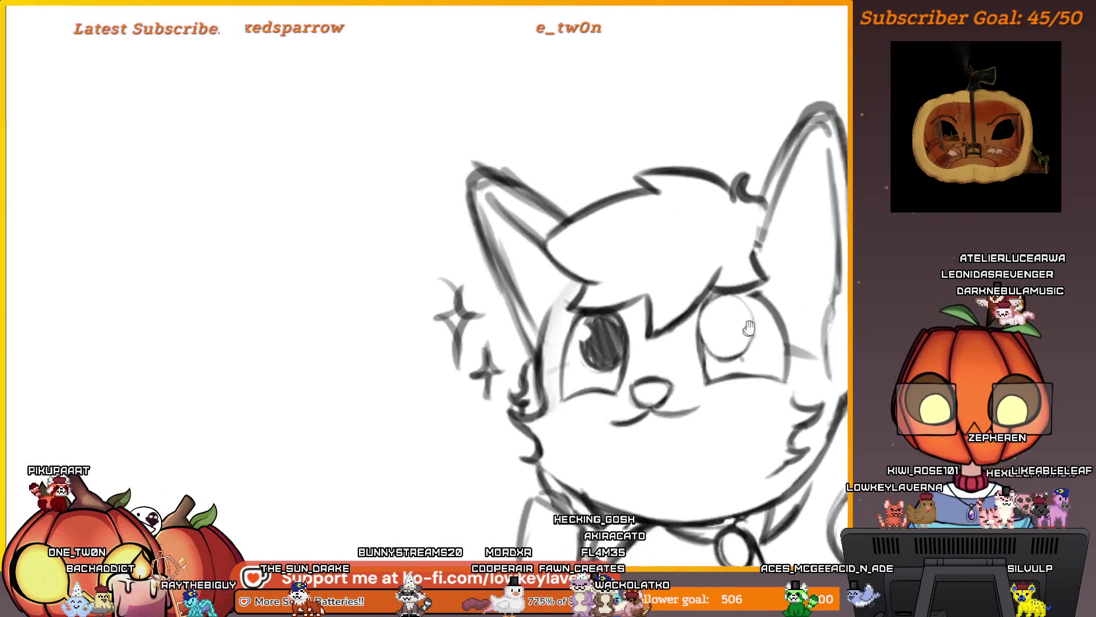
drag(605, 319, 615, 331)
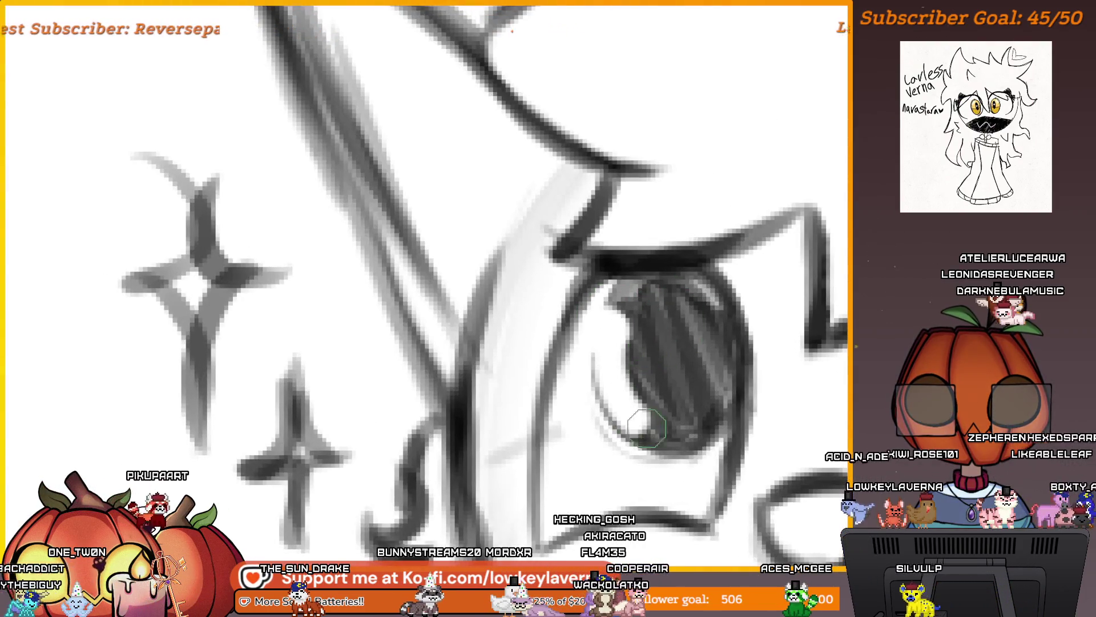
mouse_move(708, 408)
mouse_down()
mouse_move(697, 299)
mouse_move(628, 379)
mouse_move(681, 323)
mouse_up()
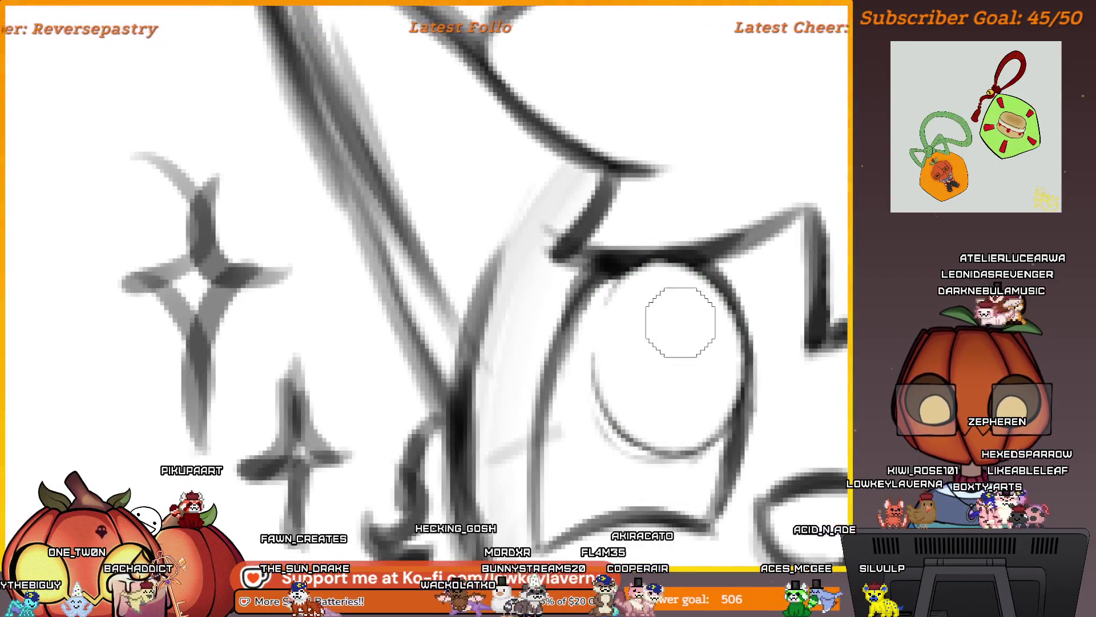
Redraw the eye outlines as wide, empty shapes
mouse_move(593, 397)
mouse_down()
mouse_move(600, 335)
mouse_move(634, 264)
mouse_up()
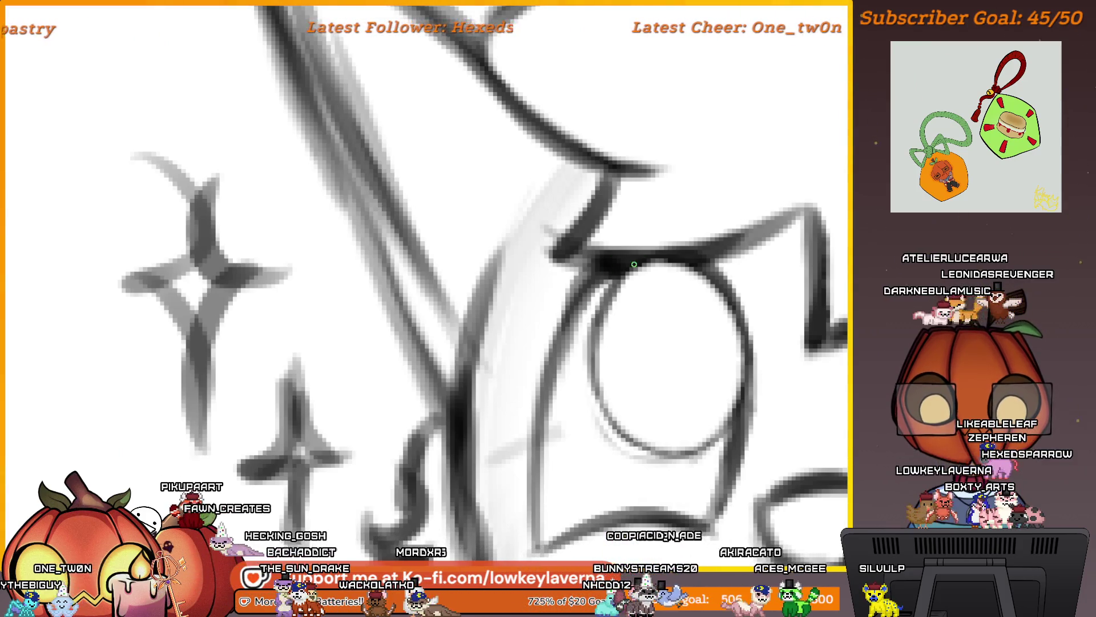
scroll(694, 390, down, 5)
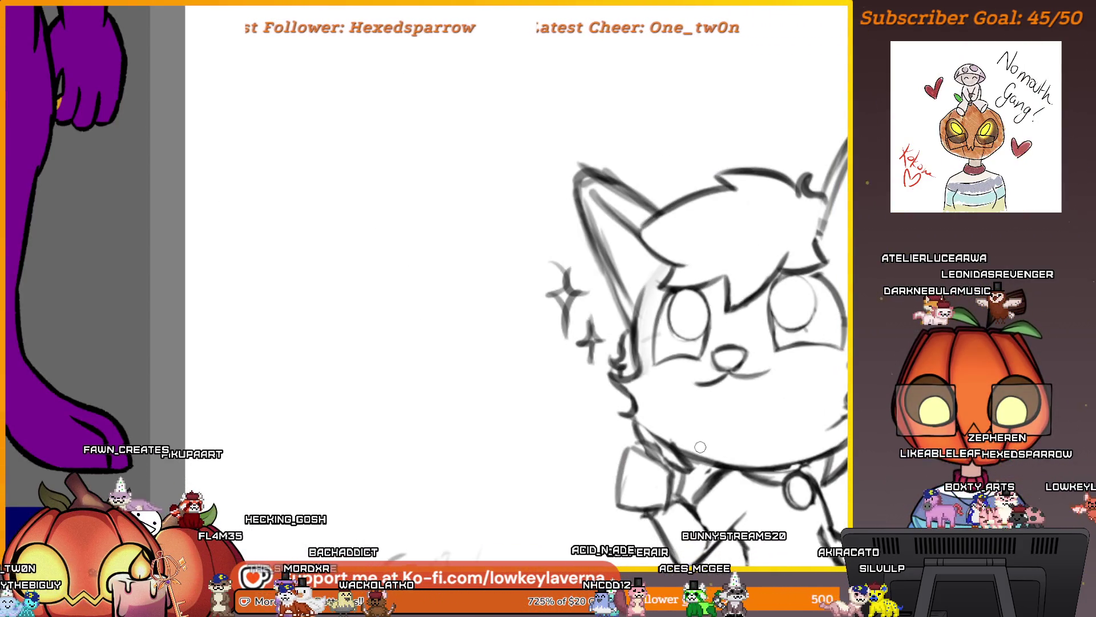
scroll(700, 447, down, 2)
scroll(745, 342, up, 8)
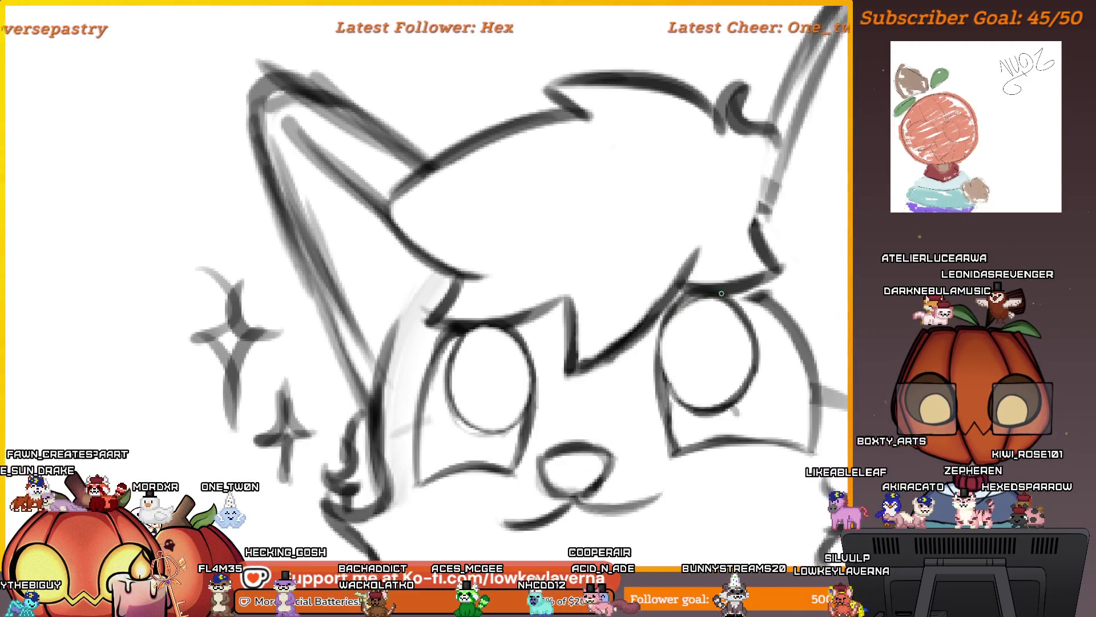
scroll(663, 379, down, 5)
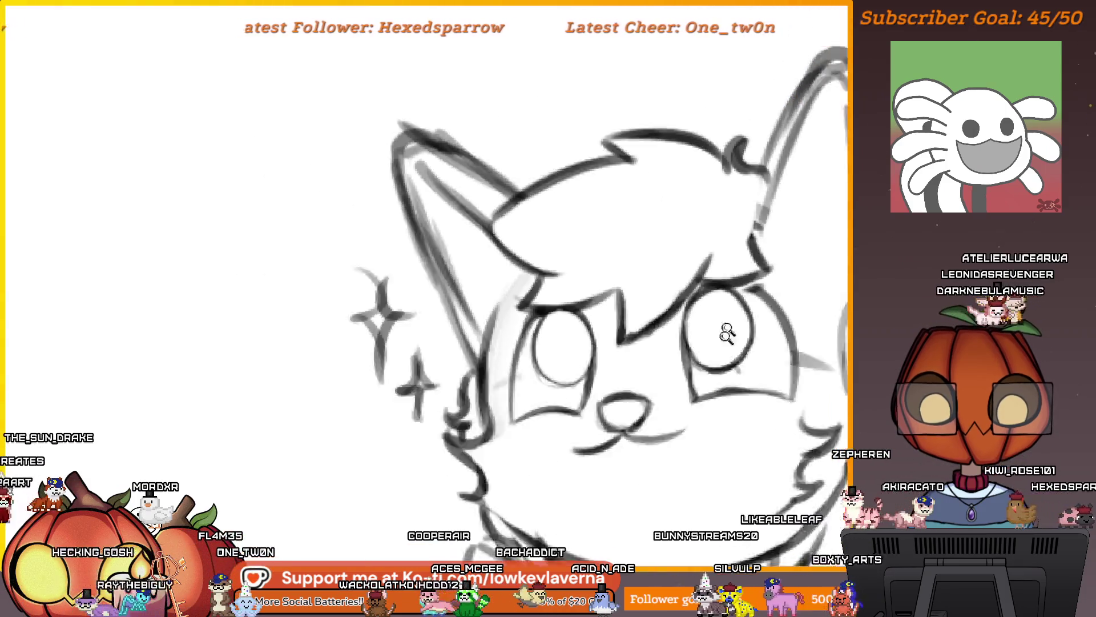
scroll(756, 325, up, 5)
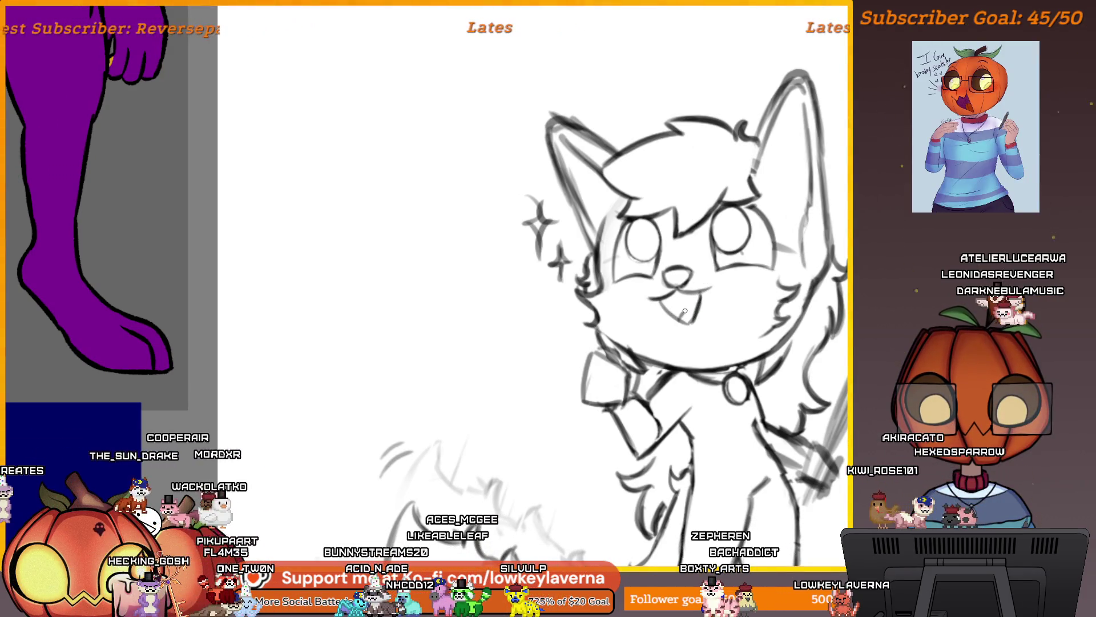
scroll(695, 295, down, 5)
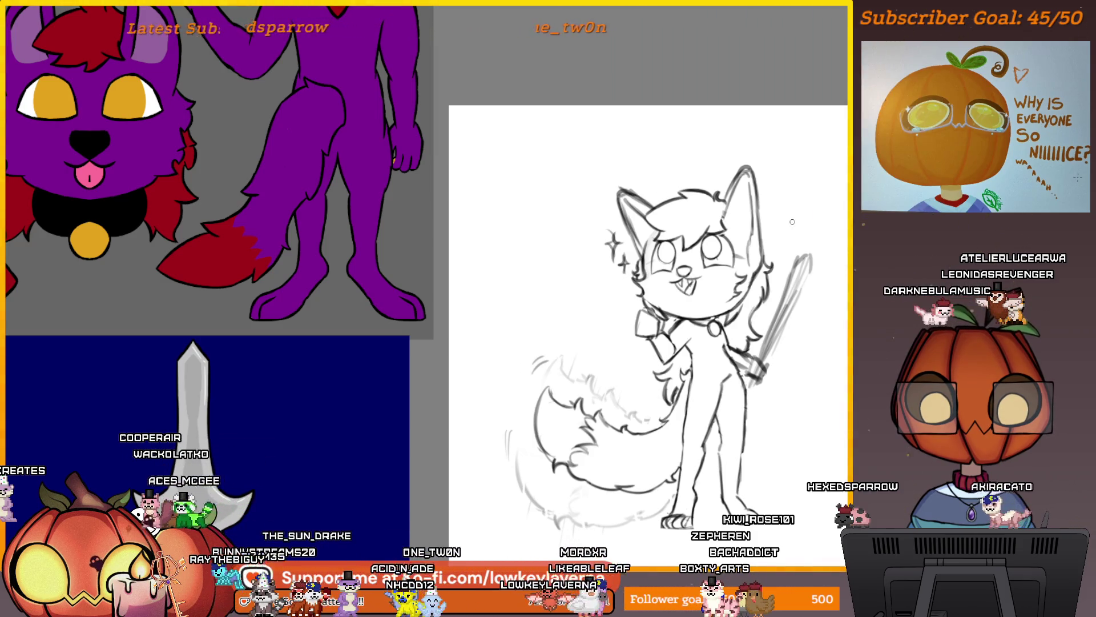
scroll(792, 222, down, 2)
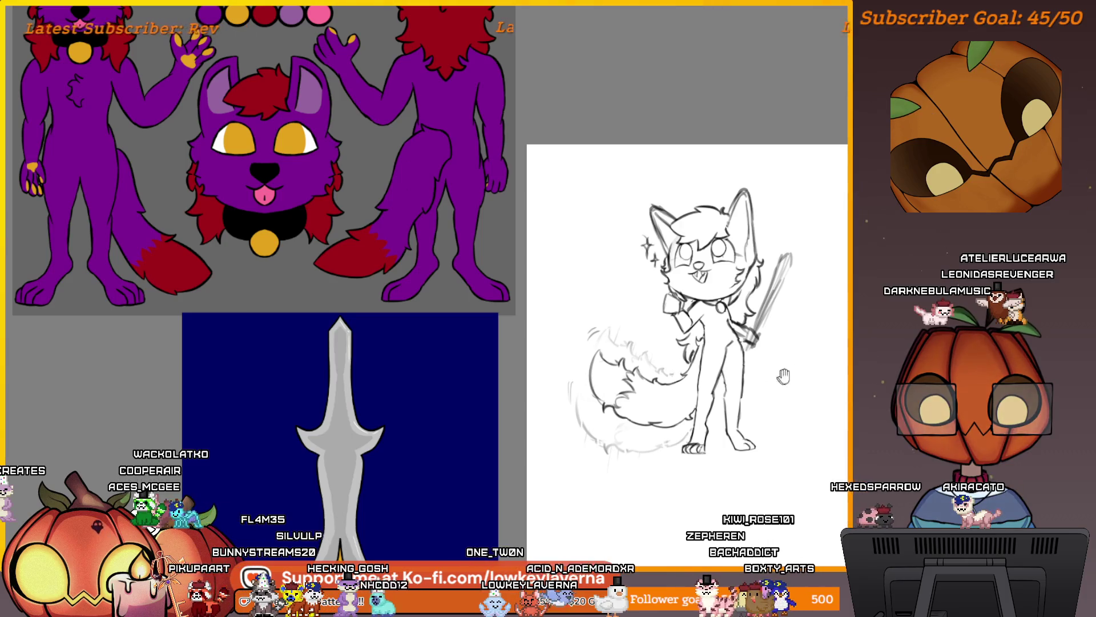
Draw two small fangs in the open smiling mouth
drag(783, 375, 735, 424)
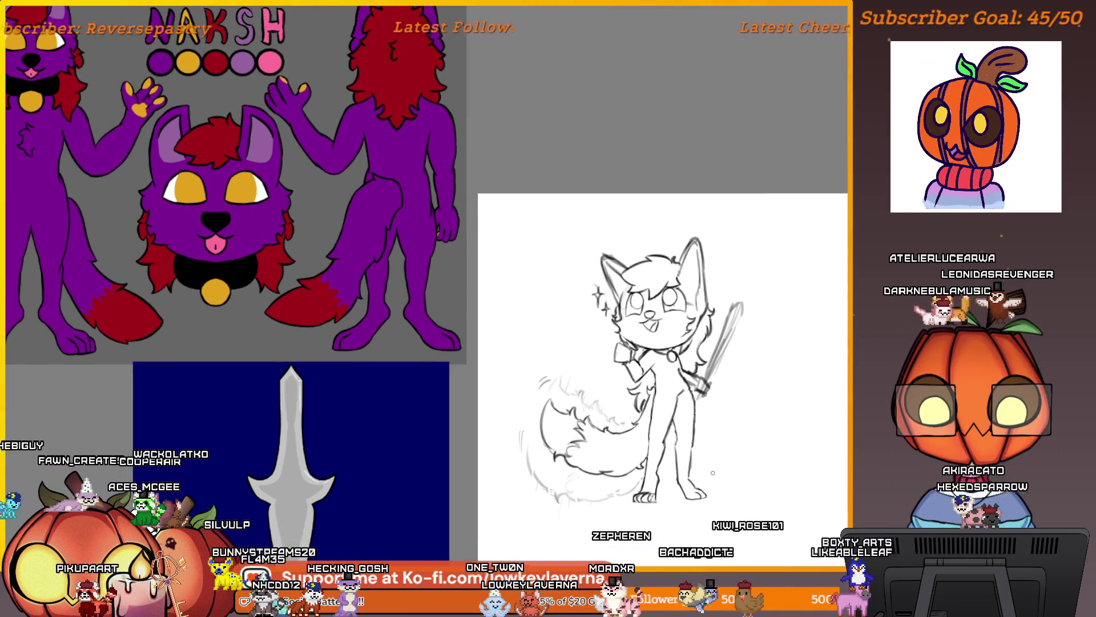
scroll(656, 309, up, 3)
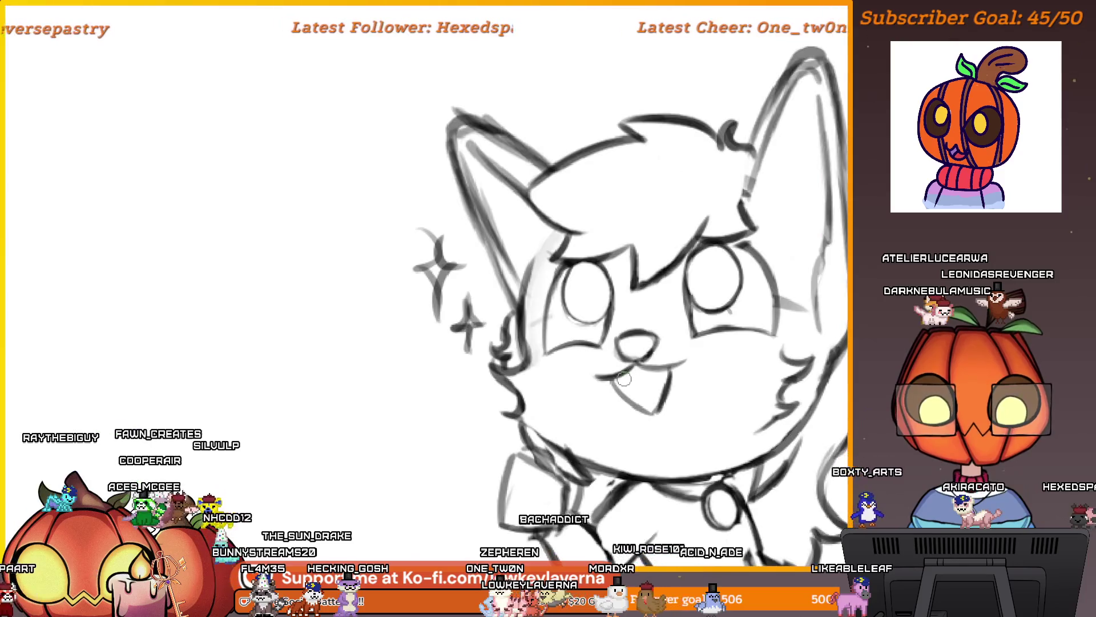
mouse_move(622, 372)
mouse_down()
mouse_move(628, 388)
mouse_move(655, 386)
mouse_up()
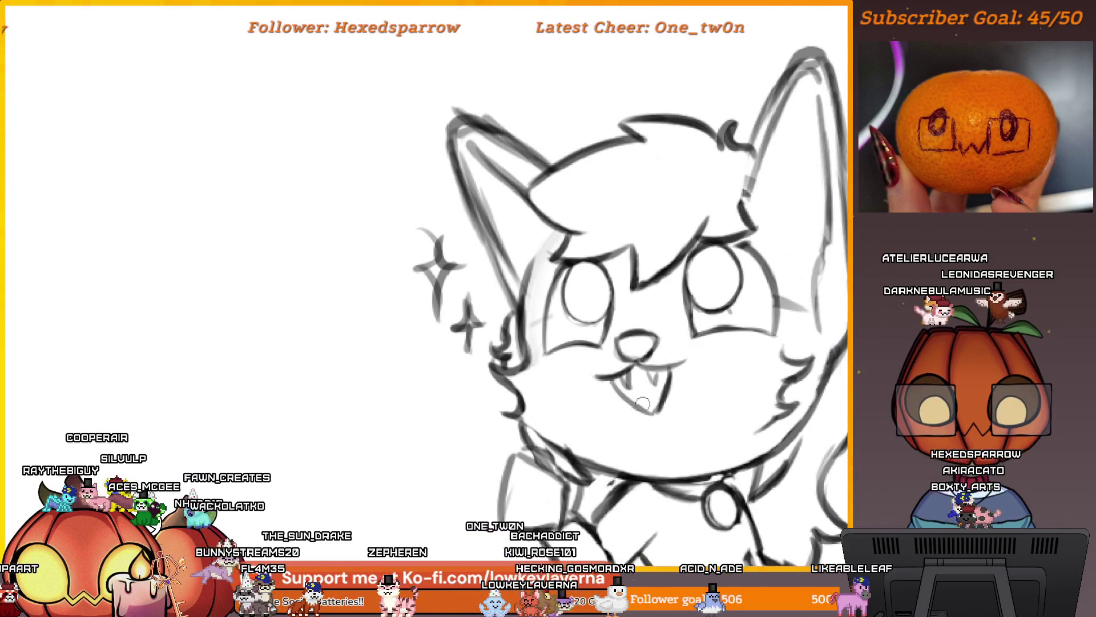
scroll(644, 408, down, 4)
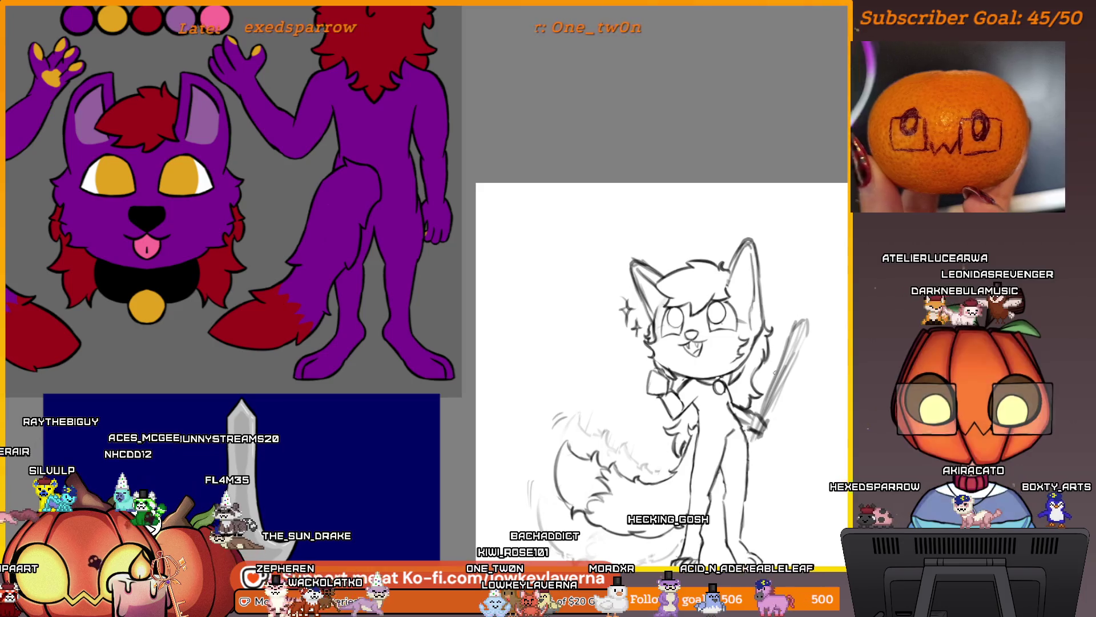
mouse_move(779, 467)
mouse_down()
mouse_move(767, 445)
mouse_move(765, 459)
mouse_up()
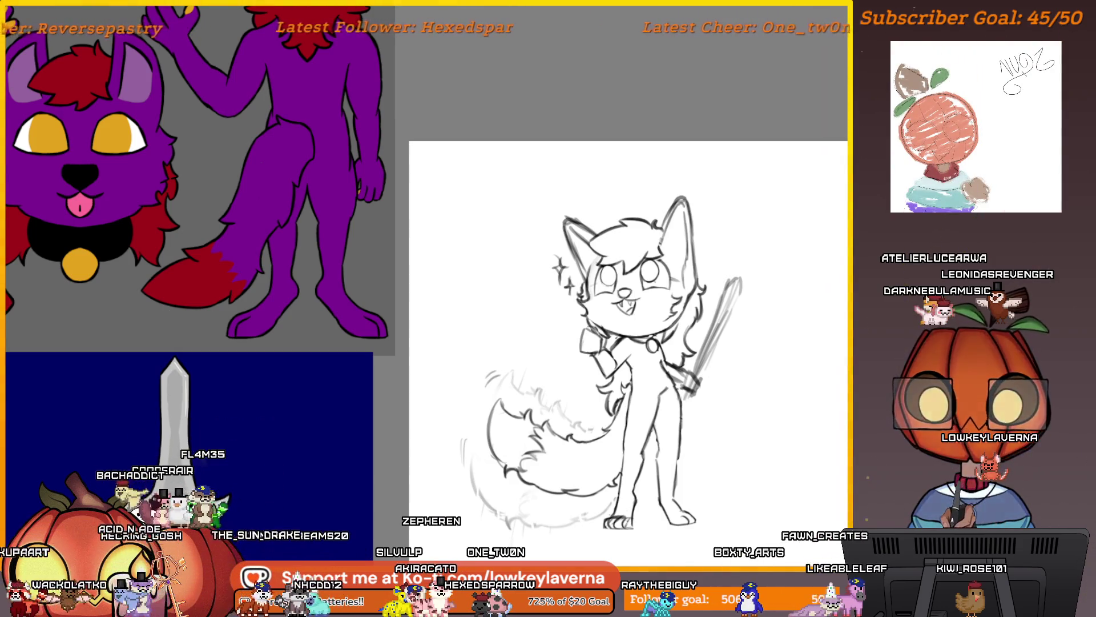
Select the figure by inverting a background wand selection and paint it flat purple, including the front leg
click(721, 276)
right_click(759, 171)
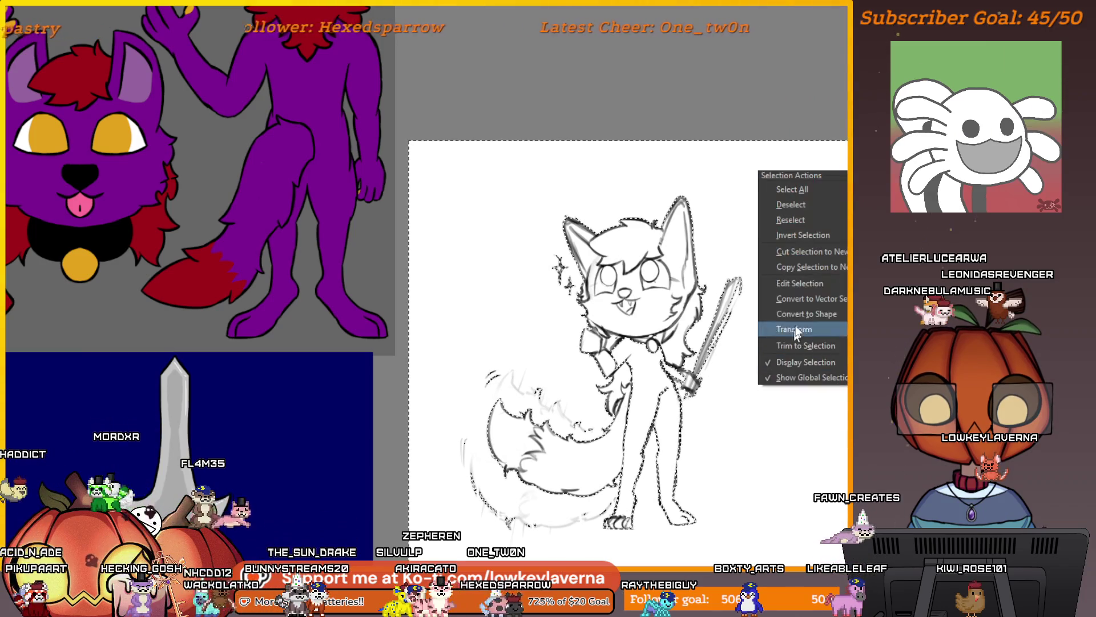
click(803, 235)
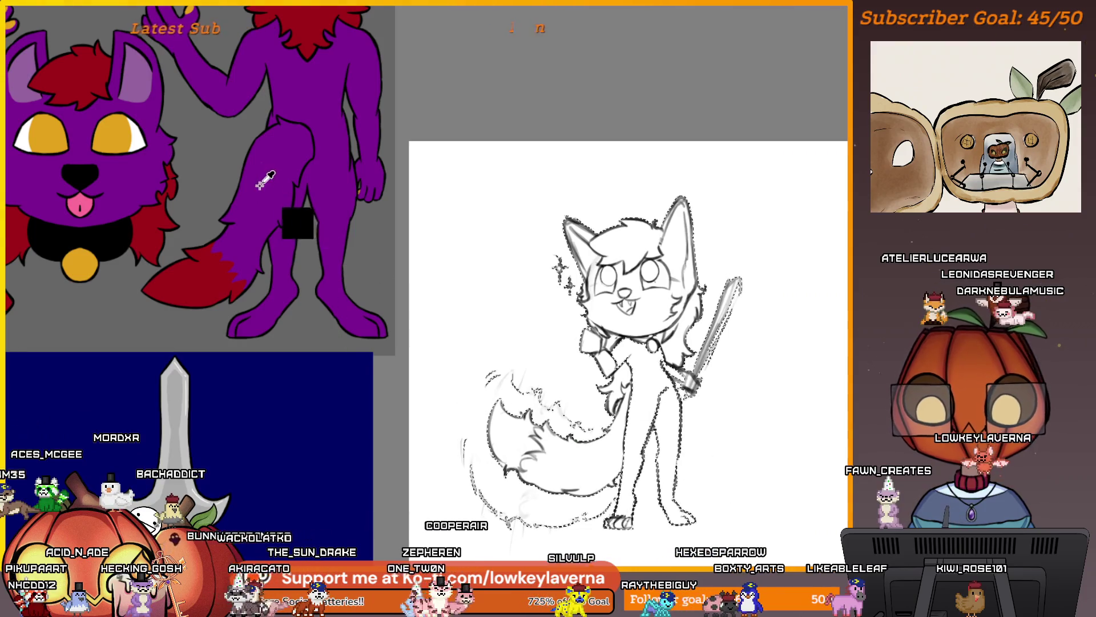
mouse_move(571, 488)
mouse_down()
mouse_move(599, 433)
mouse_move(502, 400)
mouse_move(634, 451)
mouse_move(673, 342)
mouse_move(708, 320)
mouse_move(628, 240)
mouse_up()
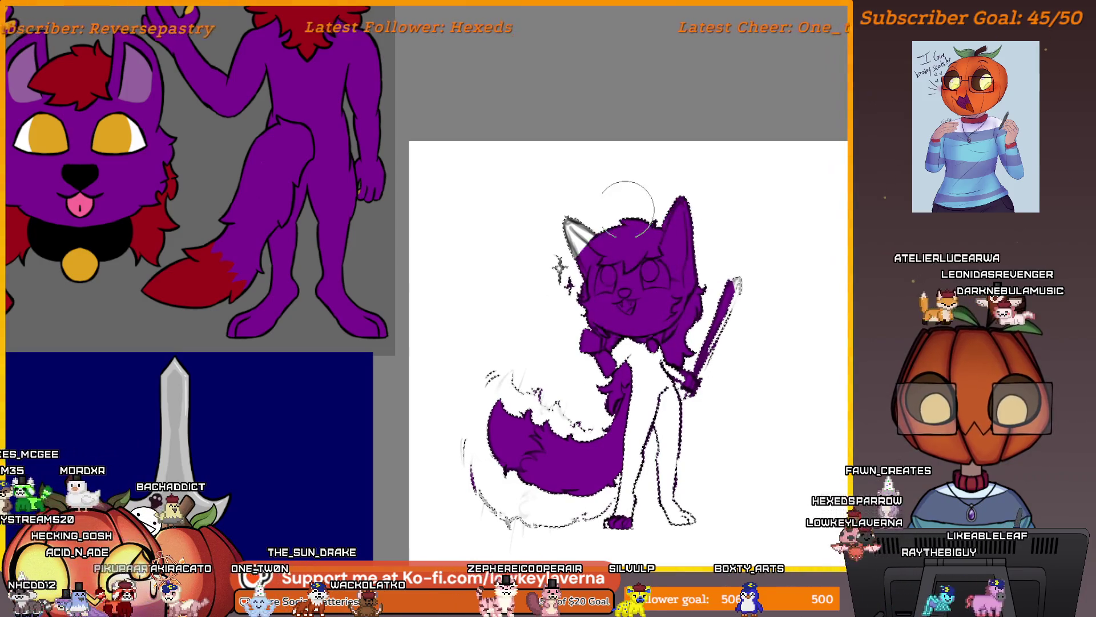
key(ctrl+d)
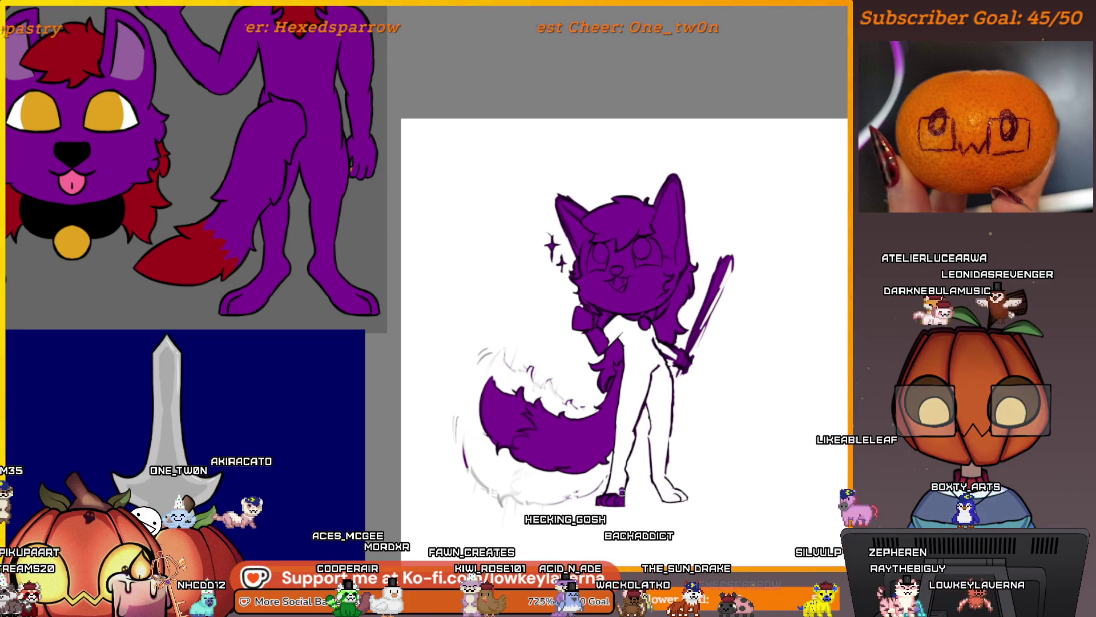
drag(621, 492, 633, 428)
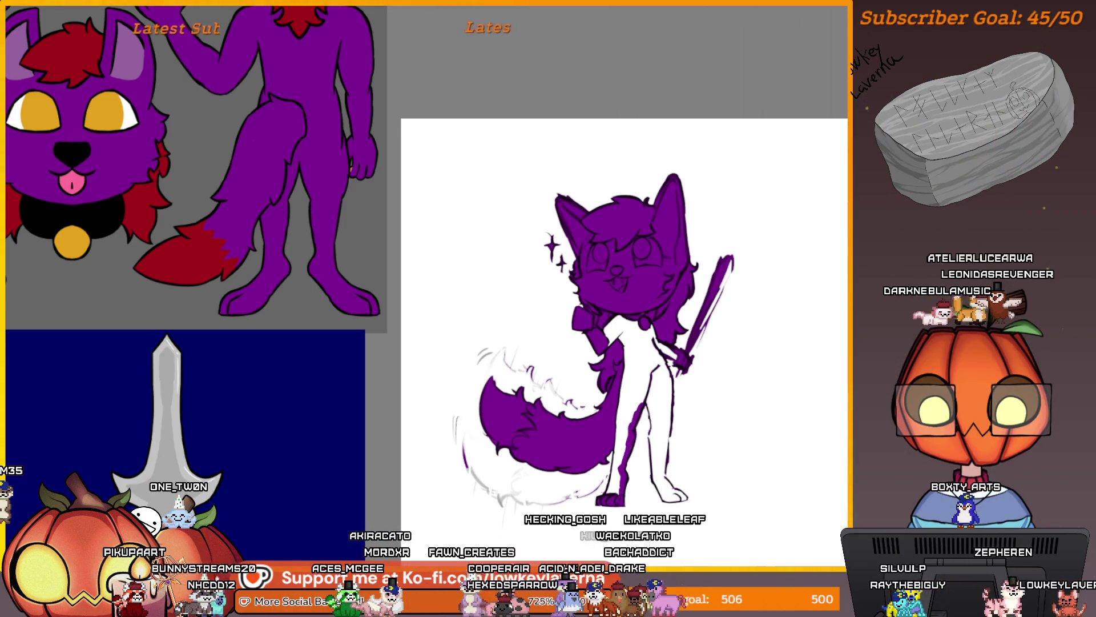
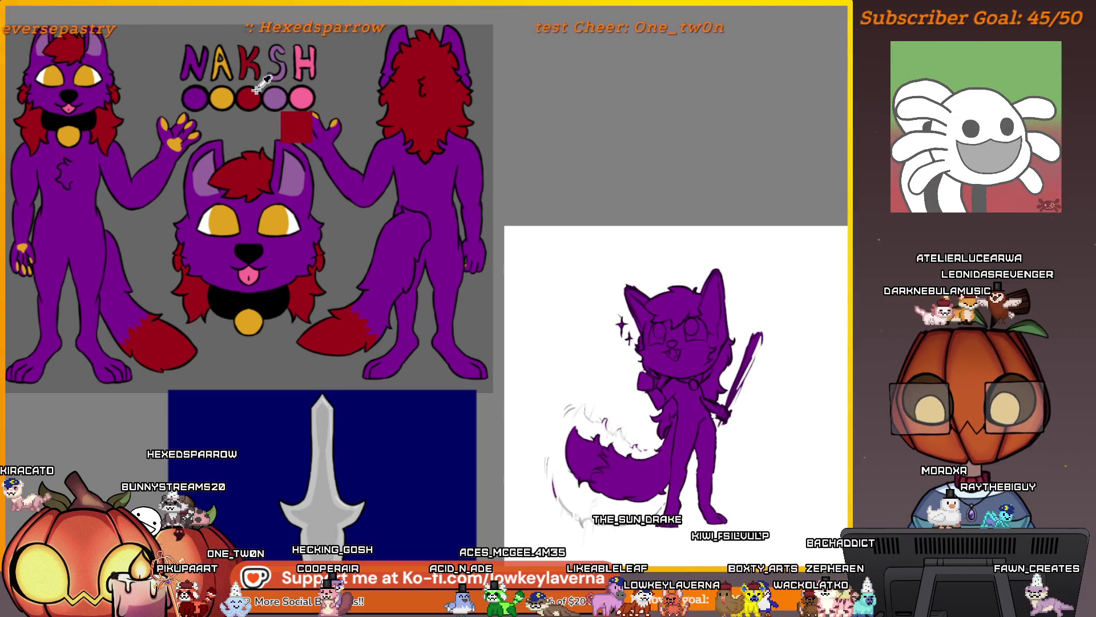
Paint the top and edge of the wolf's hair red, shrinking the brush for the edges
mouse_move(675, 311)
mouse_down()
mouse_move(684, 305)
mouse_move(658, 301)
mouse_up()
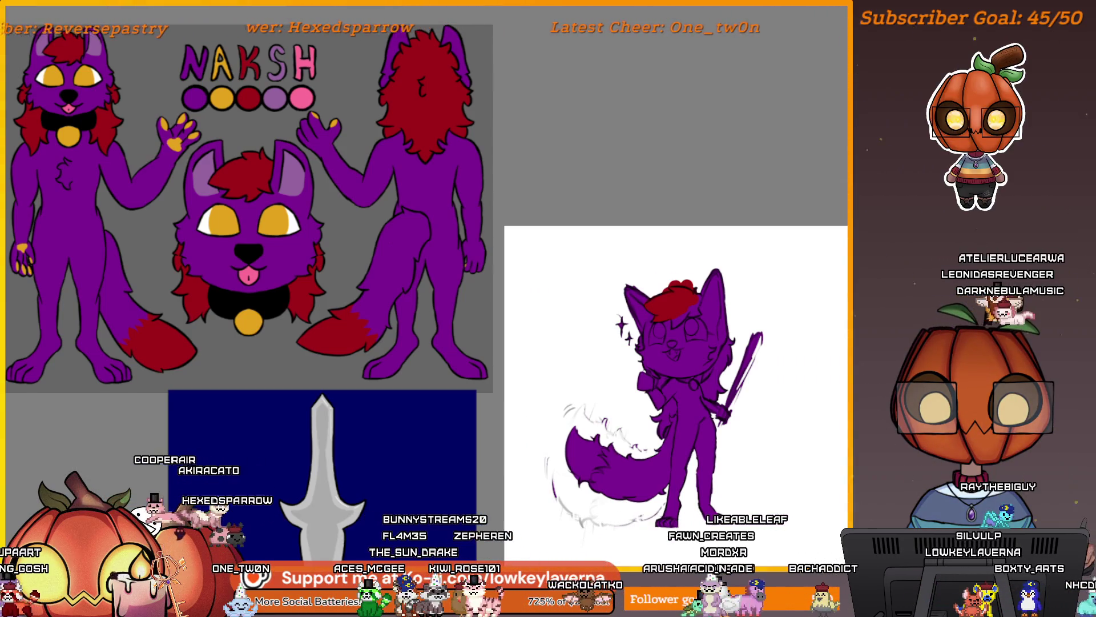
key([)
key([)
key([)
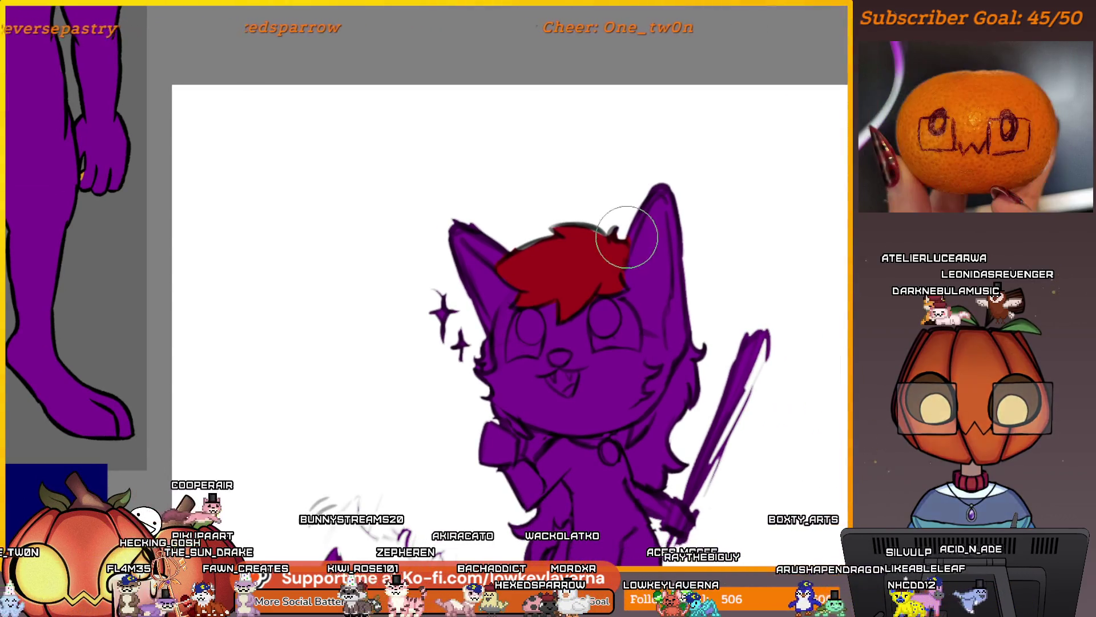
mouse_move(728, 308)
mouse_down()
mouse_move(734, 276)
mouse_move(691, 342)
mouse_move(663, 362)
mouse_up()
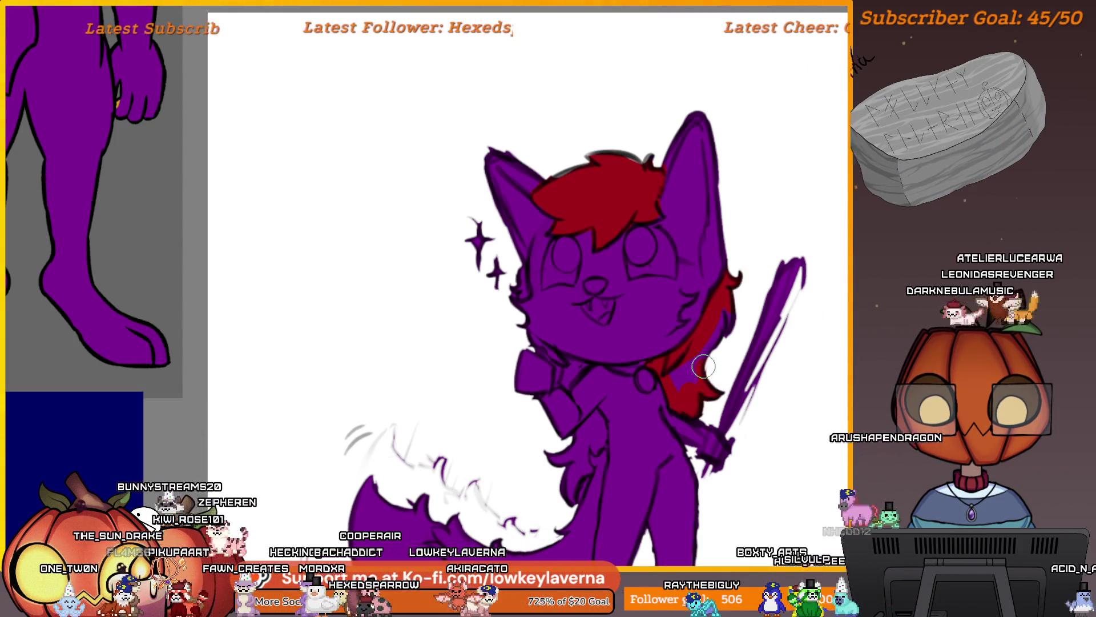
Fill the wolf's tail tip with red
drag(694, 314, 791, 283)
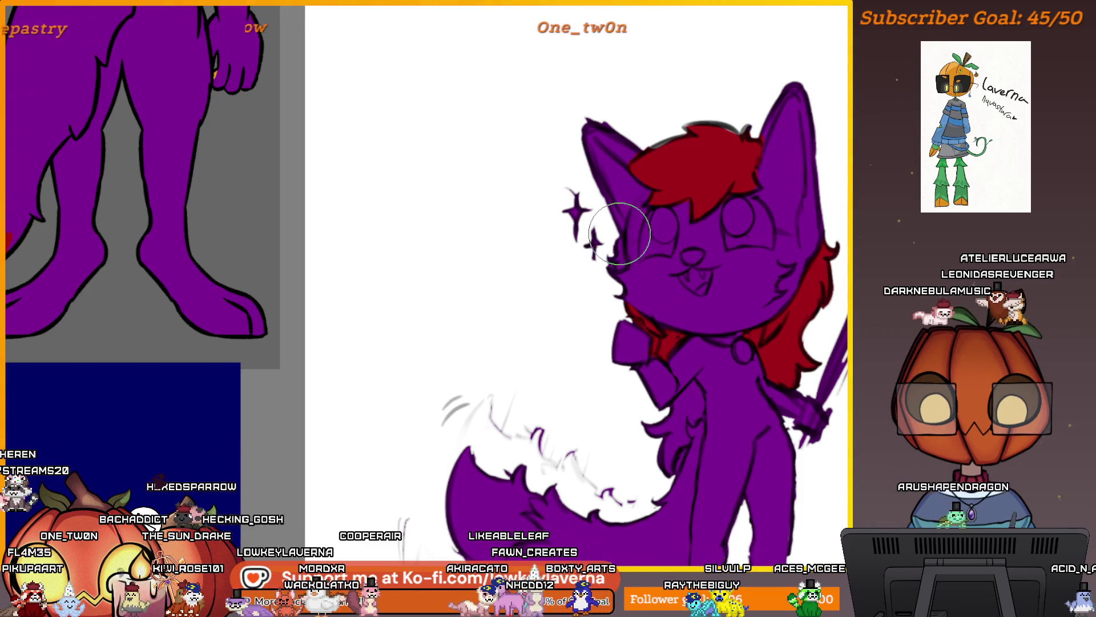
key(bracketleft)
key(bracketleft)
key(bracketleft)
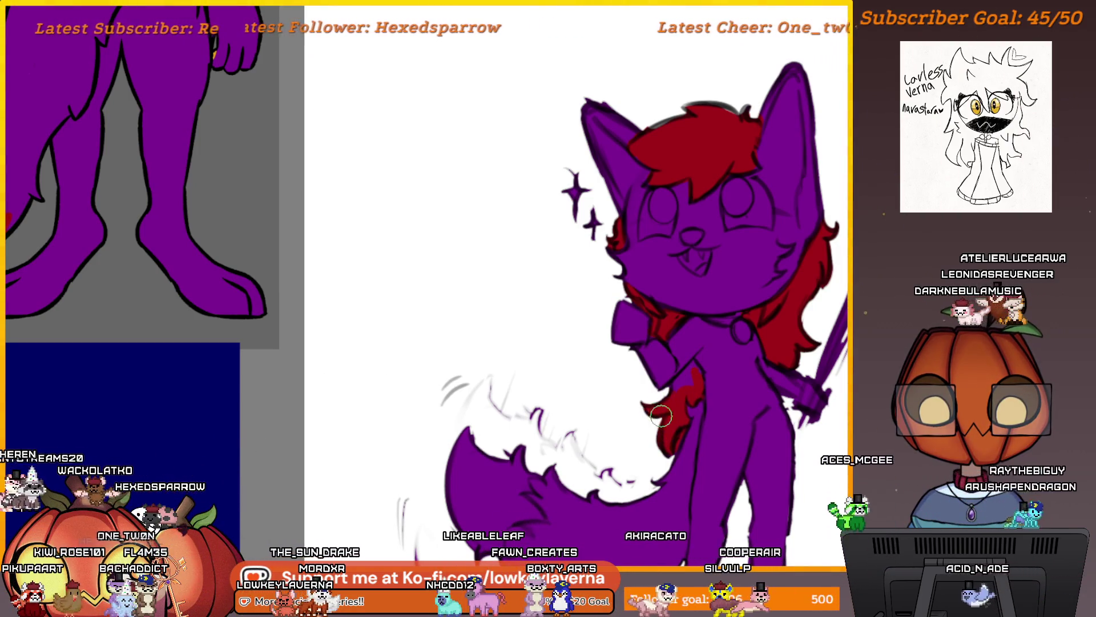
key(bracketright)
key(bracketright)
key(bracketright)
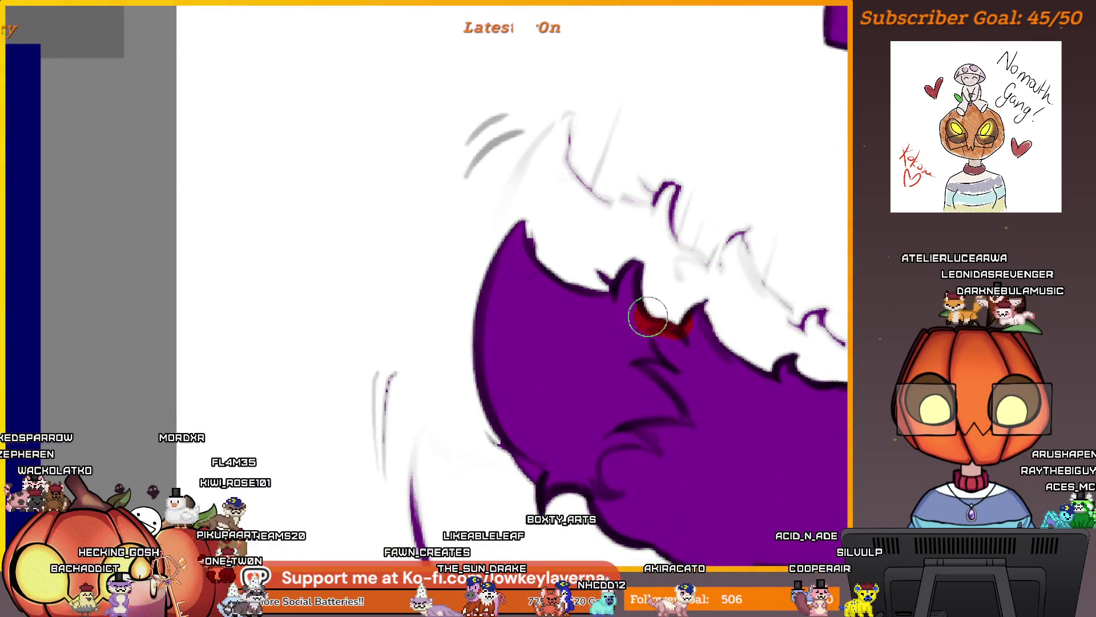
drag(627, 368, 669, 407)
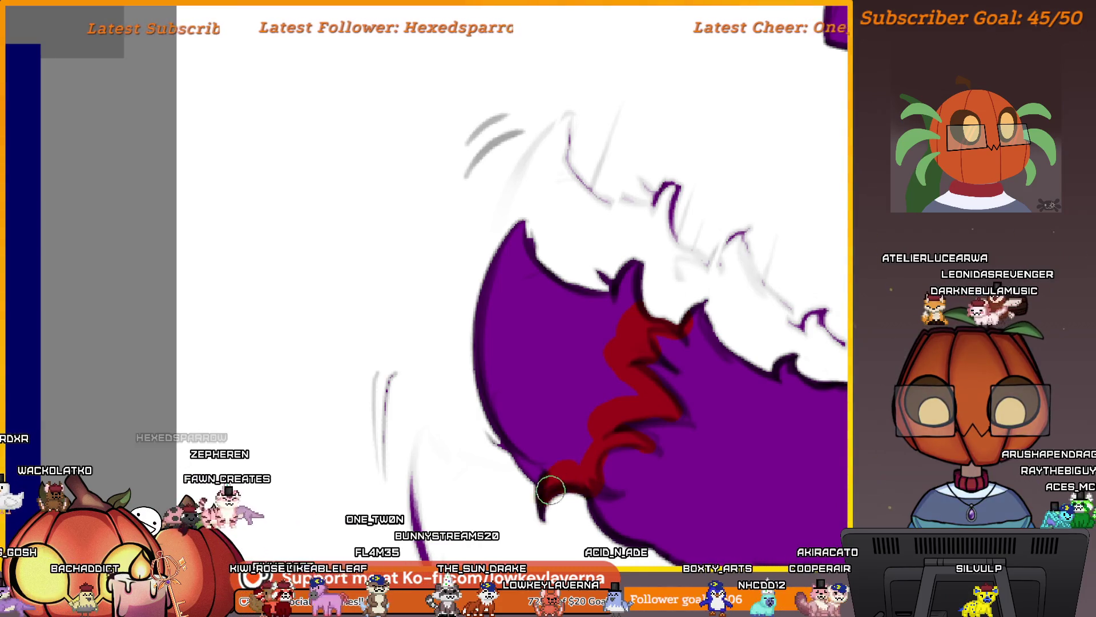
drag(531, 404, 582, 436)
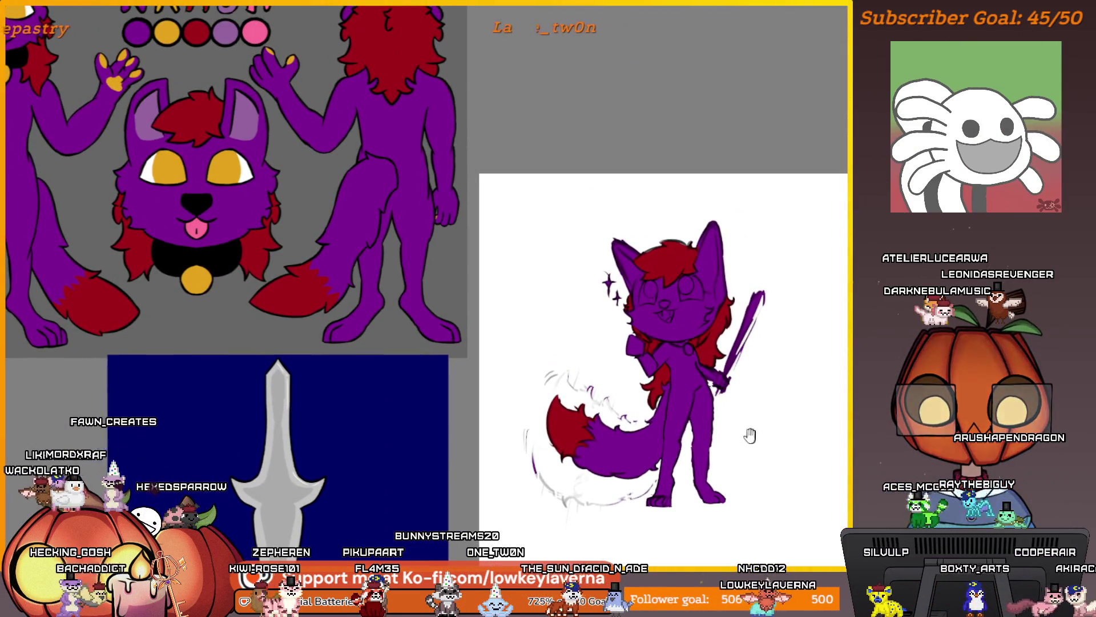
Sample the yellow eye colour from the reference and zoom in on the wolf's face
key(alt)
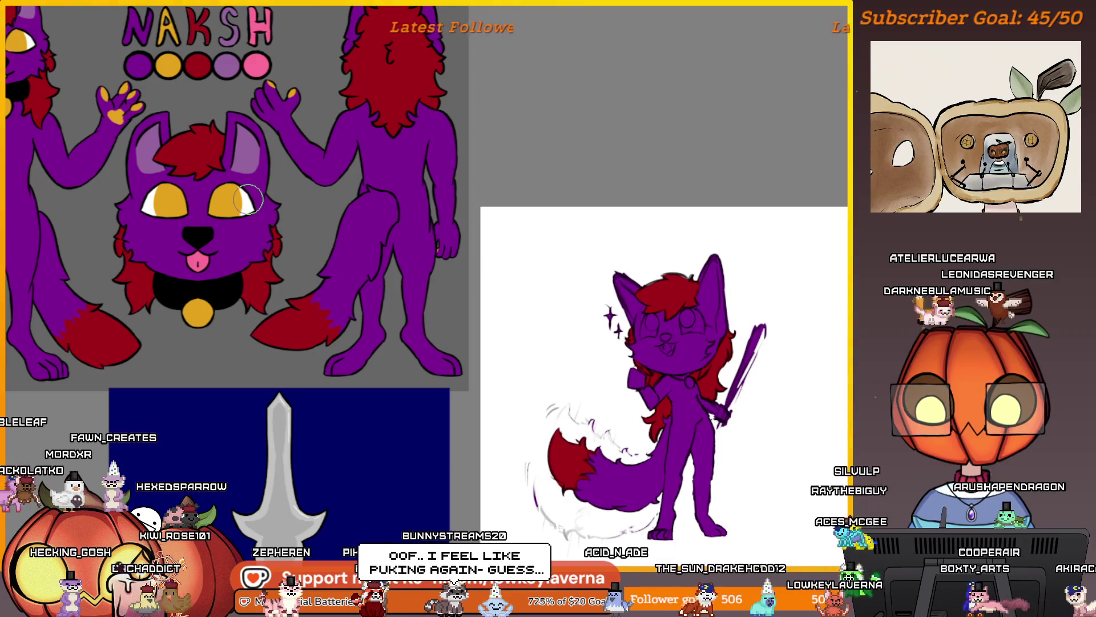
click(687, 324)
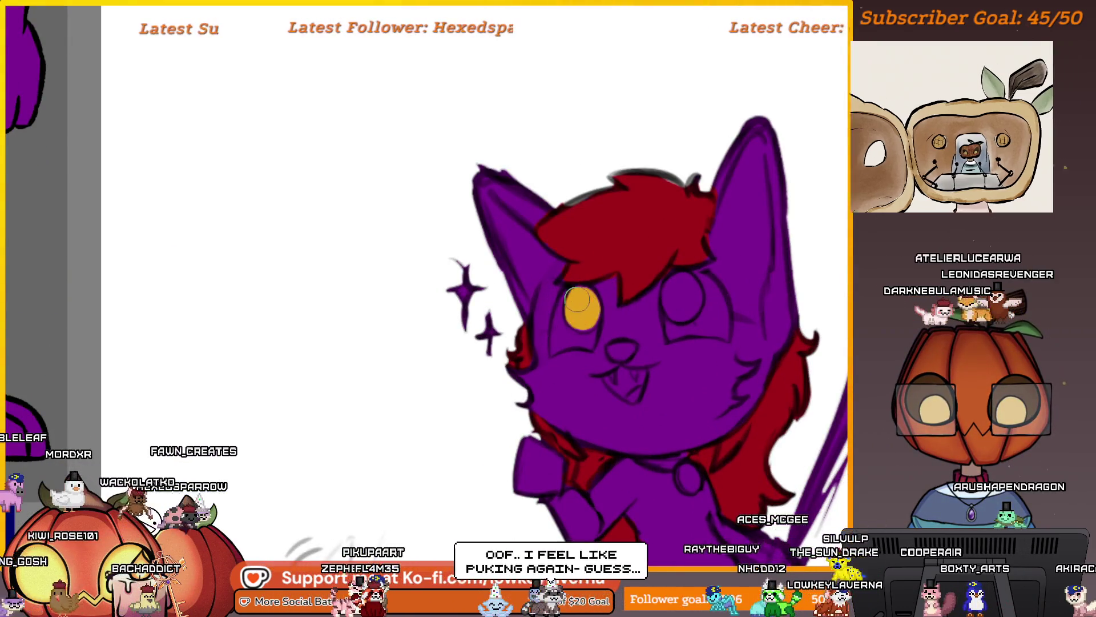
key(super+minus)
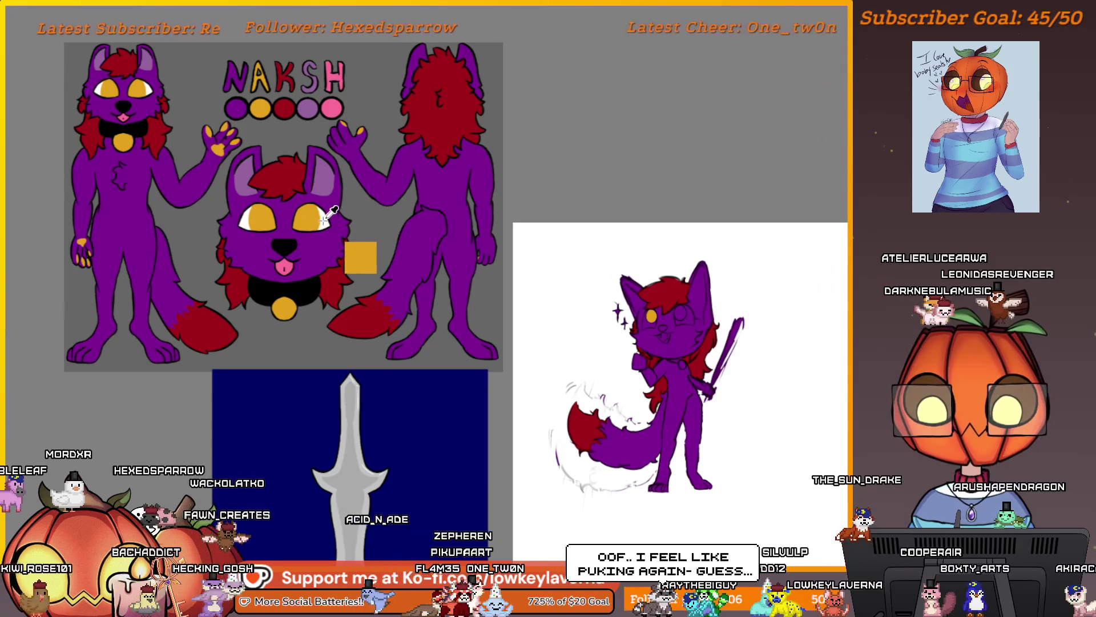
click(769, 288)
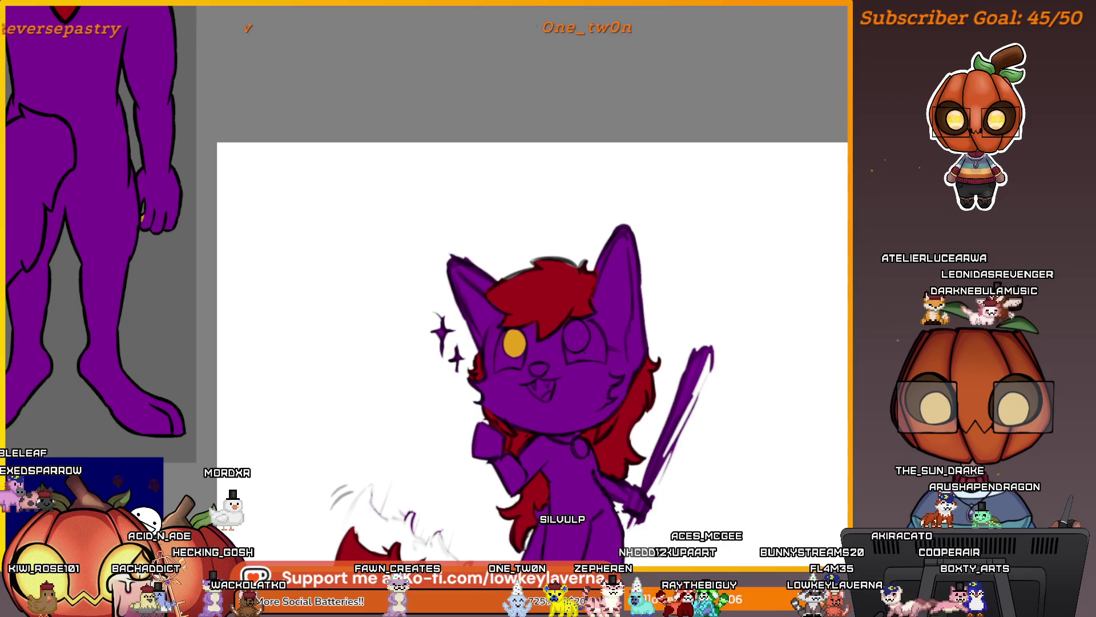
click(580, 325)
Paint white around the wolf's right and left eyes
mouse_move(662, 351)
mouse_down()
mouse_move(655, 371)
mouse_move(687, 387)
mouse_move(765, 394)
mouse_move(737, 291)
mouse_move(674, 297)
mouse_move(717, 313)
mouse_up()
scroll(567, 362, down, 1)
mouse_move(573, 381)
mouse_down()
mouse_move(578, 337)
mouse_move(543, 289)
mouse_move(507, 368)
mouse_move(508, 398)
mouse_move(566, 400)
mouse_move(542, 320)
mouse_up()
scroll(599, 276, down, 1)
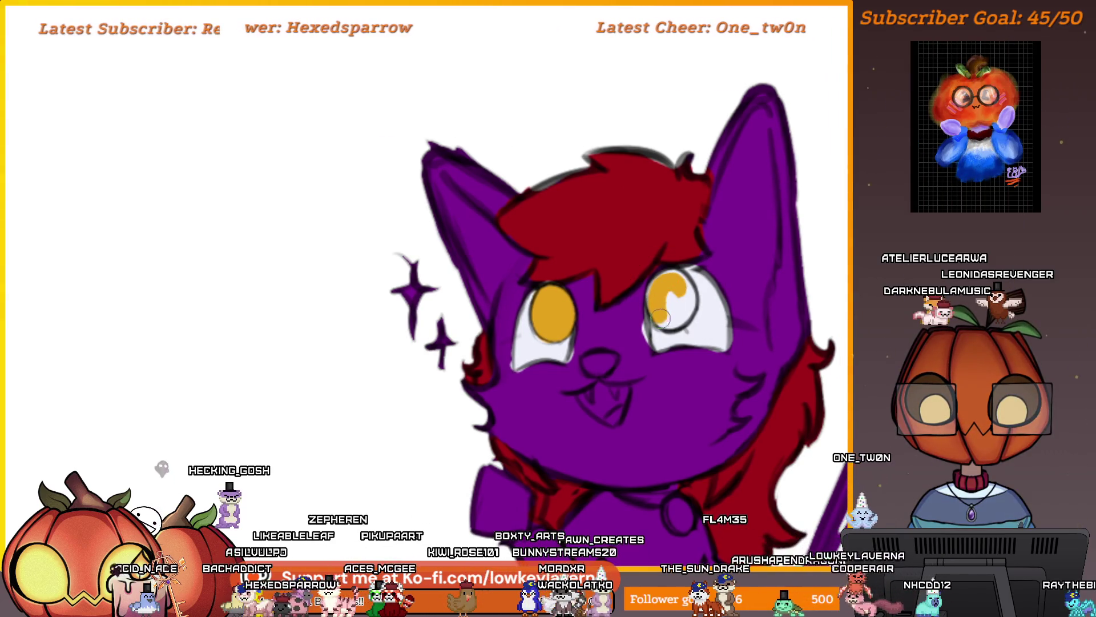
Paint the wolf's nose dark
scroll(662, 286, down, 5)
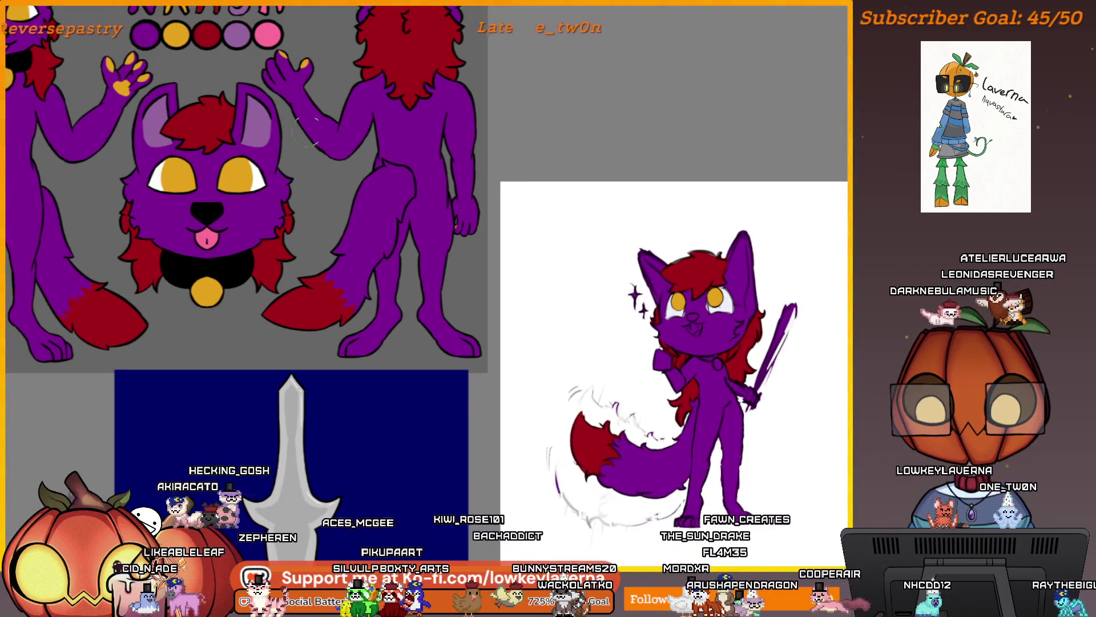
scroll(696, 302, up, 5)
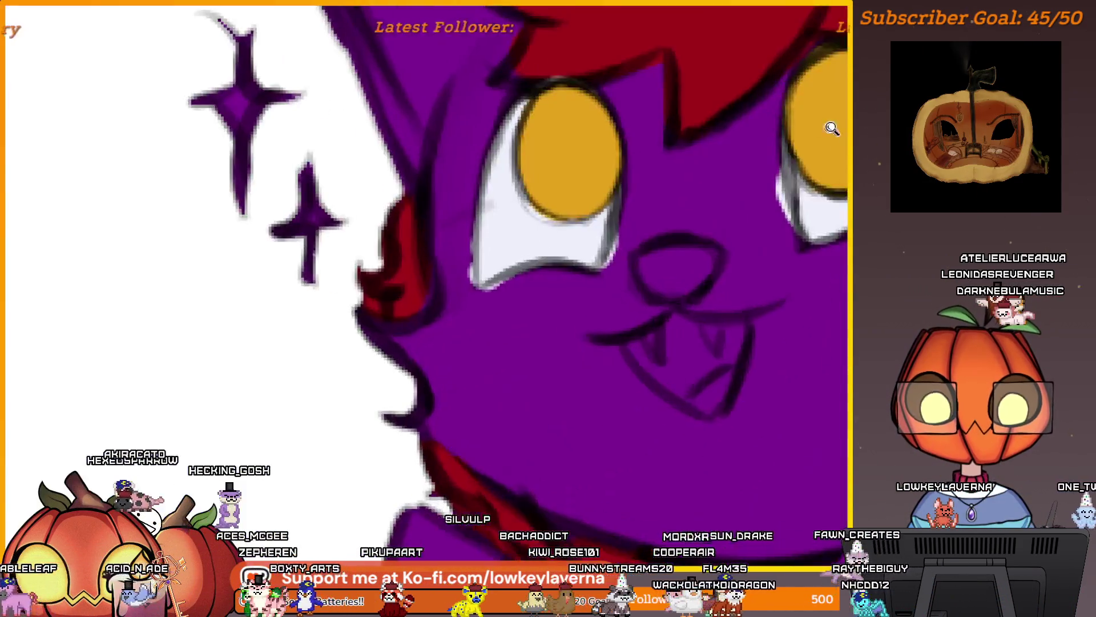
scroll(751, 110, down, 5)
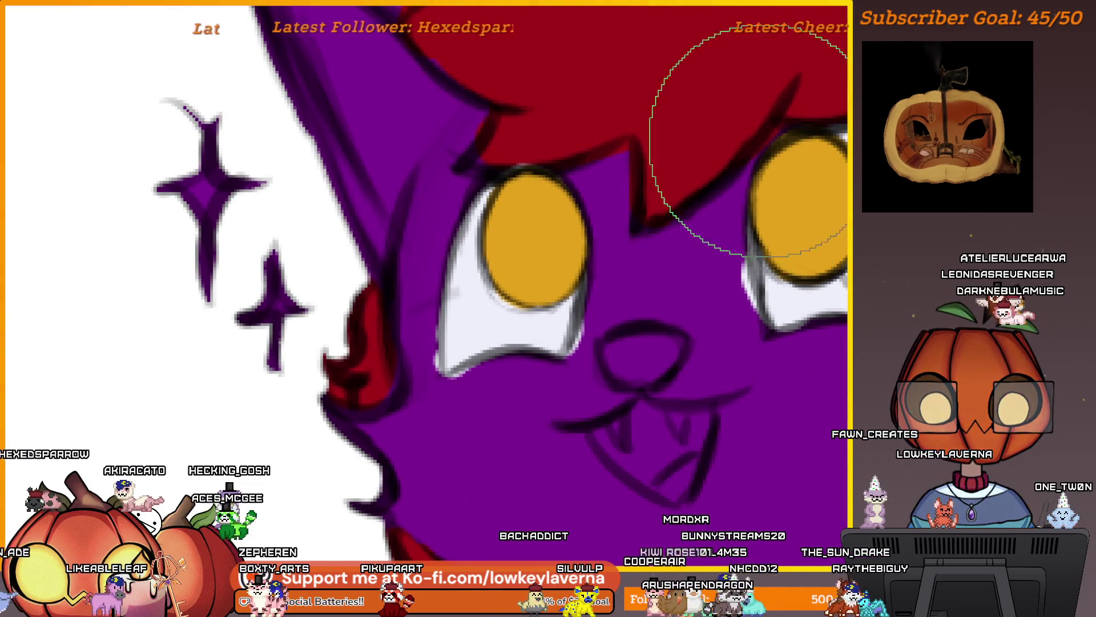
scroll(656, 479, up, 3)
scroll(656, 479, up, 6)
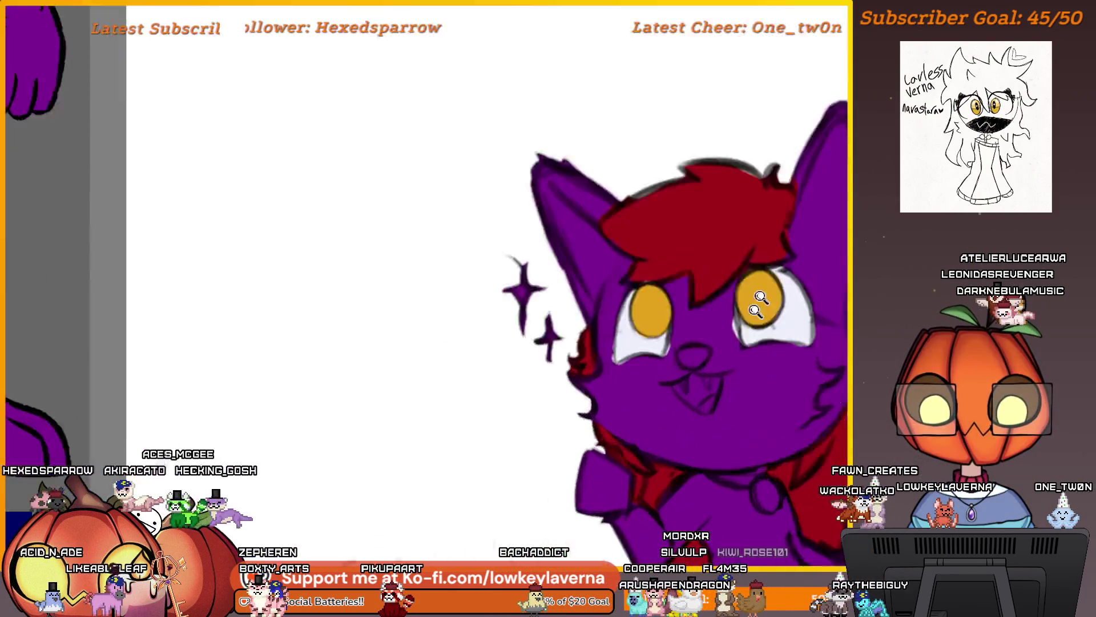
drag(663, 280, 687, 263)
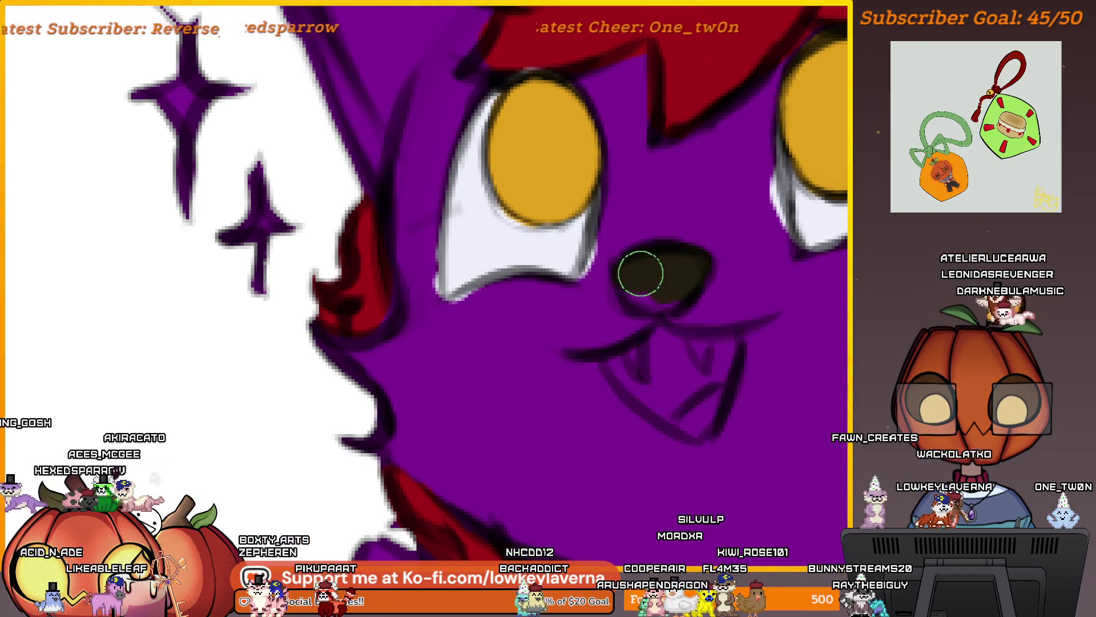
scroll(668, 295, down, 5)
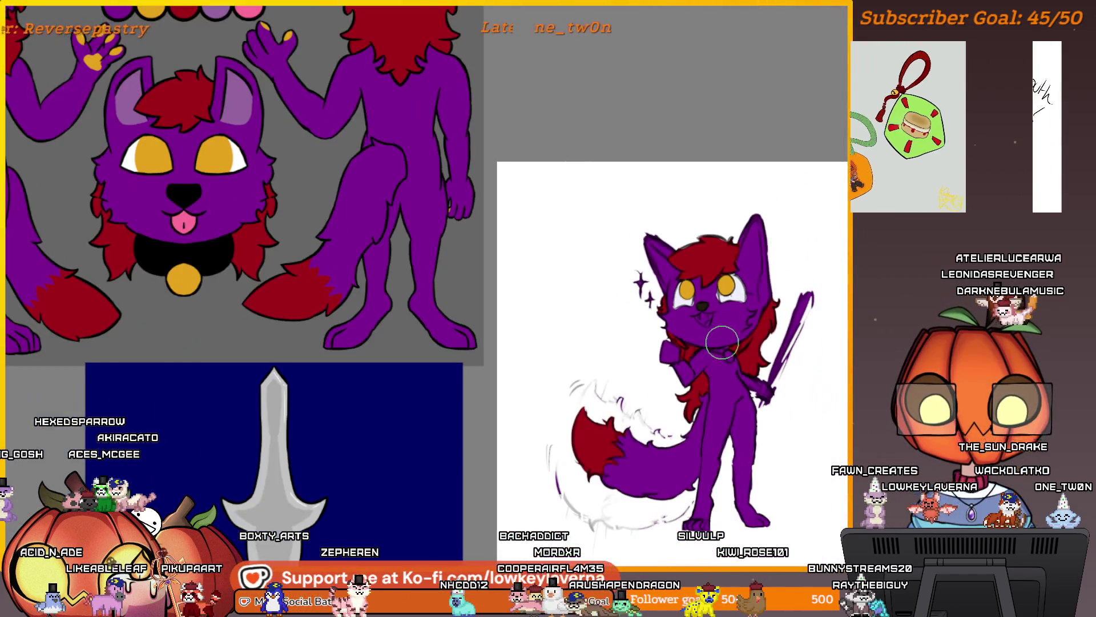
Zoom in on the wolf's neck and collar, sample yellow for the round tag, and zoom out
drag(713, 293, 704, 318)
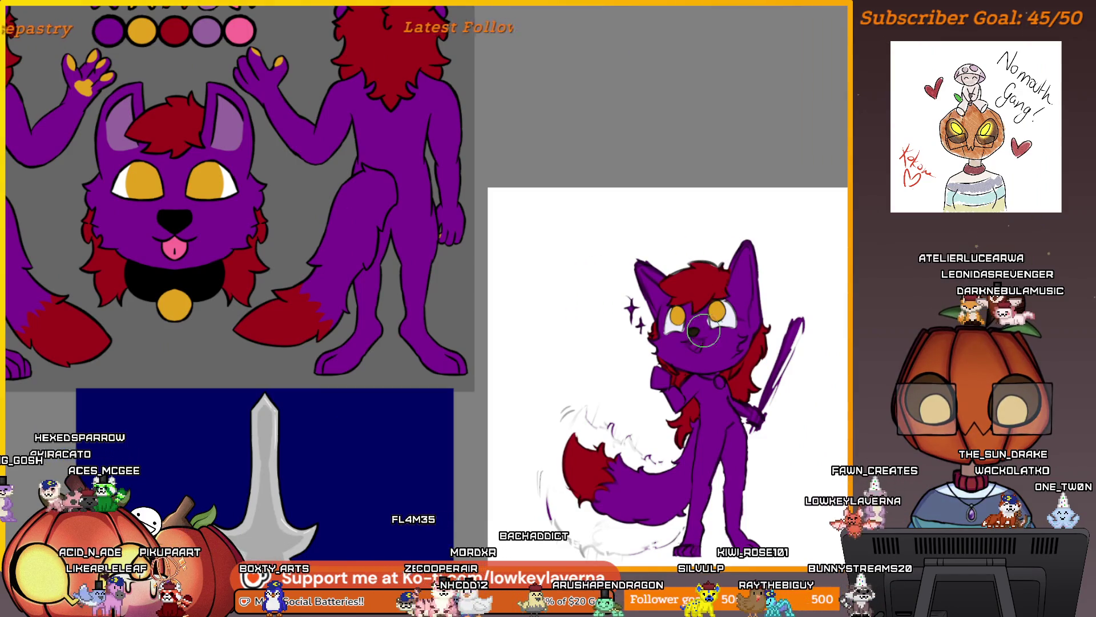
scroll(681, 307, up, 5)
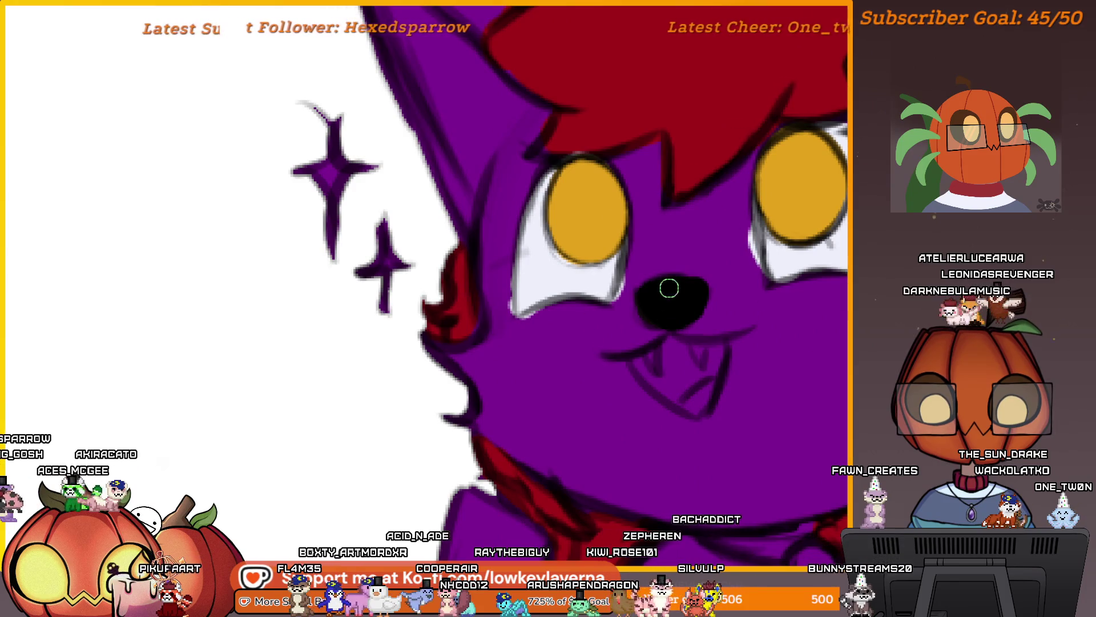
scroll(670, 288, down, 3)
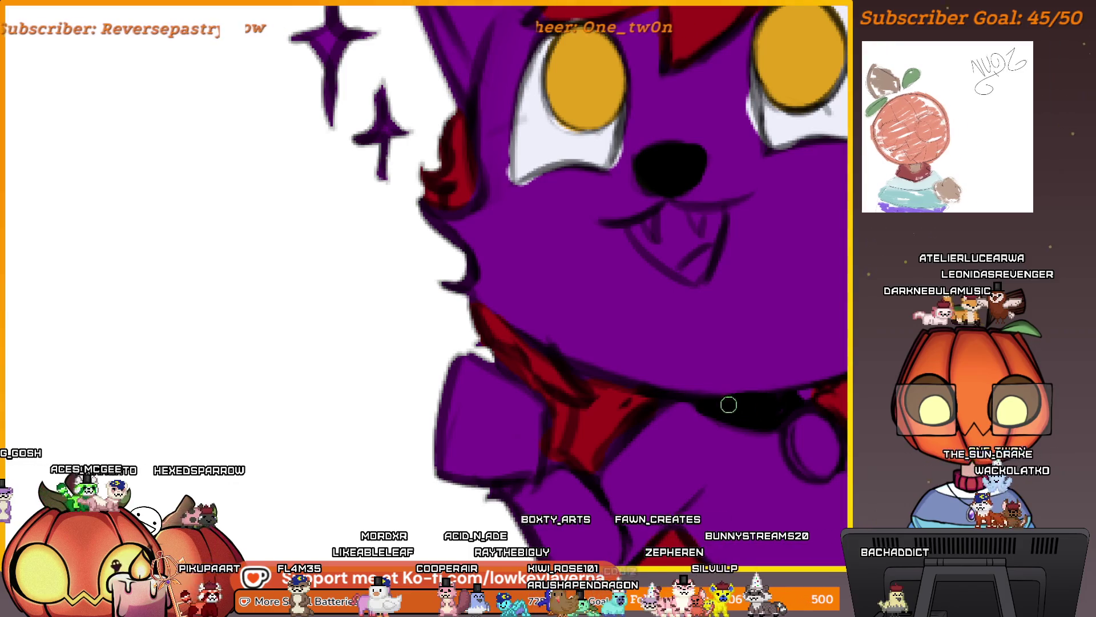
scroll(827, 392, down, 5)
drag(660, 369, 624, 379)
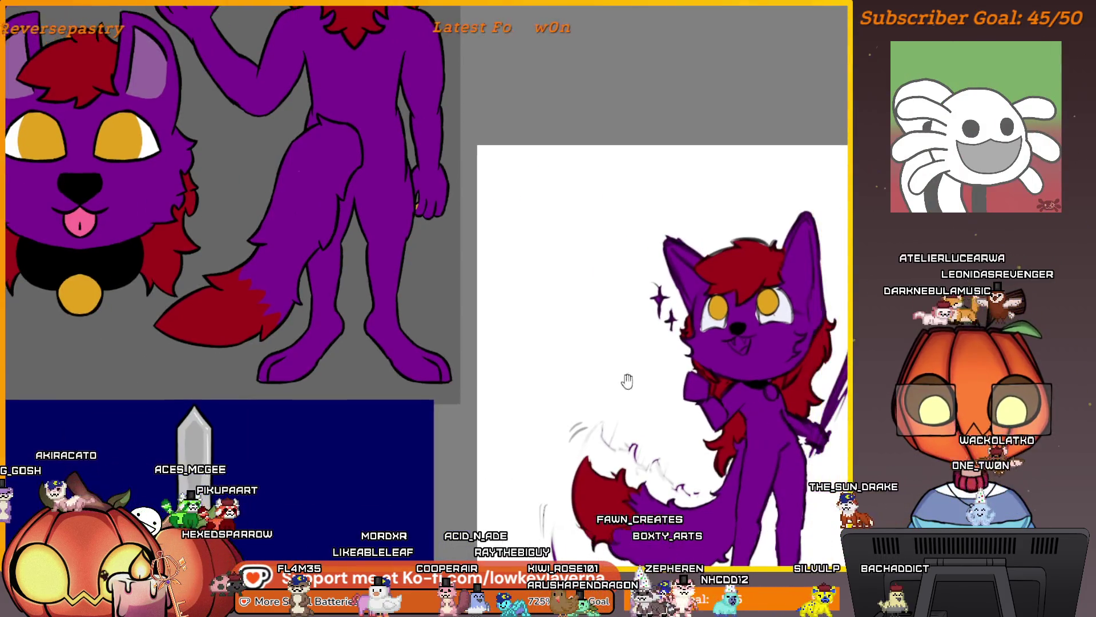
scroll(790, 357, up, 5)
drag(790, 356, 707, 294)
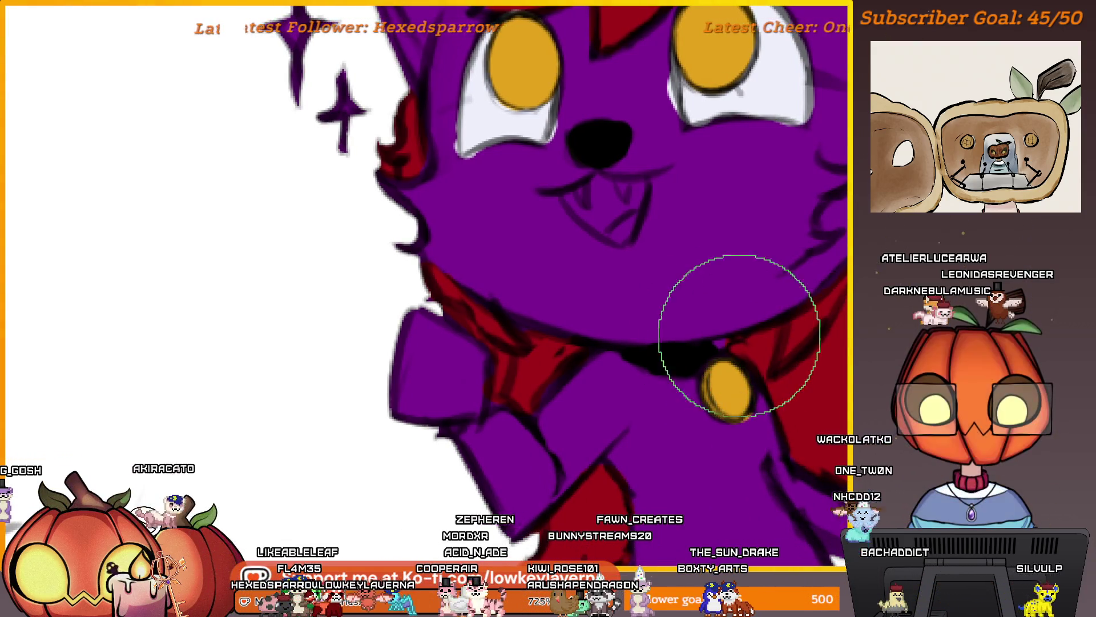
scroll(734, 331, down, 5)
alt+click(736, 371)
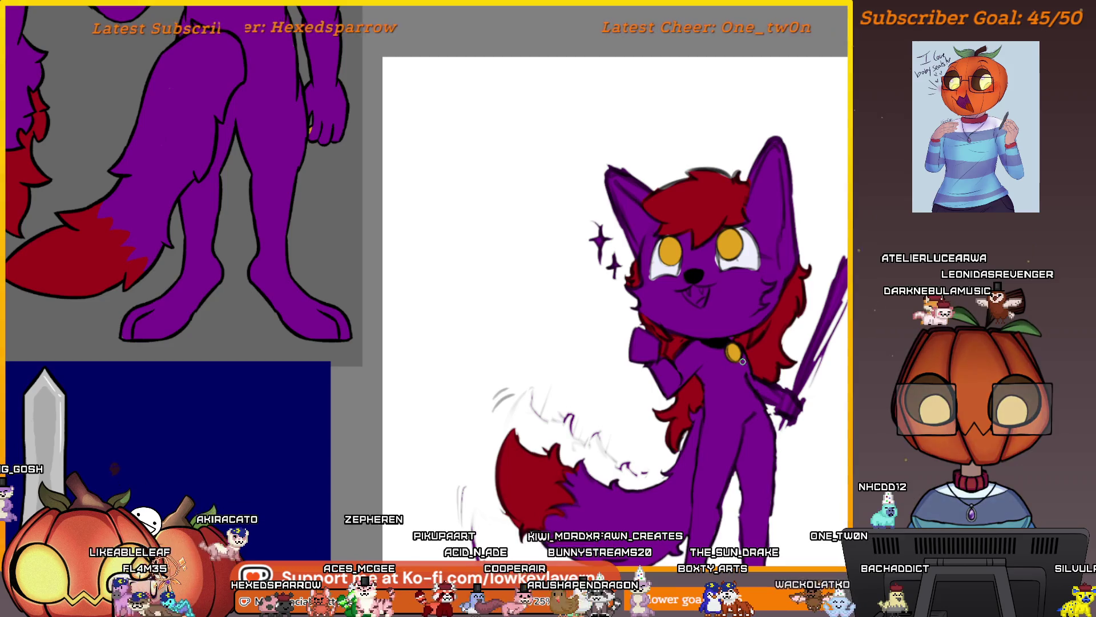
scroll(736, 354, down, 3)
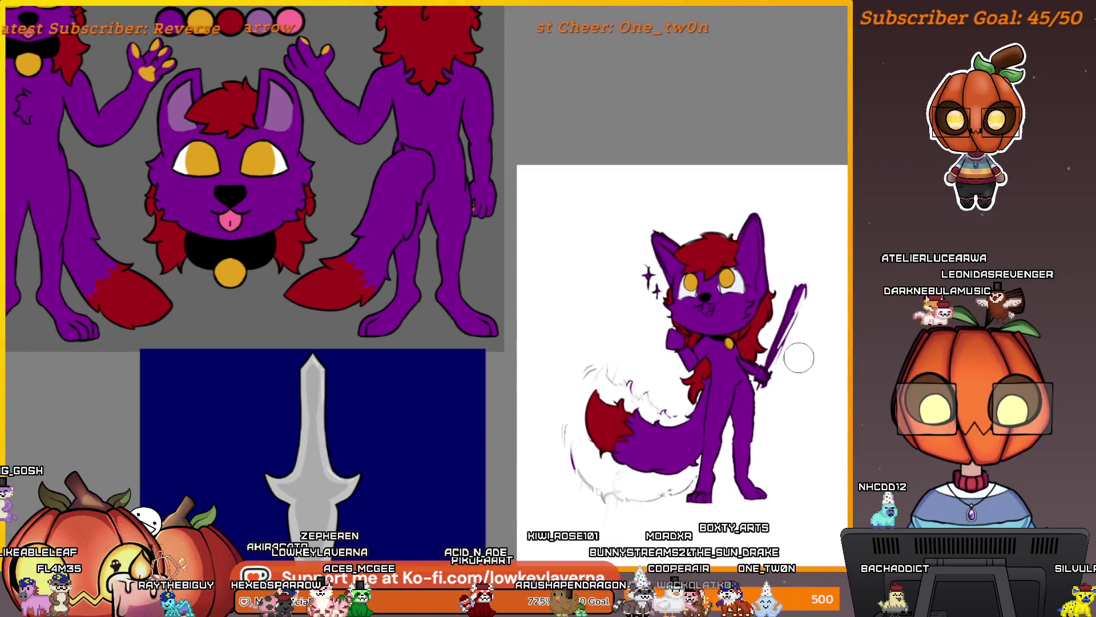
scroll(757, 384, down, 3)
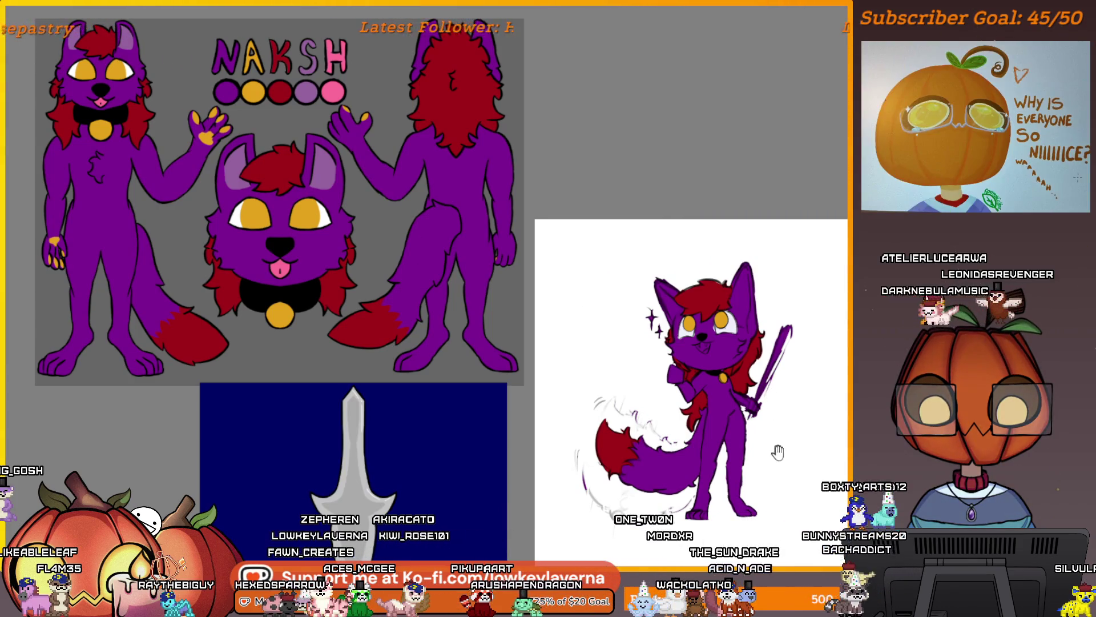
Ink the lineart along the wolf's collar and arm with three strokes
drag(778, 452, 755, 447)
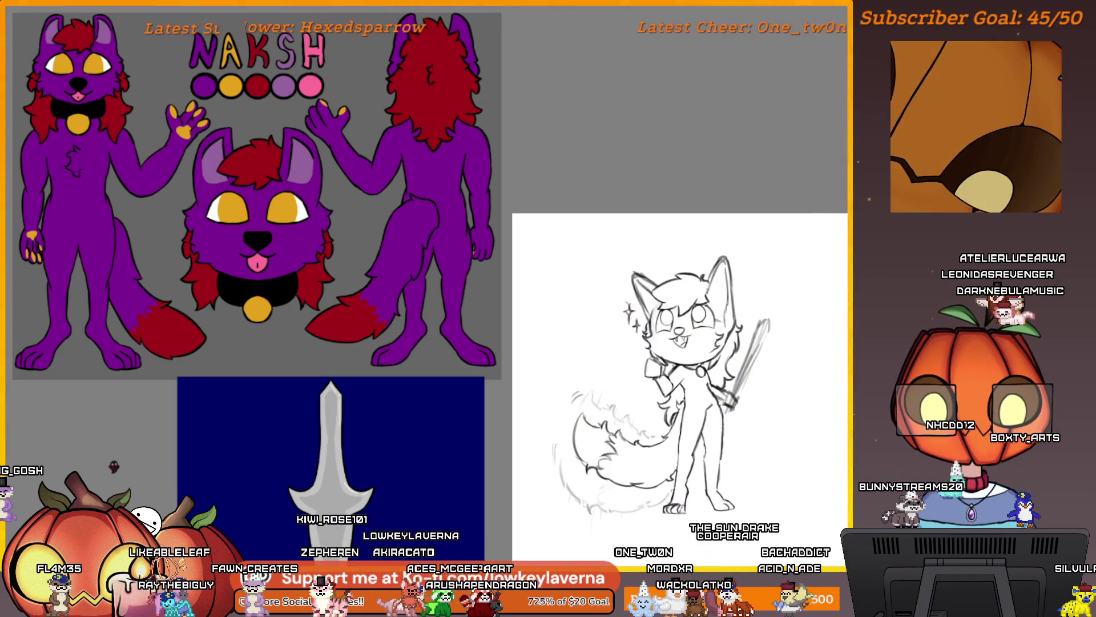
scroll(713, 354, up, 5)
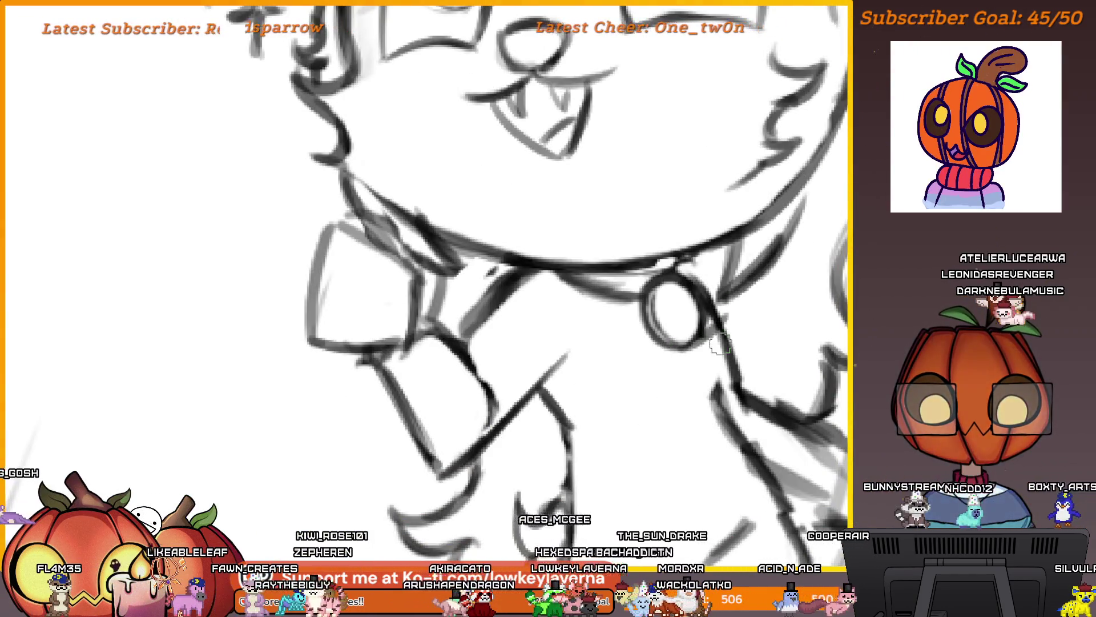
drag(690, 343, 725, 337)
drag(696, 371, 731, 348)
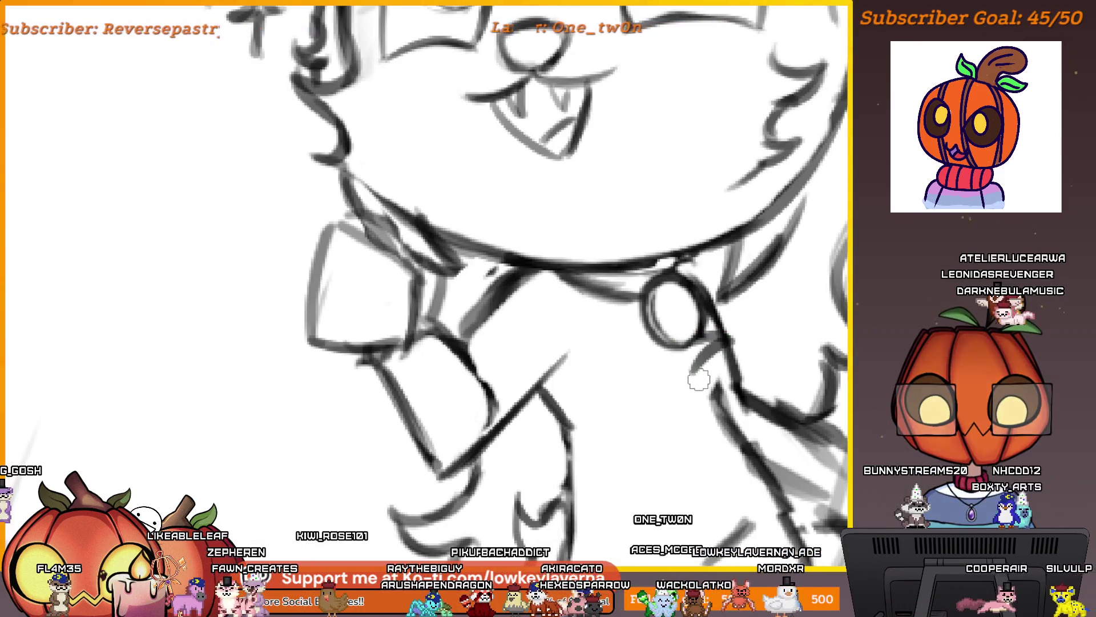
drag(711, 397, 729, 386)
Darken the sketch line just below the collar and zoom out to the full wolf
scroll(730, 386, down, 2)
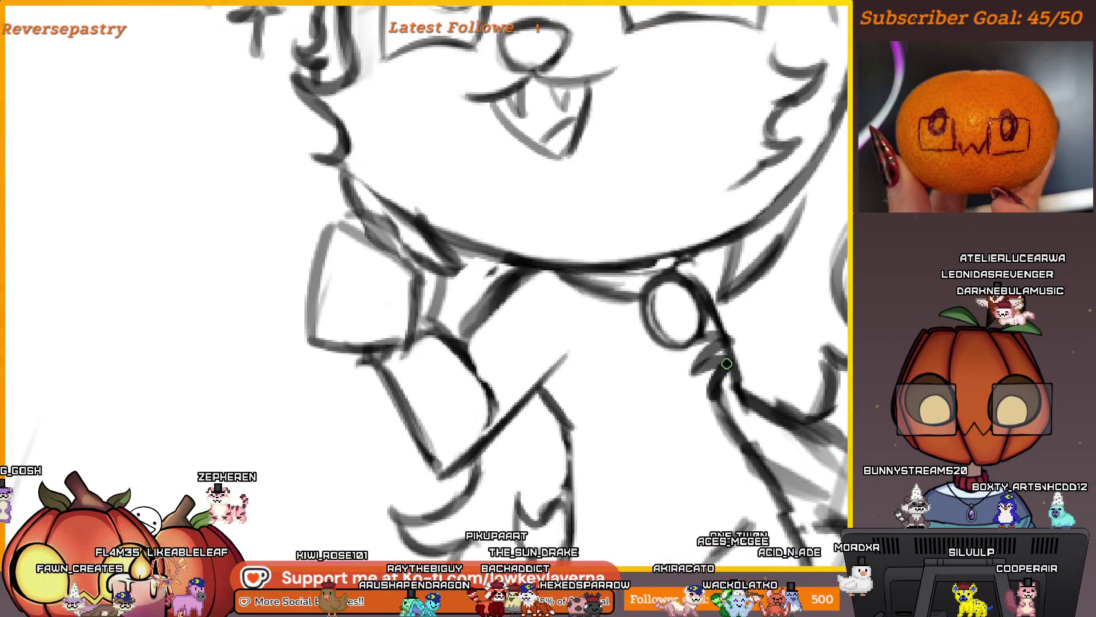
scroll(712, 387, down, 1)
scroll(712, 388, down, 3)
scroll(735, 388, up, 4)
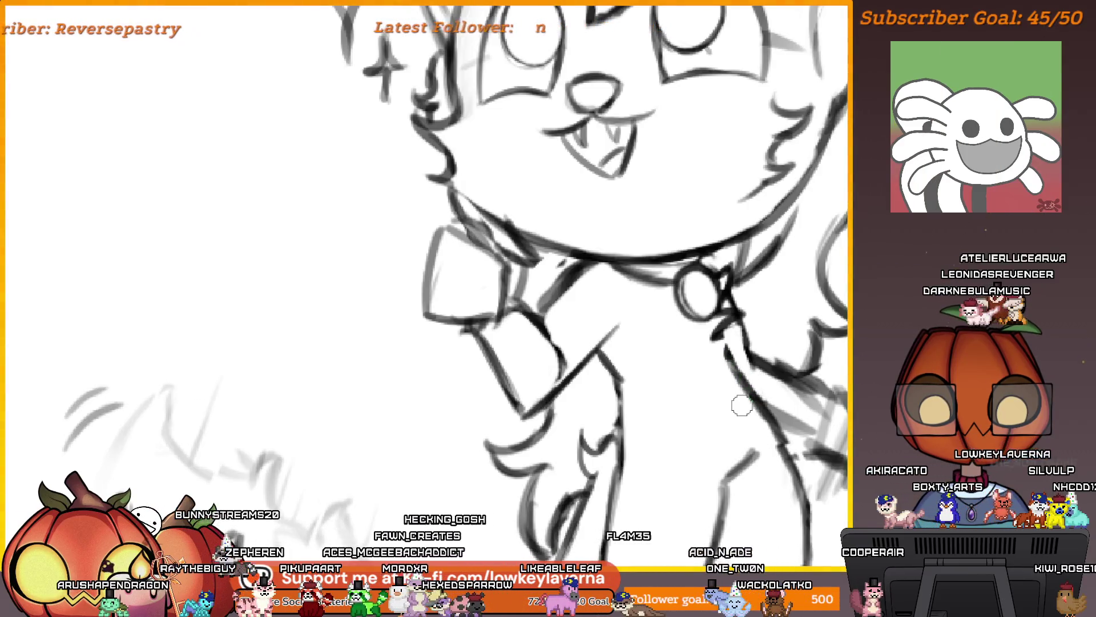
drag(721, 341, 730, 361)
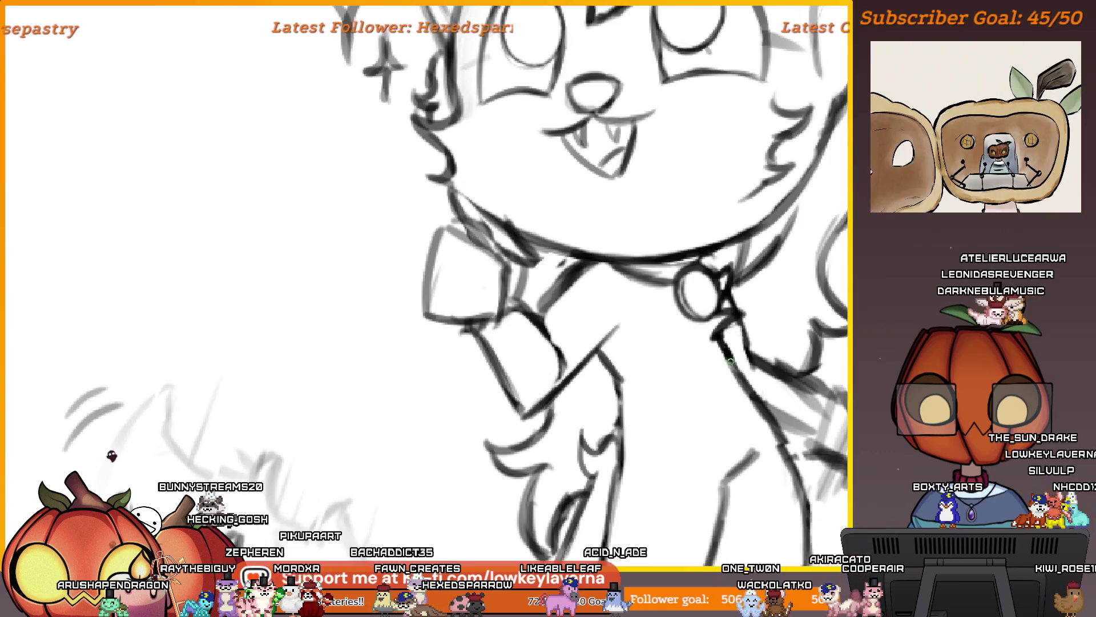
scroll(722, 387, down, 3)
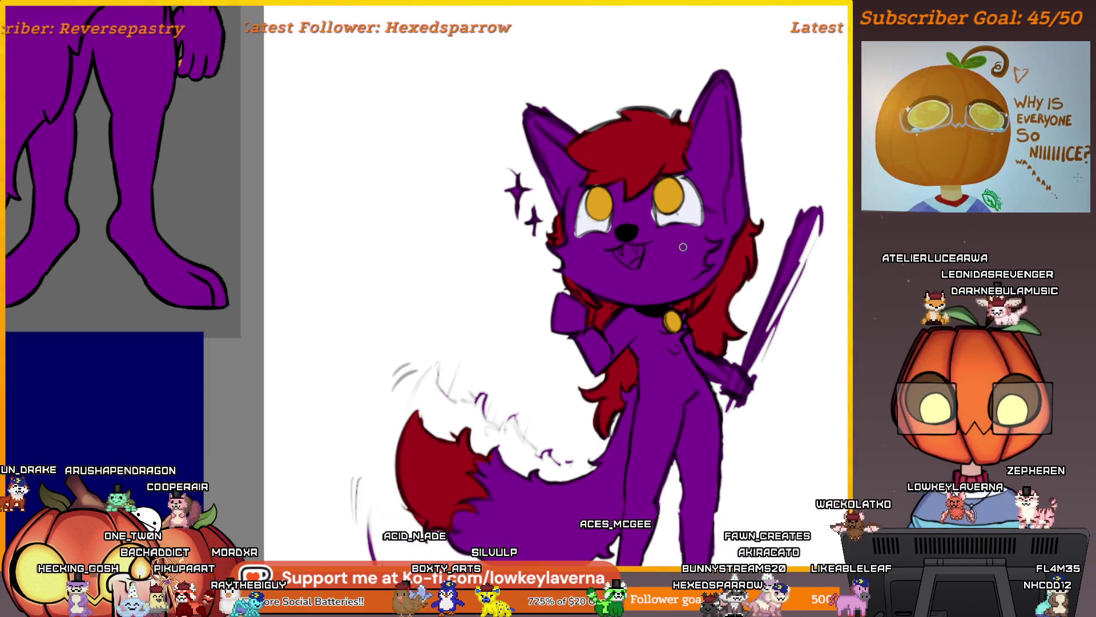
Zoom into the tail and paint over the purple edge along its underside
scroll(681, 285, down, 4)
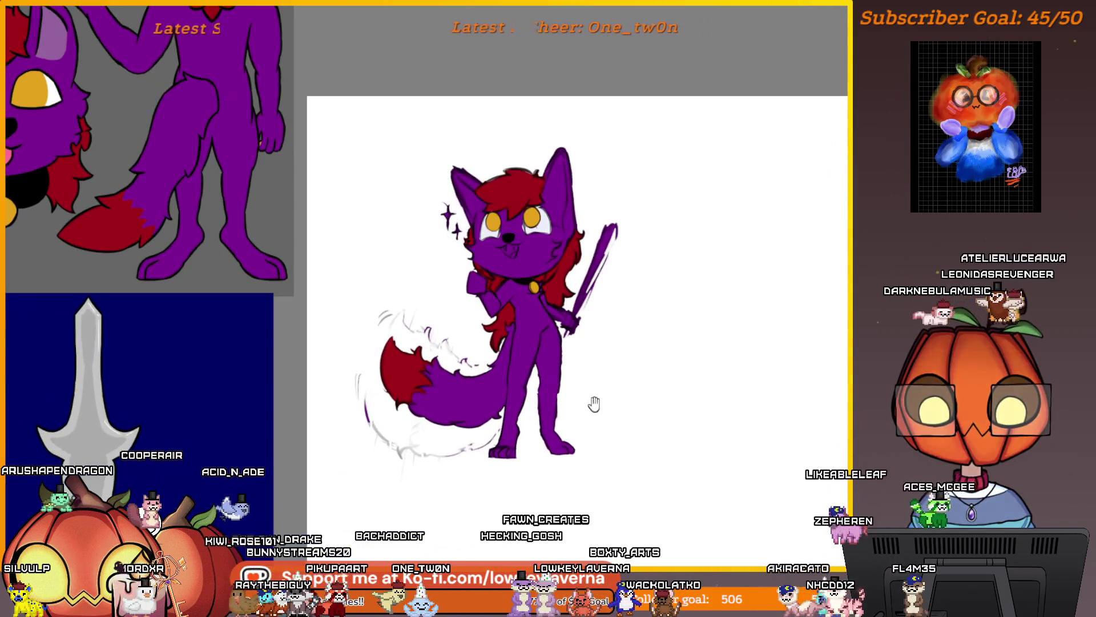
scroll(595, 403, up, 1)
drag(594, 404, 671, 448)
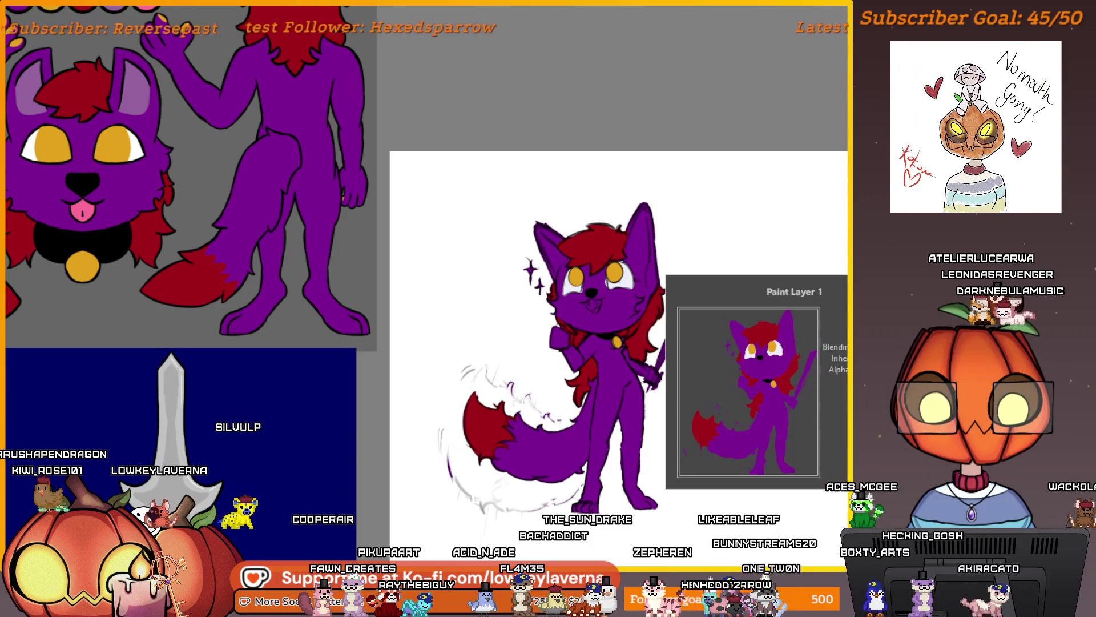
scroll(675, 418, up, 5)
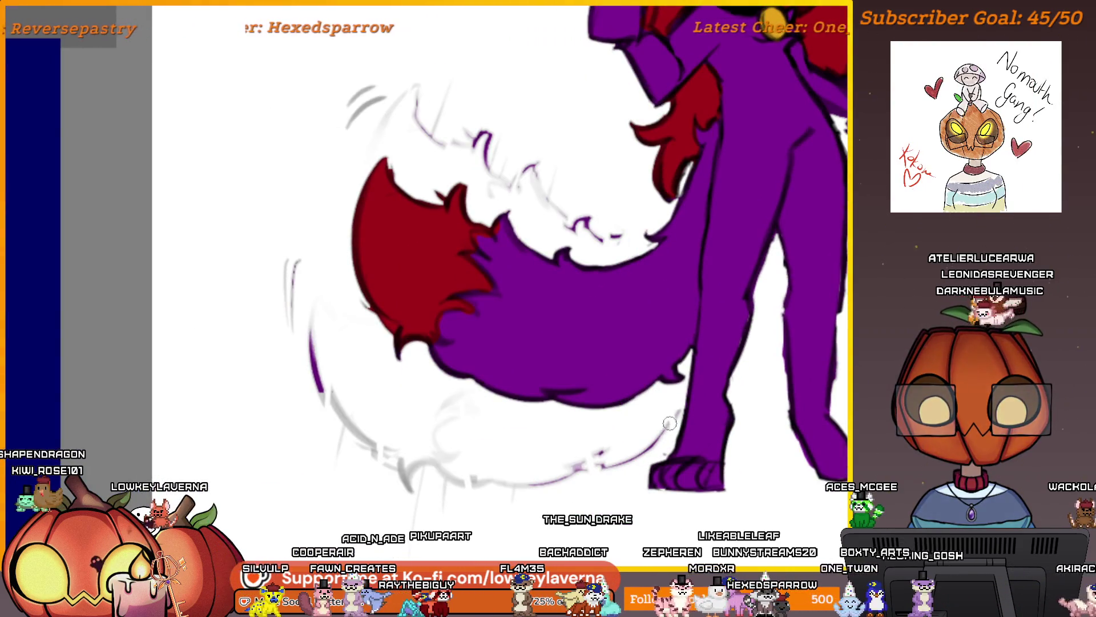
drag(675, 403, 597, 458)
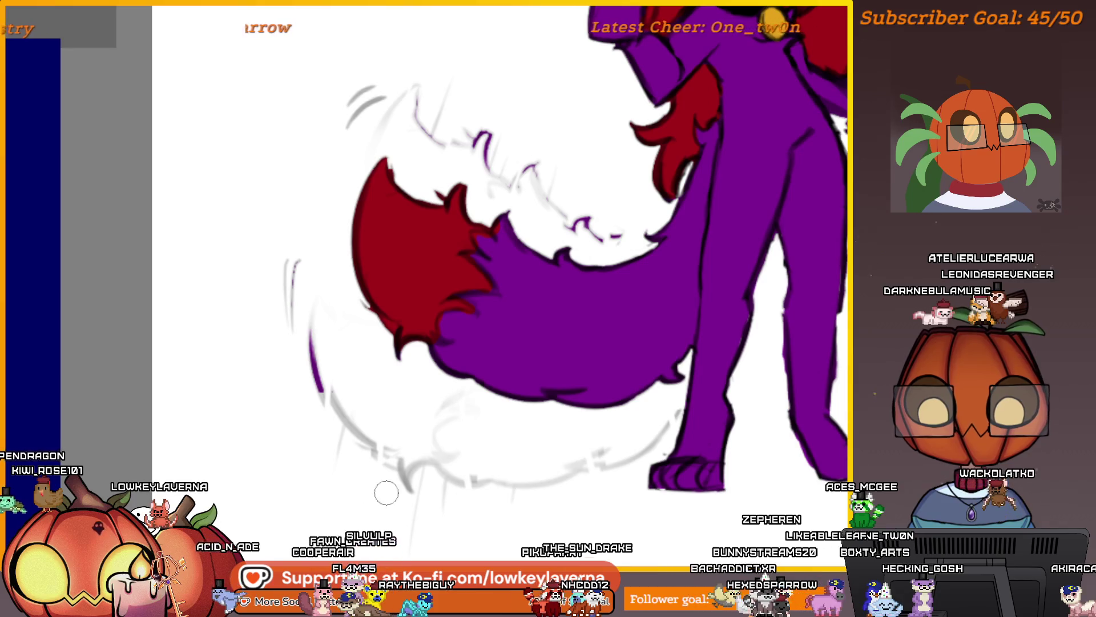
Zoom back out and pan to show the whole wolf and the canvas edge
scroll(303, 281, up, 3)
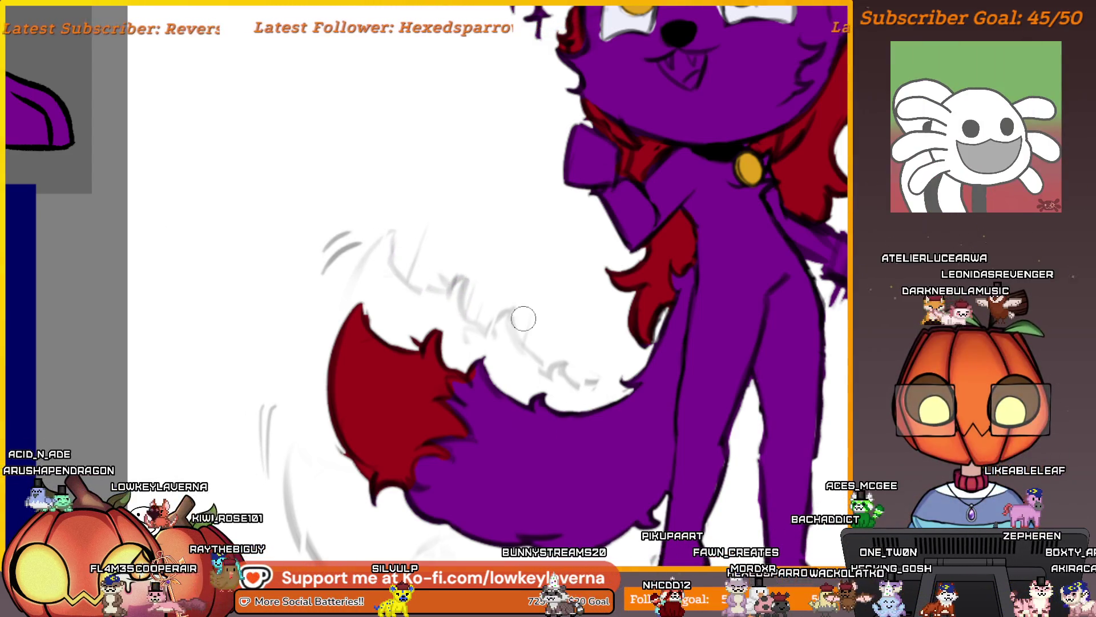
scroll(524, 318, down, 3)
scroll(400, 342, up, 6)
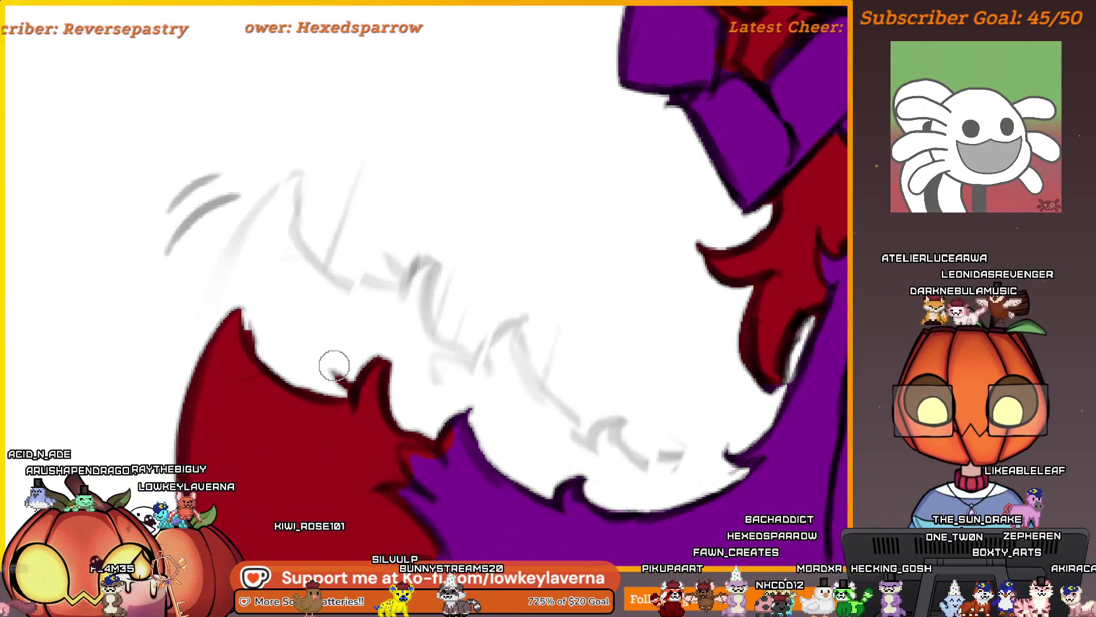
scroll(280, 352, down, 5)
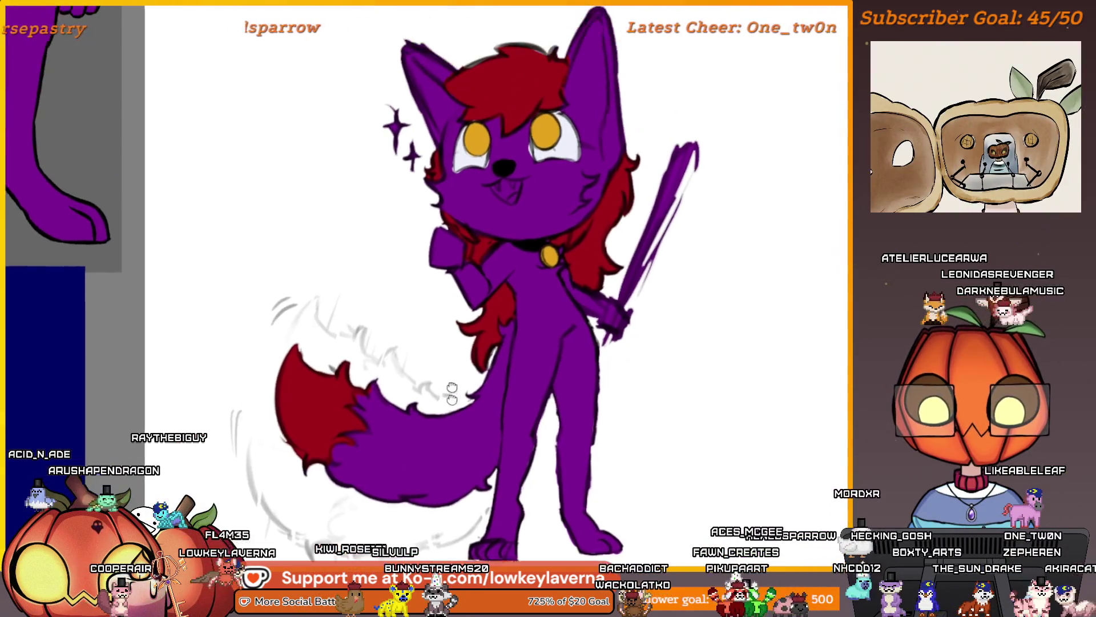
drag(451, 392, 475, 432)
scroll(475, 432, down, 1)
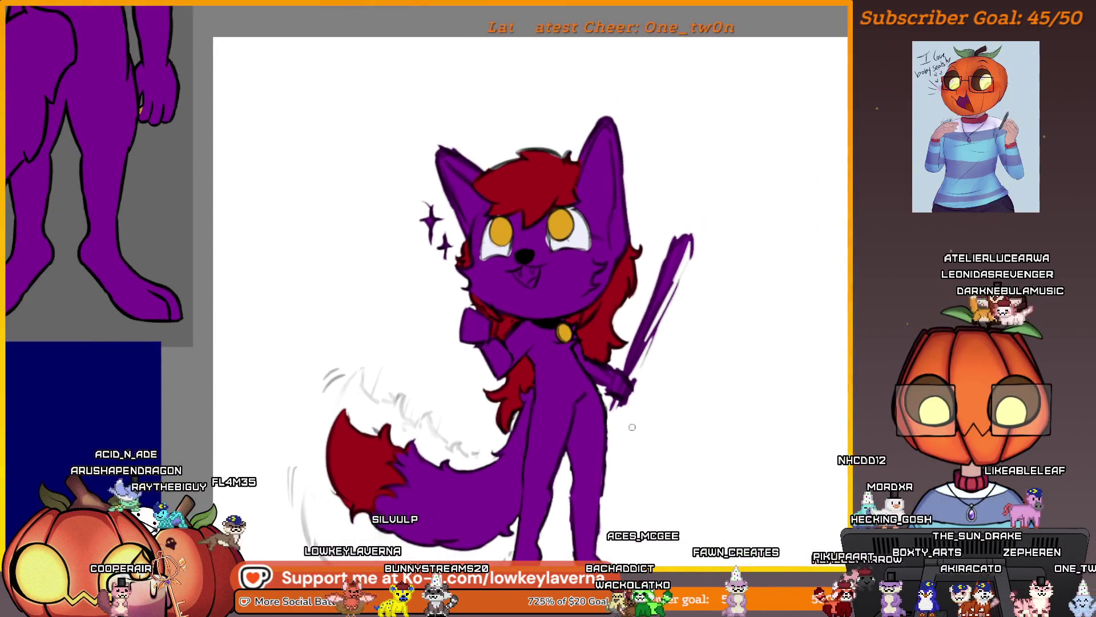
drag(609, 354, 690, 376)
drag(719, 442, 688, 427)
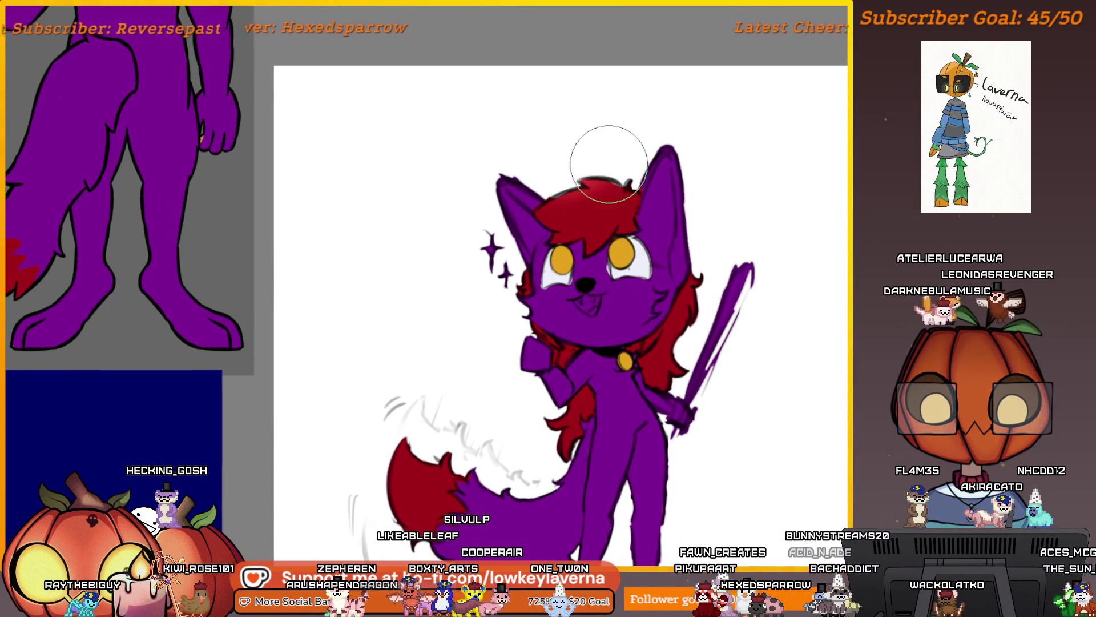
Brush lighter magenta along the hair top and tail top, then mirror the canvas view
drag(630, 166, 568, 180)
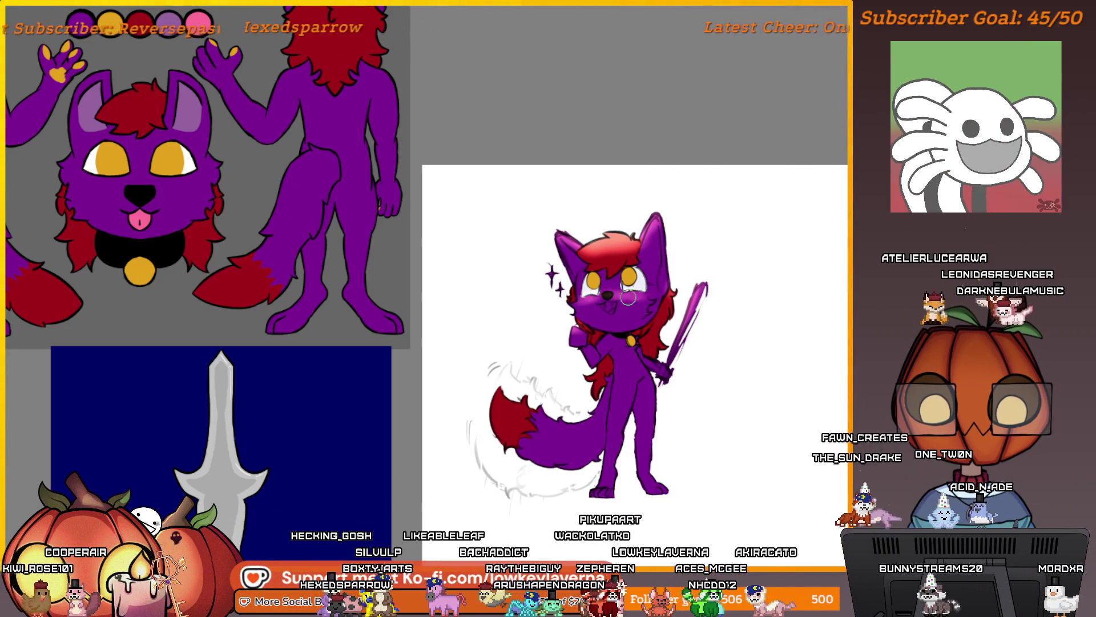
mouse_move(672, 358)
mouse_down()
mouse_move(654, 340)
mouse_move(653, 311)
mouse_move(715, 291)
mouse_up()
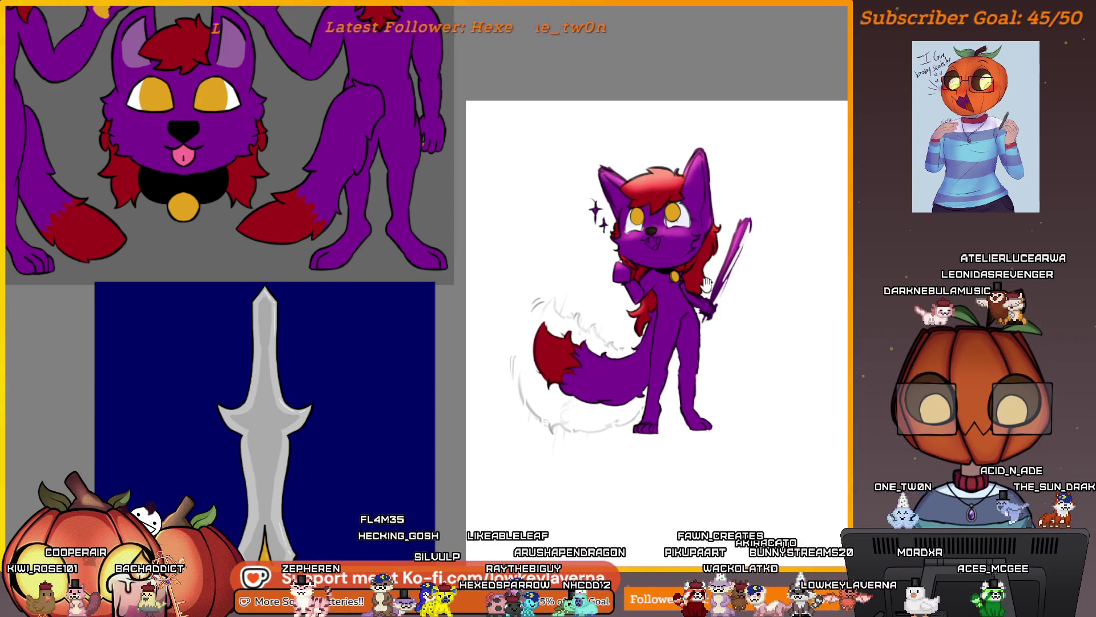
drag(707, 283, 686, 301)
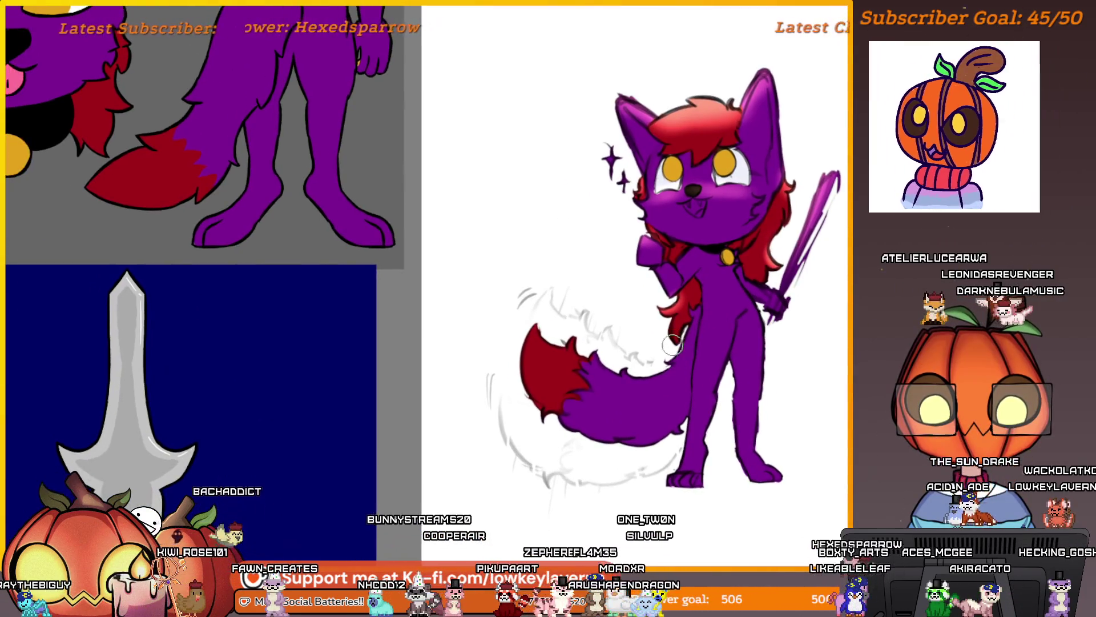
drag(655, 353, 569, 336)
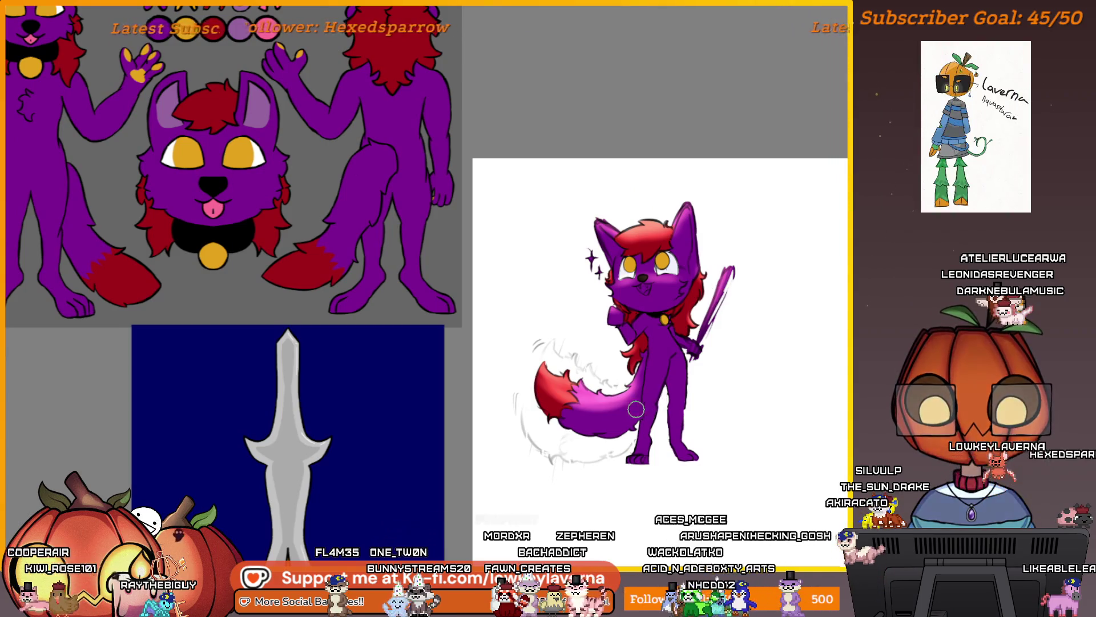
key(m)
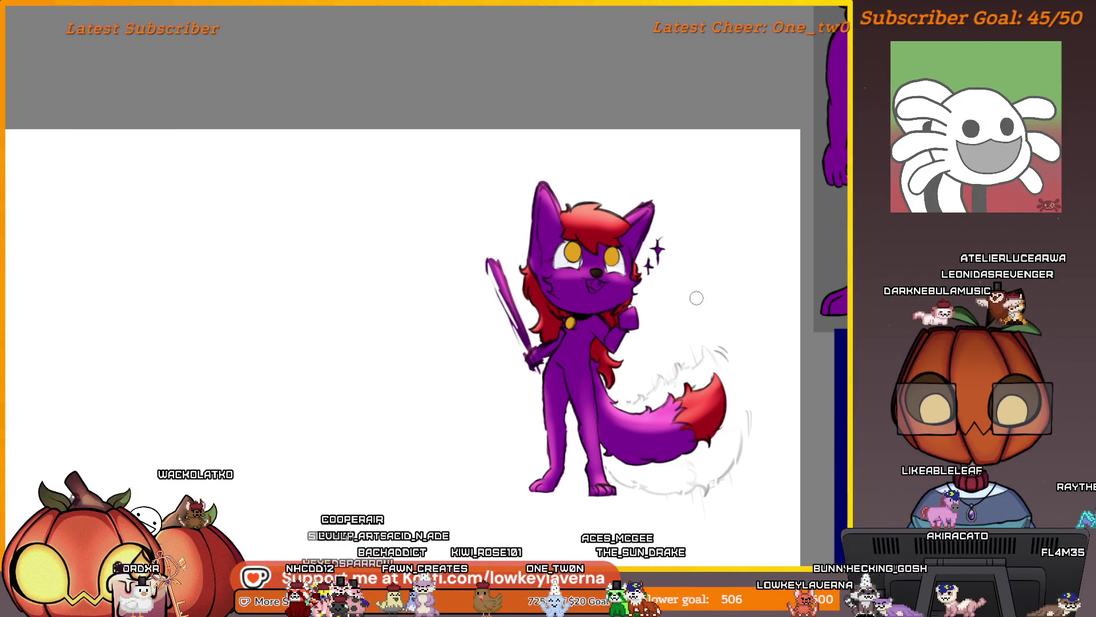
Zoom and pan the mirrored view while shading the body, hair and tail
scroll(702, 340, down, 1)
drag(691, 347, 669, 341)
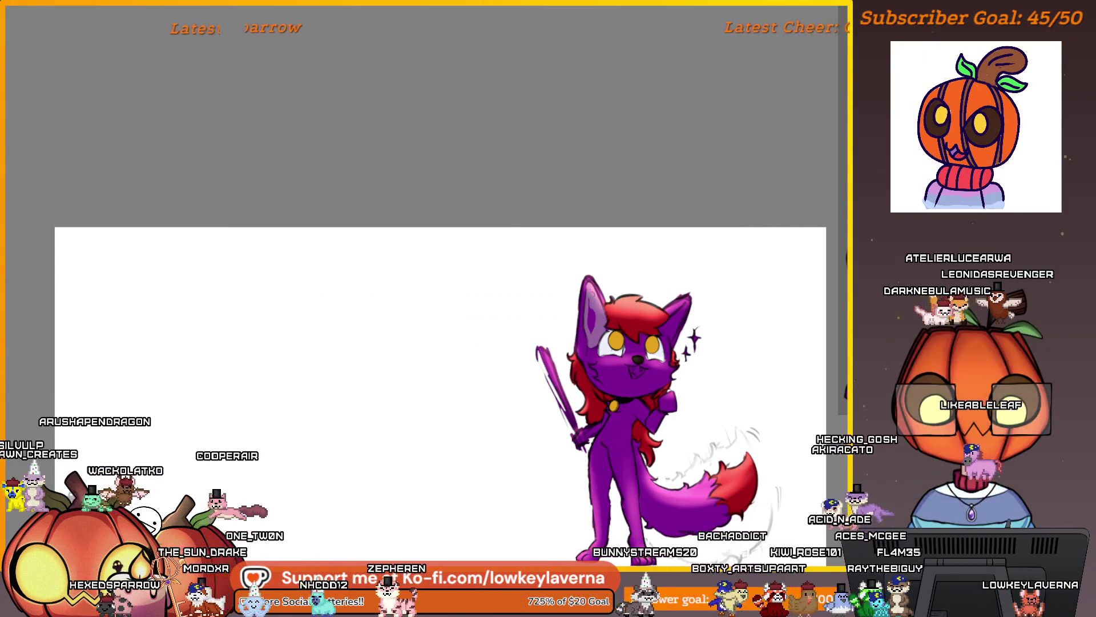
scroll(635, 329, up, 2)
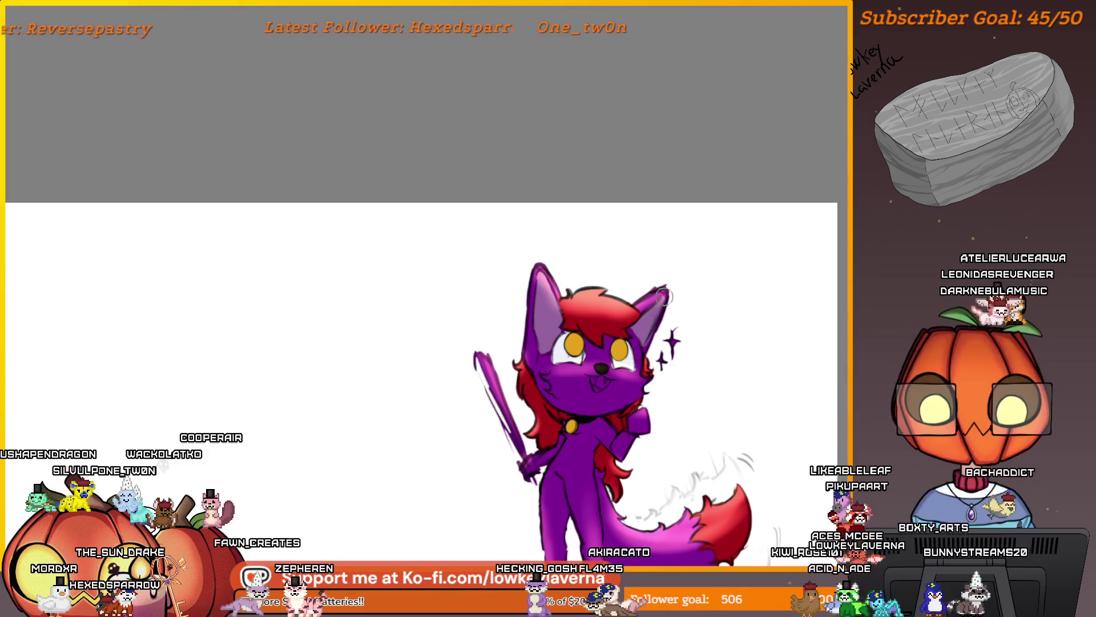
scroll(664, 296, down, 3)
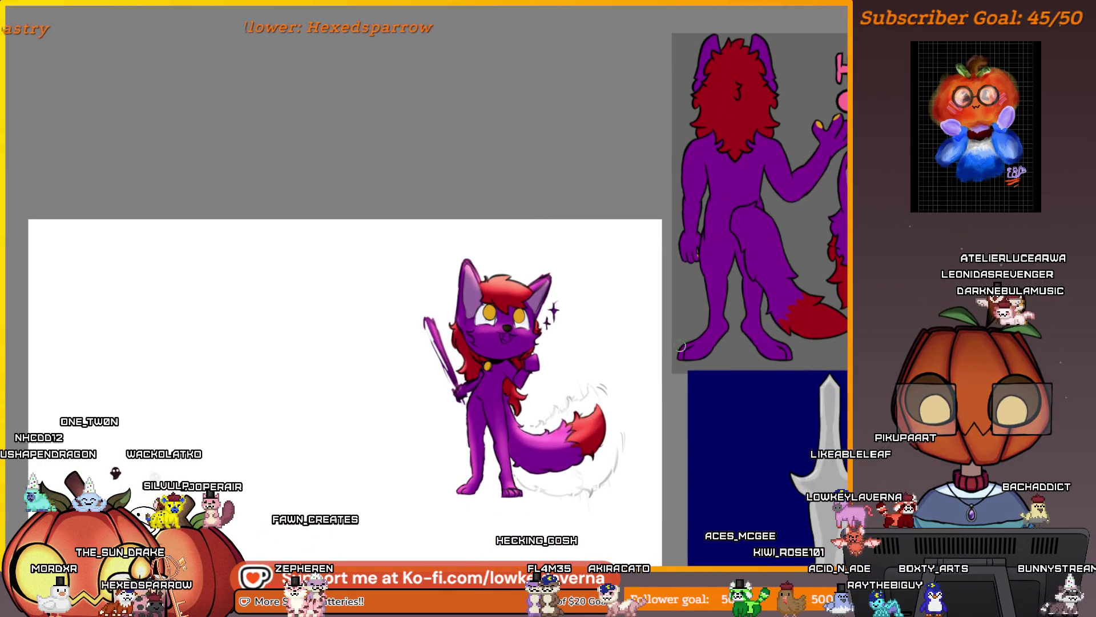
key(m)
drag(362, 391, 751, 433)
mouse_move(588, 360)
mouse_down()
mouse_move(661, 349)
mouse_move(697, 187)
mouse_move(646, 274)
mouse_up()
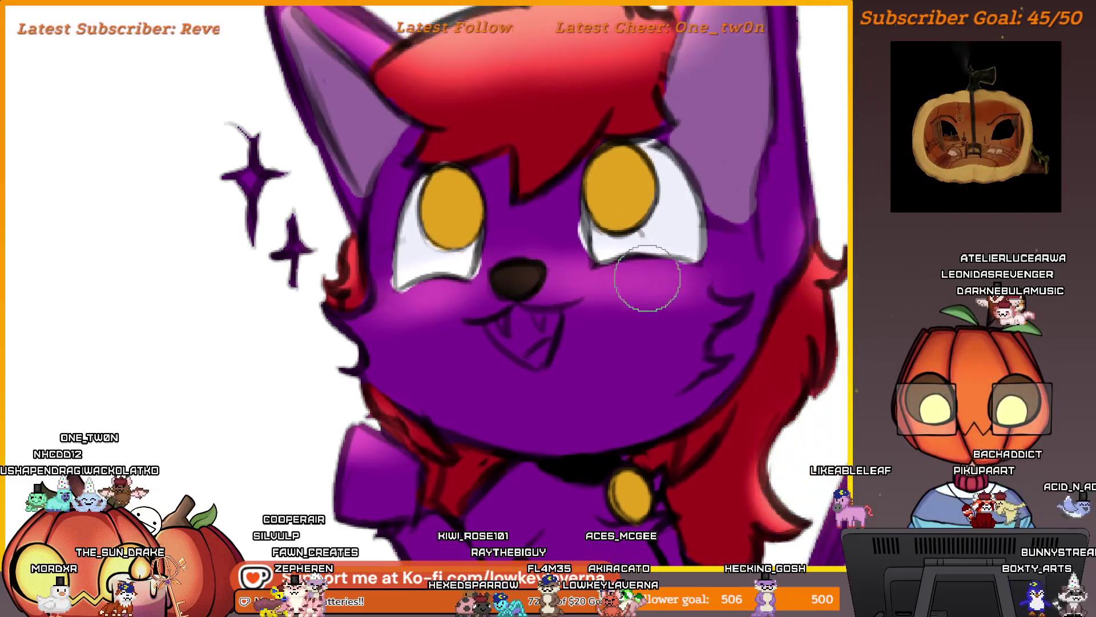
drag(534, 315, 523, 318)
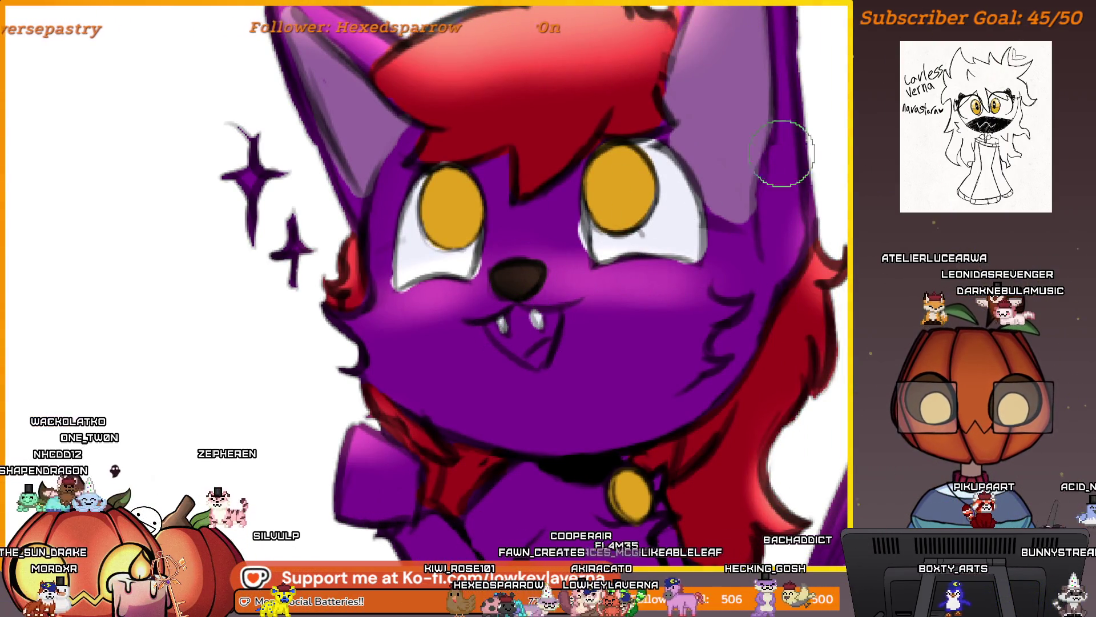
alt+click(543, 153)
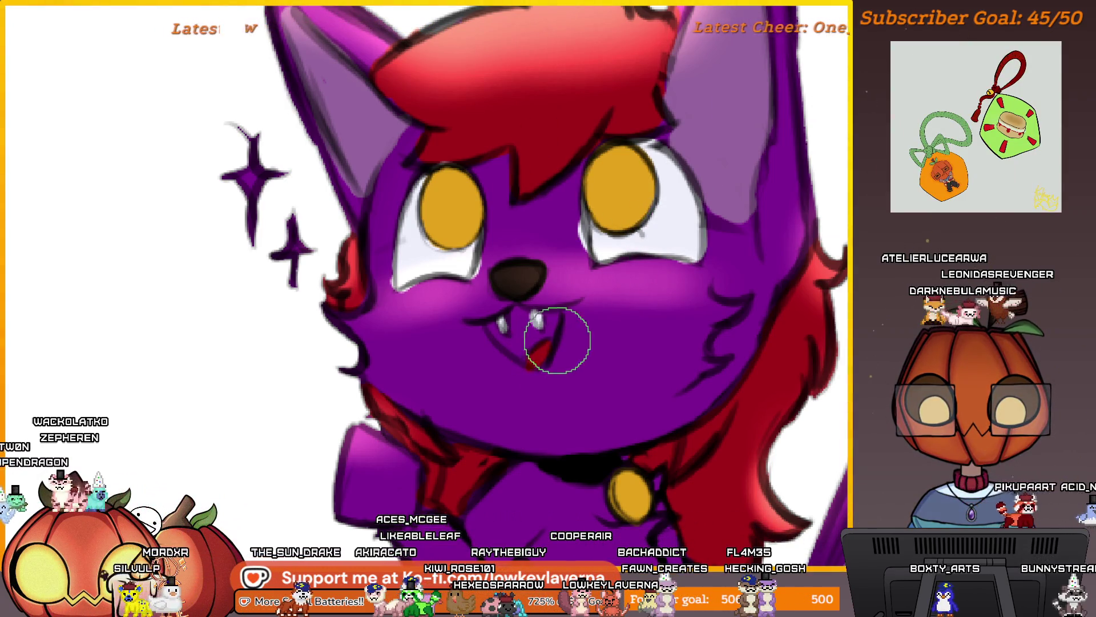
key(bracketleft)
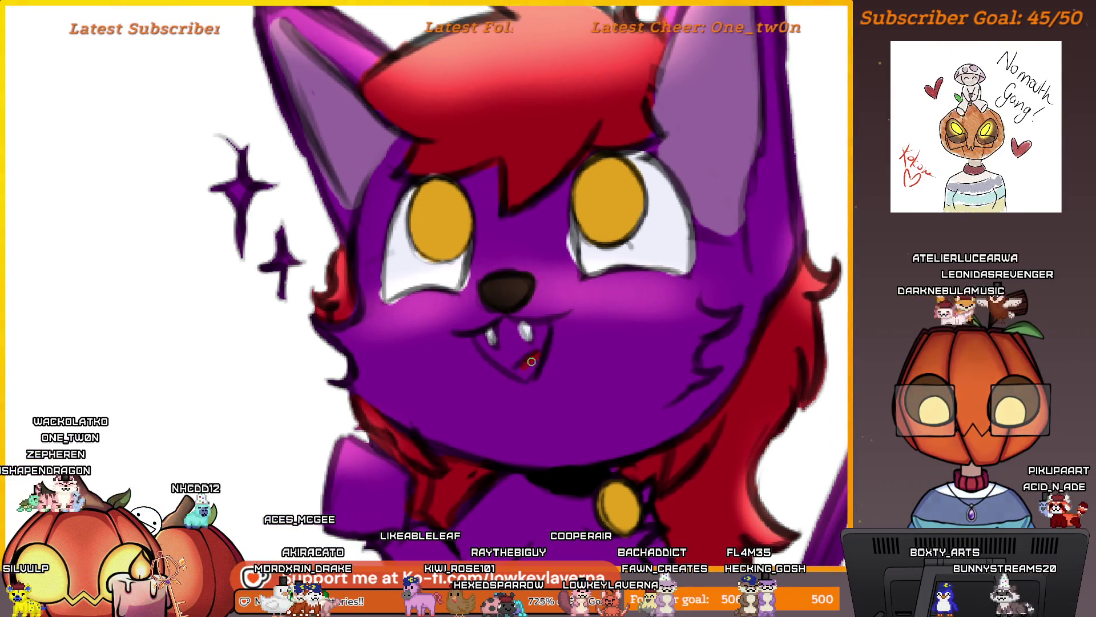
key(bracketright)
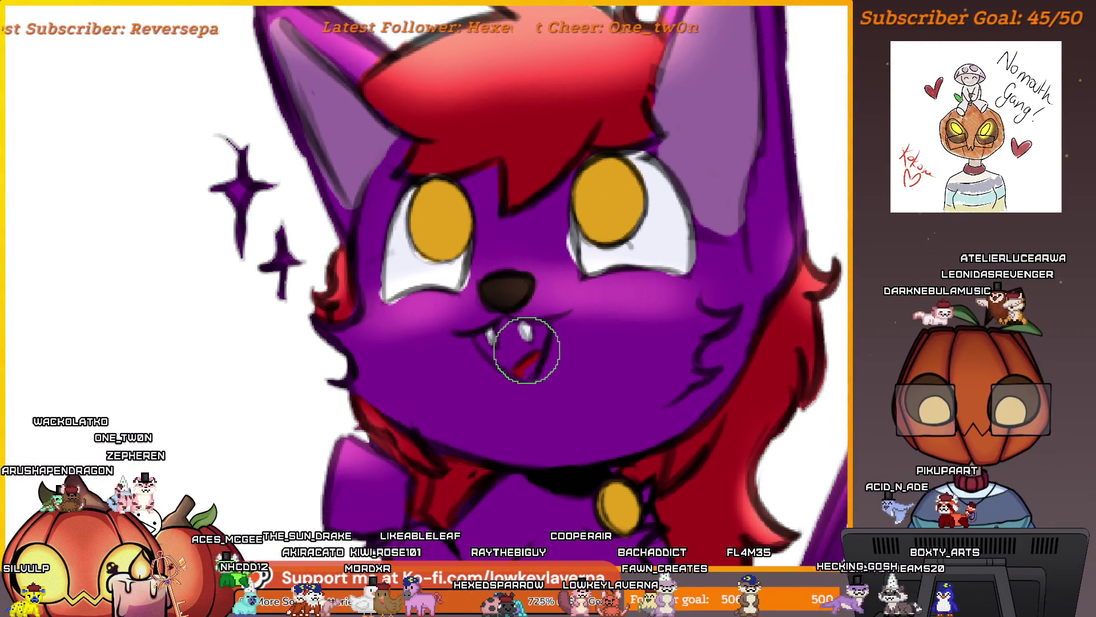
key(bracketleft)
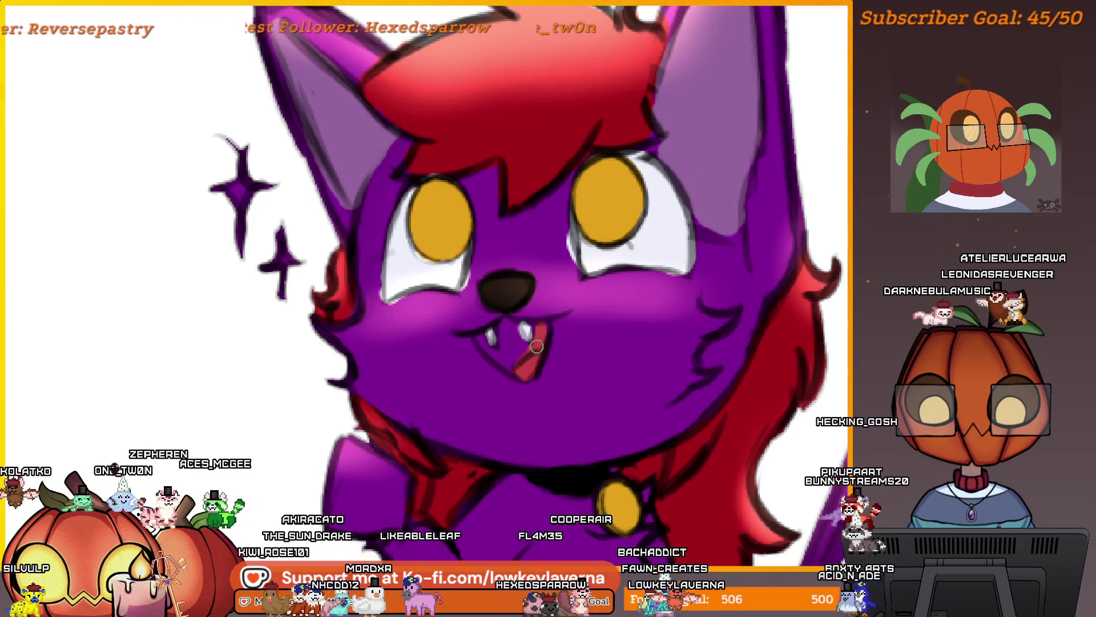
drag(537, 345, 496, 353)
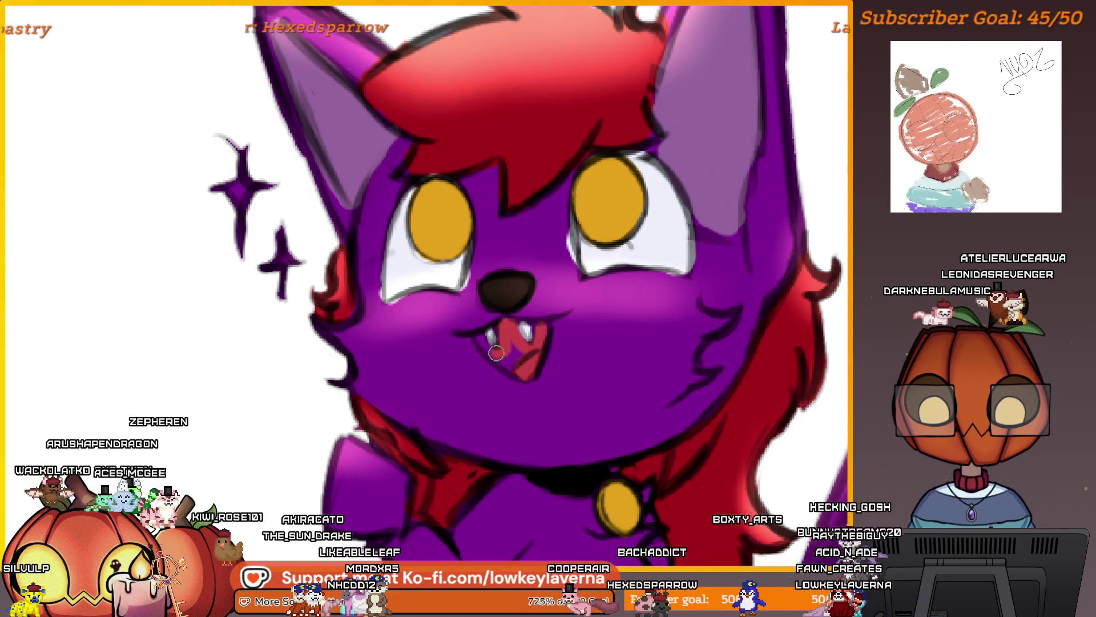
key(bracketright)
key(bracketright)
key(bracketright)
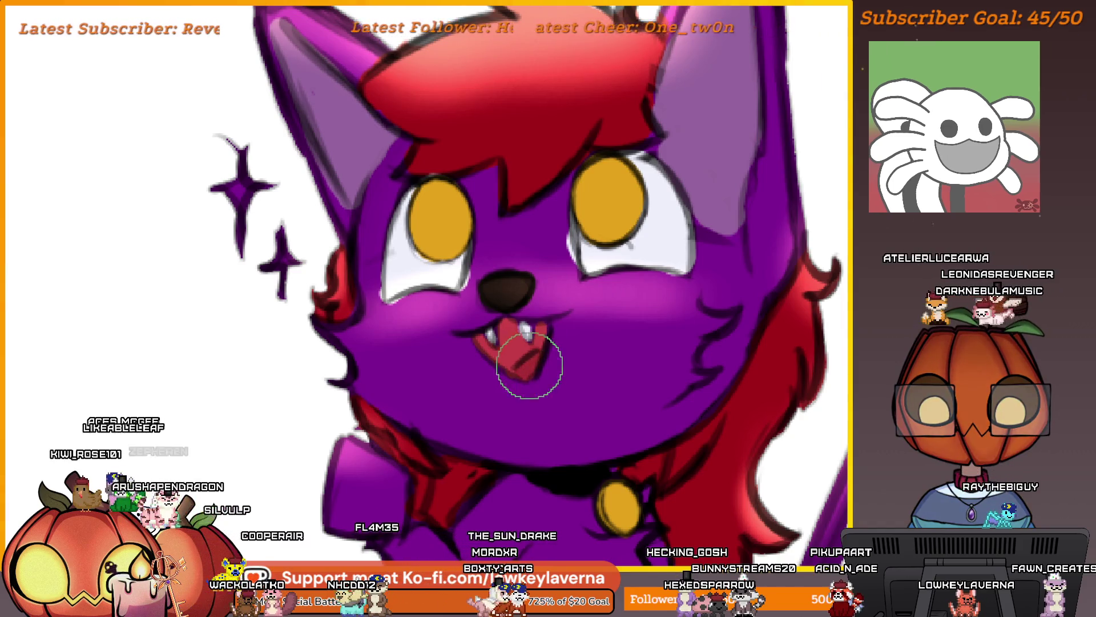
key(ctrl+0)
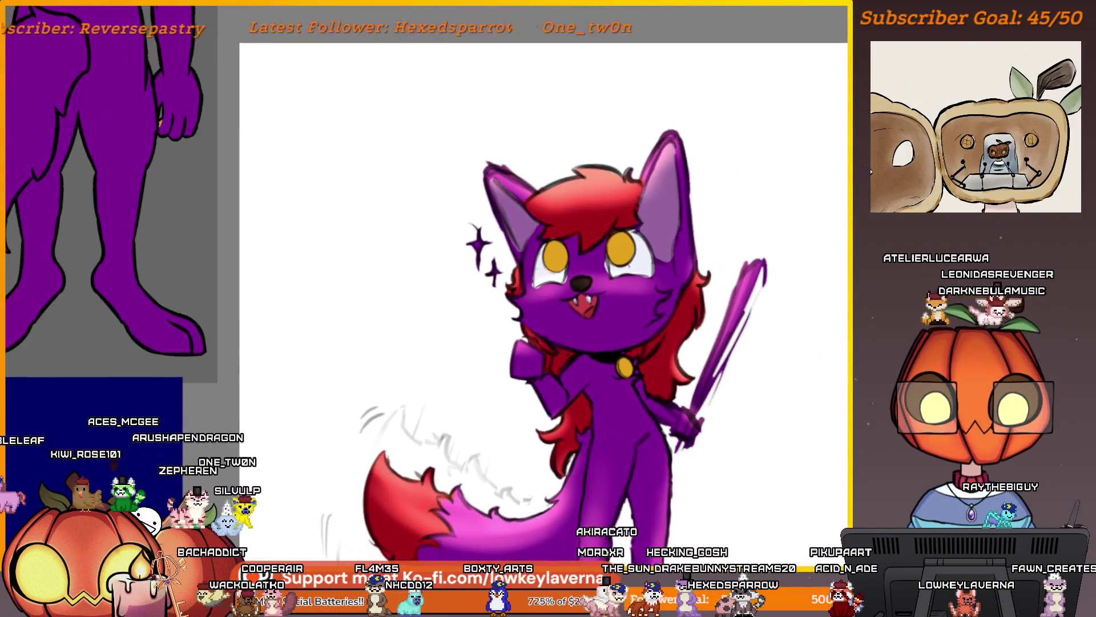
scroll(588, 280, up, 3)
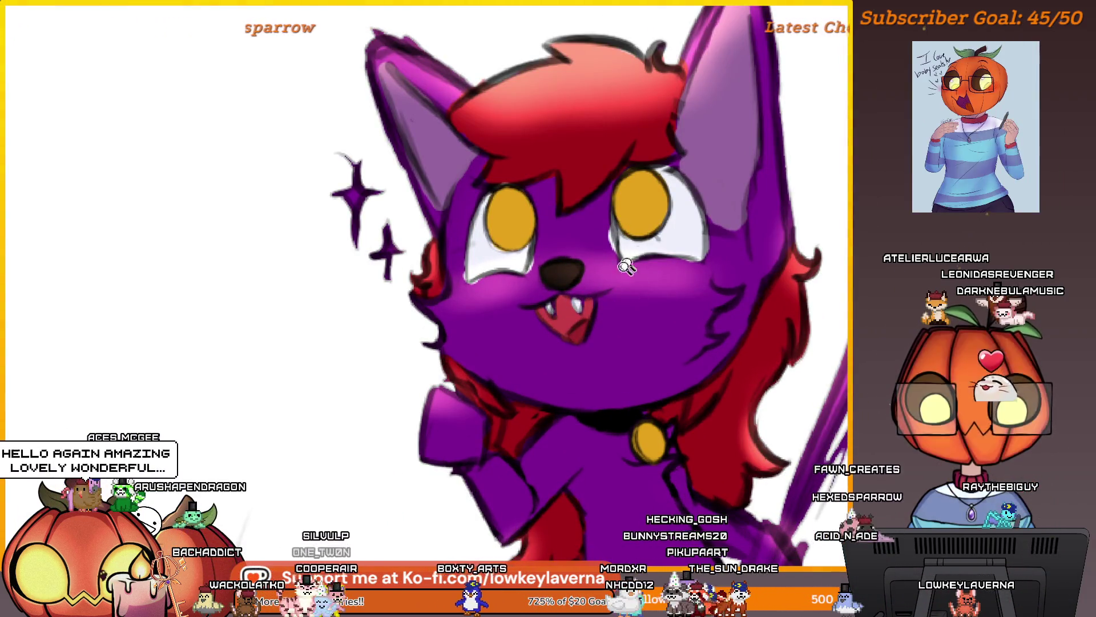
scroll(636, 256, down, 4)
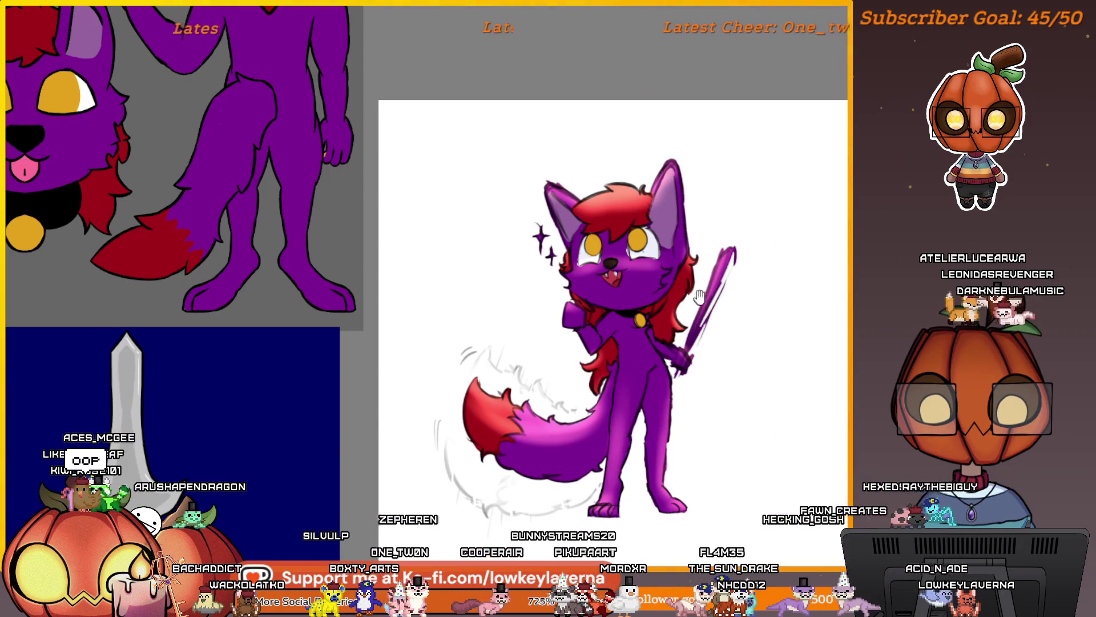
scroll(611, 280, up, 5)
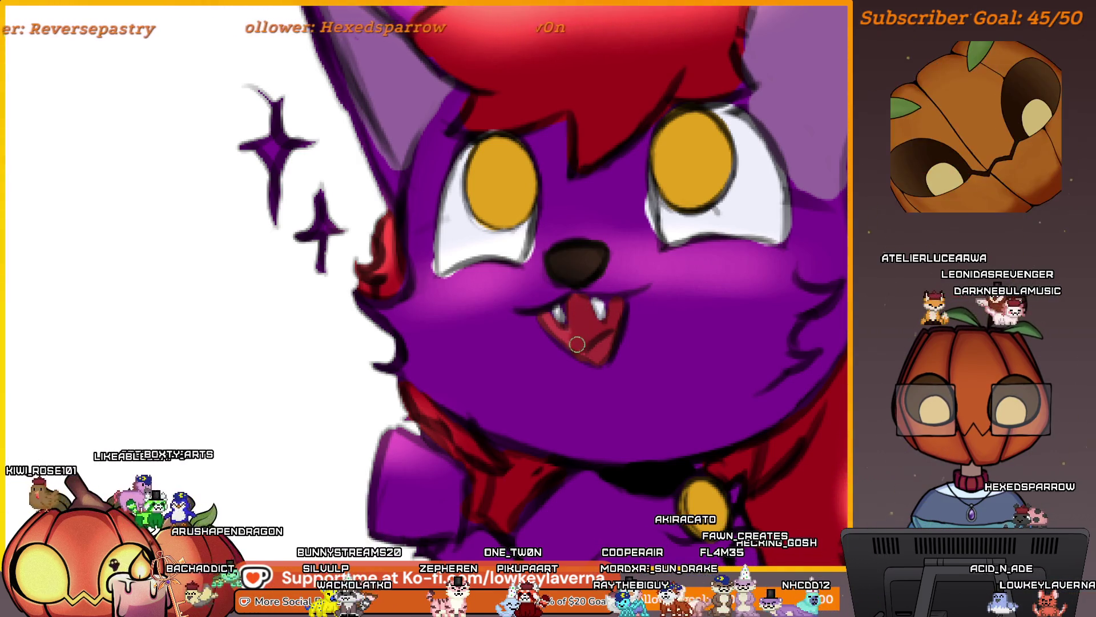
scroll(620, 308, down, 3)
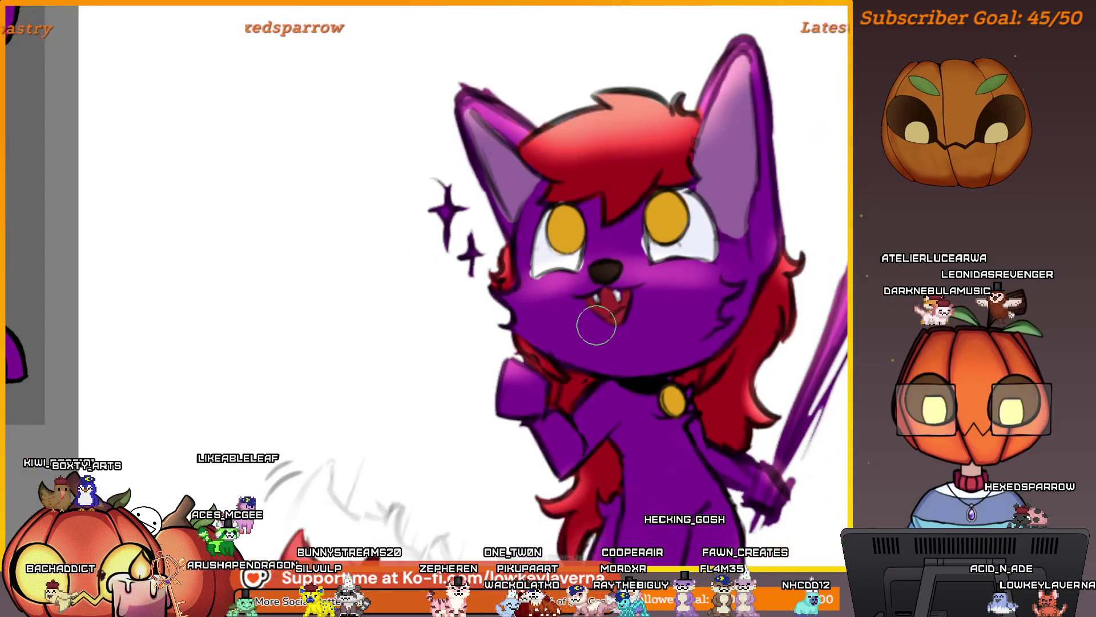
scroll(702, 323, down, 2)
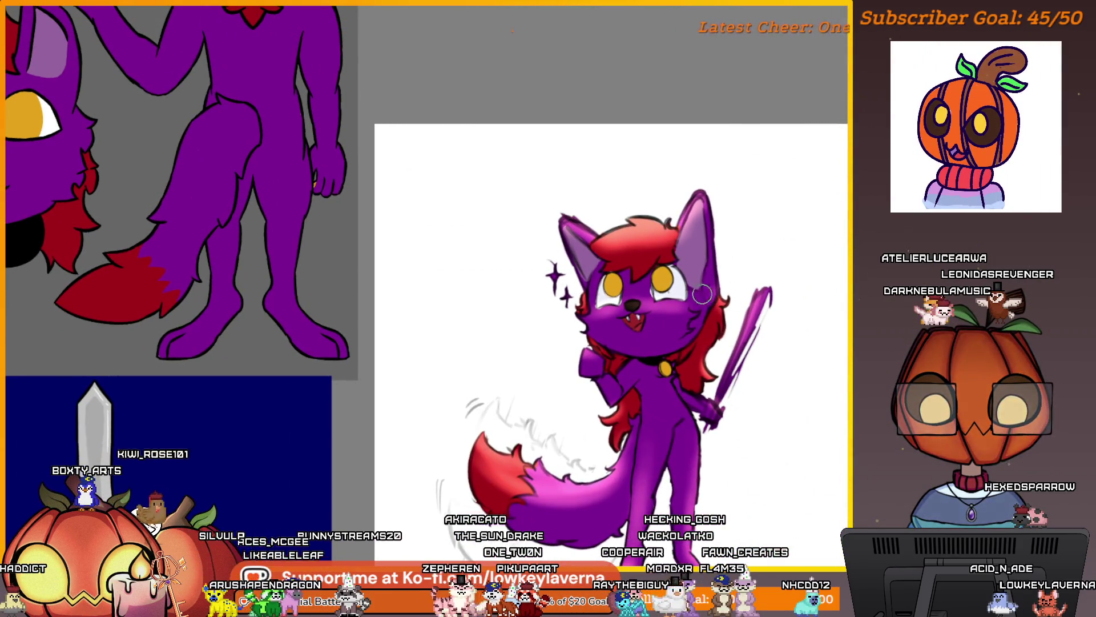
scroll(702, 294, up, 5)
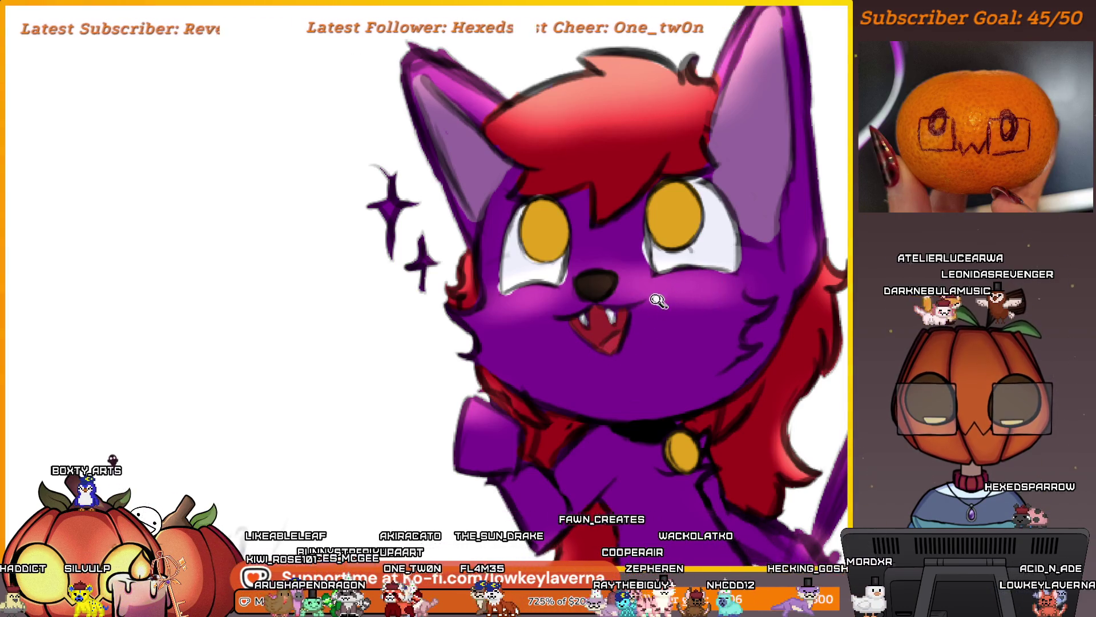
scroll(658, 301, down, 3)
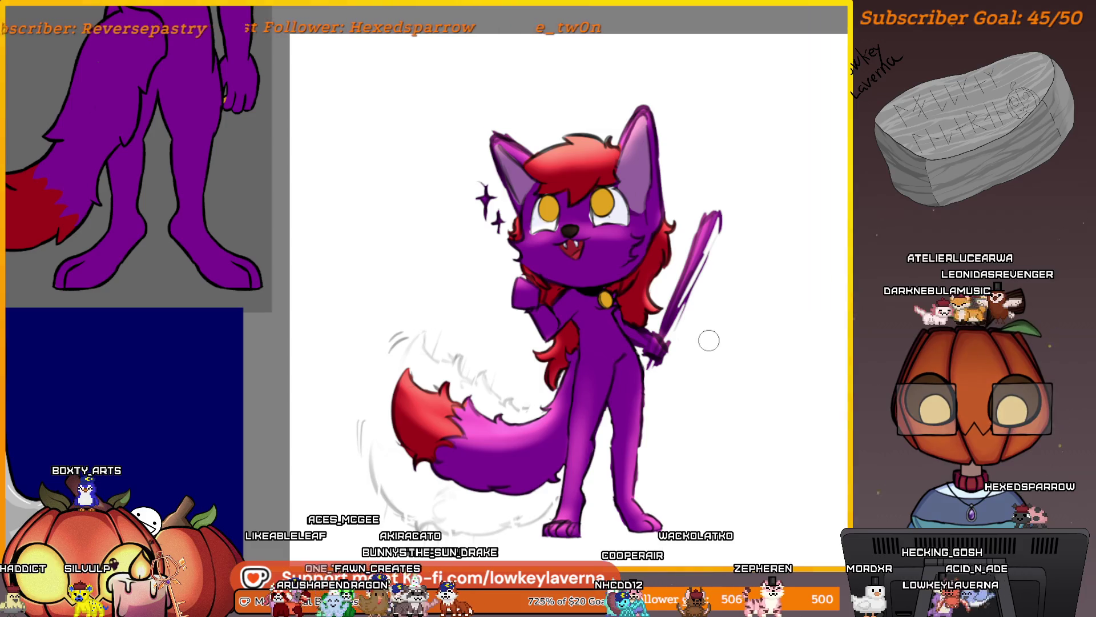
scroll(727, 325, down, 2)
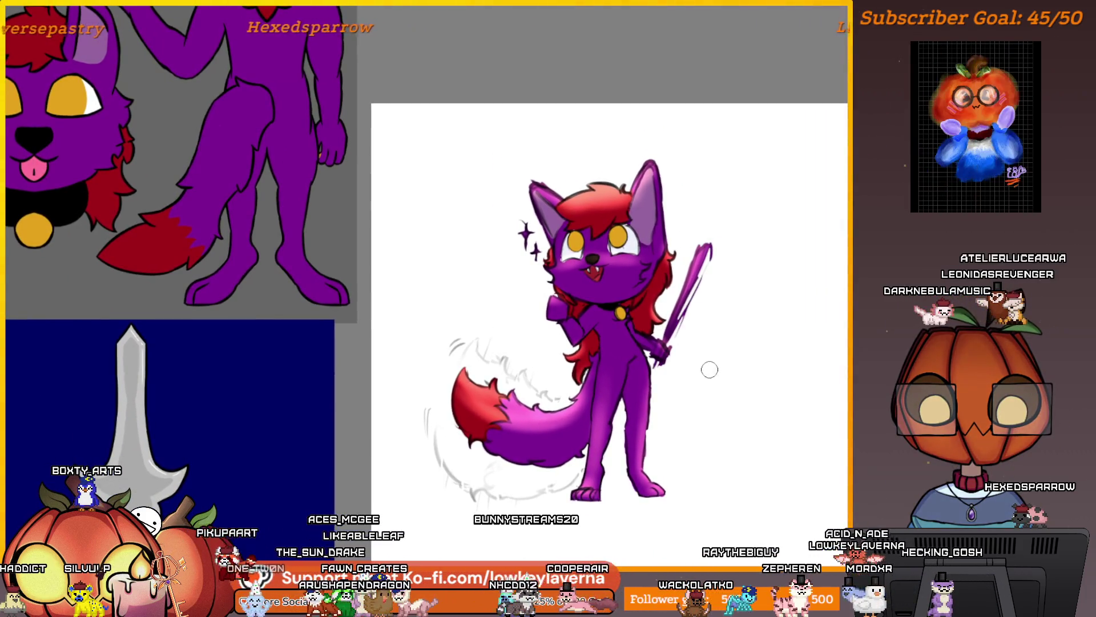
scroll(692, 357, down, 1)
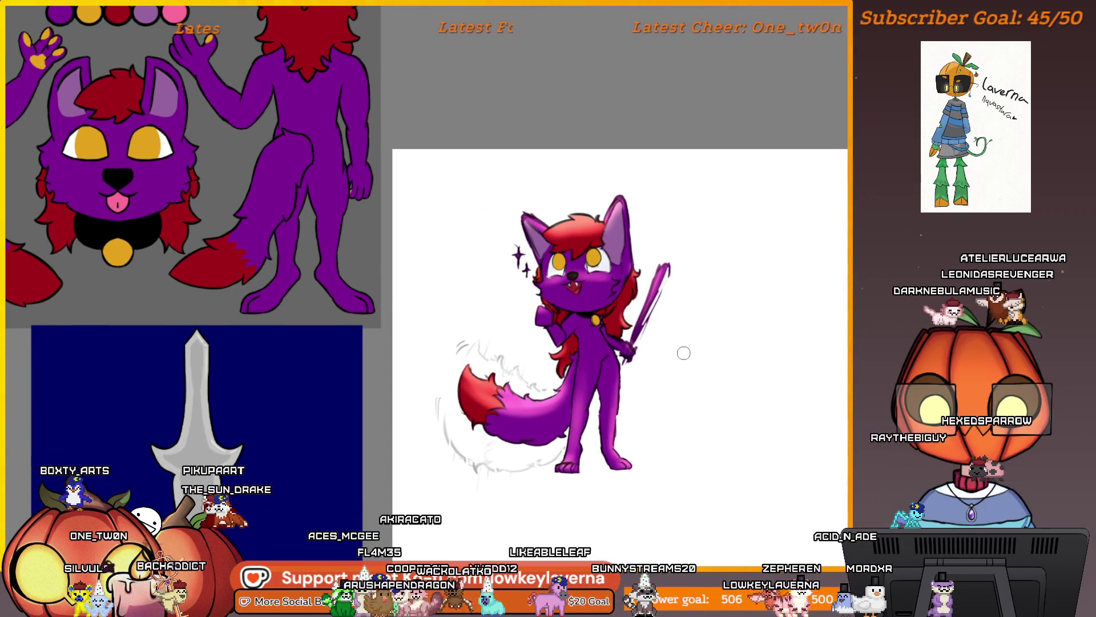
drag(674, 406, 663, 433)
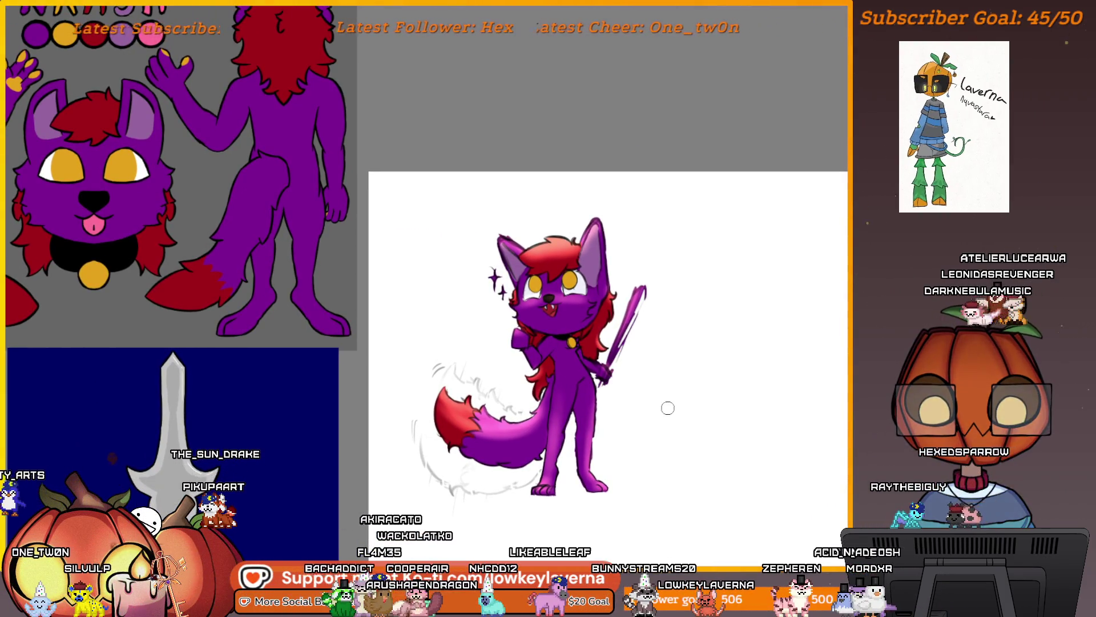
scroll(644, 451, down, 1)
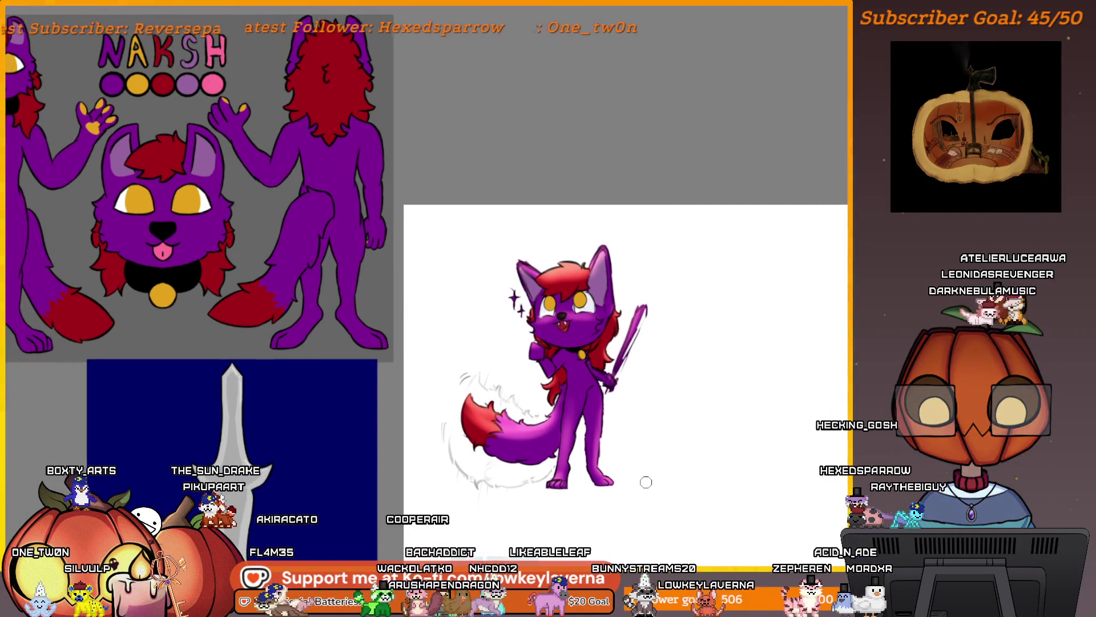
drag(622, 492, 649, 480)
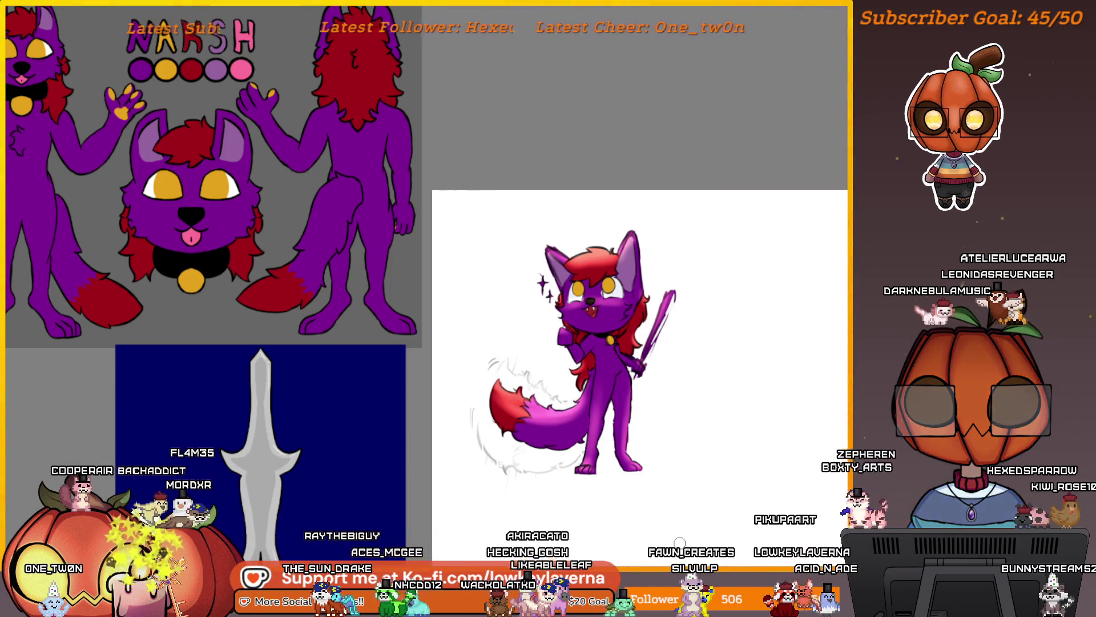
Zoom and pan the view around the finished wolf painting
scroll(685, 445, up, 2)
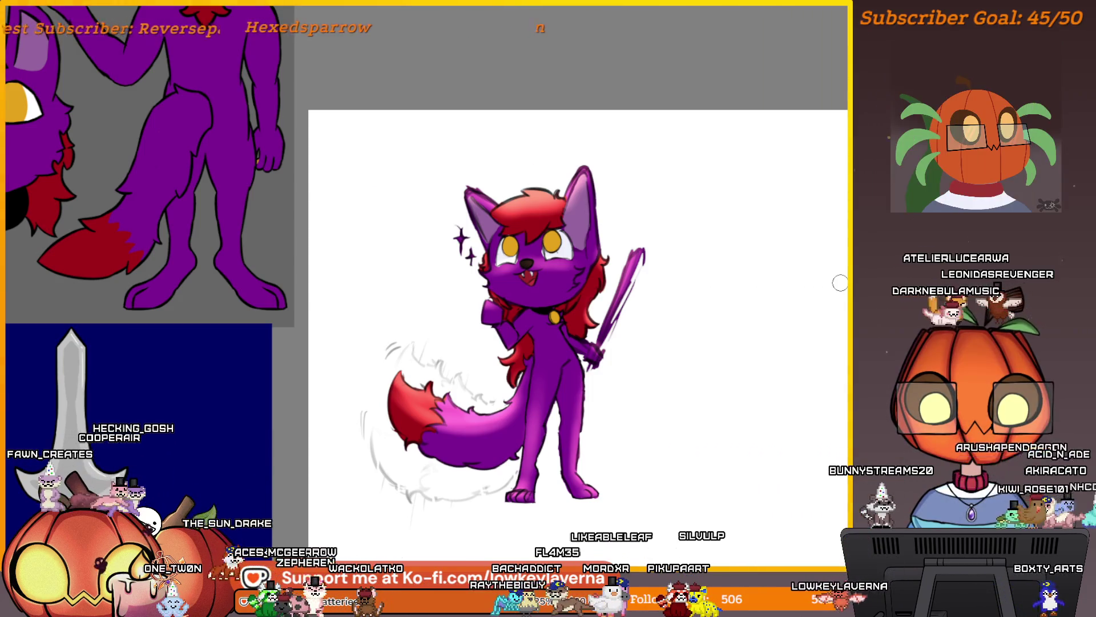
drag(623, 413, 707, 411)
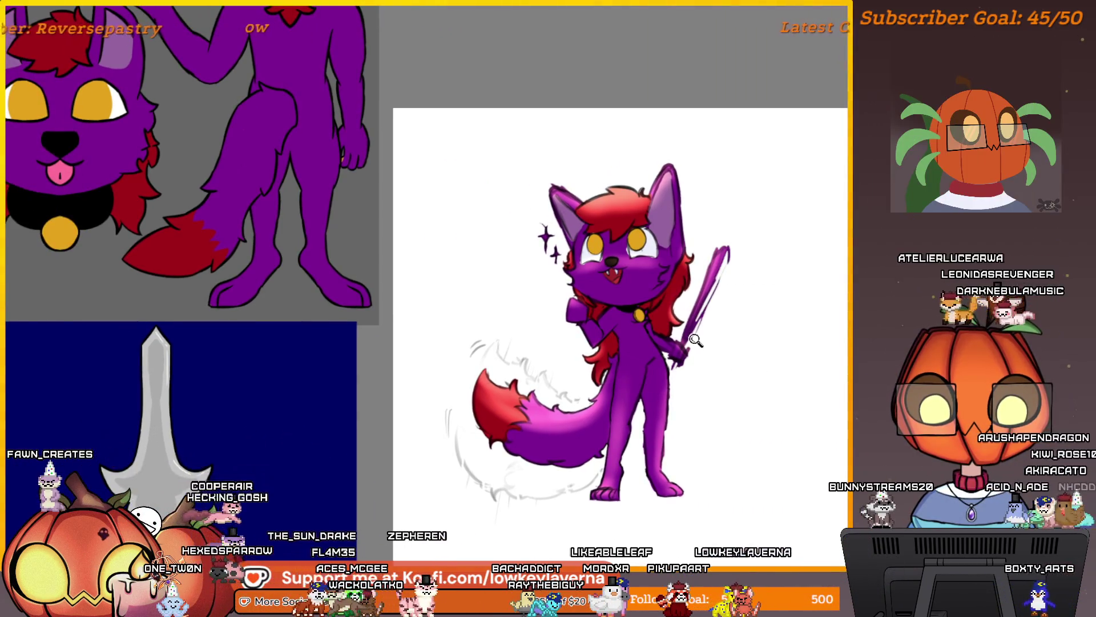
scroll(695, 340, down, 2)
drag(781, 303, 722, 310)
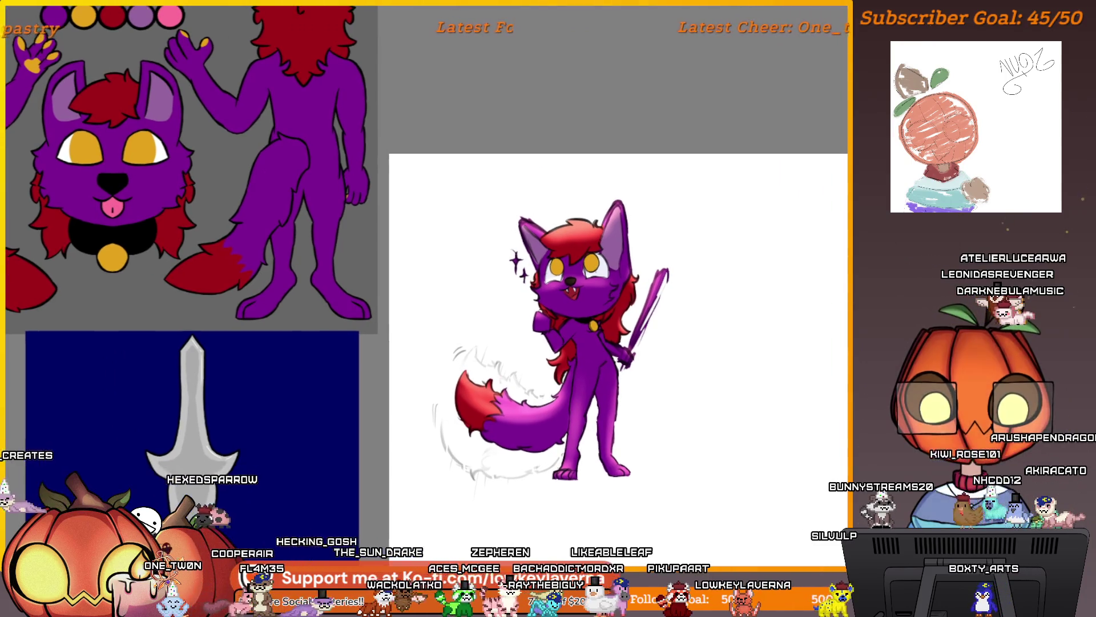
drag(684, 403, 688, 388)
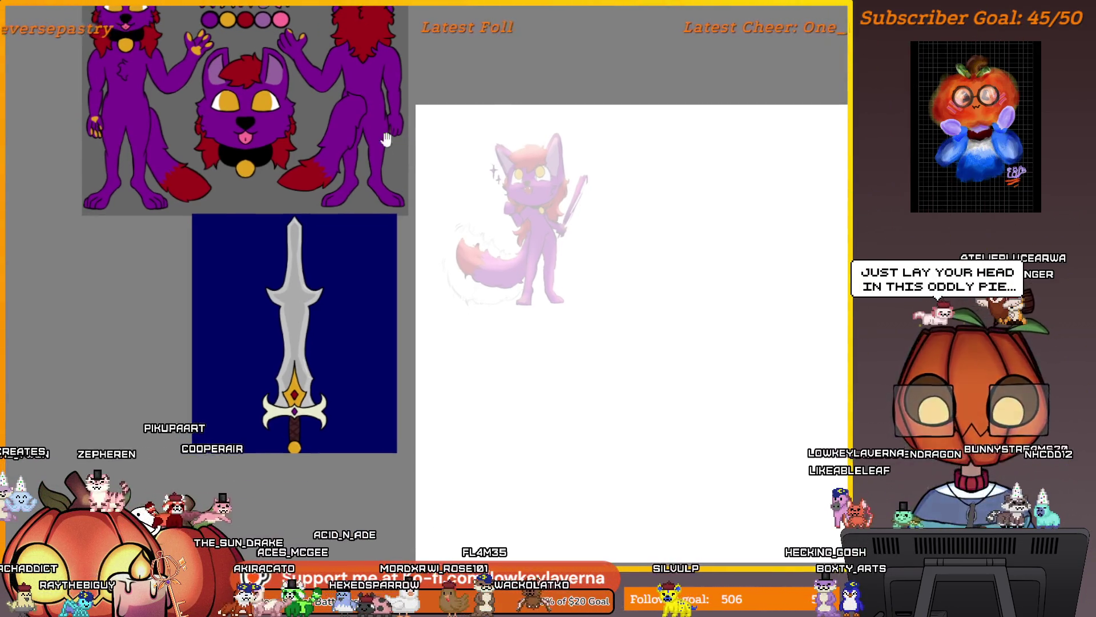
Crop the canvas closer around the faded wolf
mouse_move(427, 106)
mouse_down()
mouse_move(497, 221)
mouse_move(665, 386)
mouse_move(706, 407)
mouse_move(645, 361)
mouse_up()
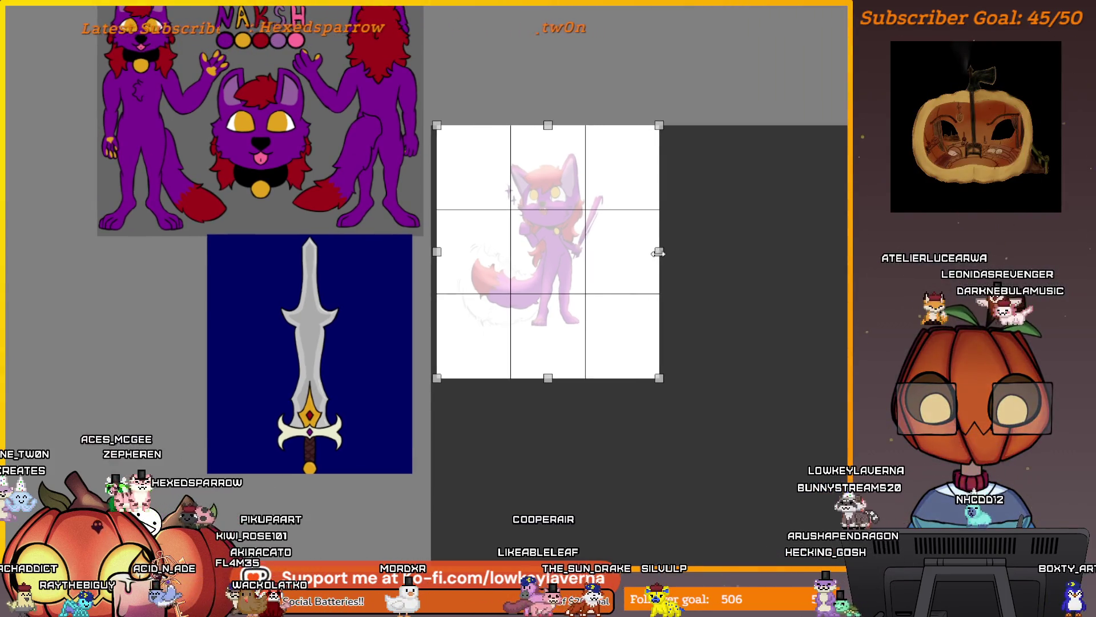
mouse_move(659, 255)
mouse_down()
mouse_move(673, 255)
mouse_move(660, 255)
mouse_up()
click(652, 281)
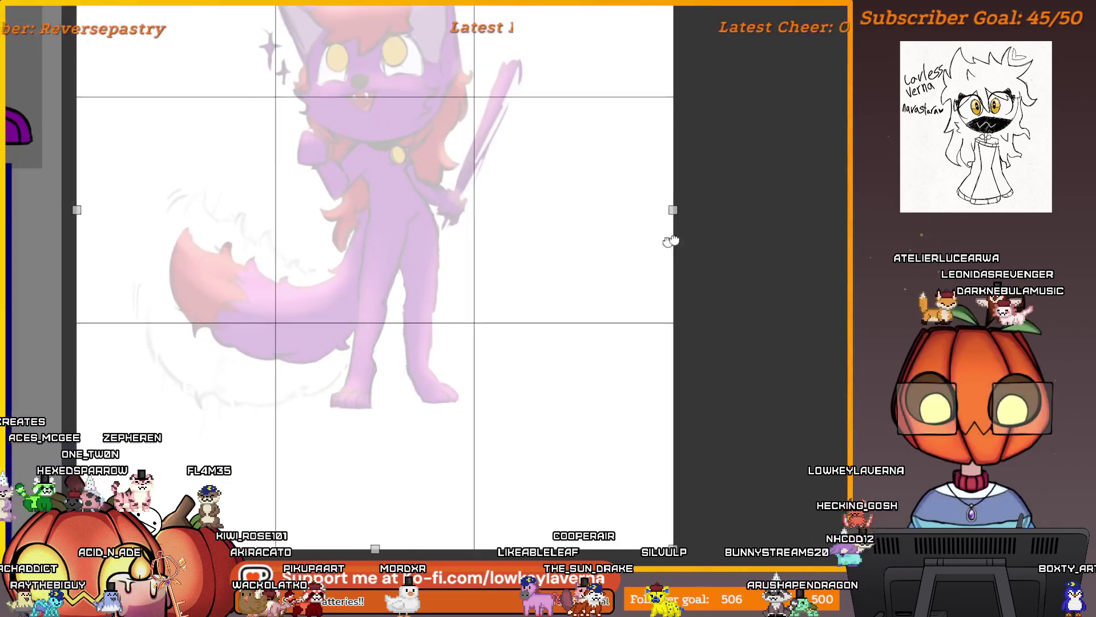
drag(721, 195, 732, 192)
drag(428, 534, 434, 463)
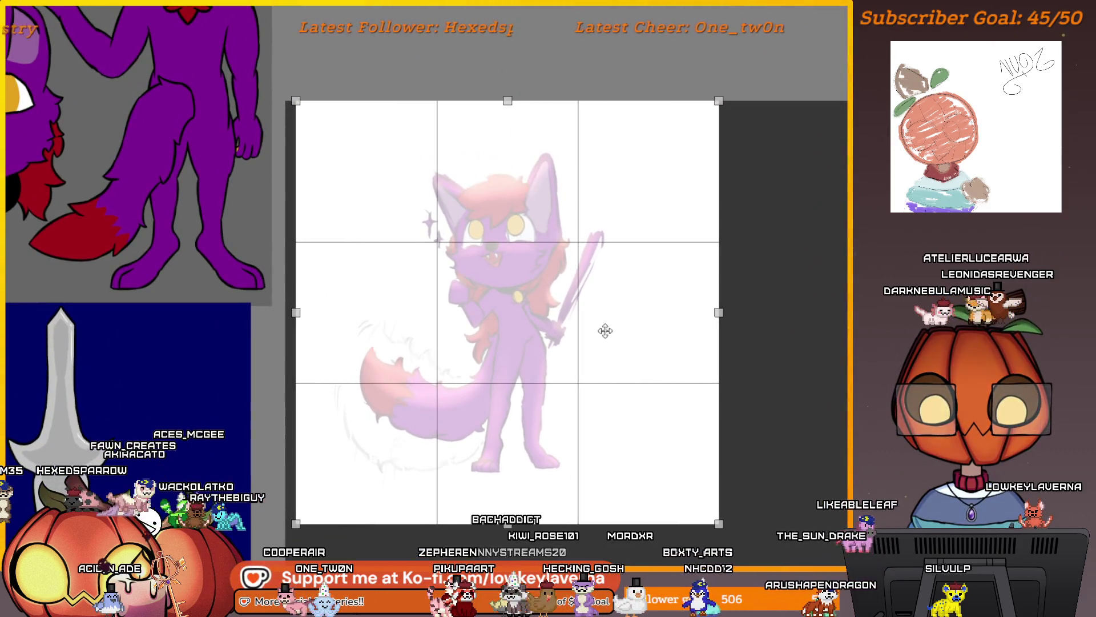
right_click(598, 350)
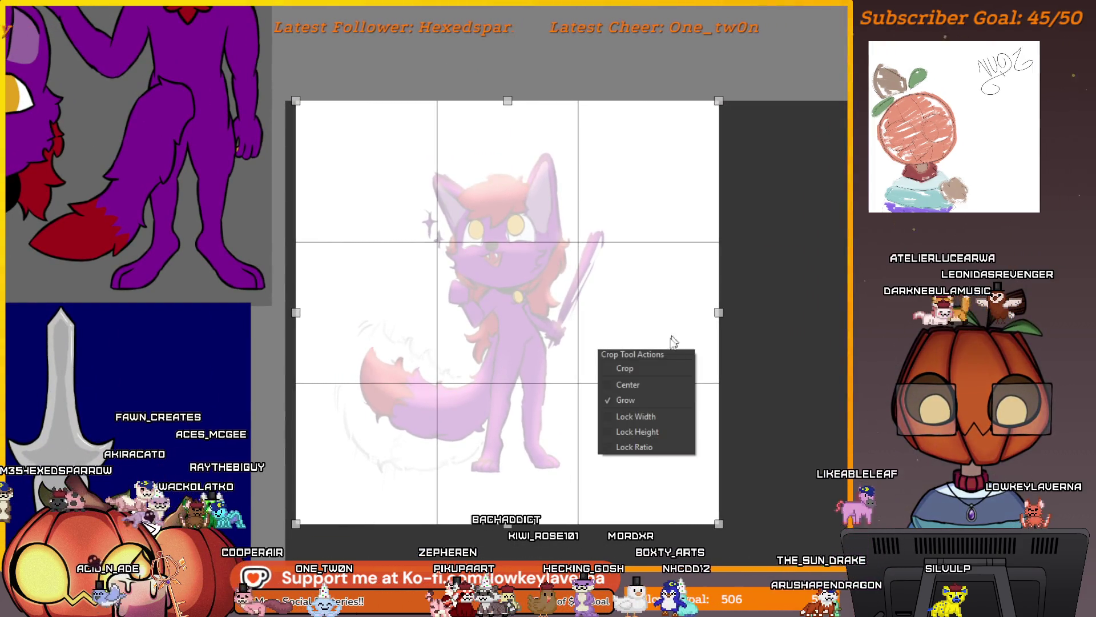
click(638, 368)
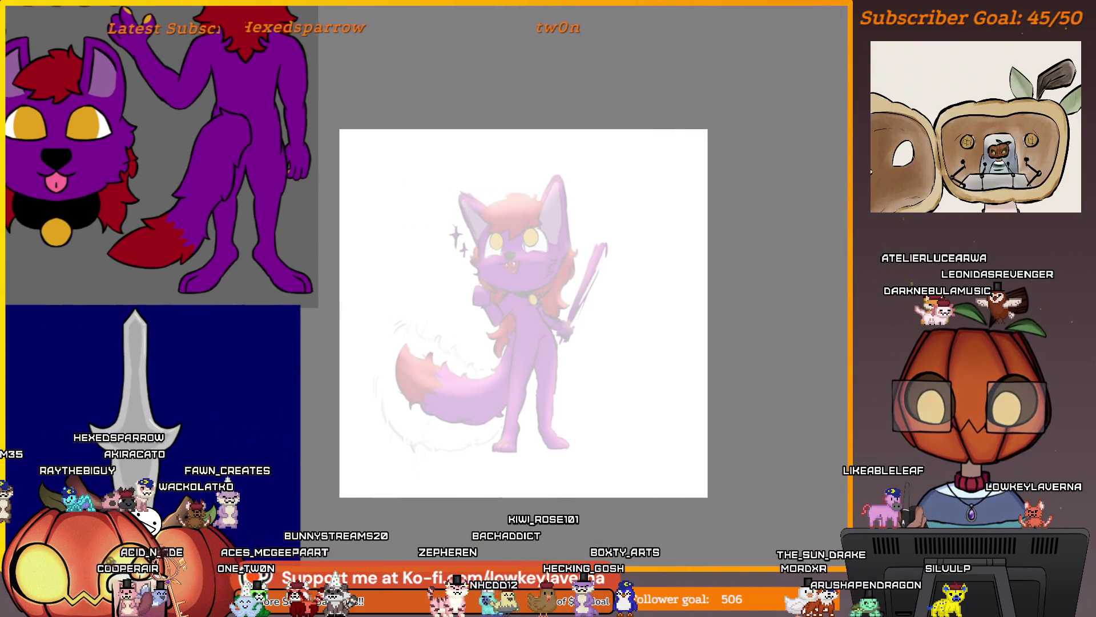
Scale up the faded artwork and shift it down-left within the canvas
key(ctrl+t)
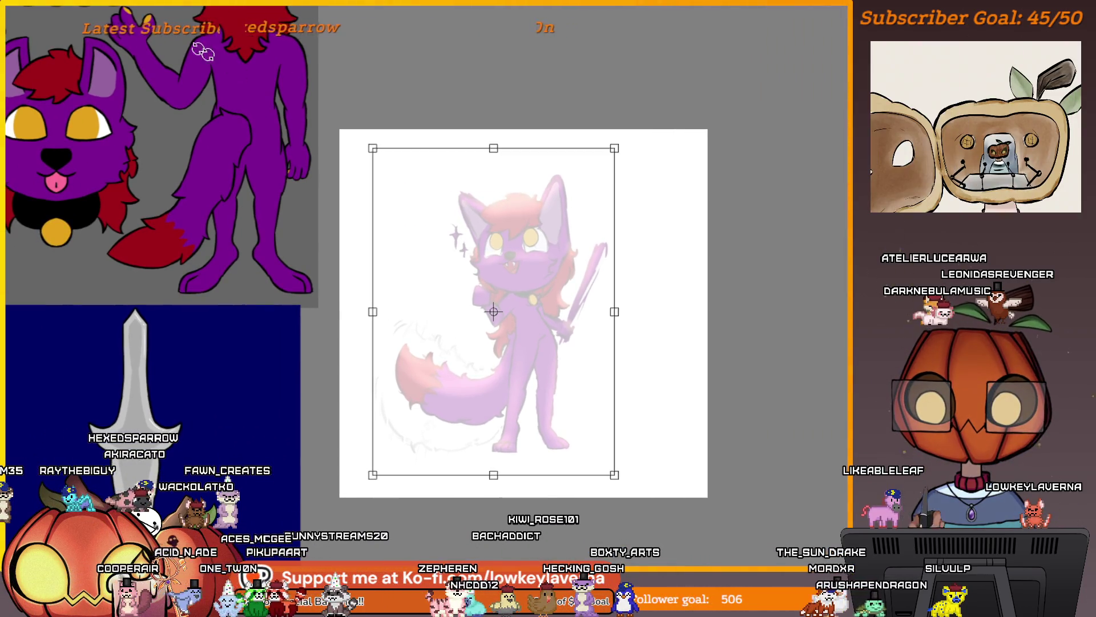
mouse_move(648, 502)
mouse_down()
mouse_move(661, 505)
mouse_move(667, 532)
mouse_up()
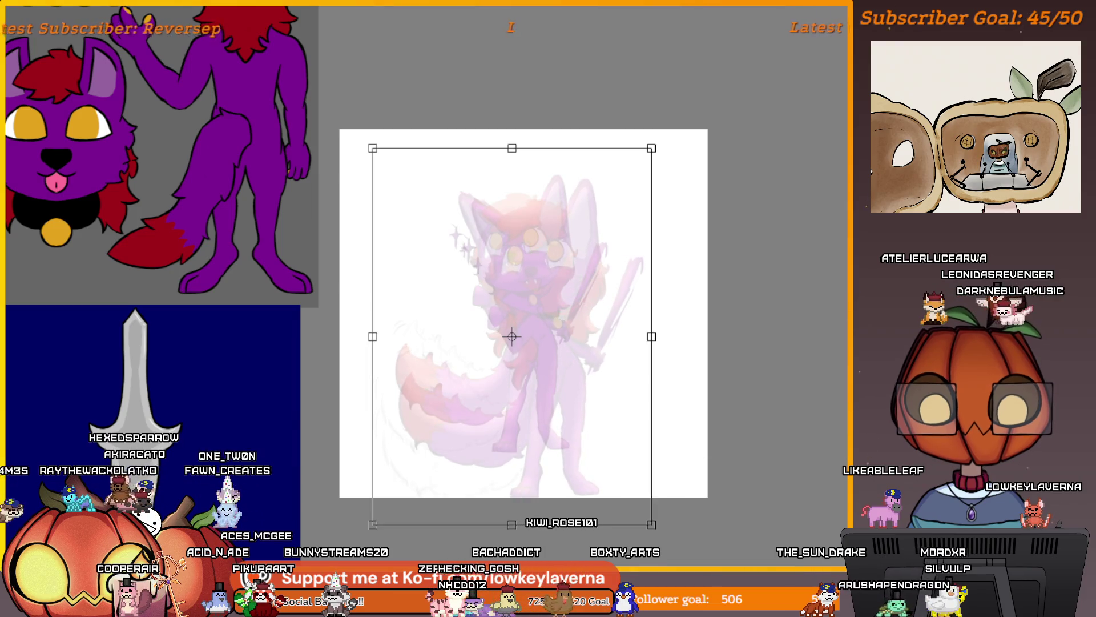
key(Return)
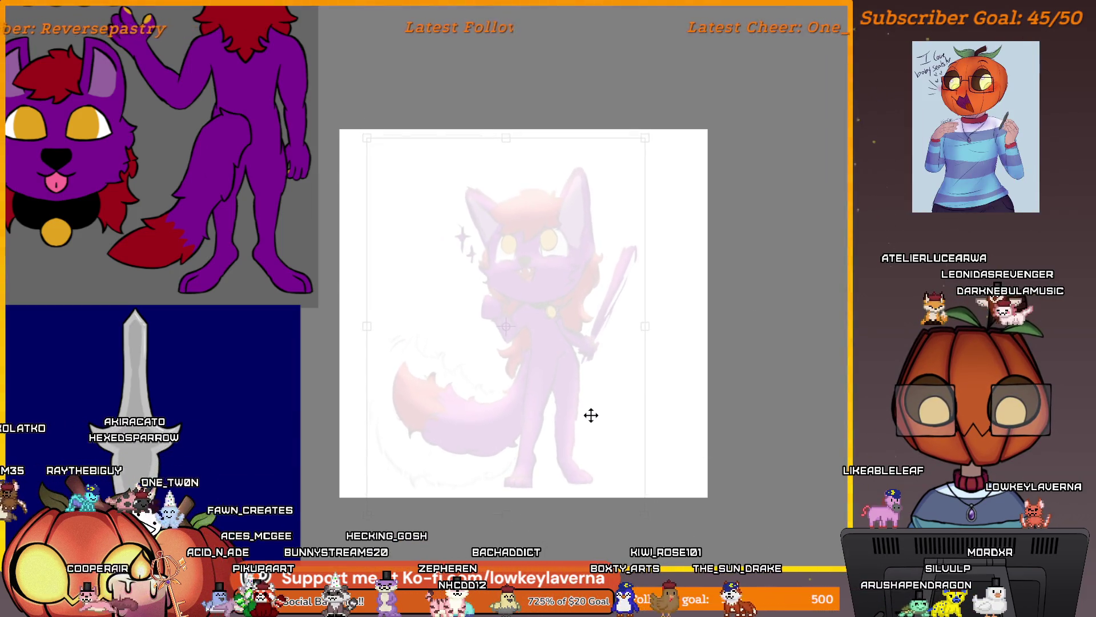
mouse_move(661, 122)
mouse_down()
mouse_move(690, 103)
mouse_move(668, 129)
mouse_up()
drag(634, 162, 604, 205)
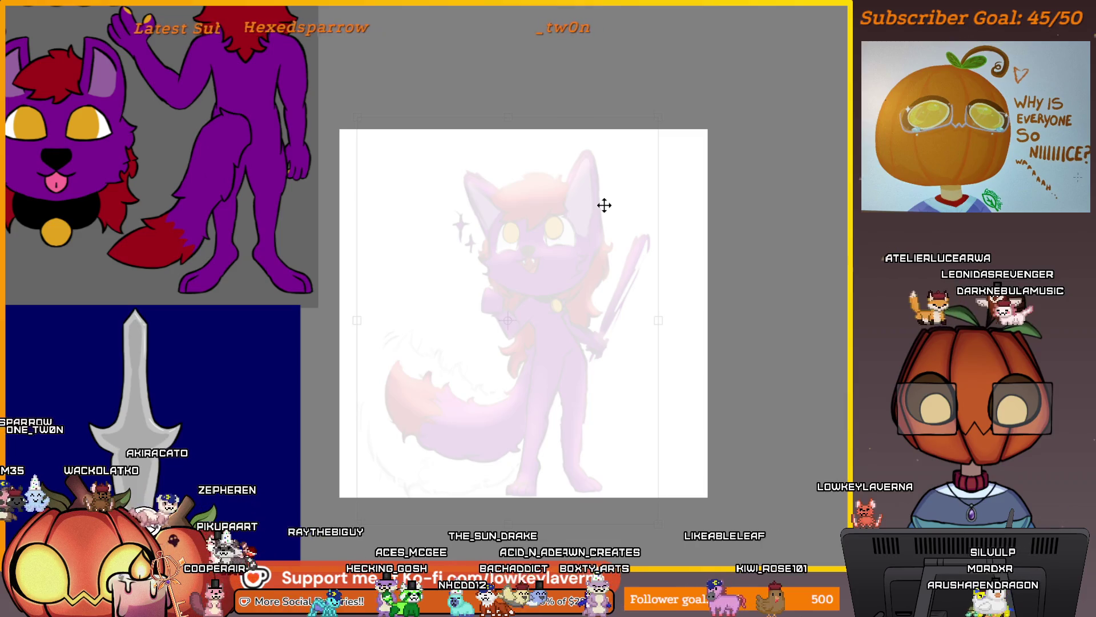
mouse_move(615, 367)
mouse_down()
mouse_move(600, 362)
mouse_move(630, 363)
mouse_up()
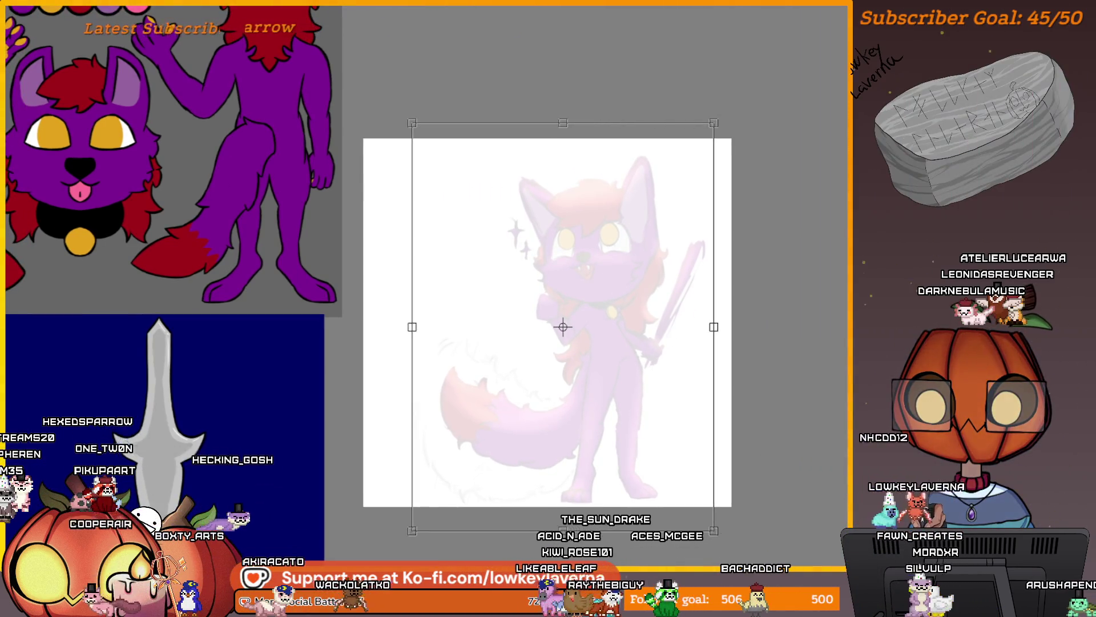
key(Return)
Crop the canvas again, extending its top edge above the artwork
key(c)
mouse_move(378, 151)
mouse_down()
mouse_move(565, 322)
mouse_move(726, 507)
mouse_up()
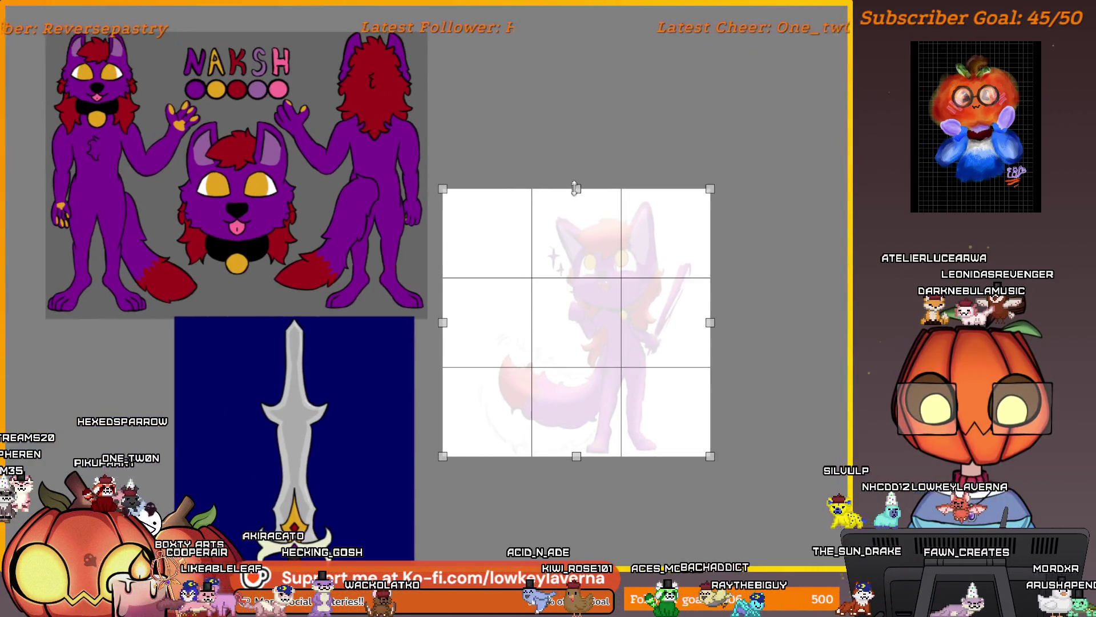
drag(576, 188, 566, 165)
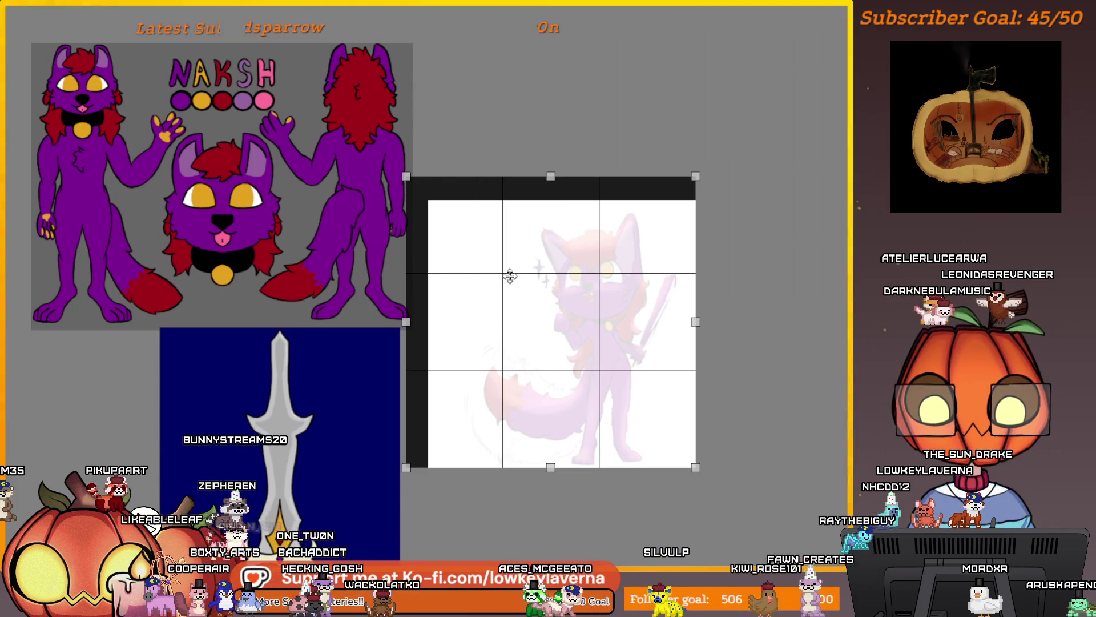
right_click(572, 255)
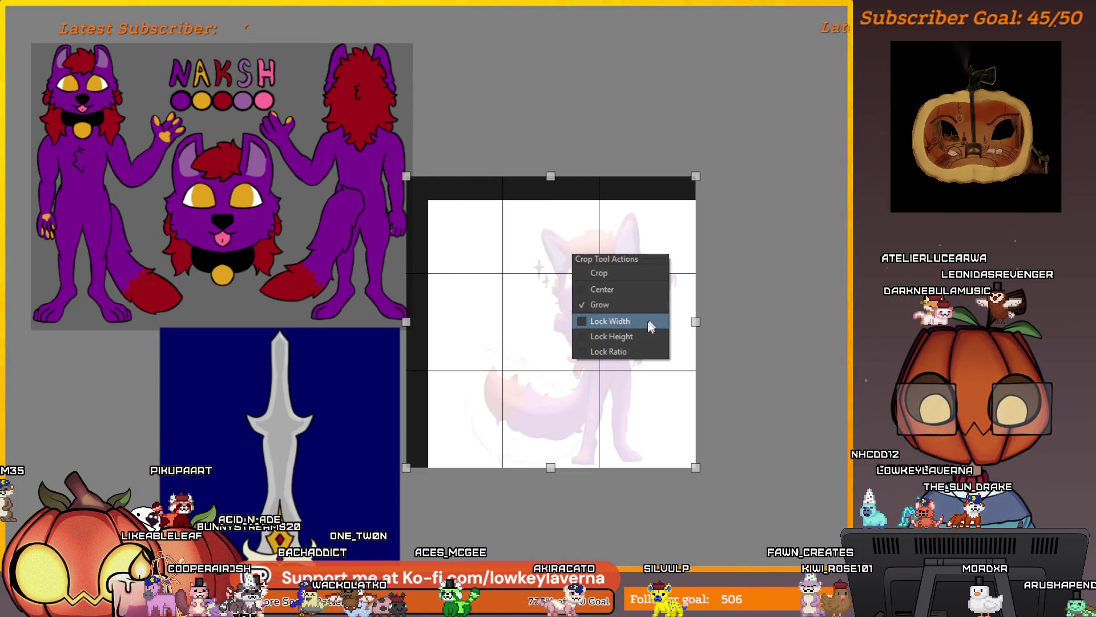
click(614, 274)
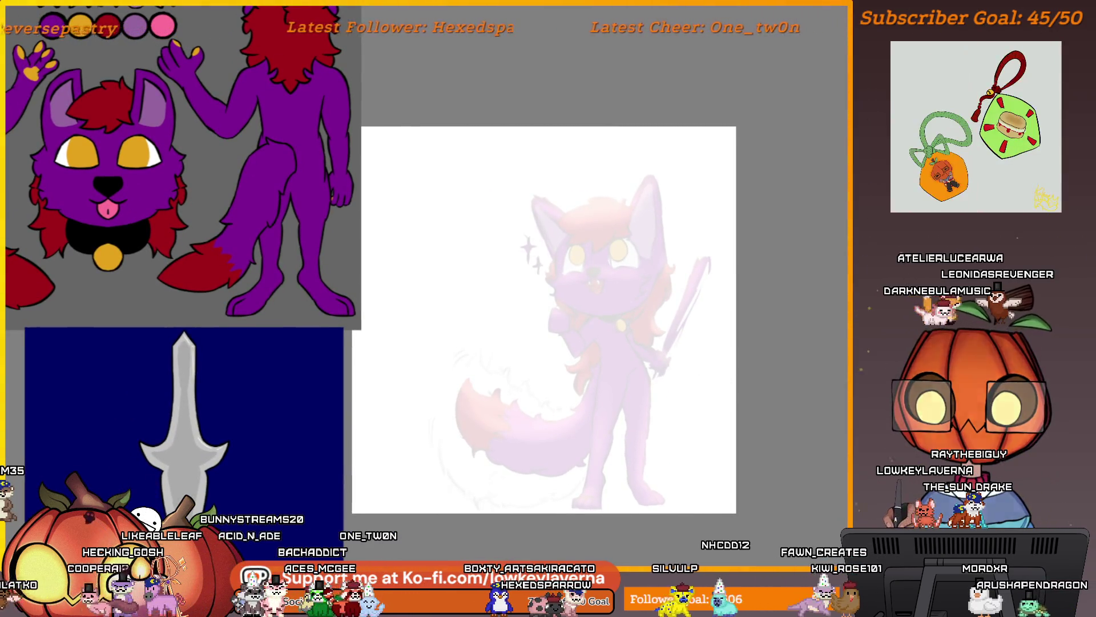
Nudge the faded sketch left to reposition it on the canvas
click(688, 360)
drag(672, 388, 681, 391)
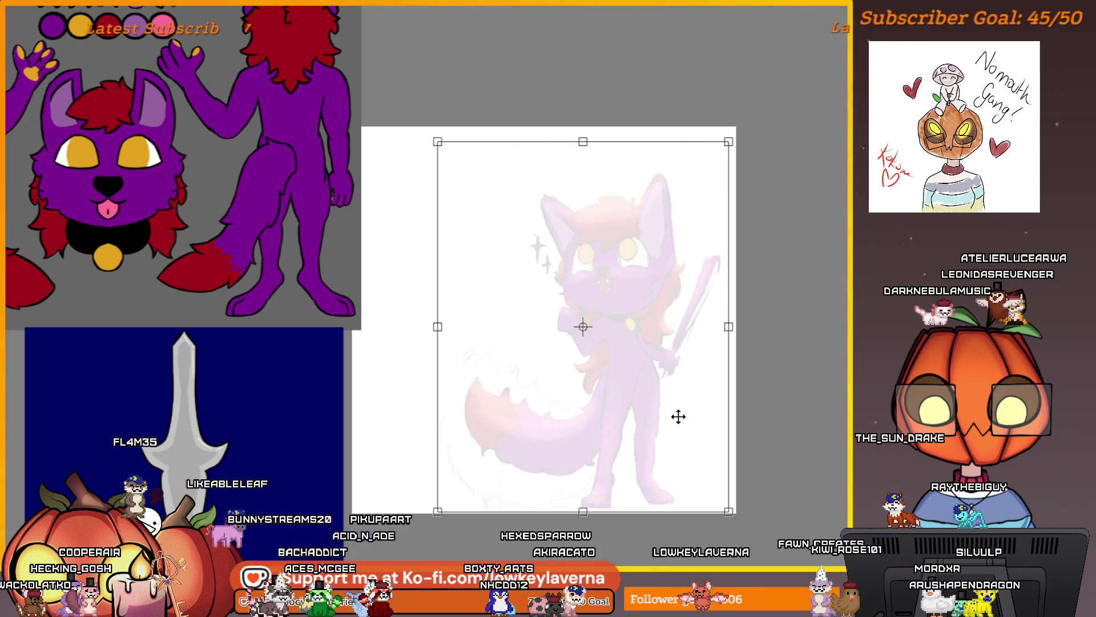
scroll(699, 371, down, 3)
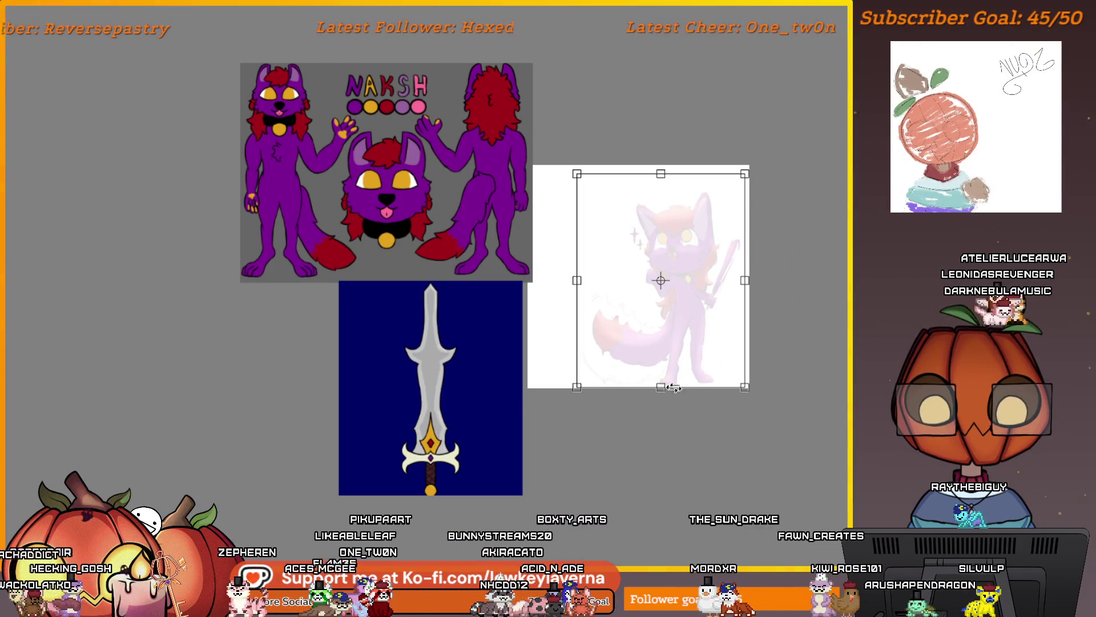
scroll(712, 394, up, 1)
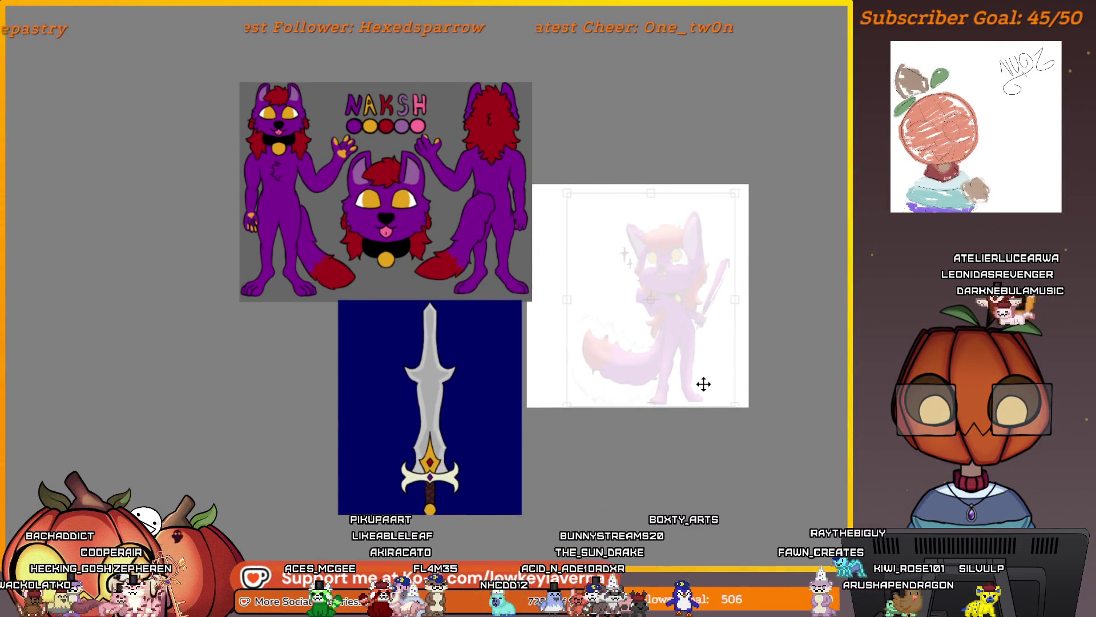
drag(697, 384, 673, 382)
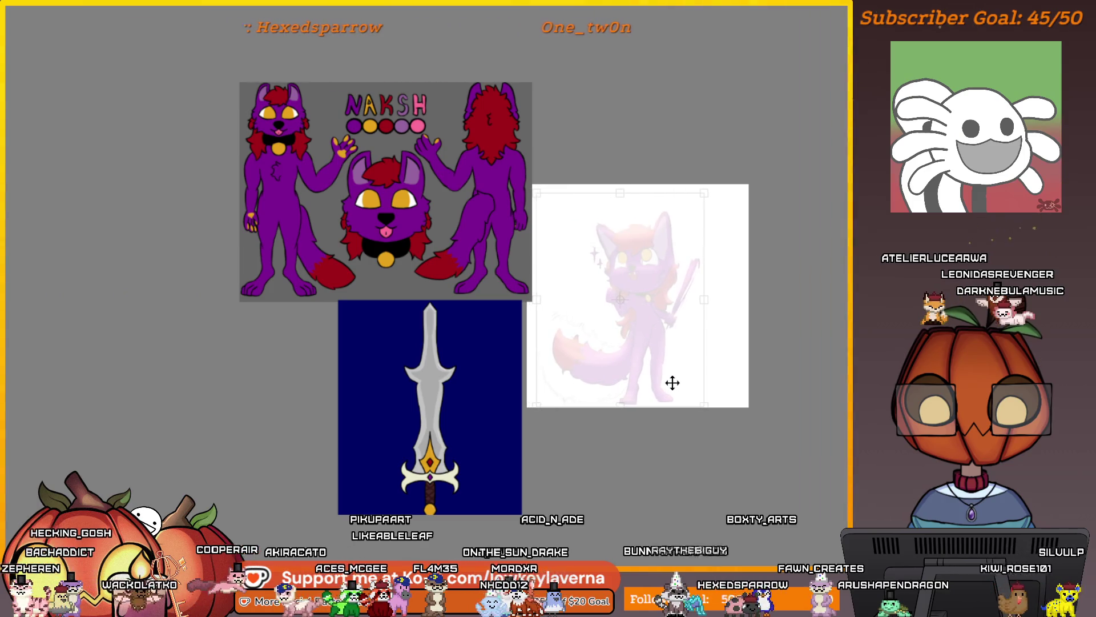
scroll(717, 362, up, 1)
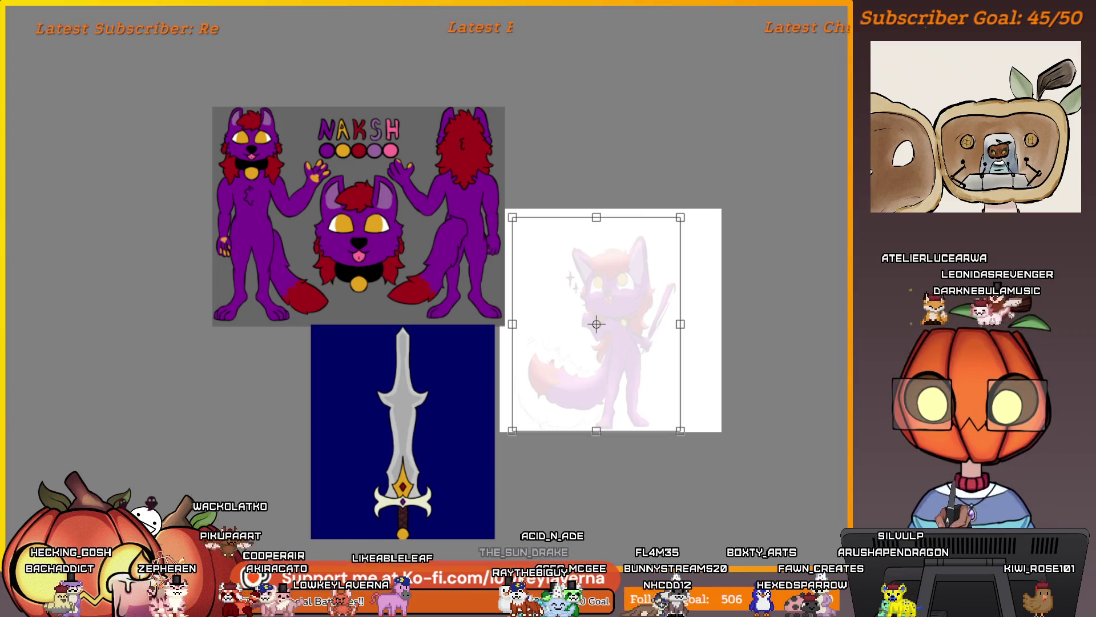
key(Return)
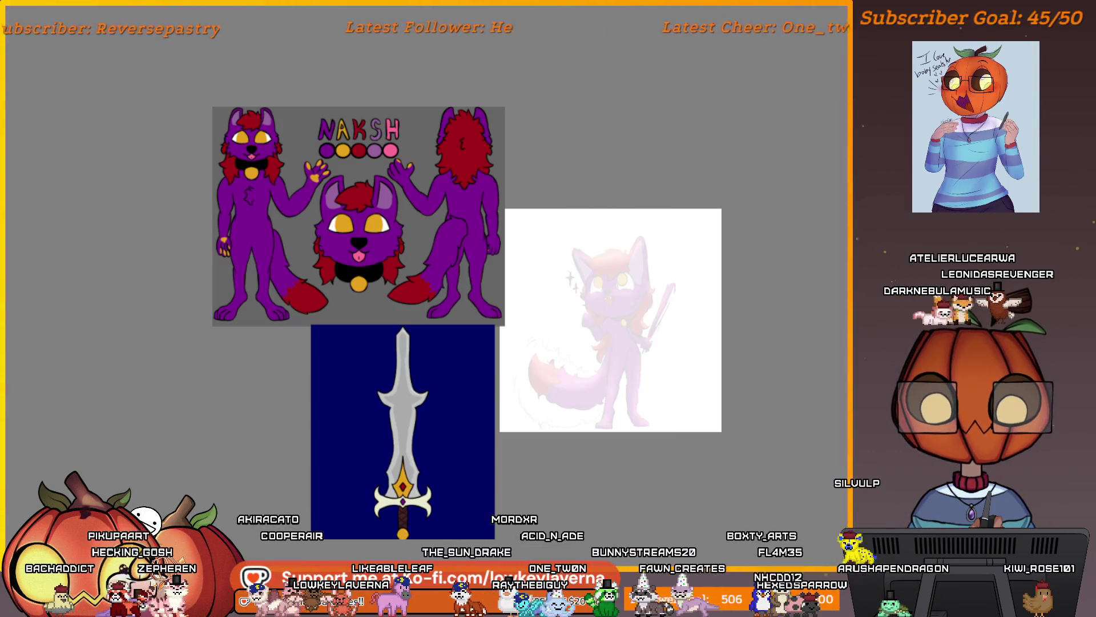
scroll(695, 354, up, 2)
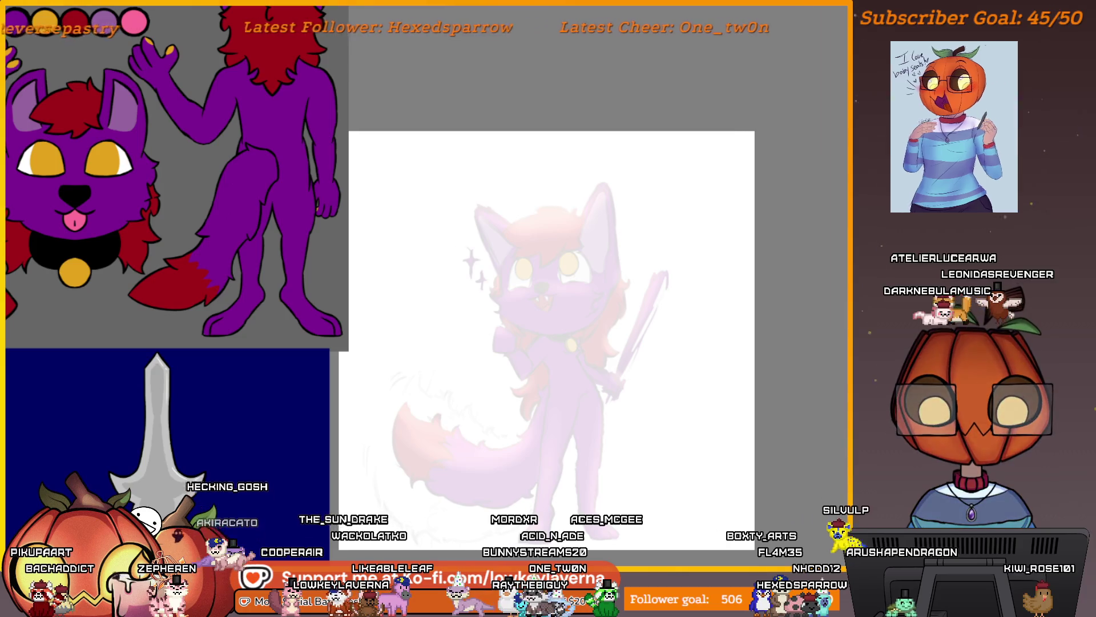
Undo the stray stroke beside the wolf's face and zoom back out
drag(559, 297, 577, 300)
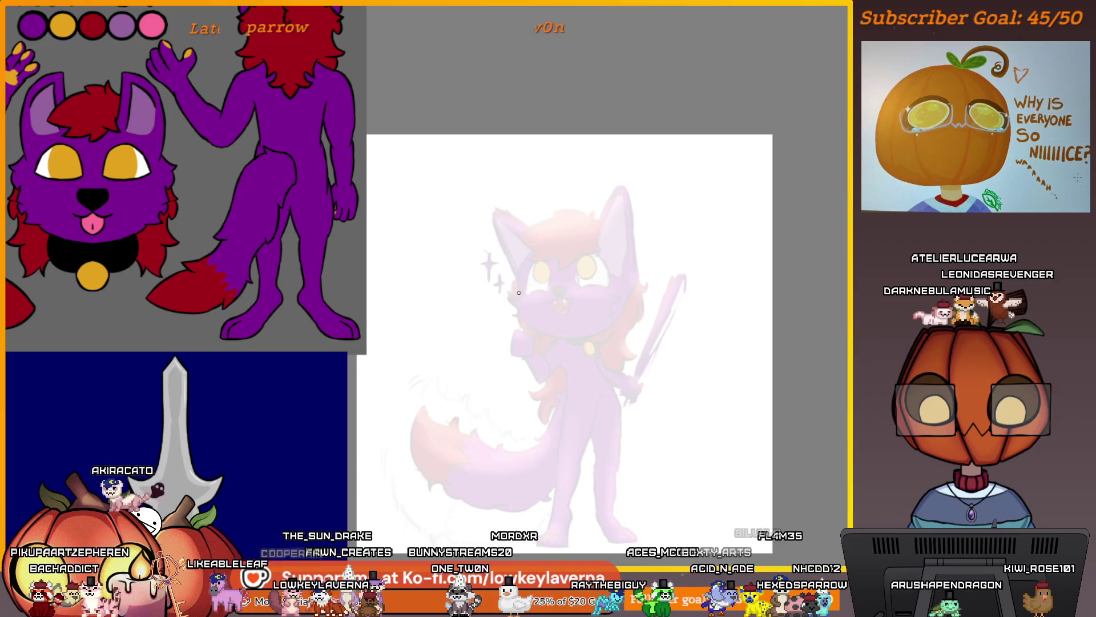
scroll(558, 269, up, 3)
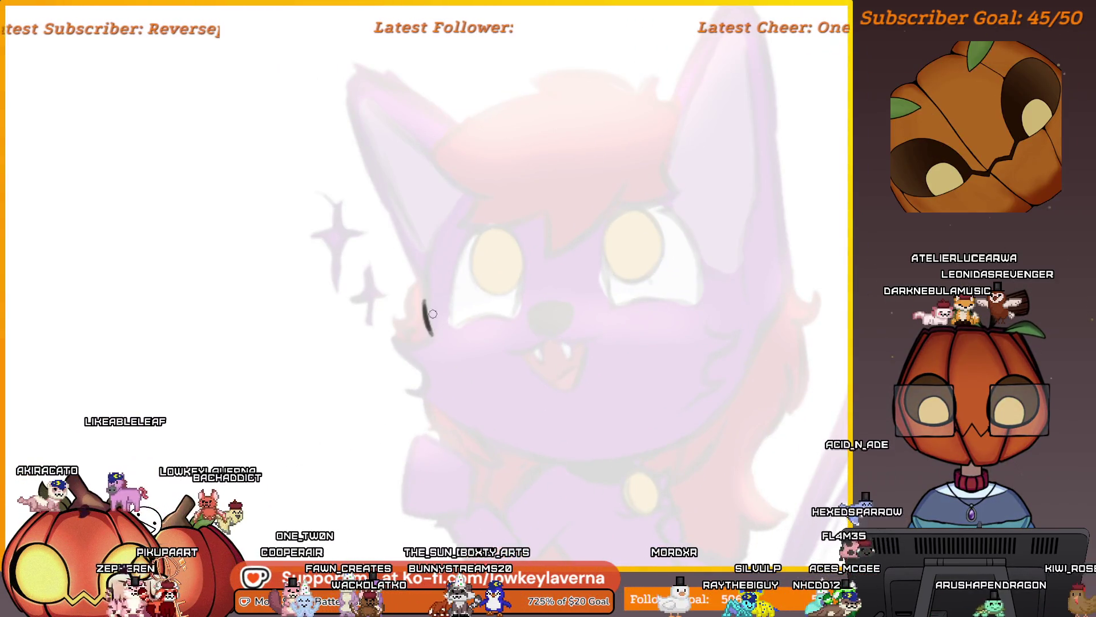
key(ctrl+z)
scroll(526, 299, down, 3)
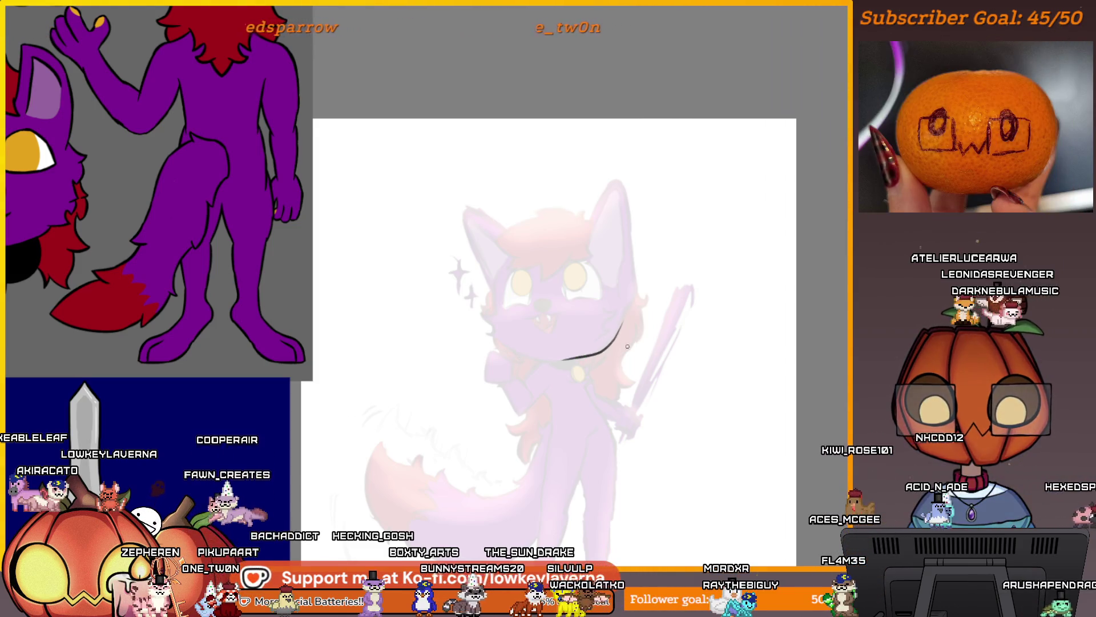
mouse_move(680, 482)
mouse_down()
mouse_move(680, 366)
mouse_move(660, 416)
mouse_move(712, 393)
mouse_up()
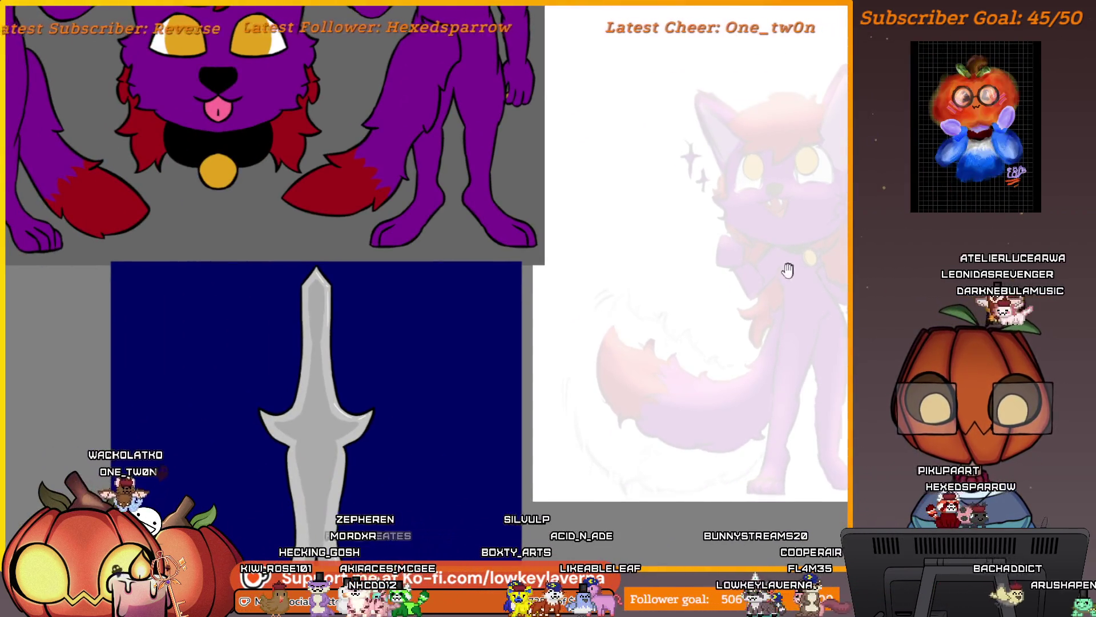
Mirror the canvas view, try two ink strokes along the wolf's ear, then undo both
scroll(739, 147, up, 5)
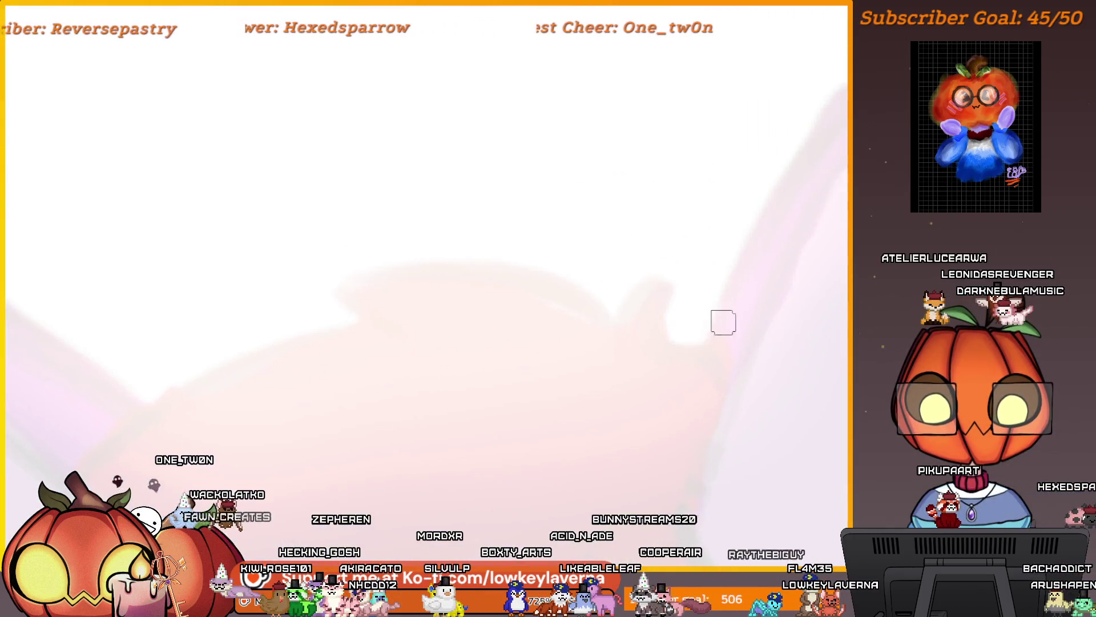
mouse_move(725, 348)
mouse_down()
mouse_move(611, 372)
mouse_move(567, 358)
mouse_up()
scroll(734, 318, down, 4)
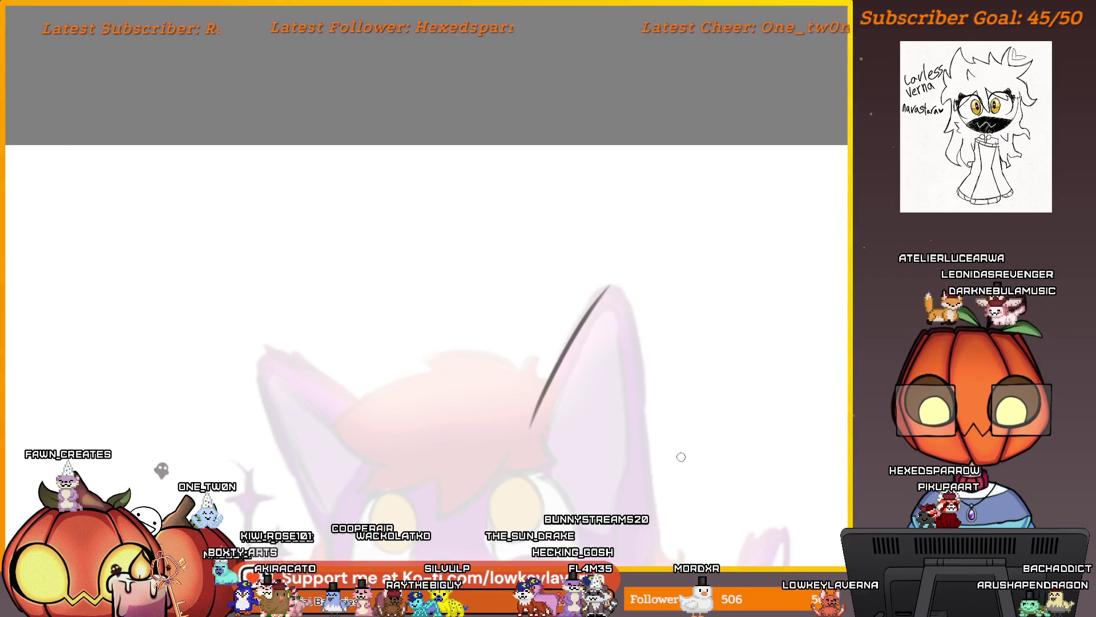
key(m)
scroll(647, 443, up, 5)
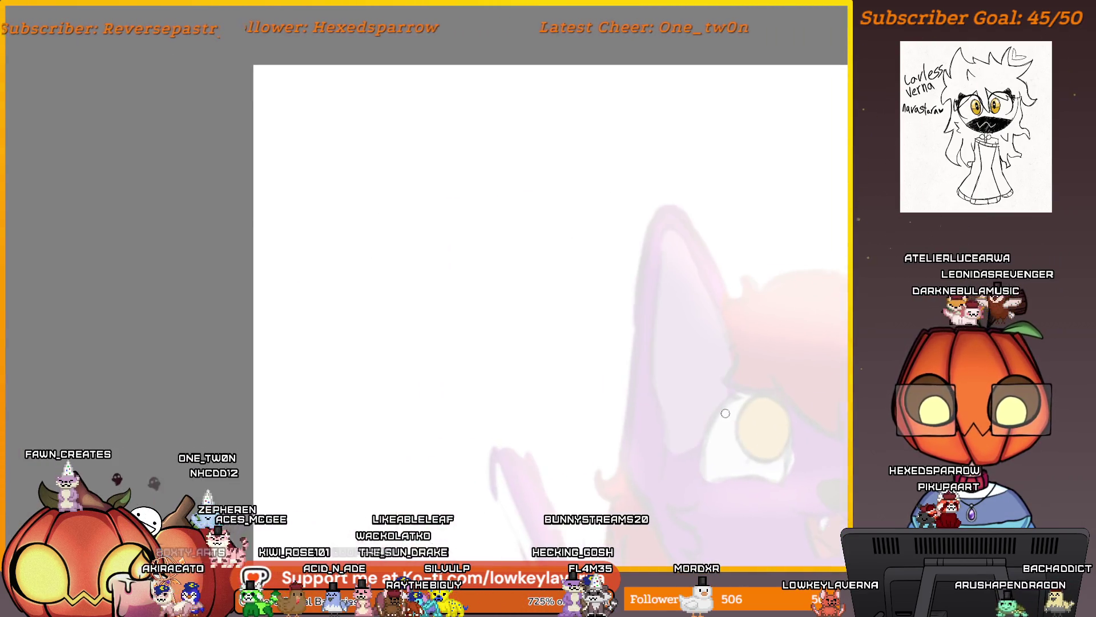
drag(654, 495, 664, 294)
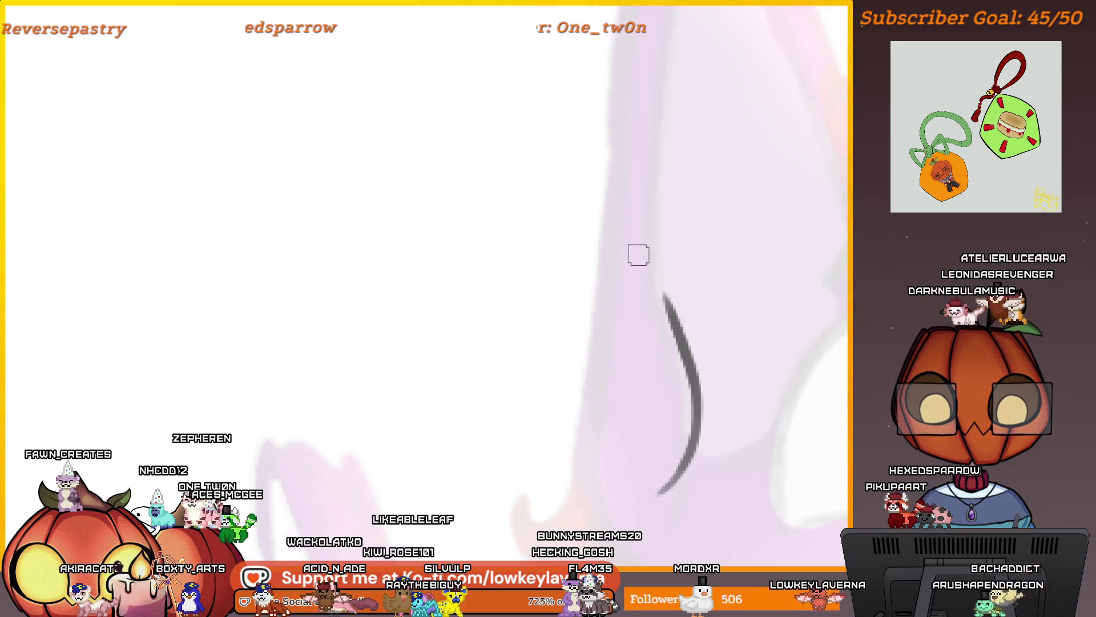
scroll(656, 289, down, 3)
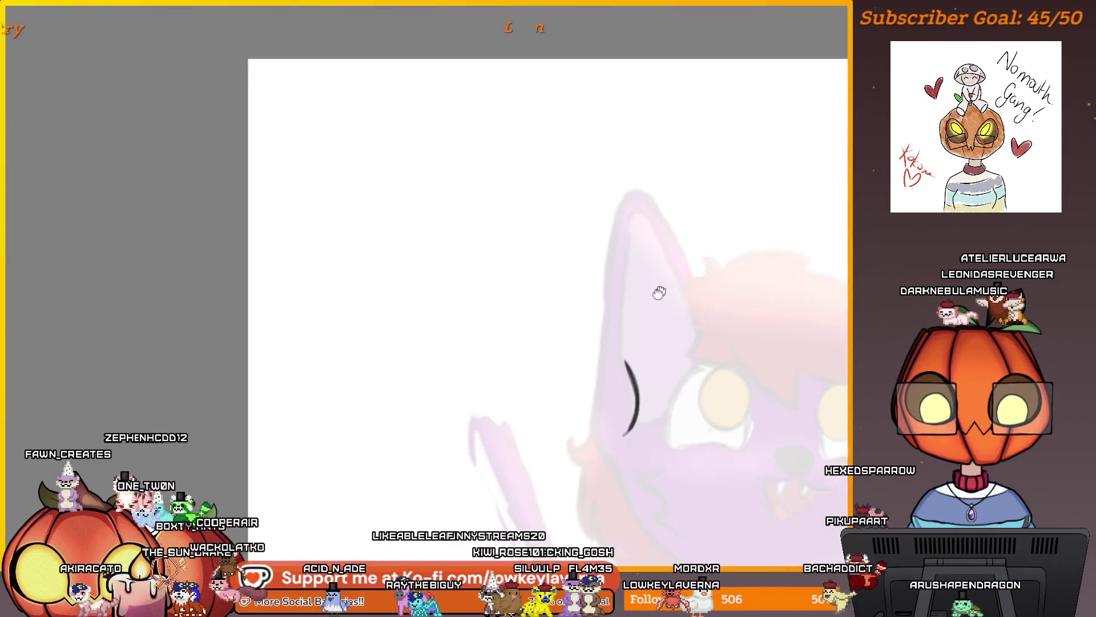
scroll(599, 342, up, 2)
mouse_move(577, 502)
mouse_down()
mouse_move(630, 154)
mouse_move(612, 189)
mouse_up()
key(ctrl+z)
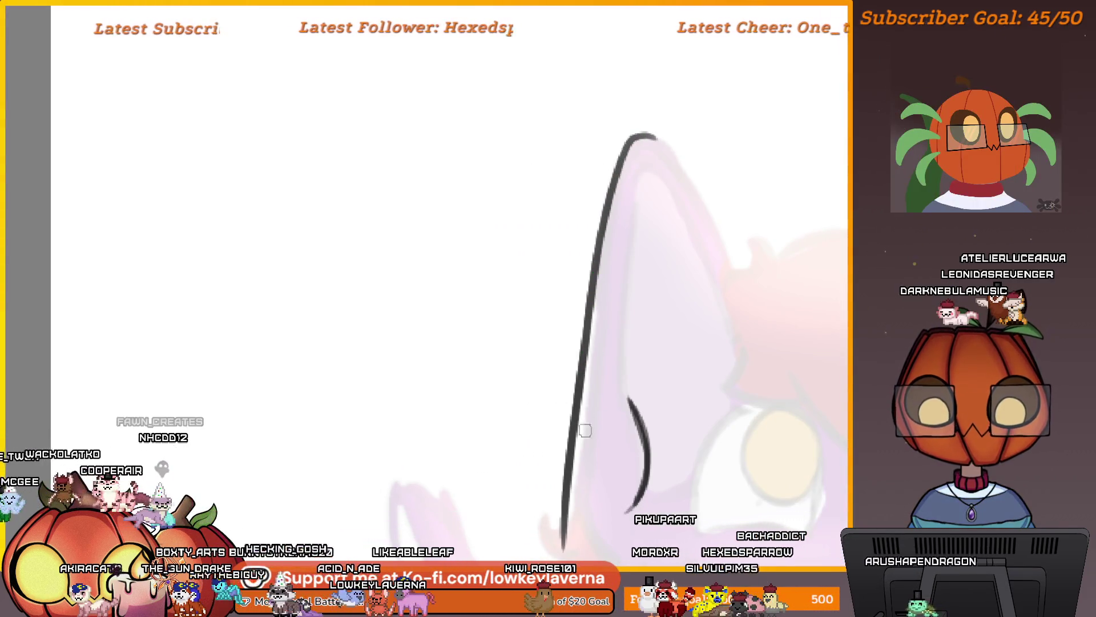
scroll(586, 430, down, 3)
key(ctrl+z)
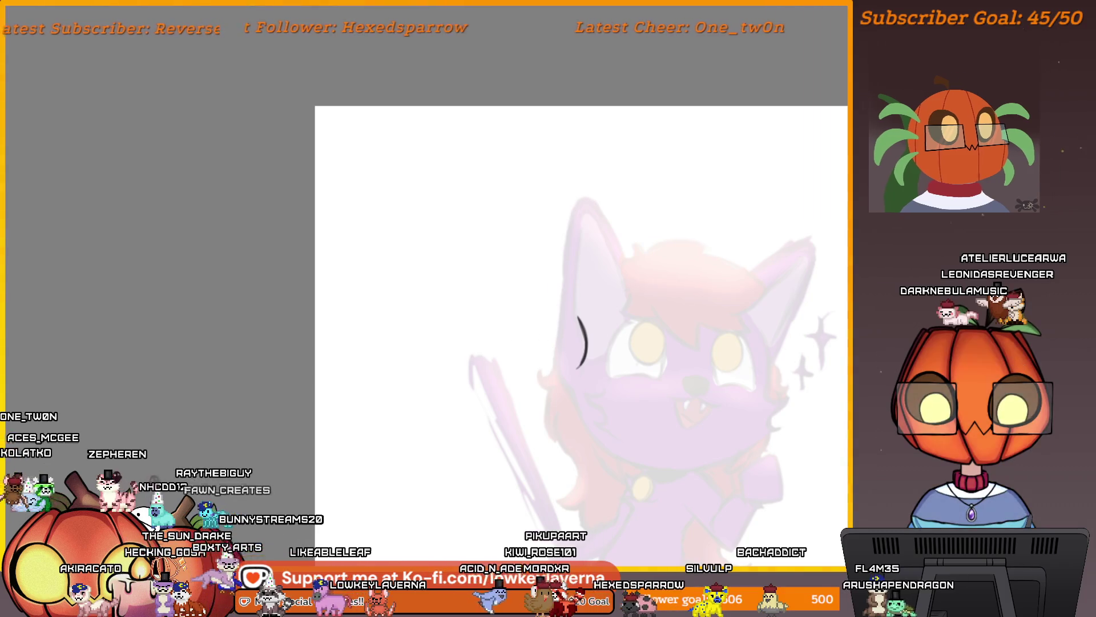
Try a trial curve on the wolf's face, then flip the view back to normal
scroll(609, 365, up, 5)
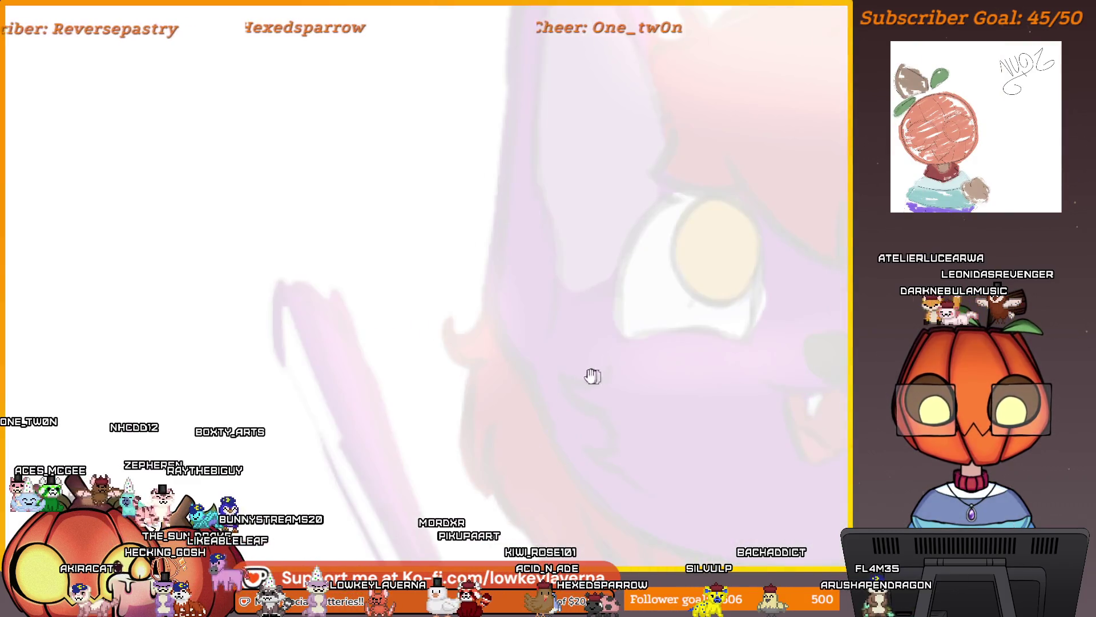
drag(617, 460, 570, 389)
mouse_move(667, 448)
mouse_down()
mouse_move(498, 366)
mouse_move(115, 365)
mouse_up()
drag(242, 420, 675, 374)
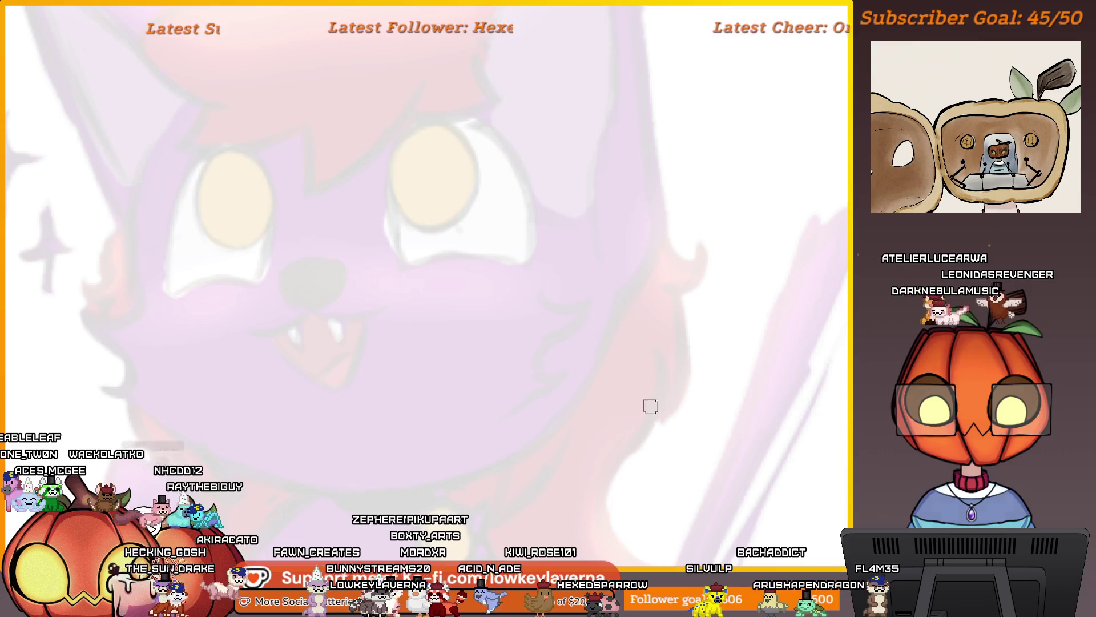
key(m)
Try inking arches over the wolf's eyes and a small arc near the right eye
scroll(484, 383, down, 2)
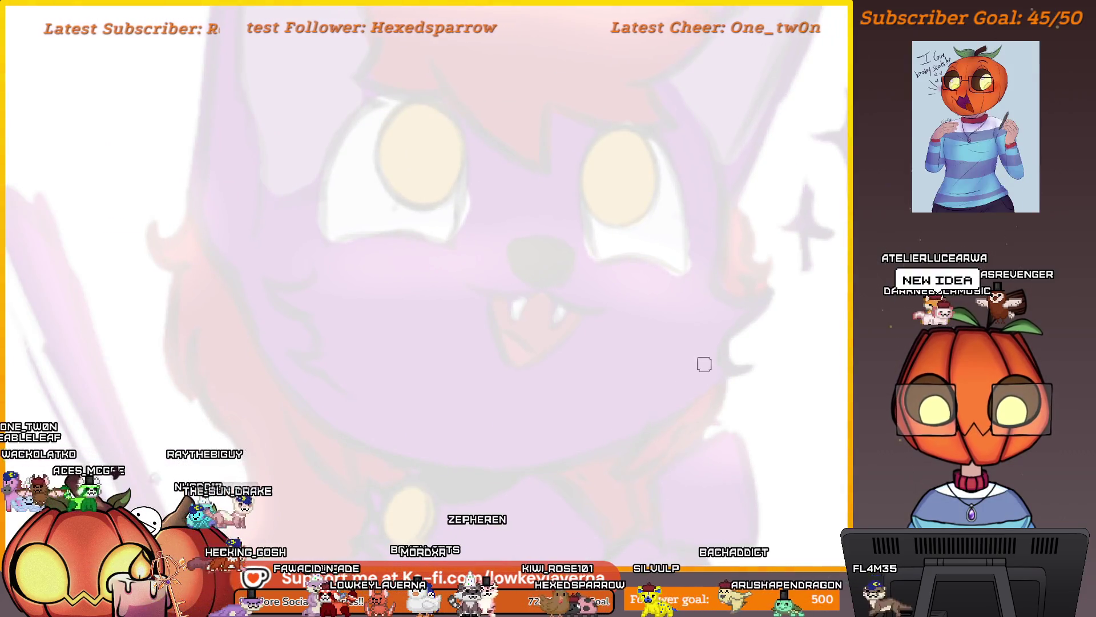
scroll(704, 362, down, 2)
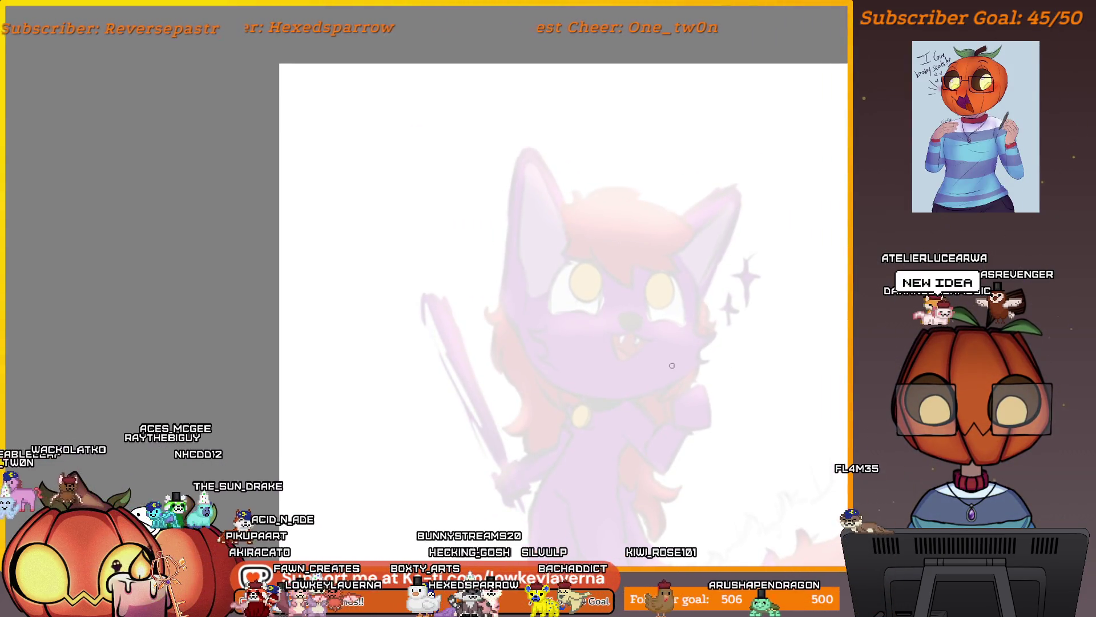
scroll(761, 252, up, 4)
scroll(718, 252, up, 5)
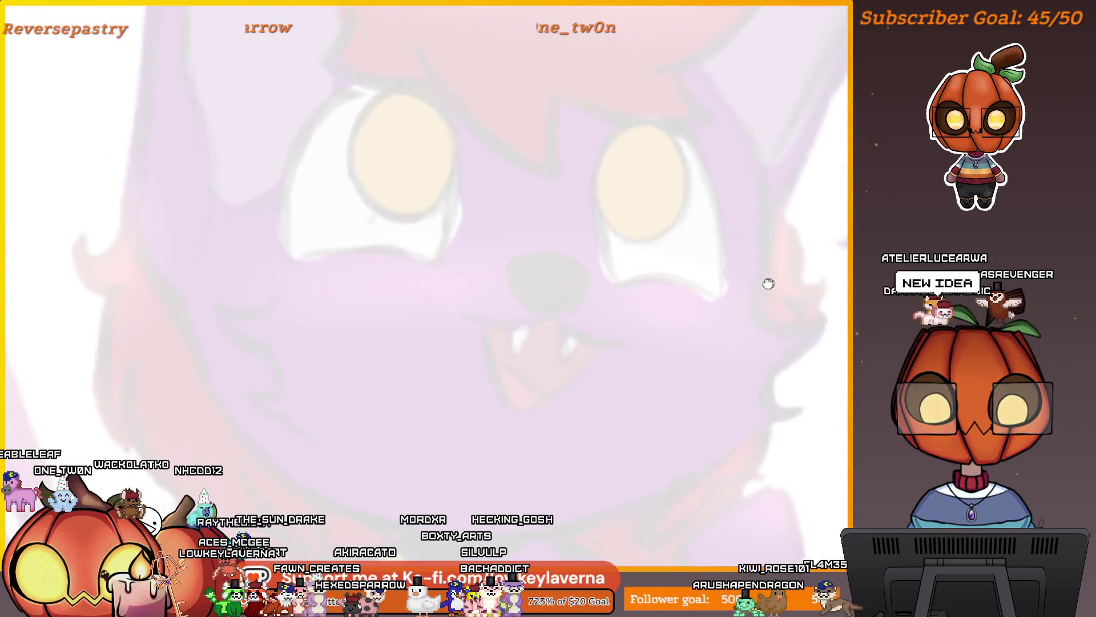
drag(673, 208, 645, 282)
mouse_move(432, 409)
mouse_down()
mouse_move(526, 140)
mouse_move(659, 457)
mouse_up()
mouse_move(685, 394)
mouse_down()
mouse_move(543, 122)
mouse_move(428, 400)
mouse_up()
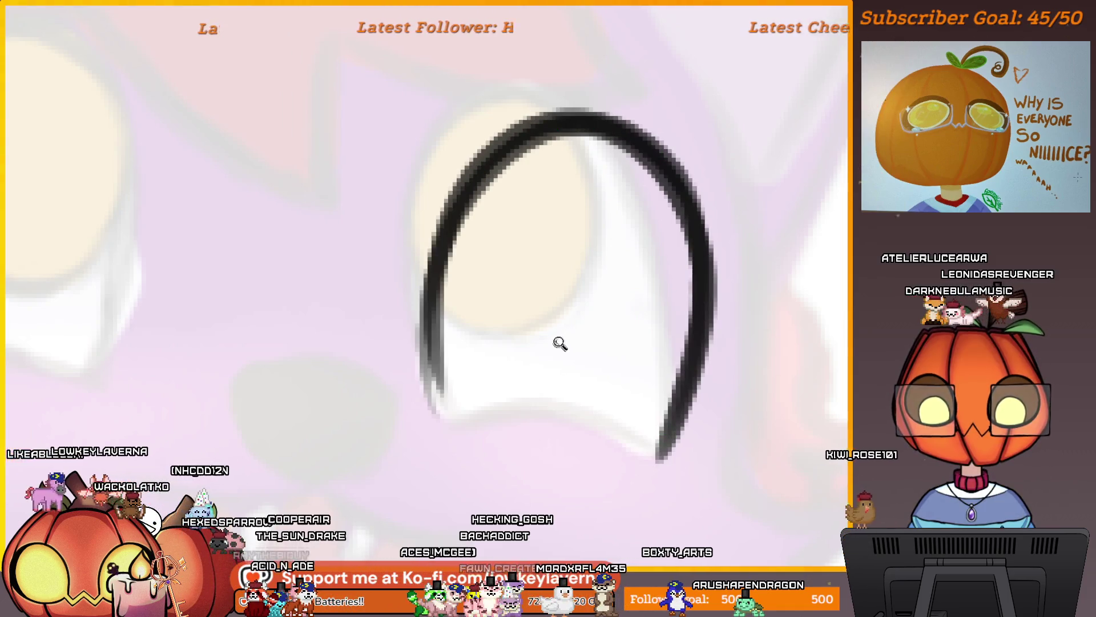
scroll(706, 354, down, 6)
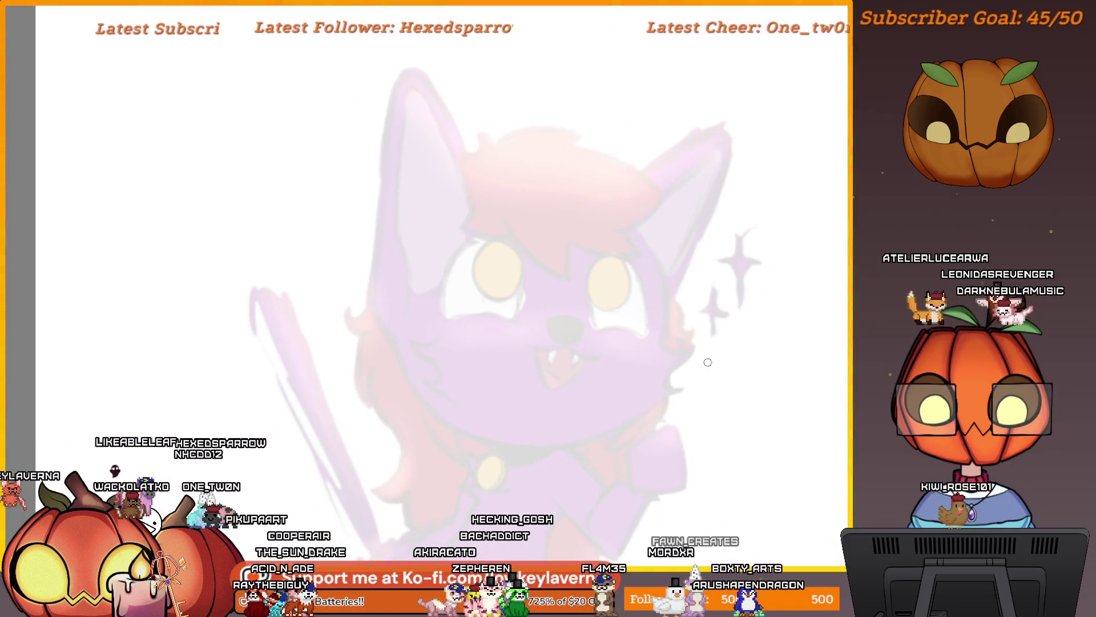
scroll(685, 361, up, 5)
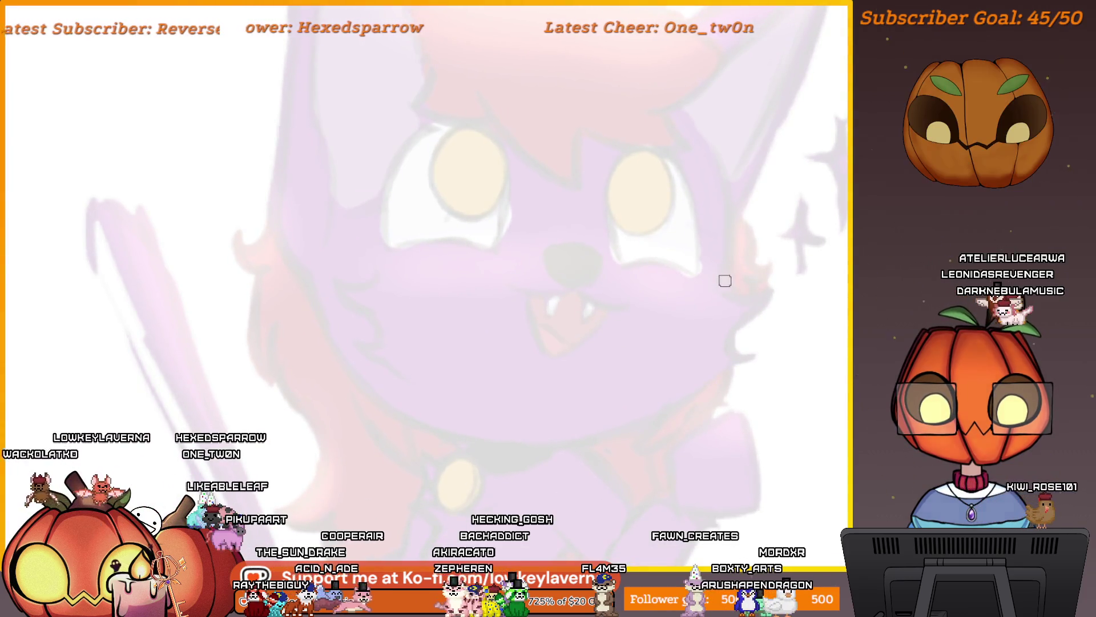
drag(729, 262, 762, 303)
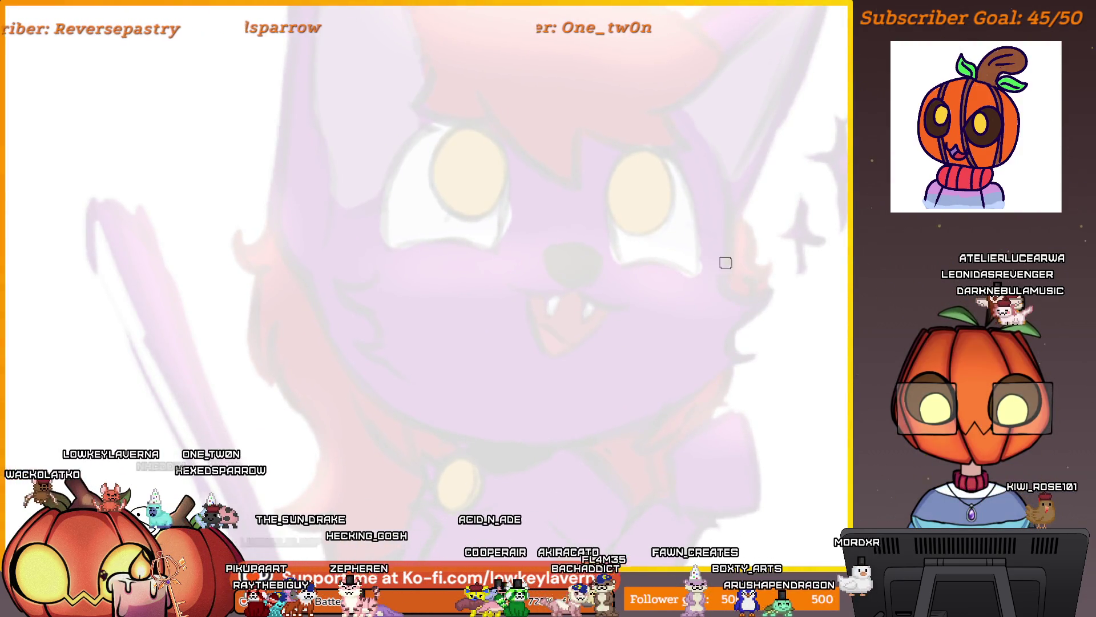
scroll(725, 262, down, 8)
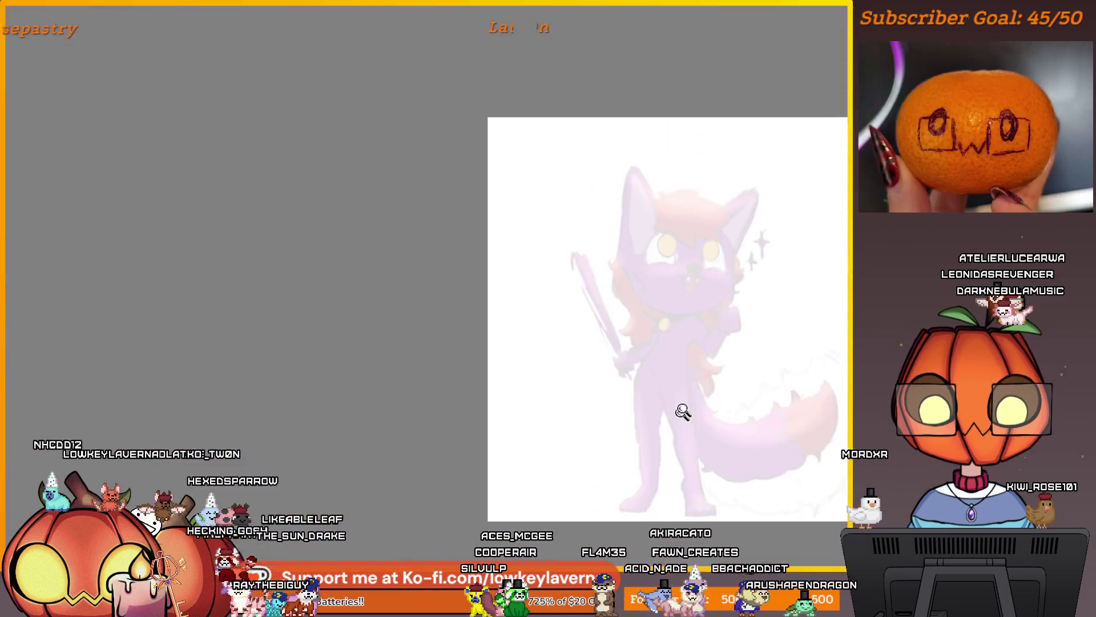
drag(683, 411, 652, 308)
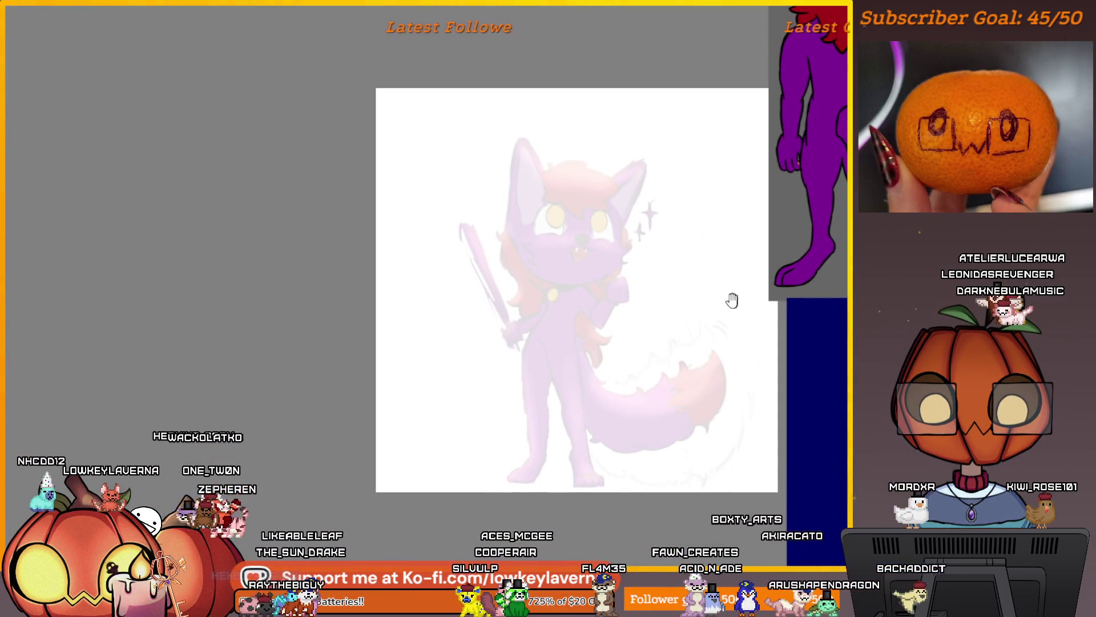
drag(732, 300, 748, 336)
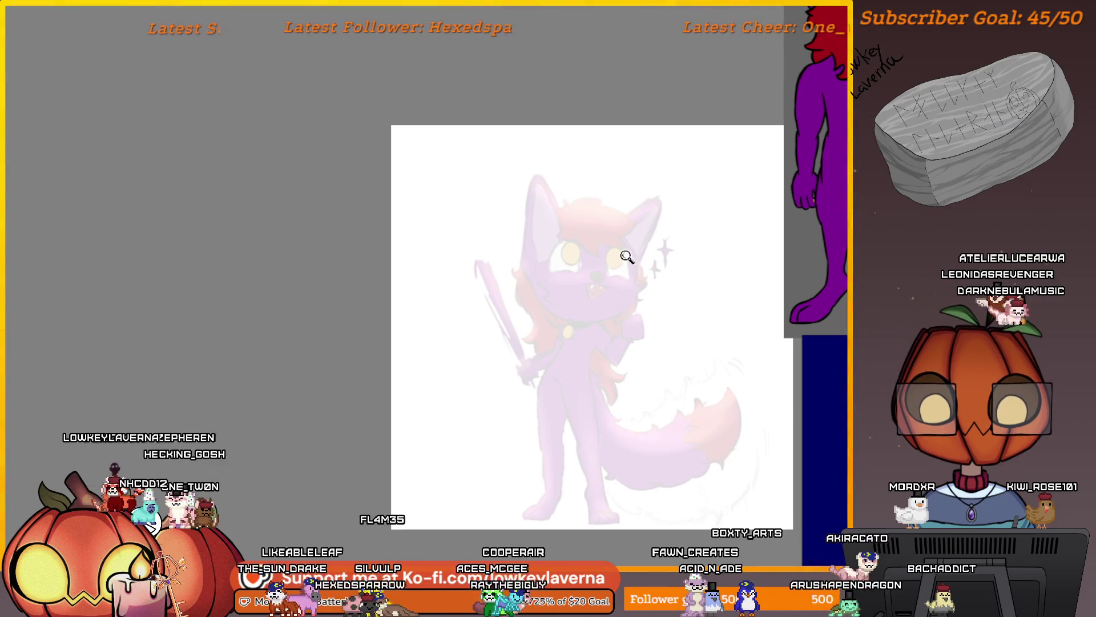
scroll(627, 257, up, 6)
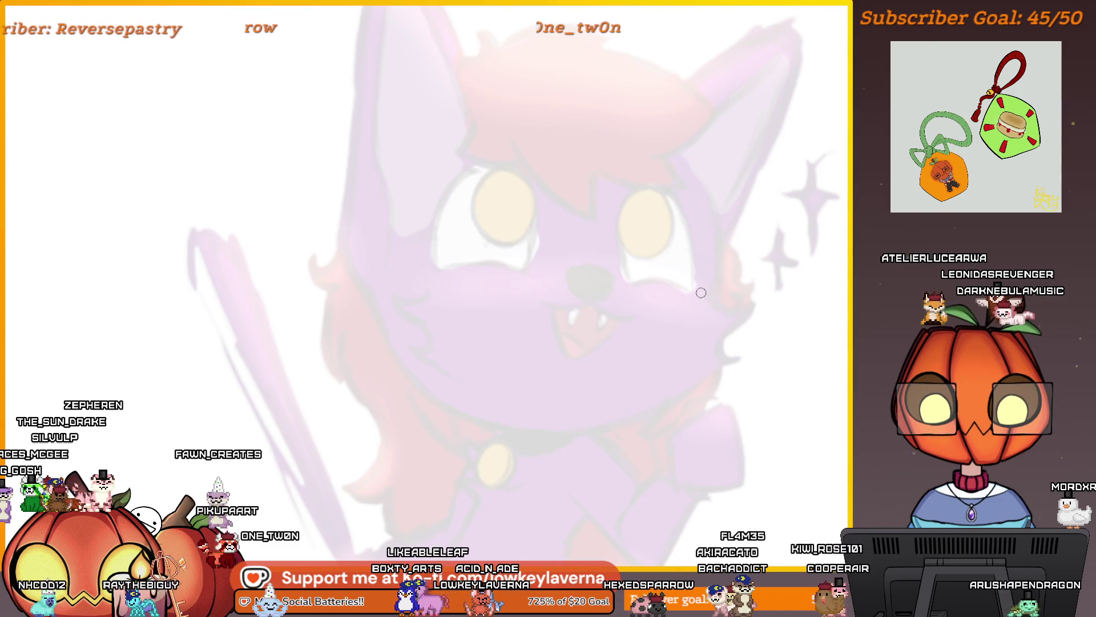
Try a jaw curve under the wolf's face and undo it
drag(702, 292, 588, 429)
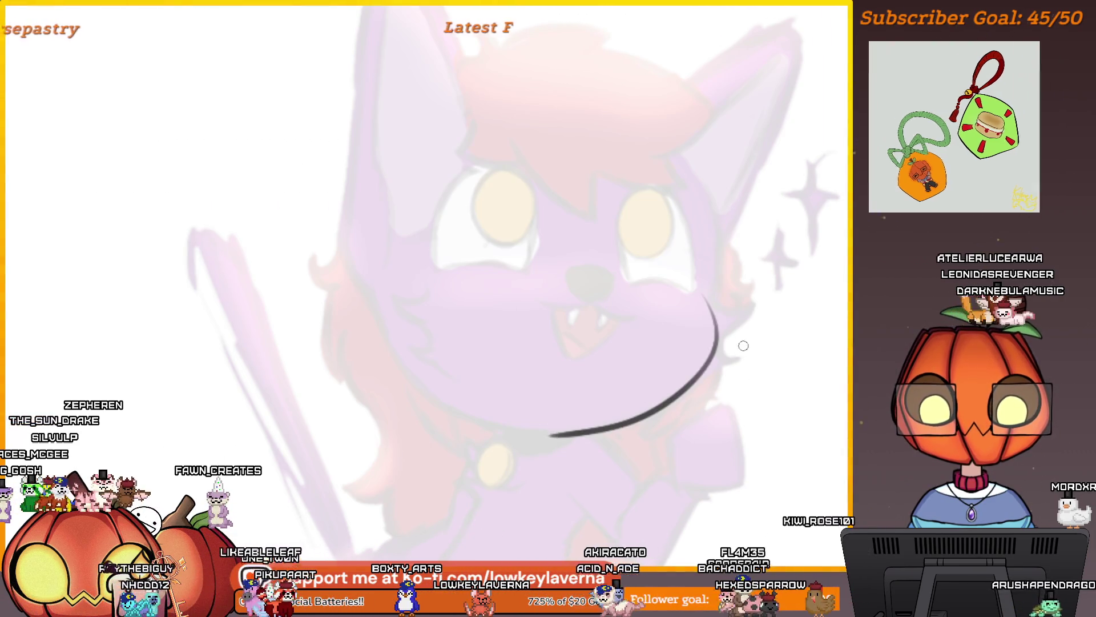
mouse_move(655, 404)
mouse_down()
mouse_move(726, 434)
mouse_move(733, 410)
mouse_move(695, 391)
mouse_up()
scroll(733, 410, down, 3)
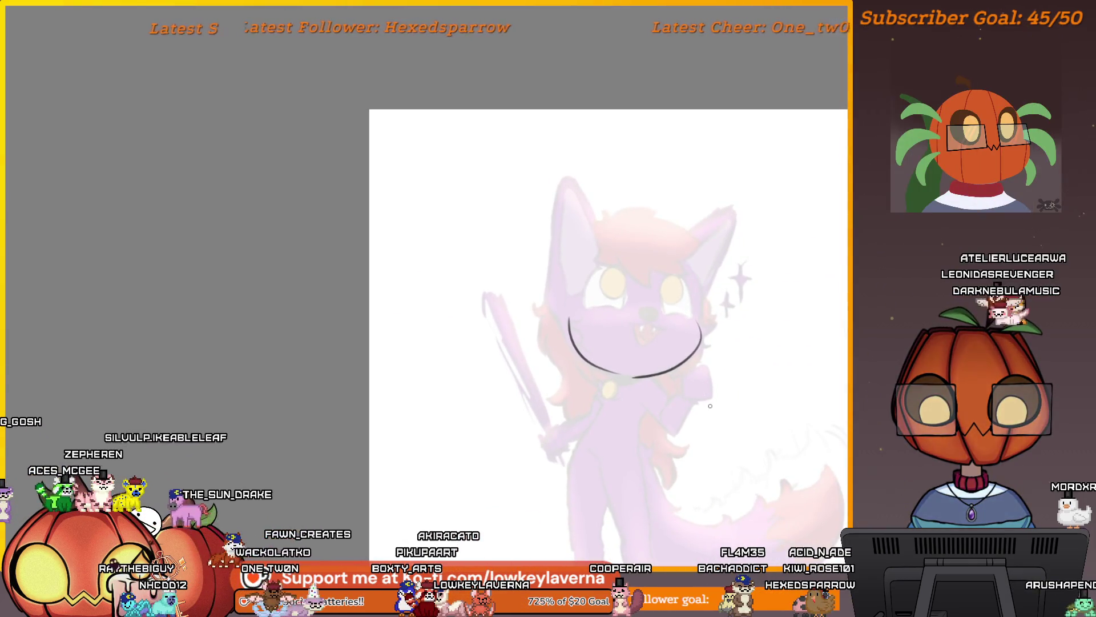
key(ctrl+z)
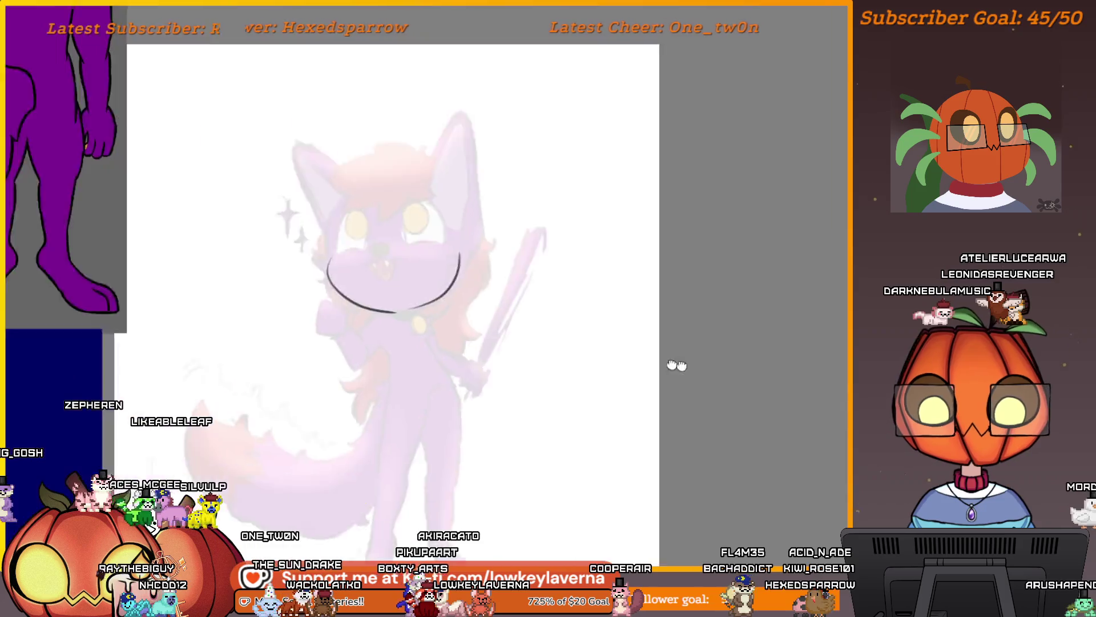
scroll(535, 196, up, 5)
scroll(536, 196, up, 2)
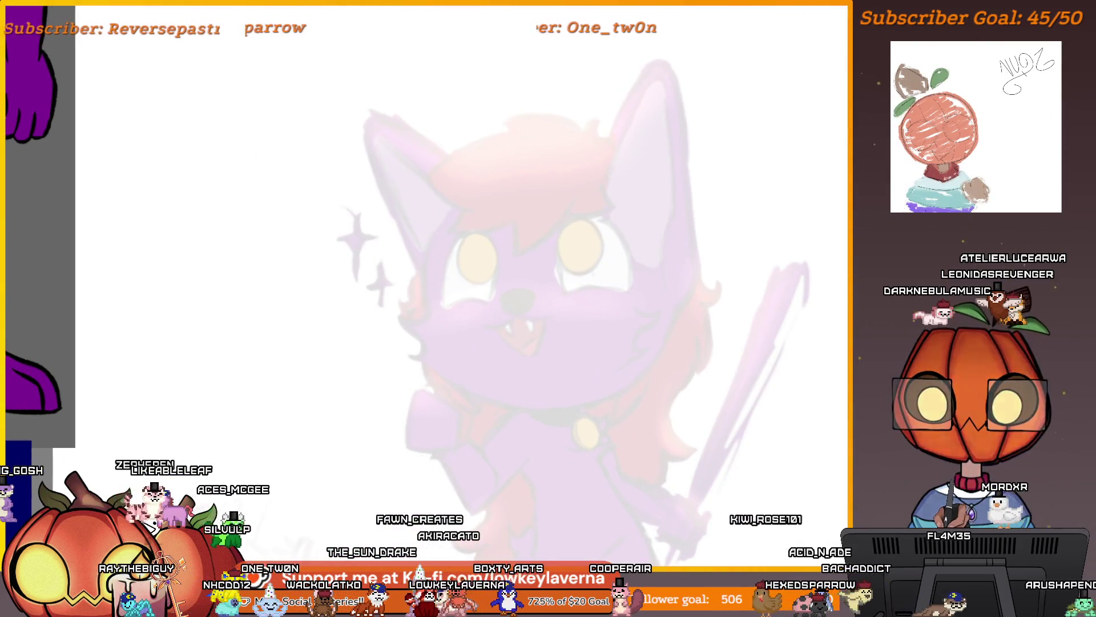
drag(736, 278, 715, 261)
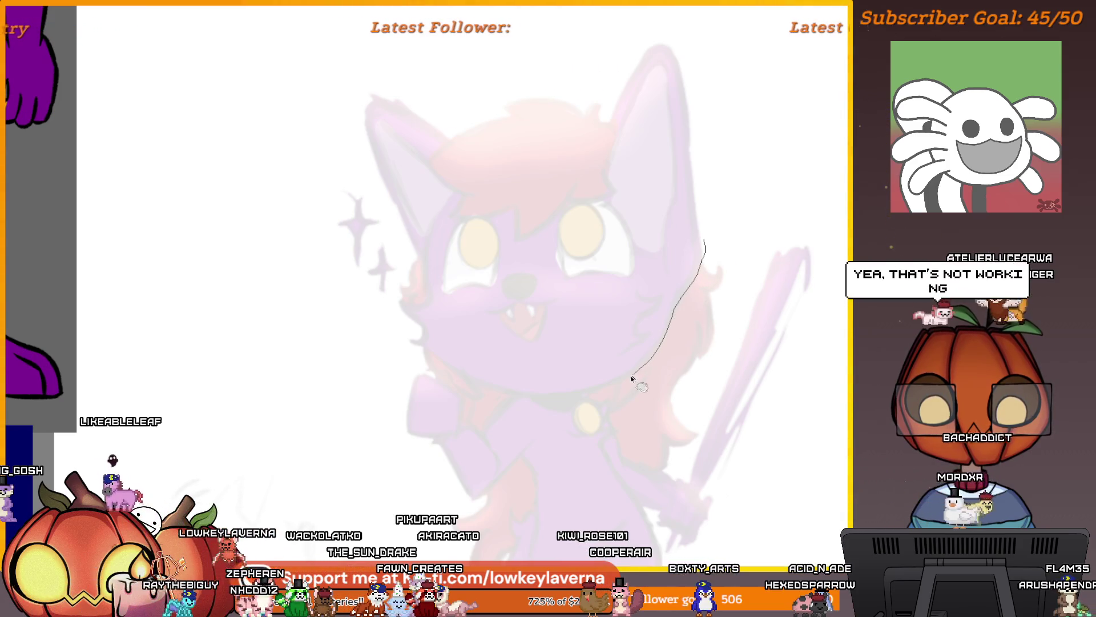
Lasso a freehand selection from the chin, around the ears and back to the head
mouse_move(577, 396)
mouse_down()
mouse_move(521, 400)
mouse_move(463, 381)
mouse_up()
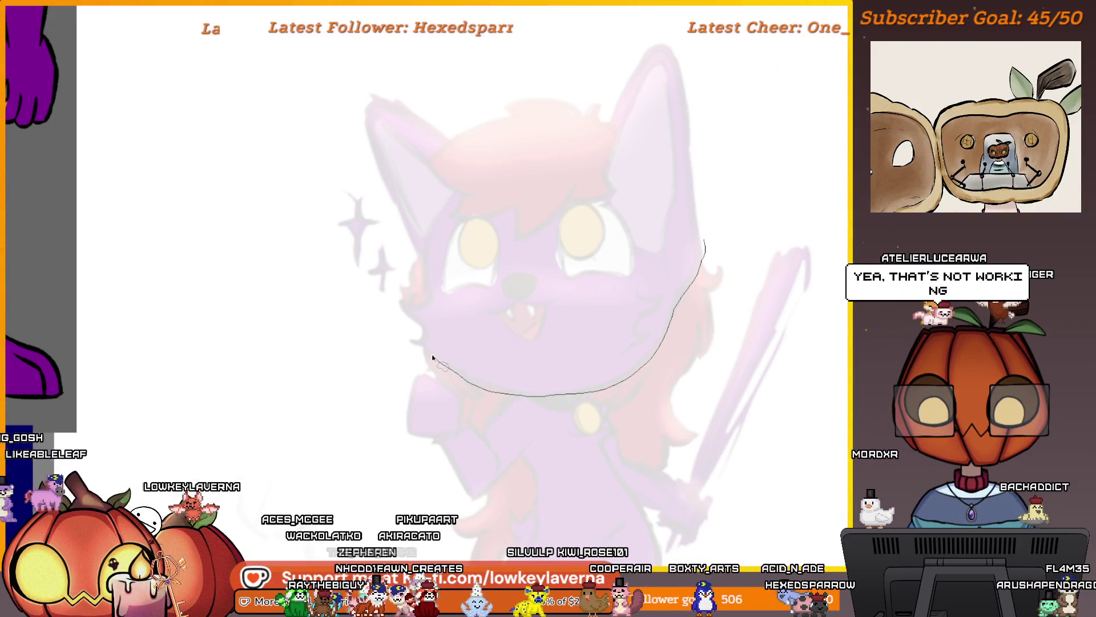
mouse_move(398, 299)
mouse_down()
mouse_move(411, 301)
mouse_move(423, 268)
mouse_move(345, 105)
mouse_move(607, 12)
mouse_up()
drag(750, 147, 729, 210)
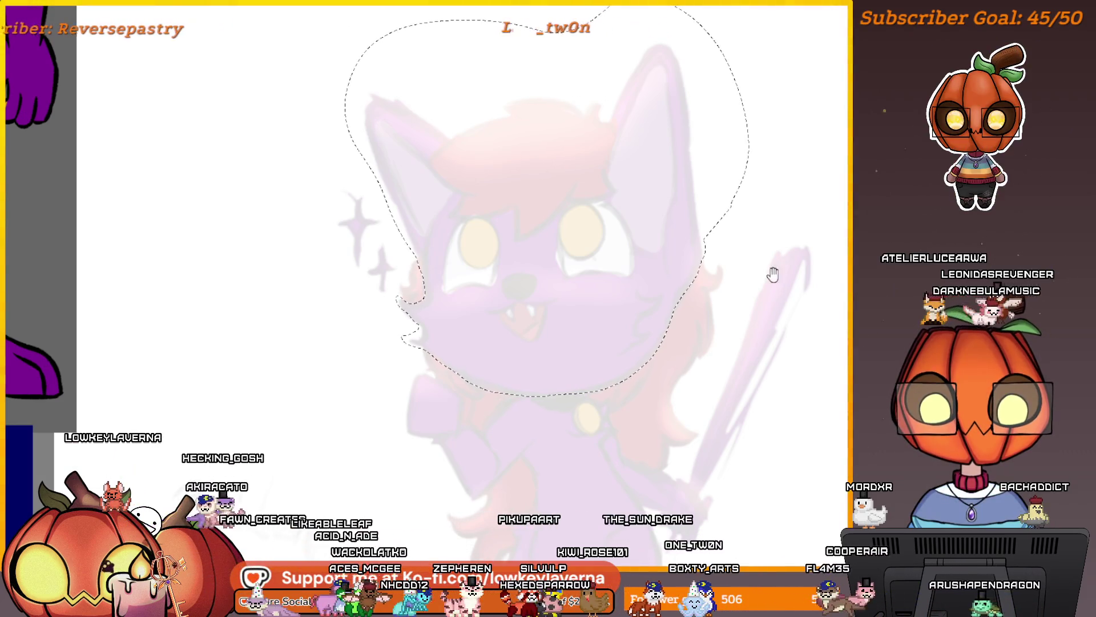
Resize the selected wolf head with Ctrl+T, apply it, and clear the selection
key(ctrl+t)
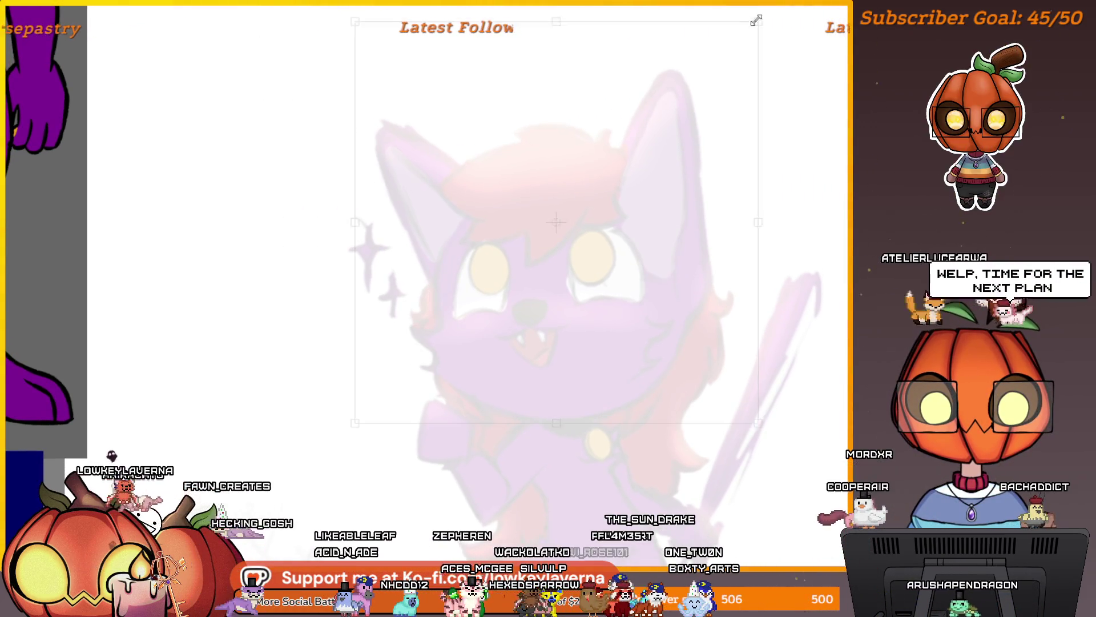
key(Escape)
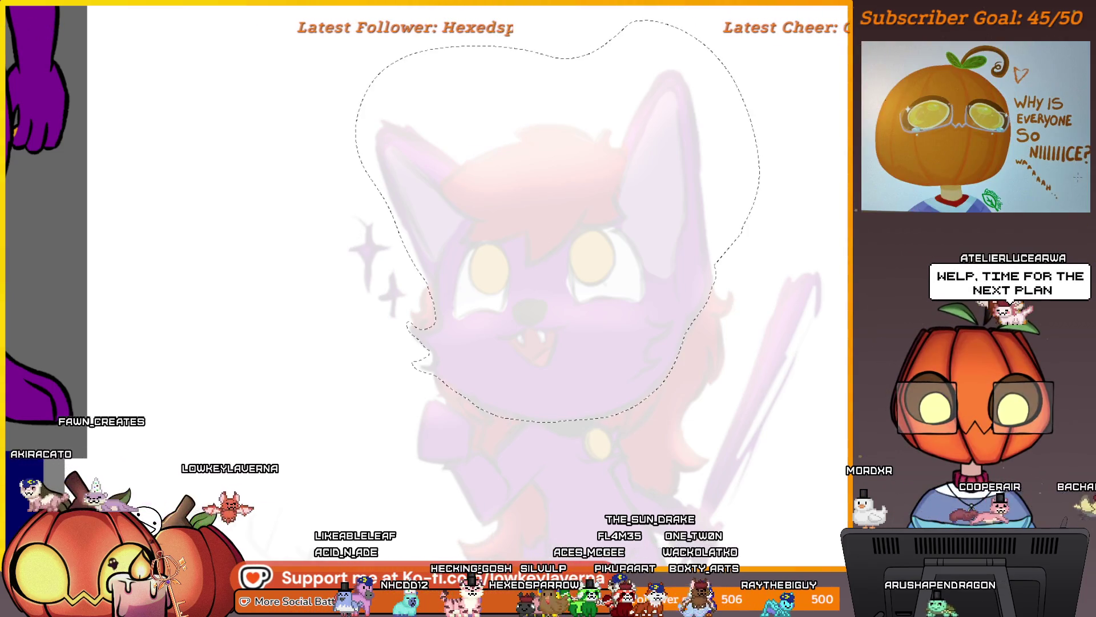
key(ctrl+t)
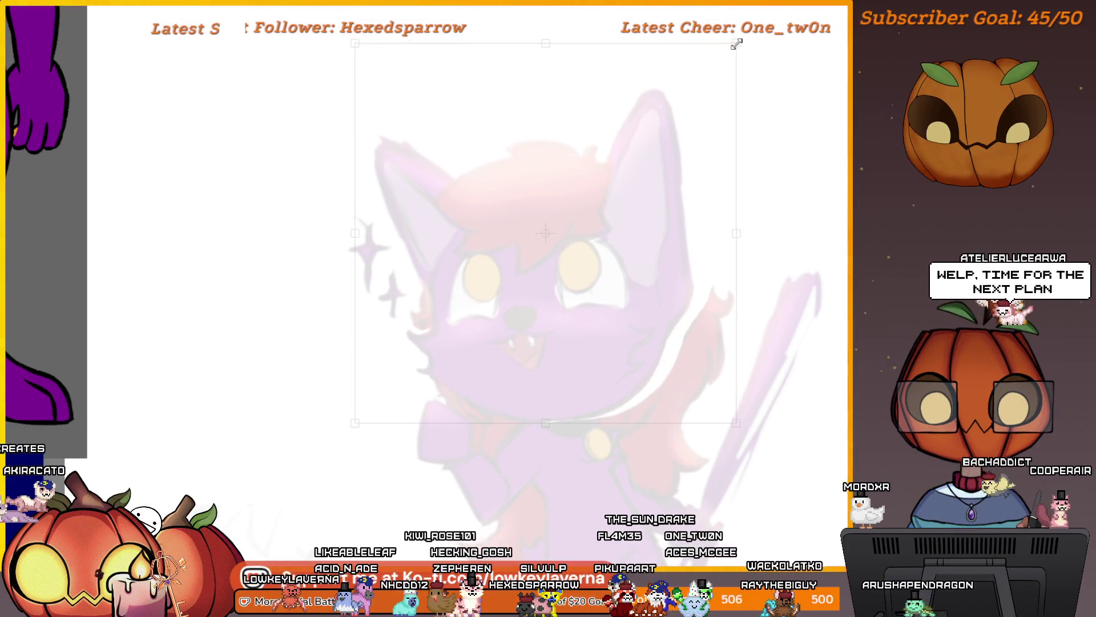
scroll(688, 246, down, 3)
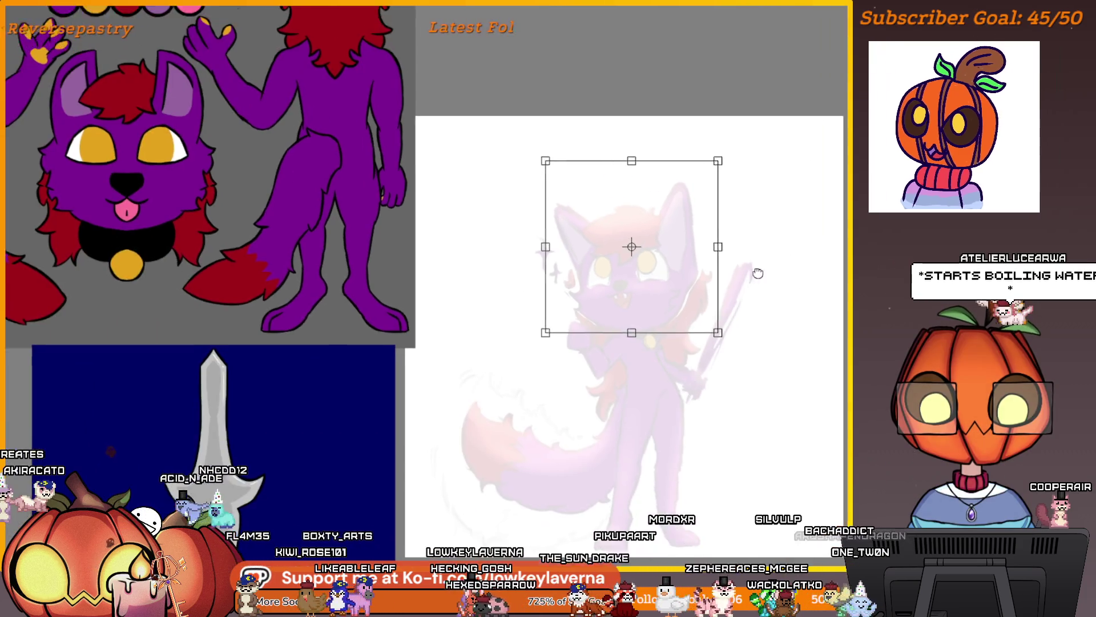
key(Return)
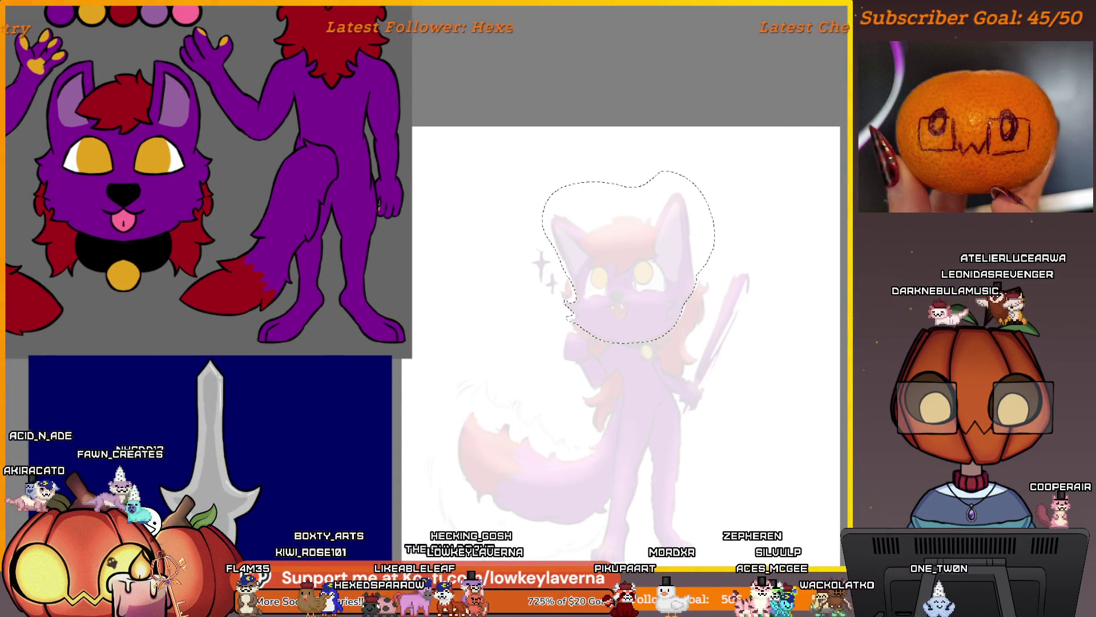
key(ctrl+d)
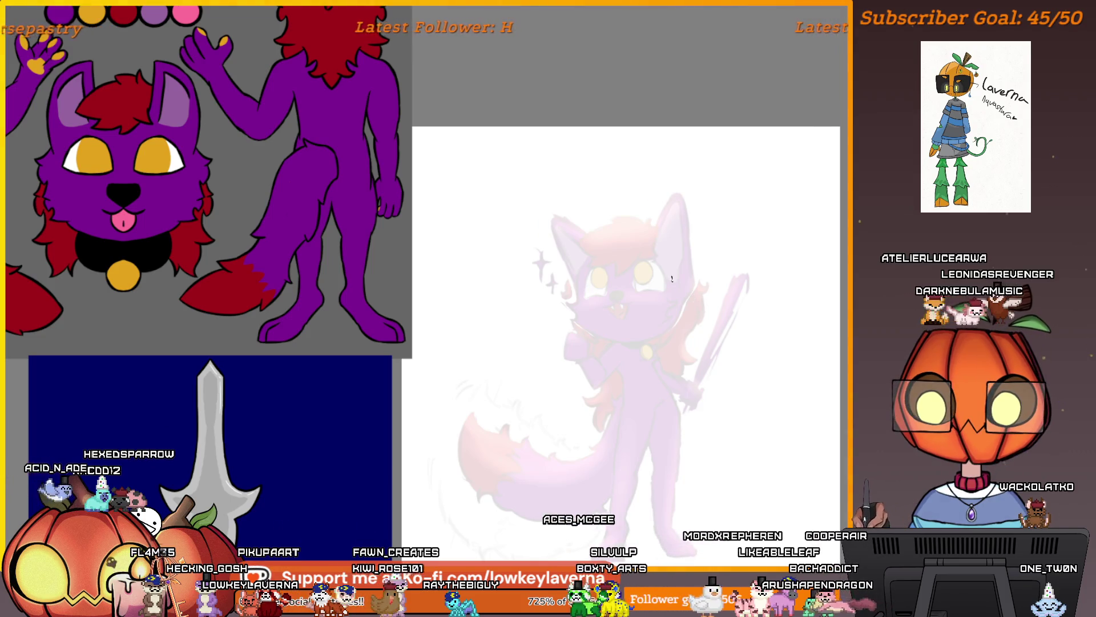
scroll(671, 278, up, 5)
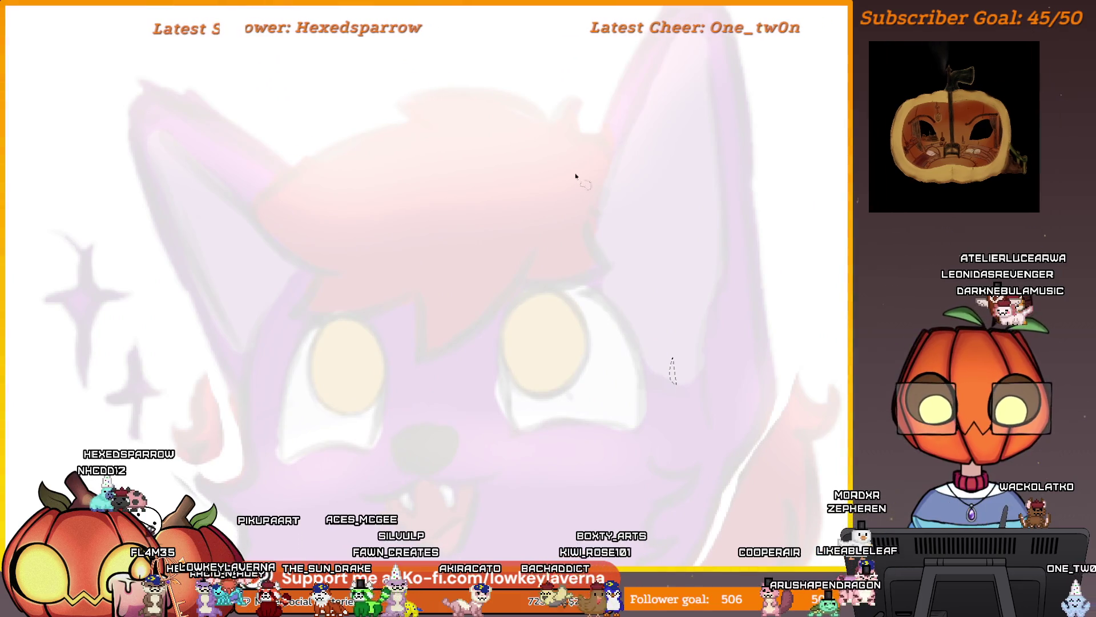
Draw the first zigzag cheek-fluff curves along the right side of the face
drag(563, 163, 537, 155)
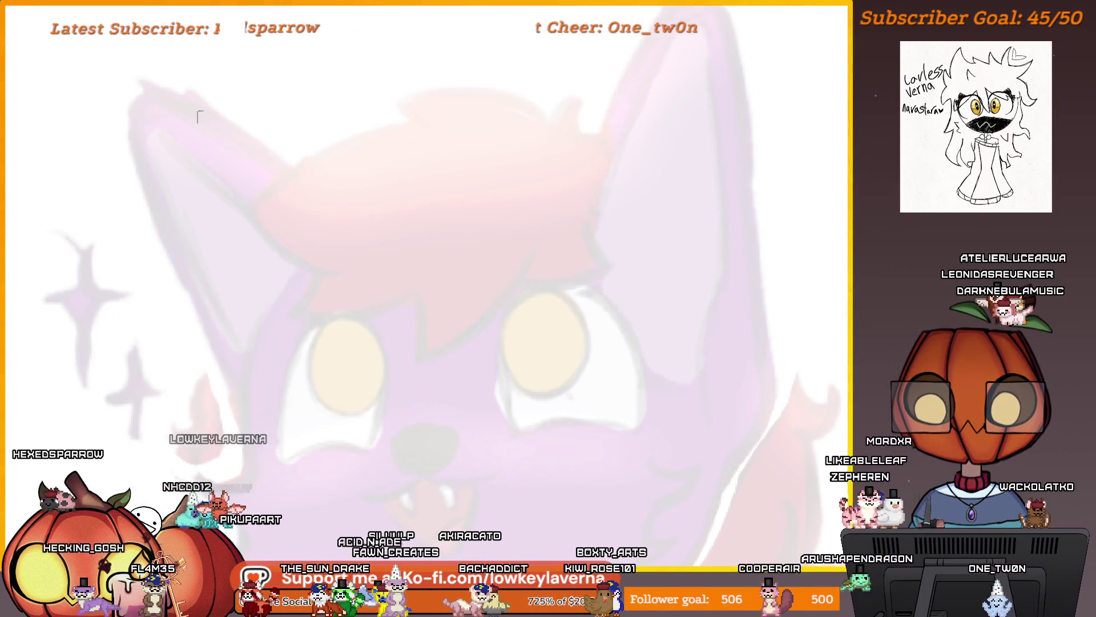
drag(623, 361, 632, 434)
mouse_move(651, 342)
mouse_down()
mouse_move(717, 372)
mouse_move(741, 412)
mouse_up()
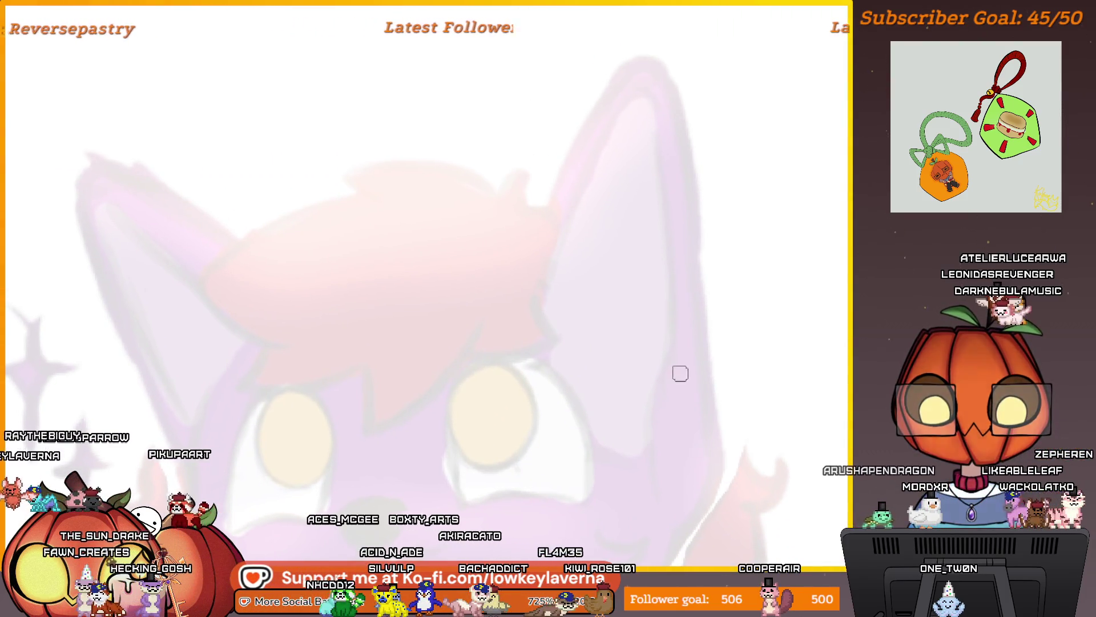
drag(696, 338, 680, 476)
drag(746, 482, 754, 346)
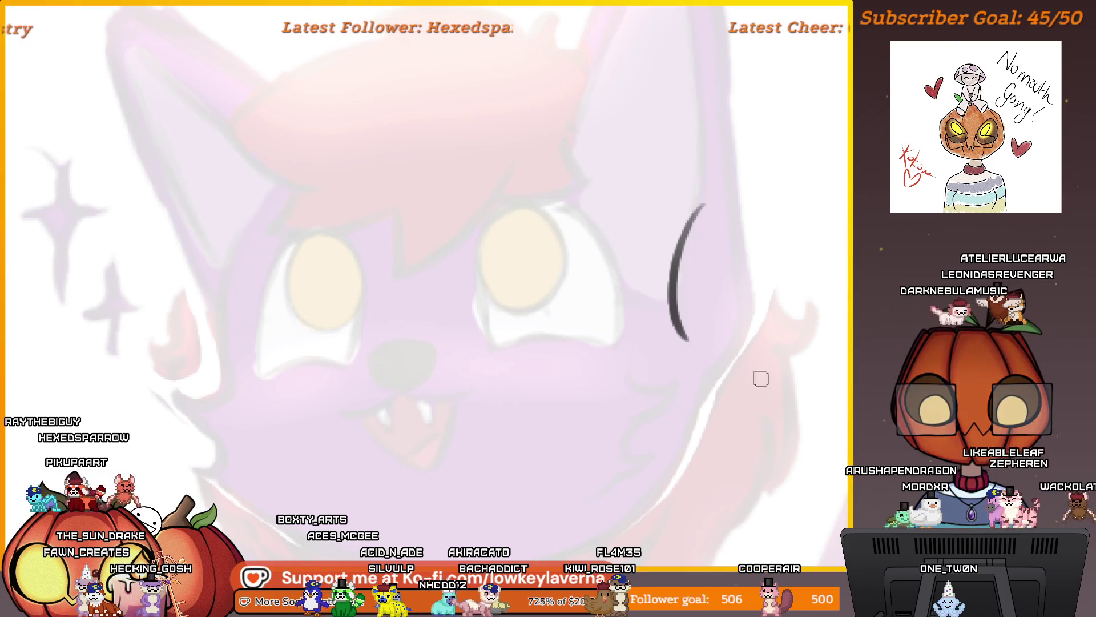
scroll(666, 486, up, 3)
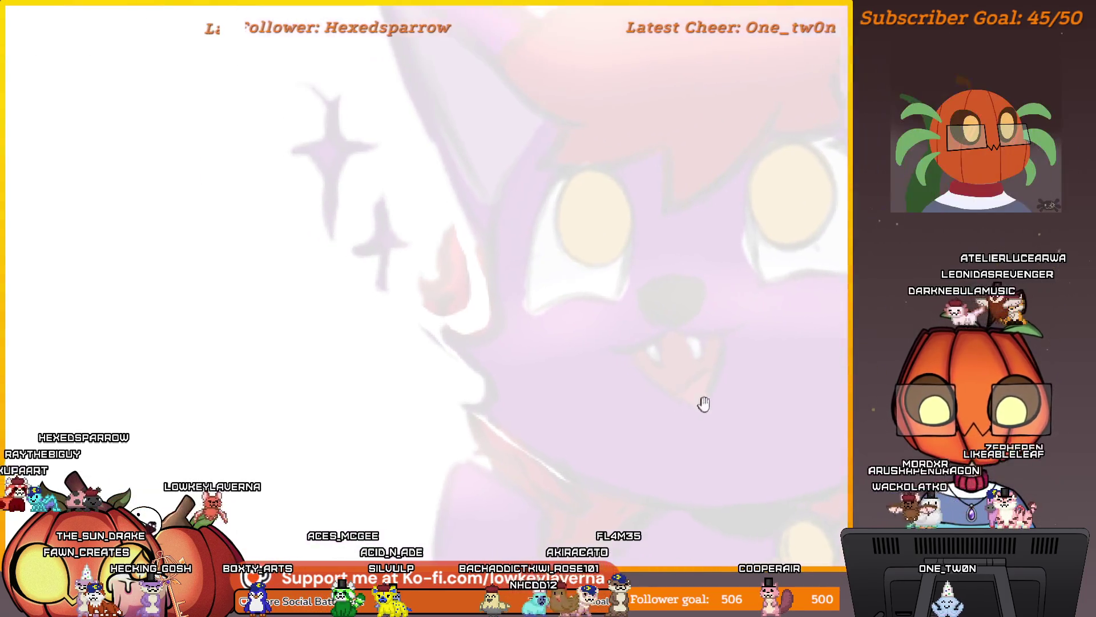
mouse_move(478, 171)
mouse_down()
mouse_move(488, 294)
mouse_move(531, 325)
mouse_move(495, 331)
mouse_move(505, 379)
mouse_move(531, 345)
mouse_up()
scroll(589, 394, down, 5)
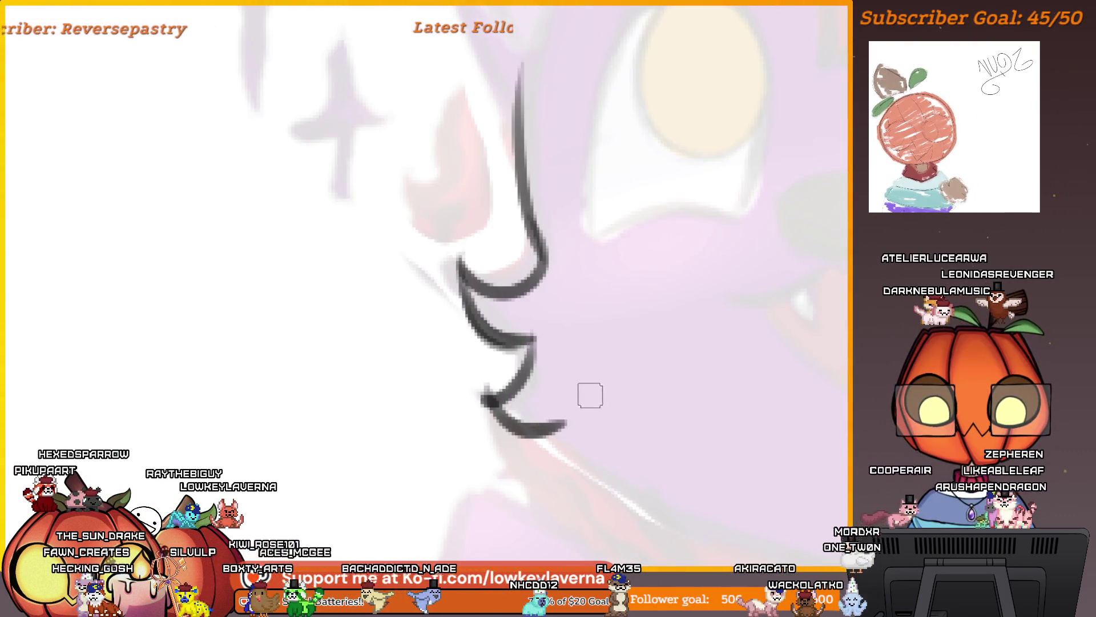
Redraw the upper cheek line darker and join it to the lower stroke
mouse_move(669, 471)
mouse_down()
mouse_move(326, 457)
mouse_move(306, 420)
mouse_move(704, 398)
mouse_up()
click(704, 398)
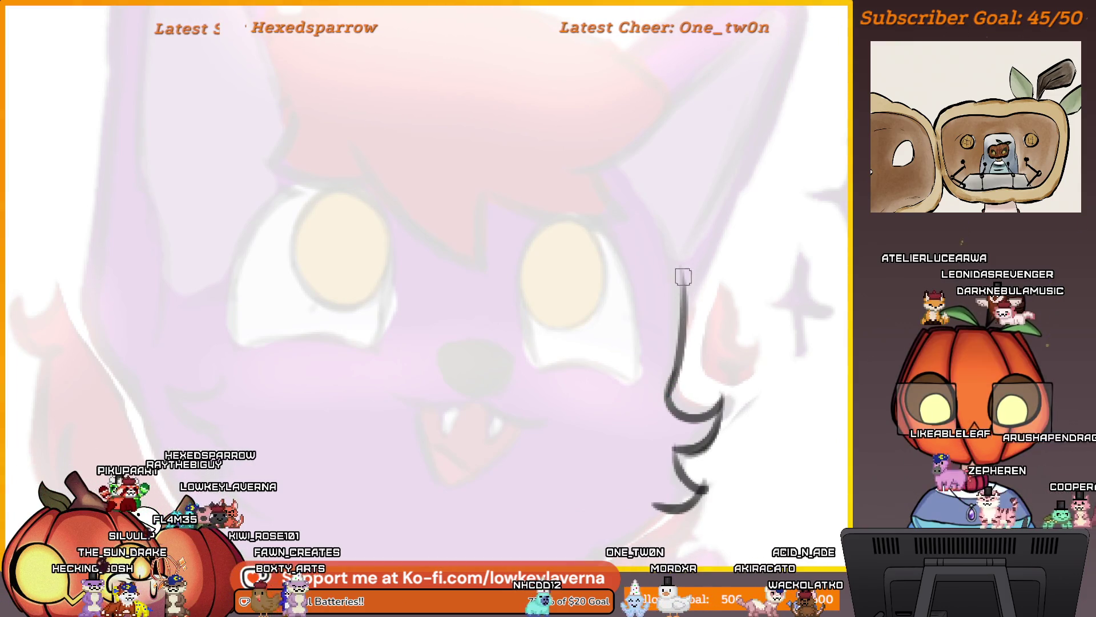
drag(679, 263, 671, 380)
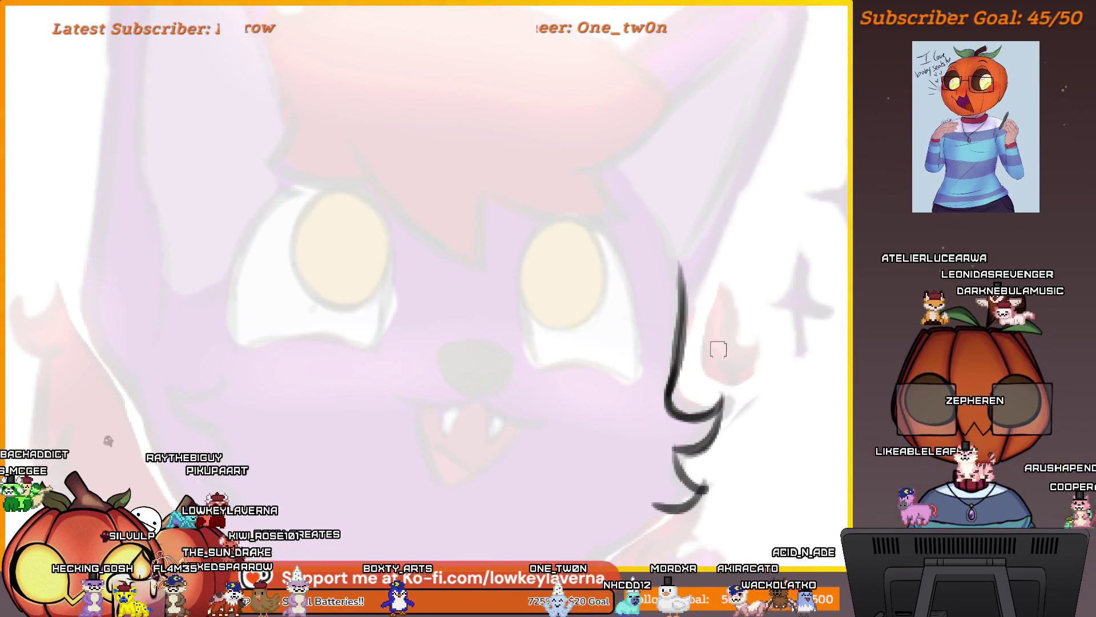
scroll(713, 372, up, 2)
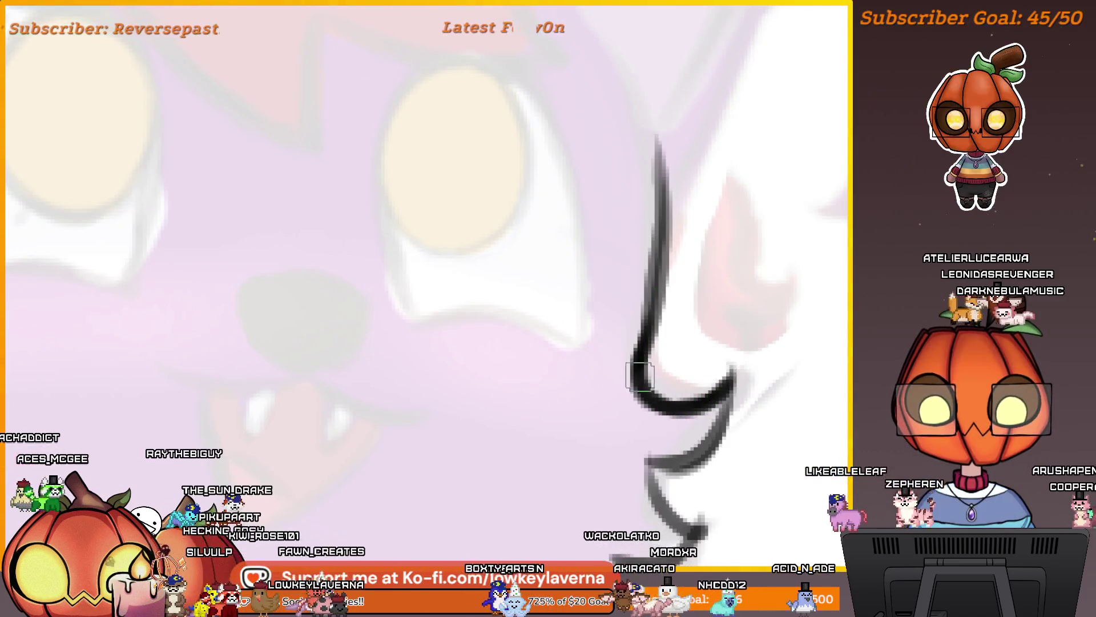
scroll(708, 365, down, 3)
drag(737, 323, 722, 379)
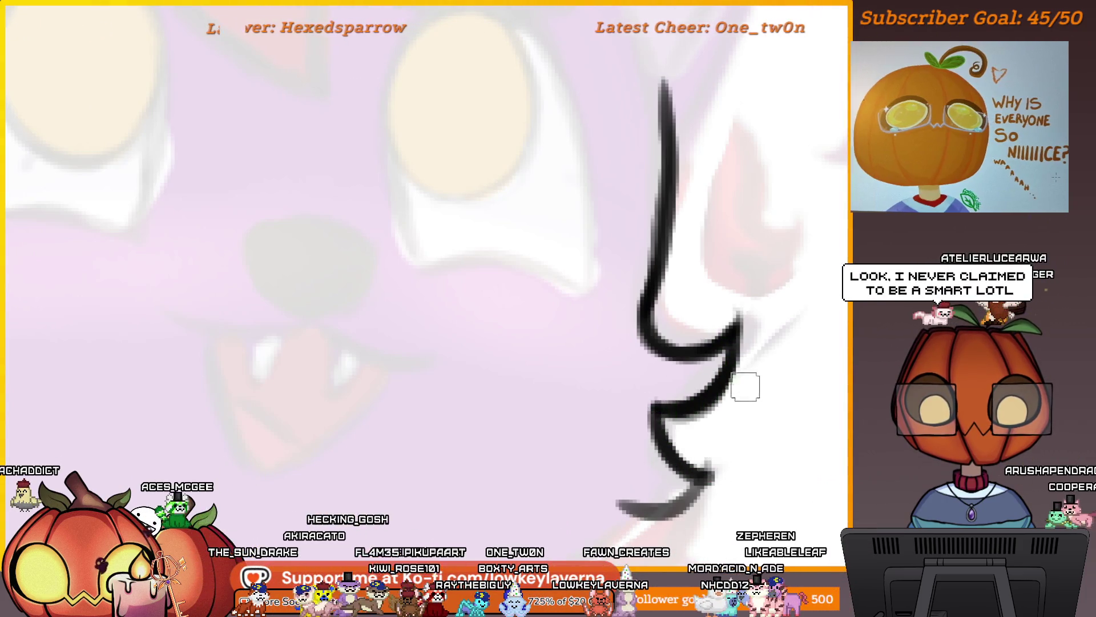
scroll(744, 384, down, 2)
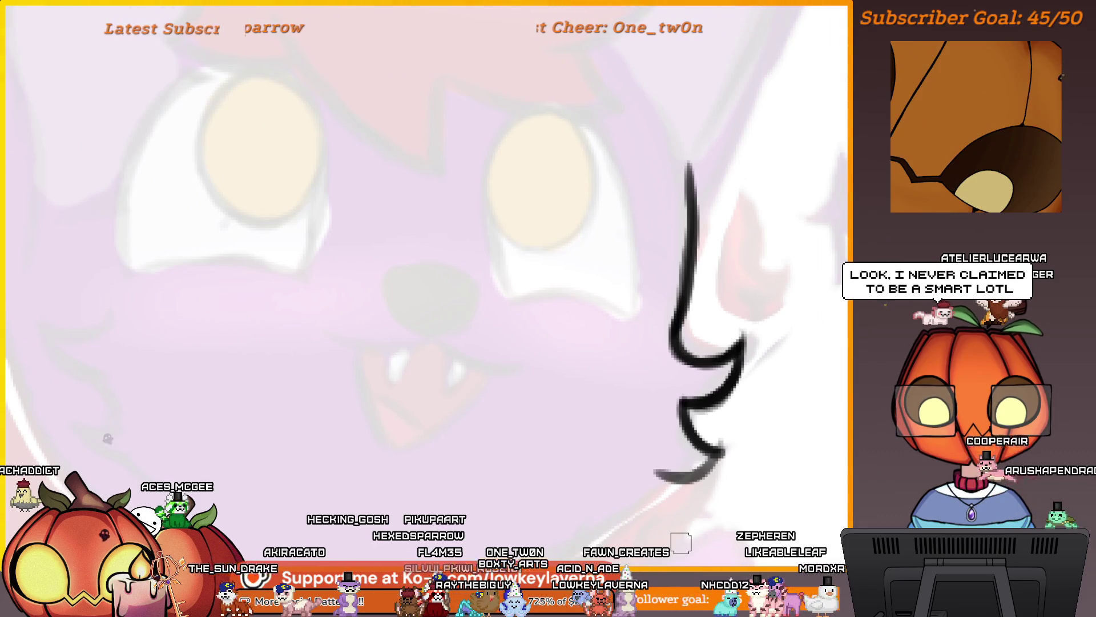
scroll(747, 480, up, 6)
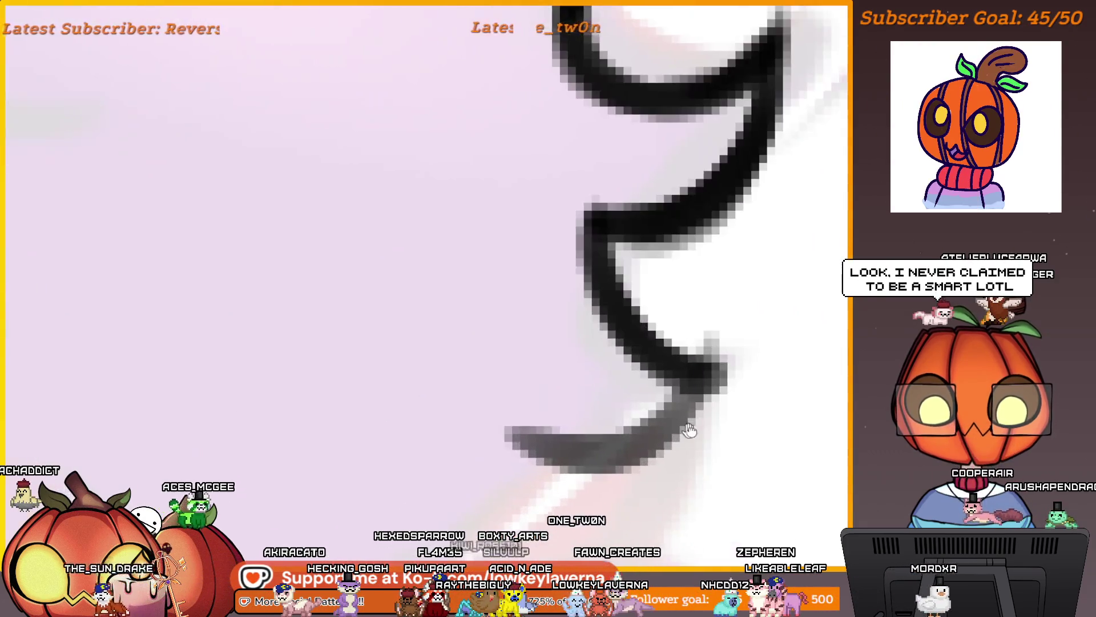
scroll(802, 304, down, 5)
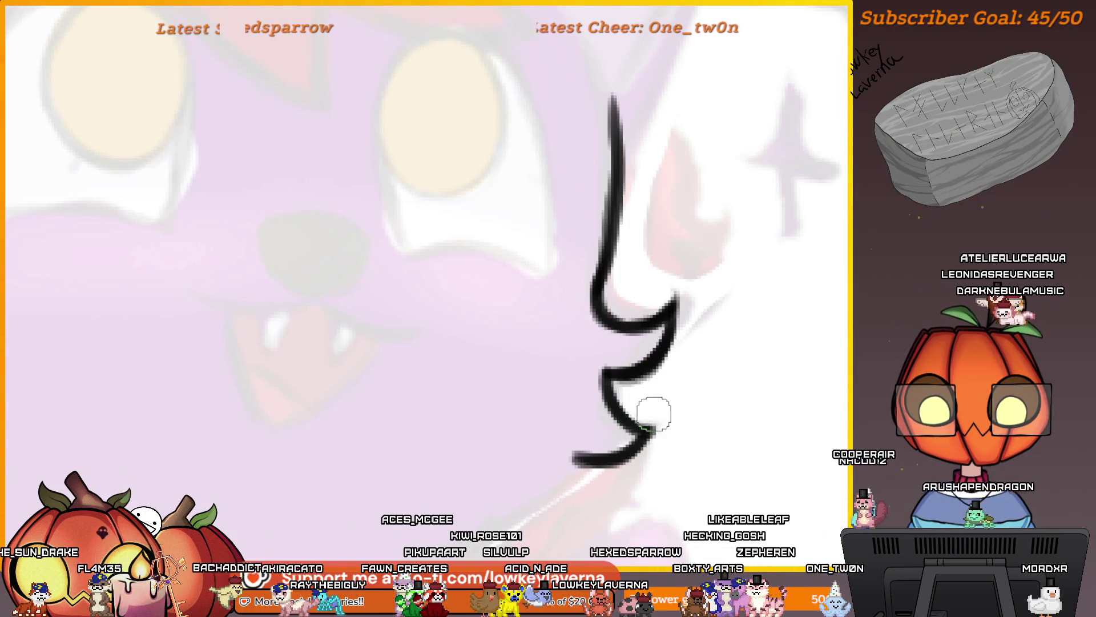
drag(651, 457, 702, 394)
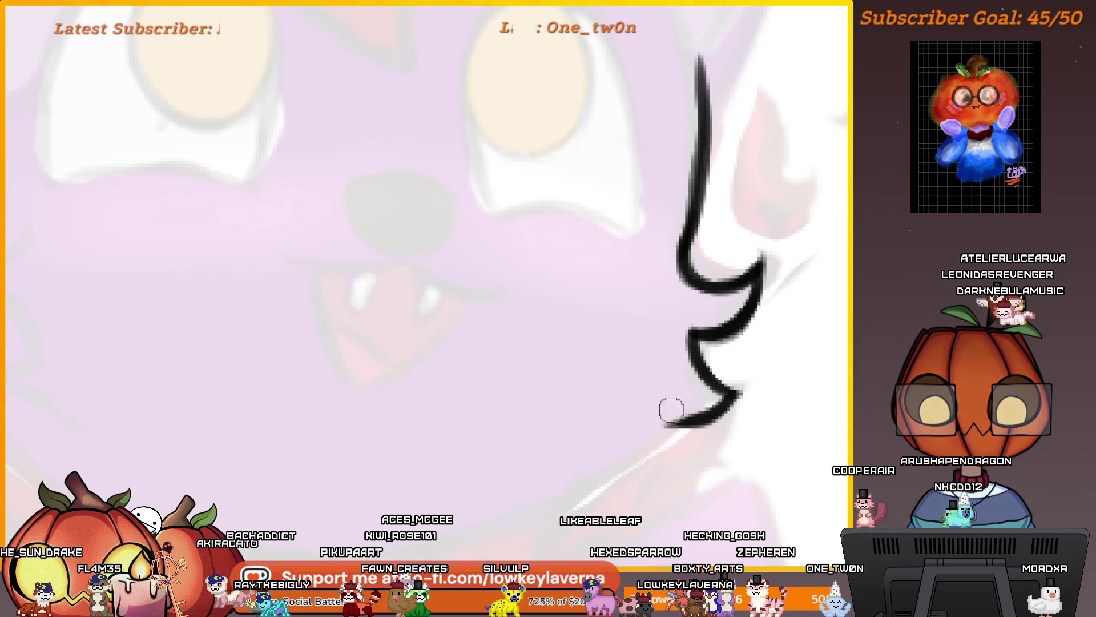
scroll(758, 359, down, 3)
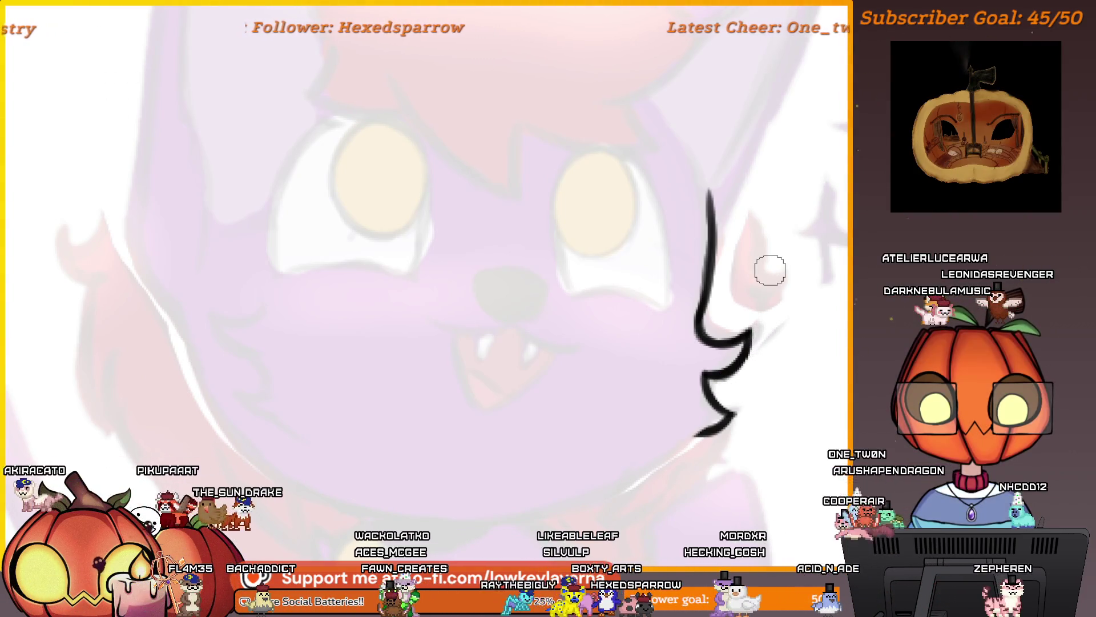
scroll(742, 343, up, 2)
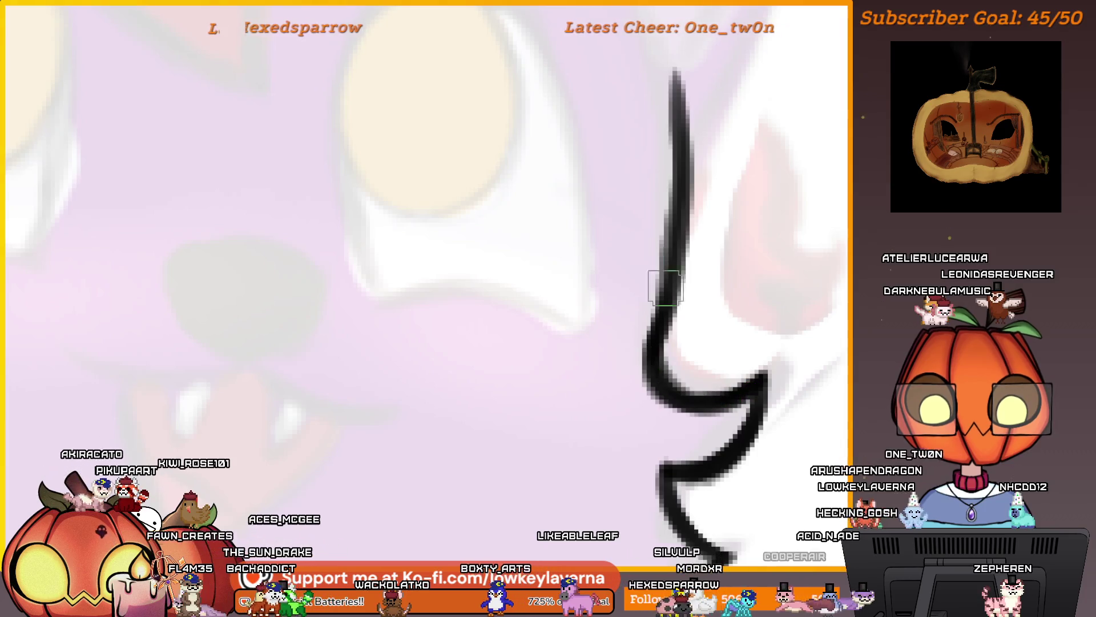
scroll(722, 269, down, 3)
scroll(718, 343, down, 2)
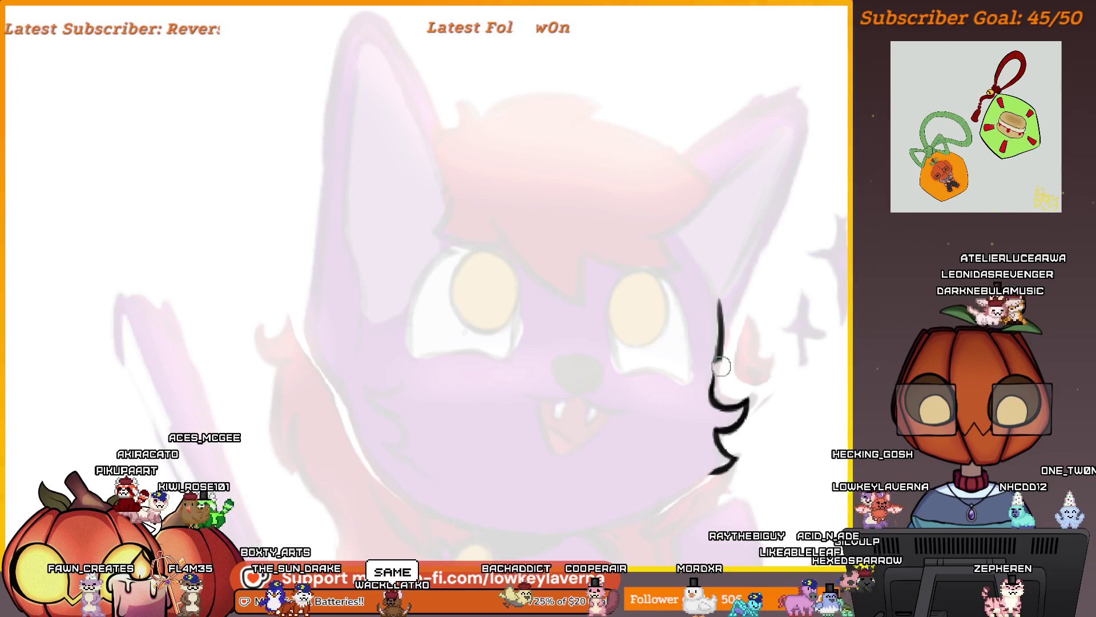
Erase the thin top of the cheek line and darken its lower part
drag(718, 371, 712, 270)
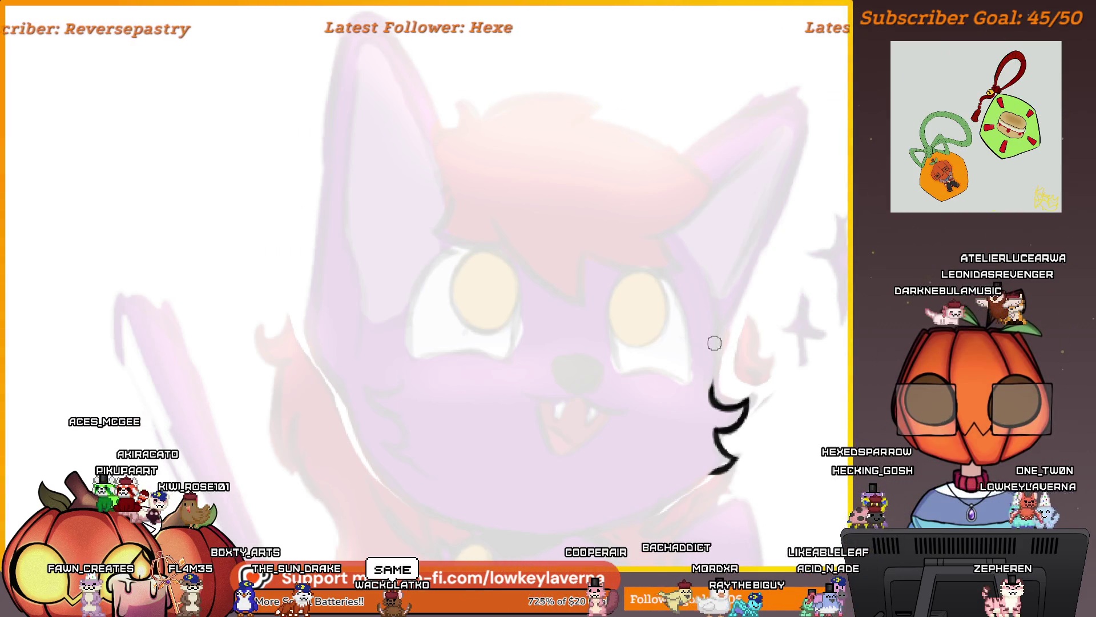
mouse_move(674, 432)
mouse_down()
mouse_move(180, 395)
mouse_move(522, 330)
mouse_move(649, 369)
mouse_up()
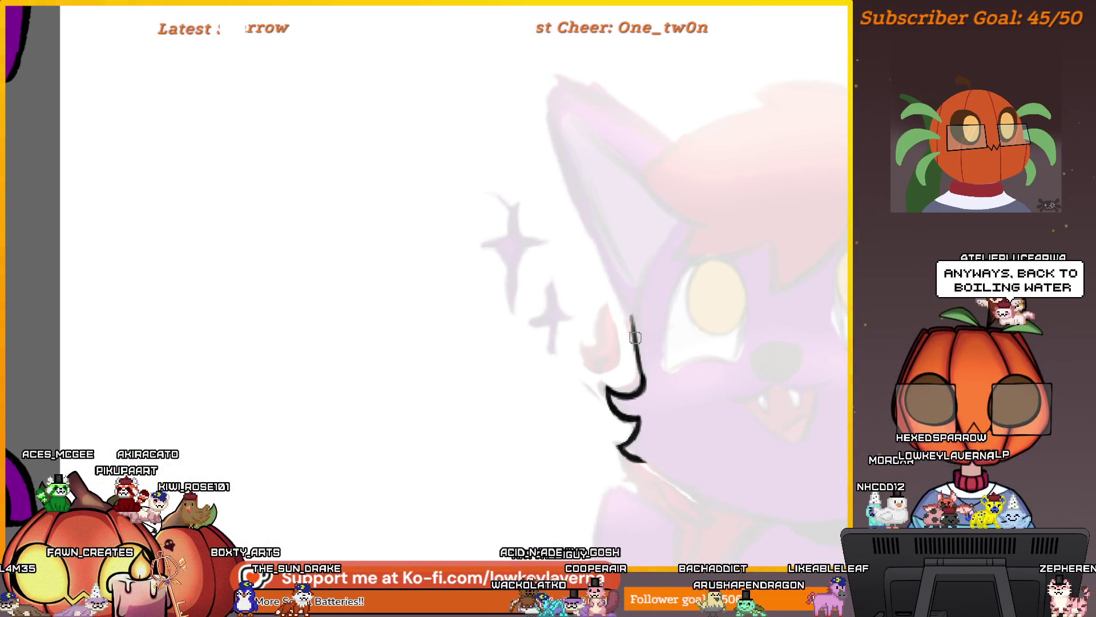
key(ctrl+z)
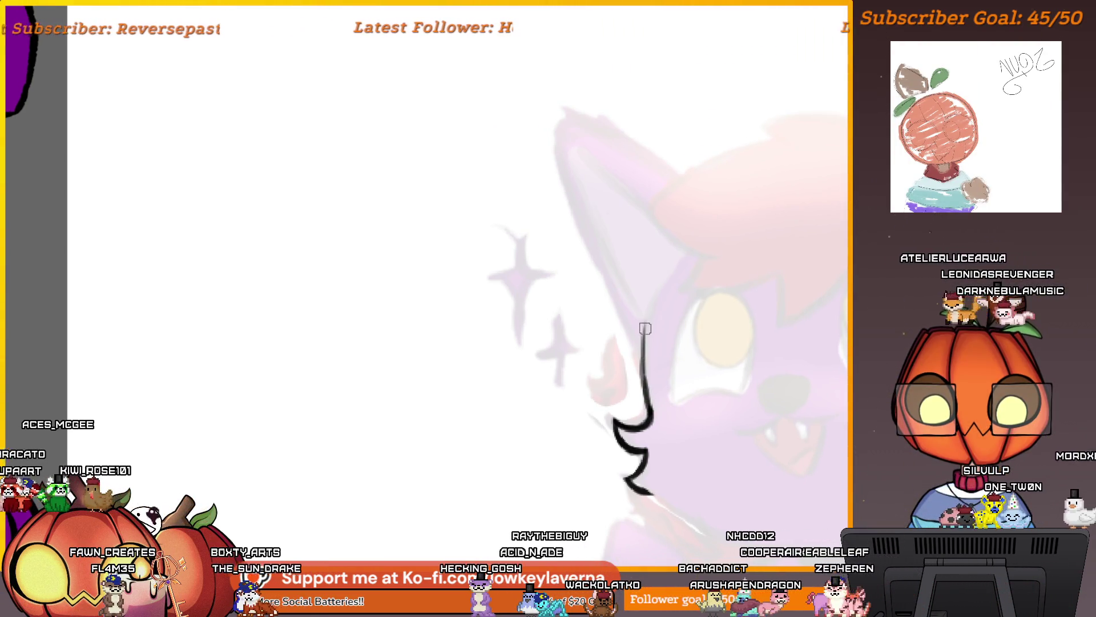
drag(644, 368, 650, 412)
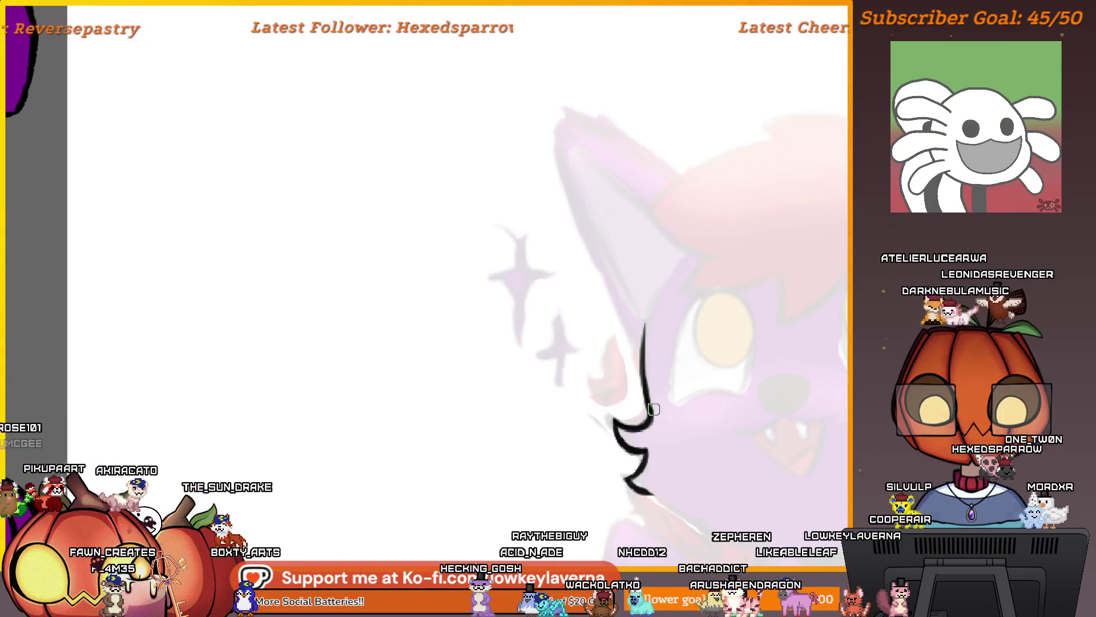
scroll(639, 372, down, 3)
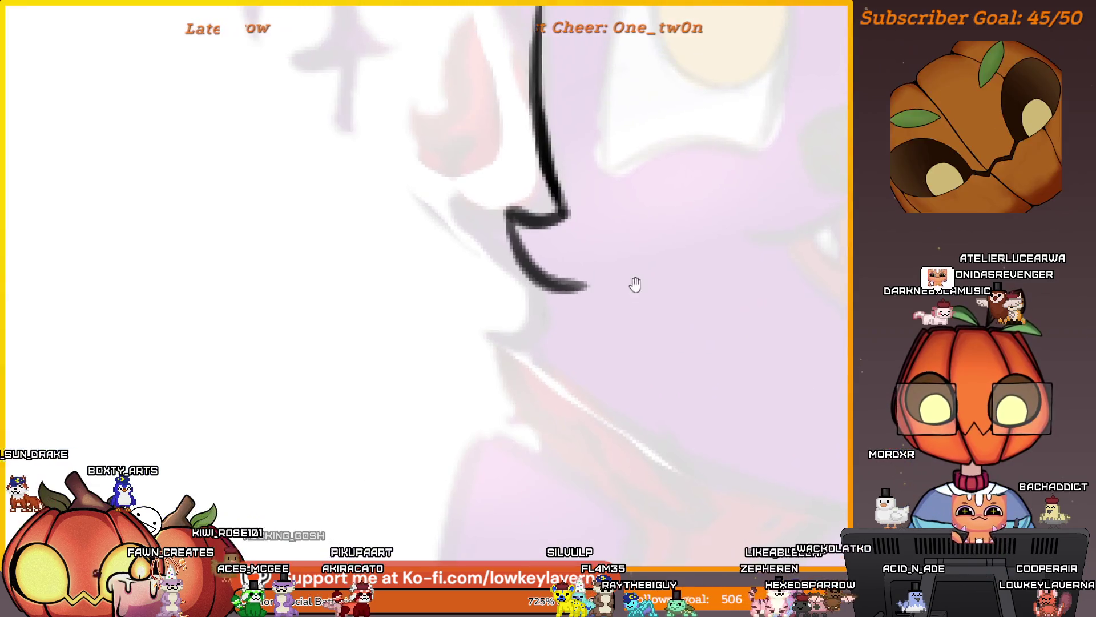
Extend the cheek-fluff line downward and add a long curve sweeping beneath the jaw
mouse_move(585, 288)
mouse_down()
mouse_move(573, 376)
mouse_move(608, 337)
mouse_up()
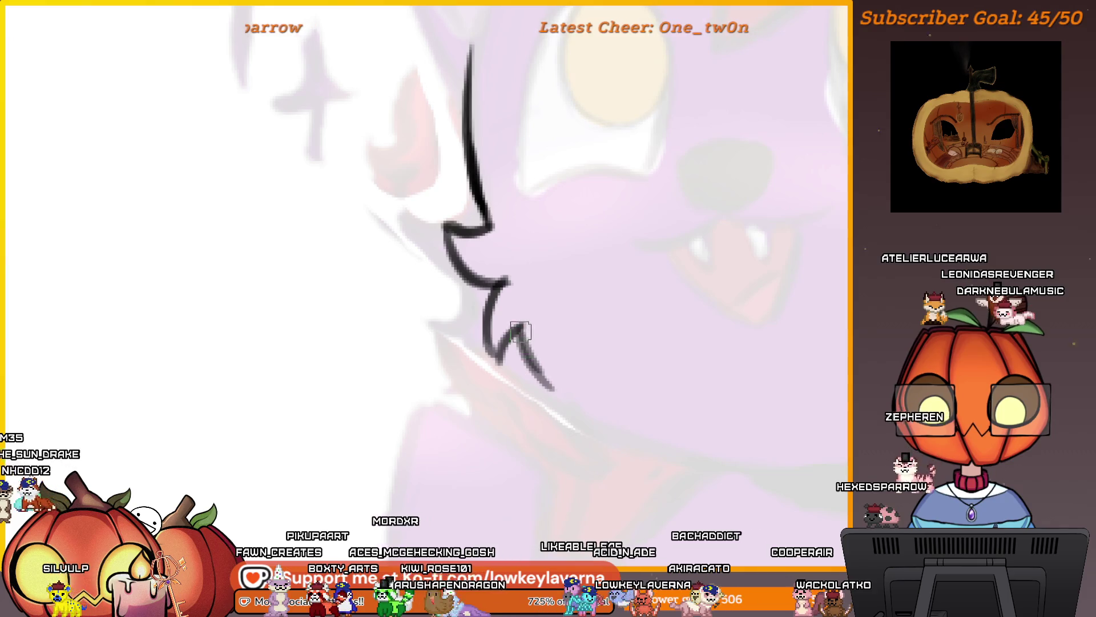
drag(621, 372, 675, 423)
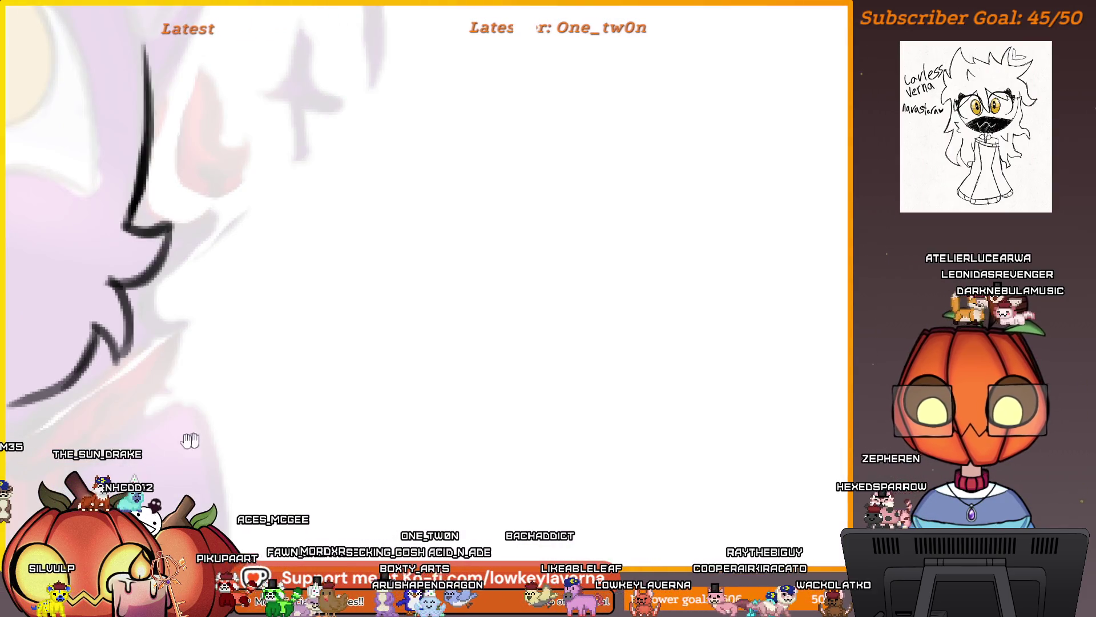
key(h)
mouse_move(712, 314)
mouse_down()
mouse_move(669, 379)
mouse_move(486, 450)
mouse_up()
drag(715, 351, 713, 310)
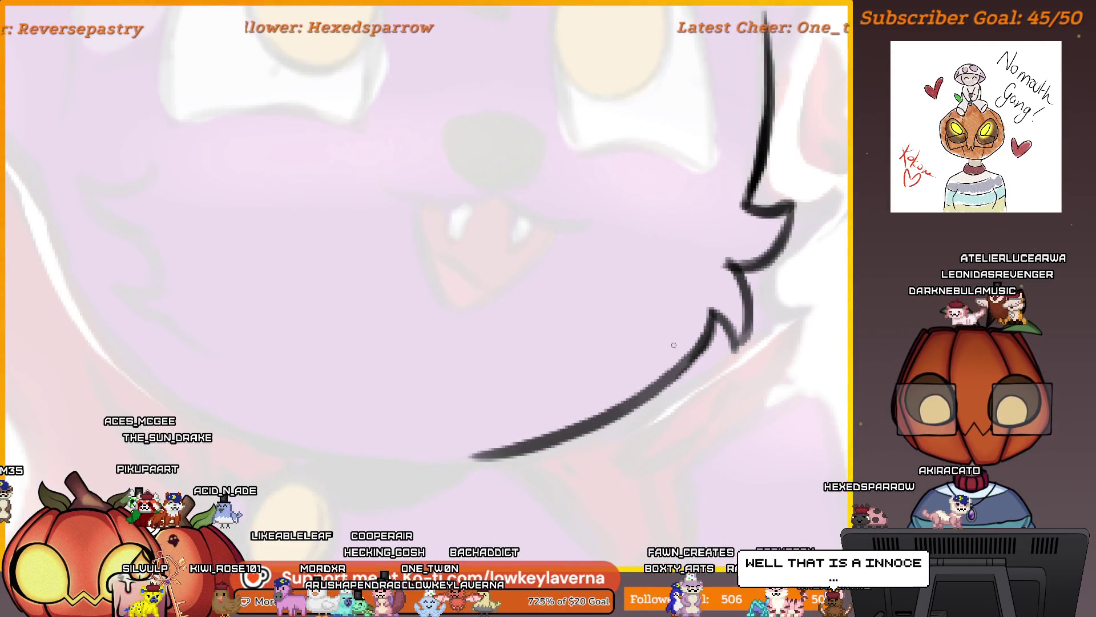
drag(702, 329, 654, 441)
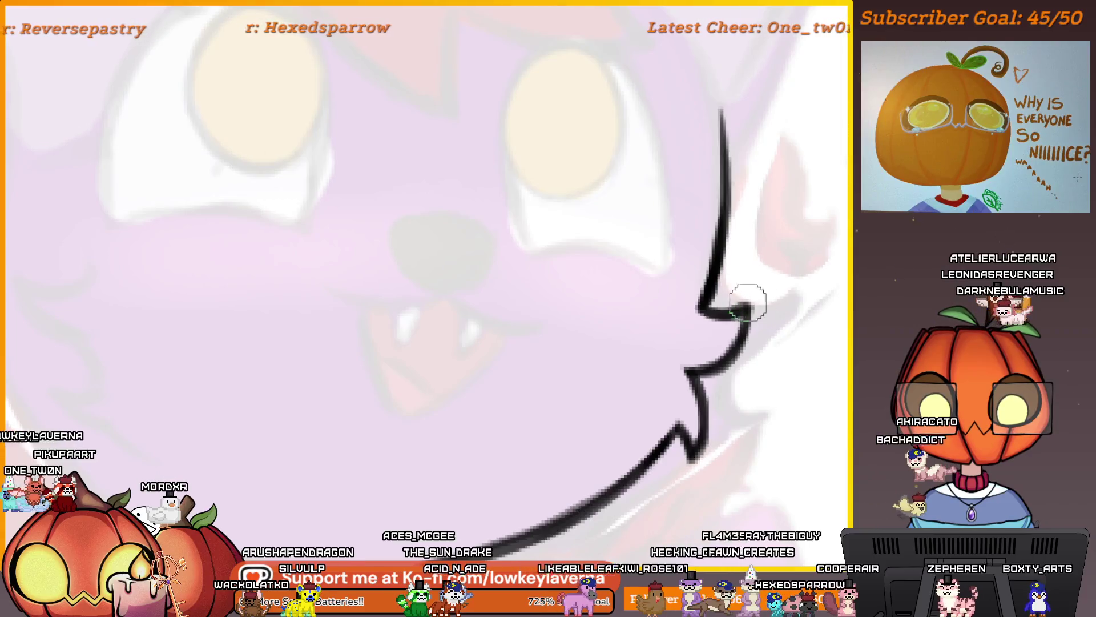
mouse_move(755, 268)
mouse_down()
mouse_move(761, 391)
mouse_move(737, 457)
mouse_up()
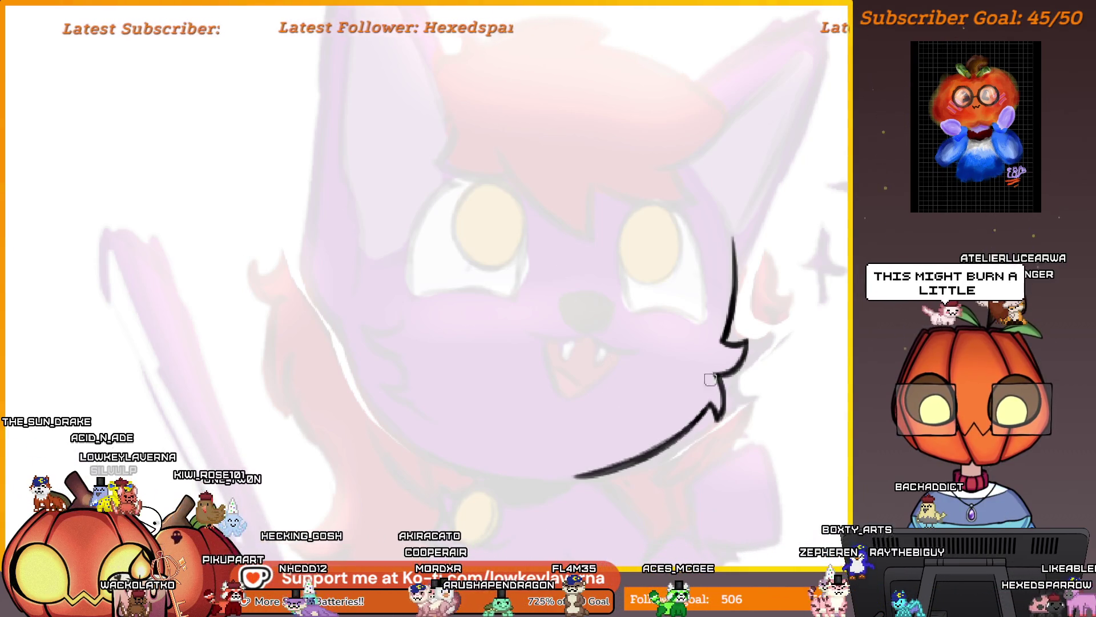
mouse_move(650, 526)
mouse_down()
mouse_move(692, 404)
mouse_move(661, 375)
mouse_up()
scroll(661, 375, down, 5)
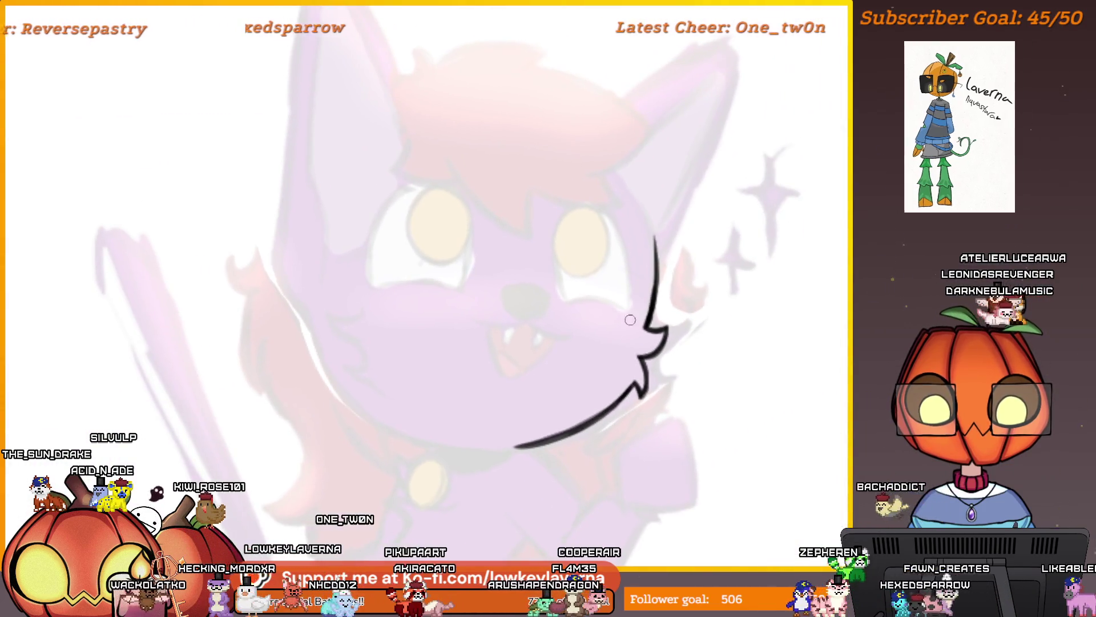
Squash the black cheek stroke slightly from the top with the transform tool
key(ctrl+t)
drag(589, 232, 589, 244)
scroll(716, 325, down, 2)
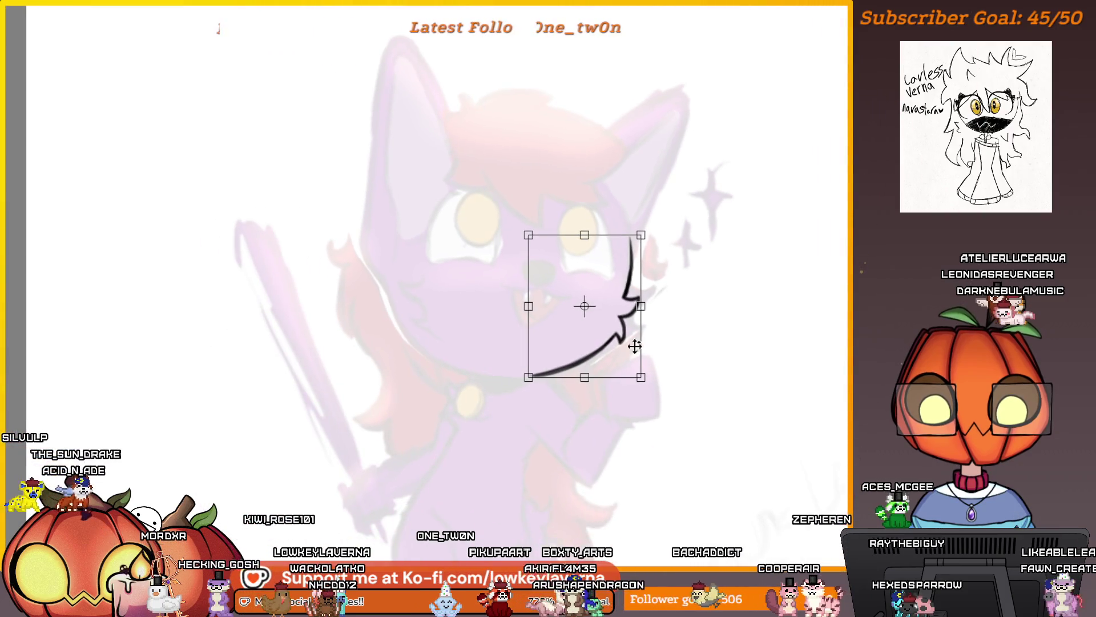
Flip the copied cheek stroke horizontally to form the opposite cheek
key(m)
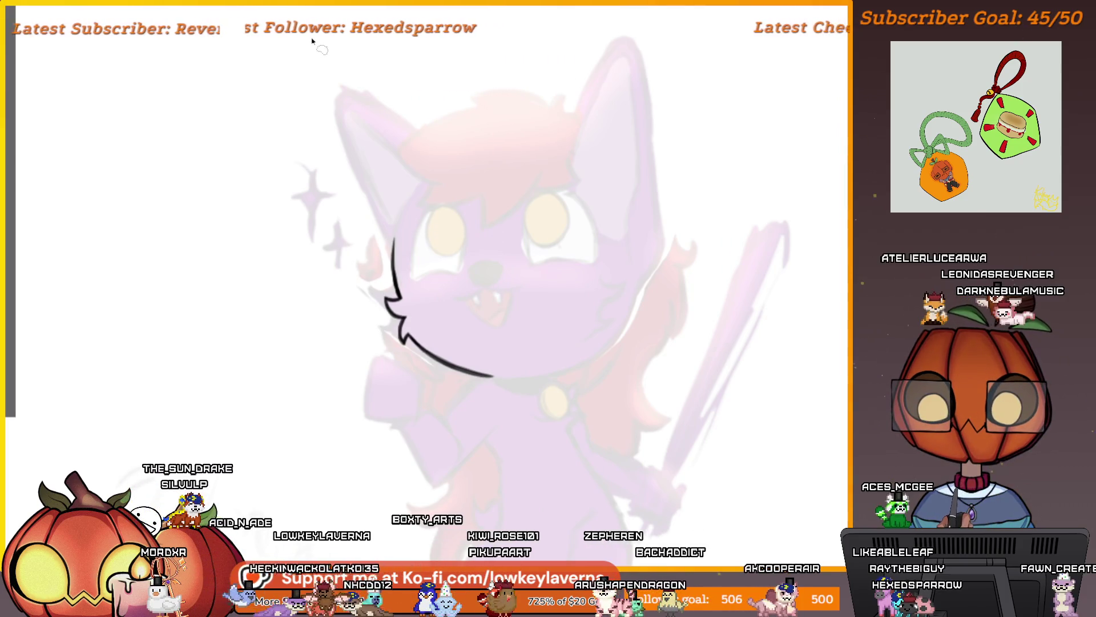
key(ctrl+t)
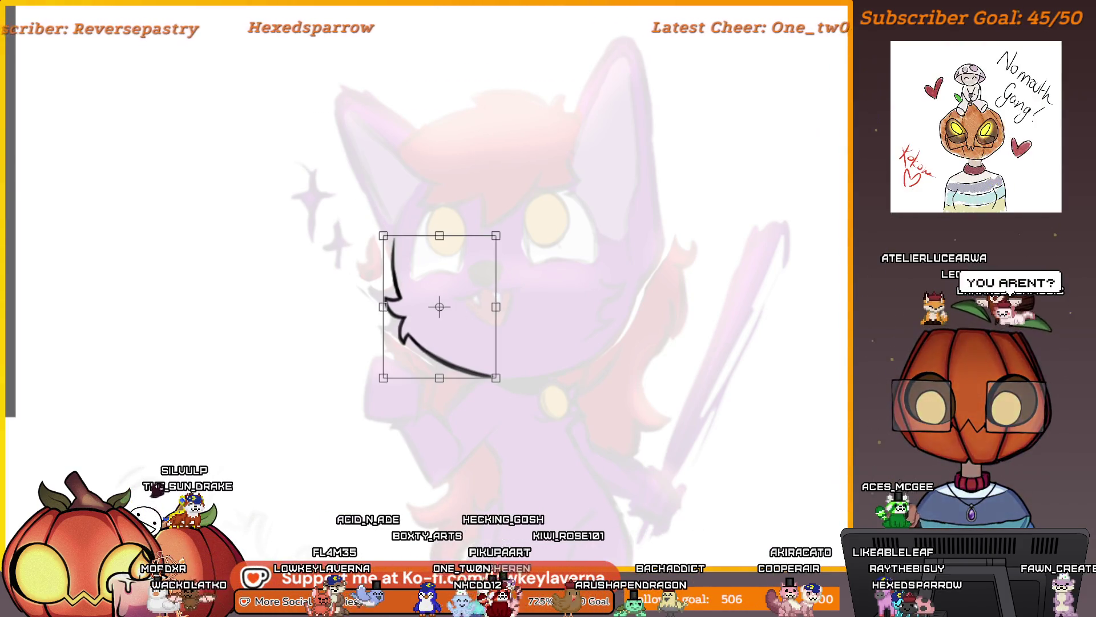
mouse_move(460, 350)
mouse_down()
mouse_move(644, 351)
mouse_move(599, 337)
mouse_up()
right_click(461, 349)
click(491, 458)
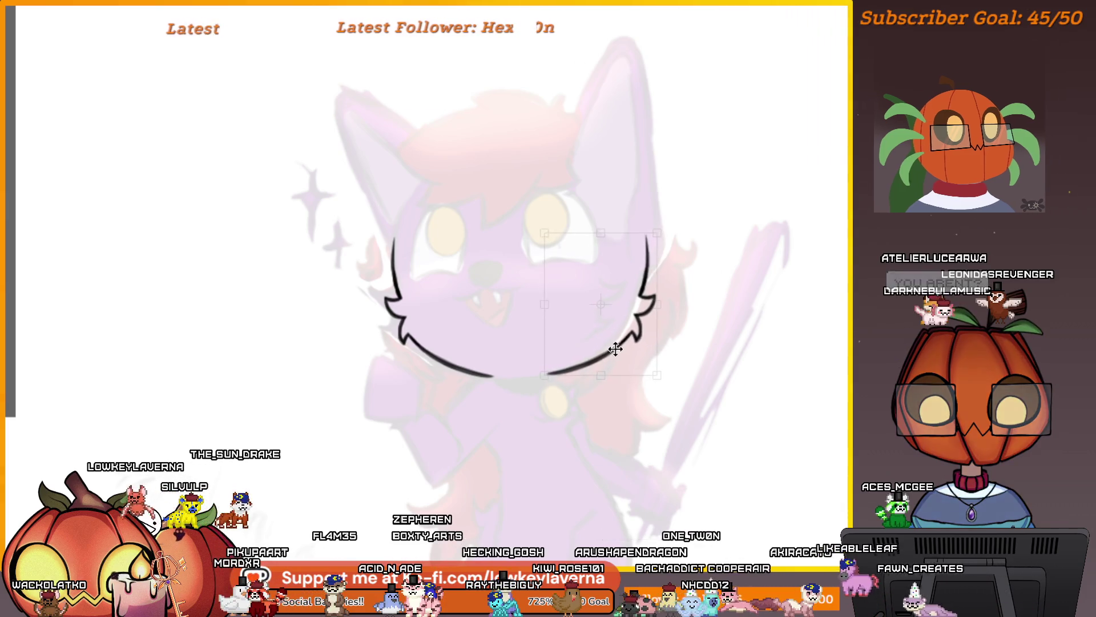
Tilt and rotate the mirrored cheek into place, checking it in mirrored view
scroll(685, 343, down, 2)
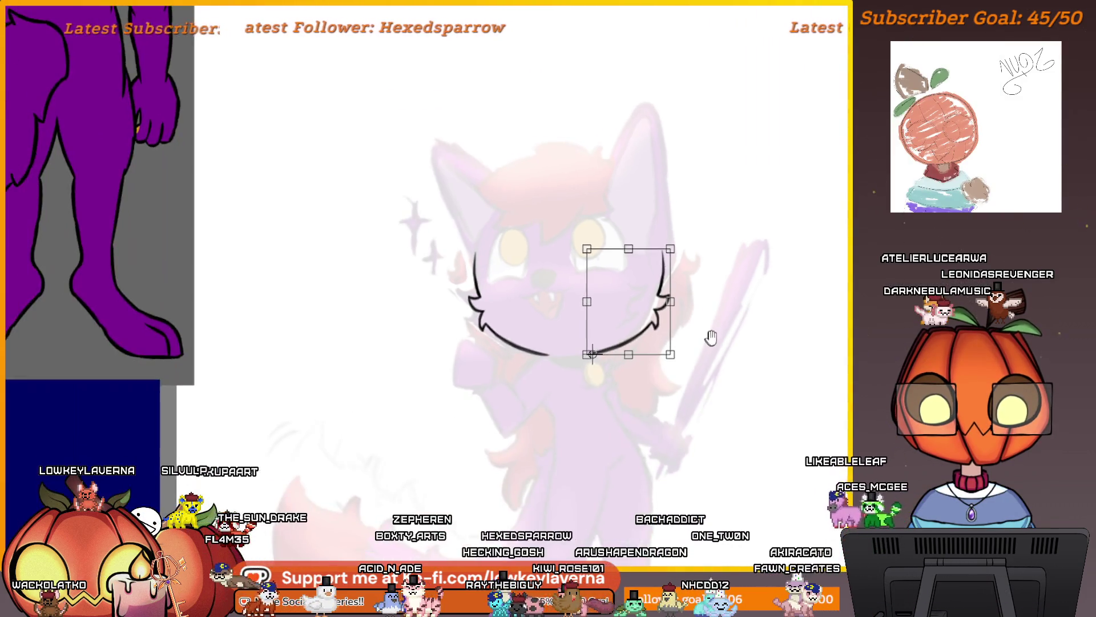
drag(696, 348, 663, 415)
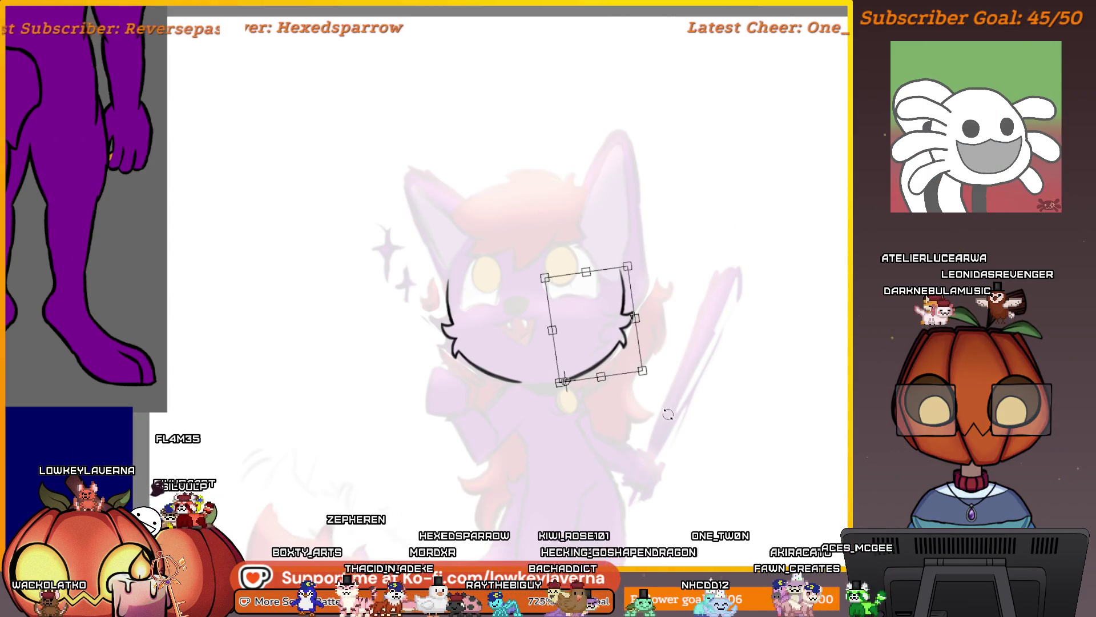
drag(676, 350, 675, 374)
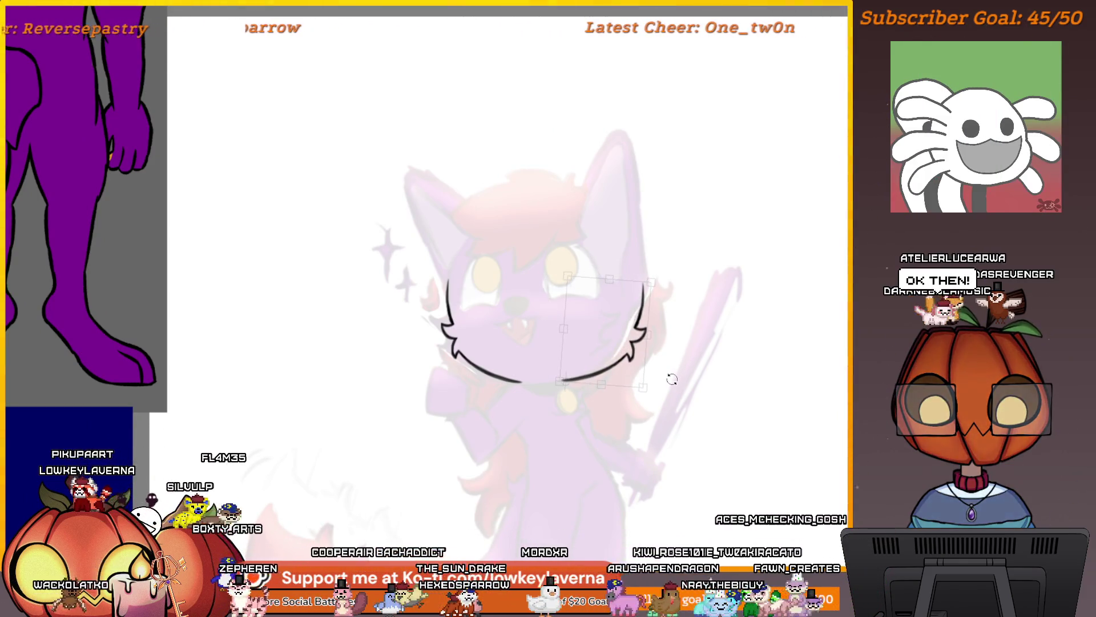
scroll(672, 368, down, 3)
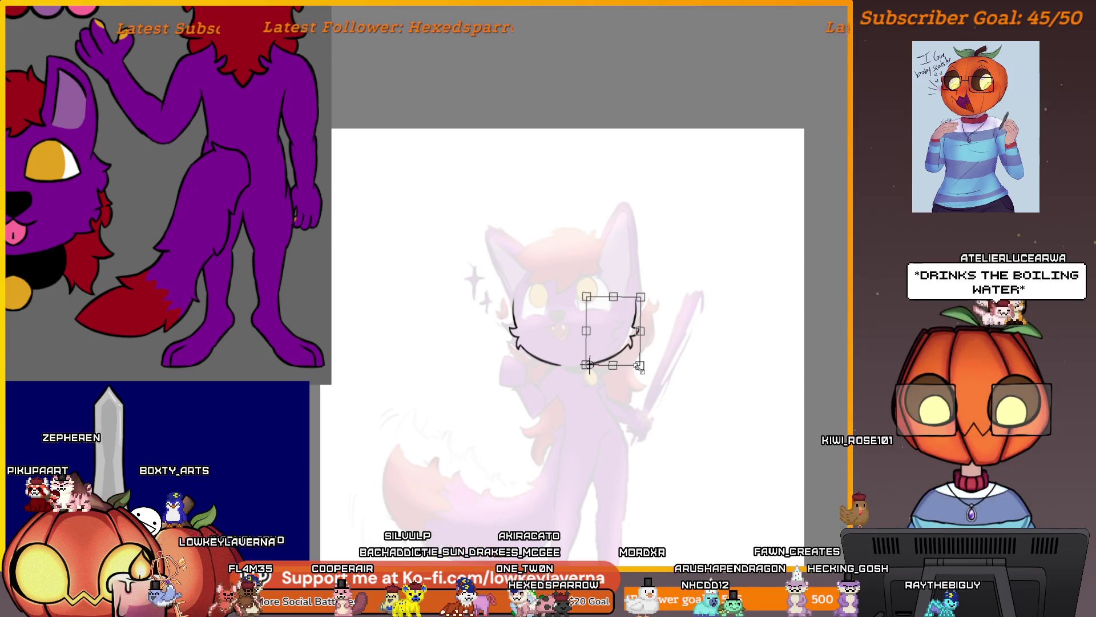
scroll(638, 365, up, 4)
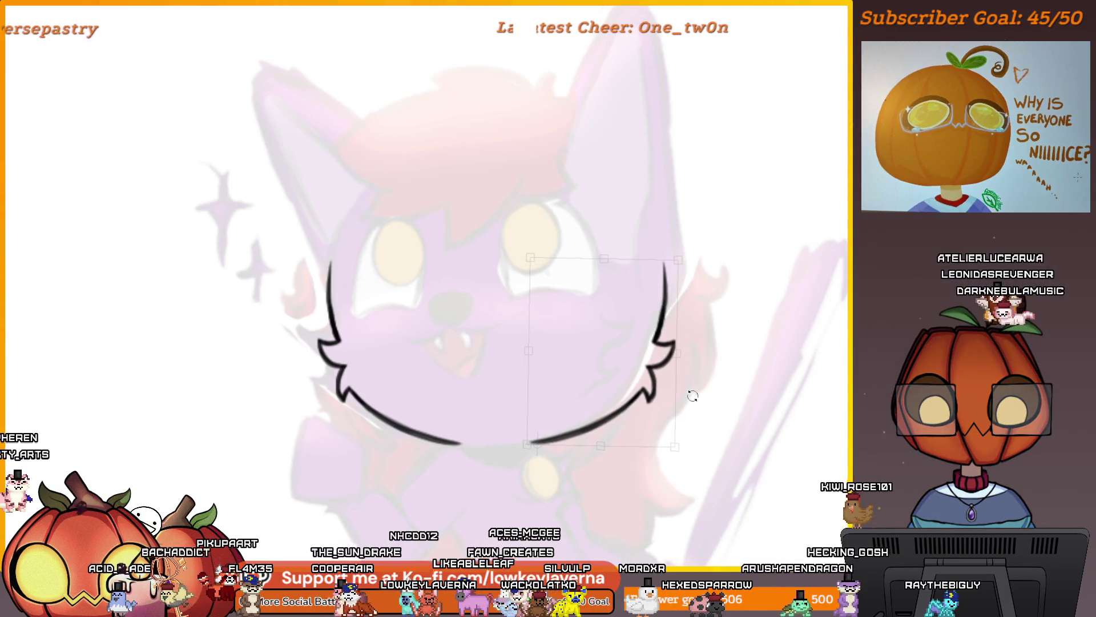
scroll(731, 364, down, 2)
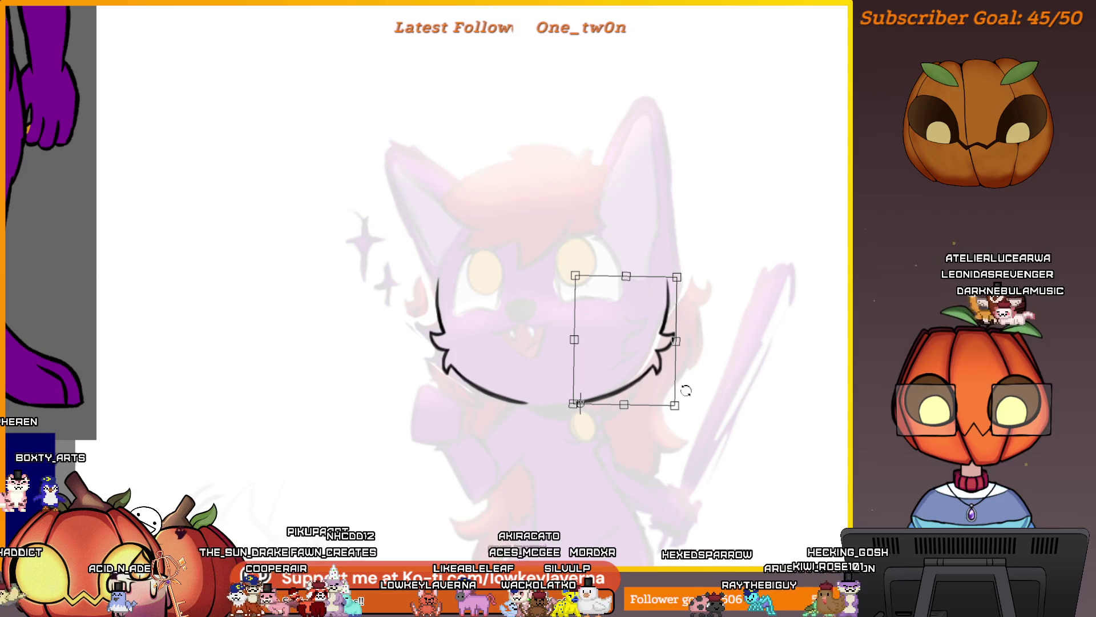
key(m)
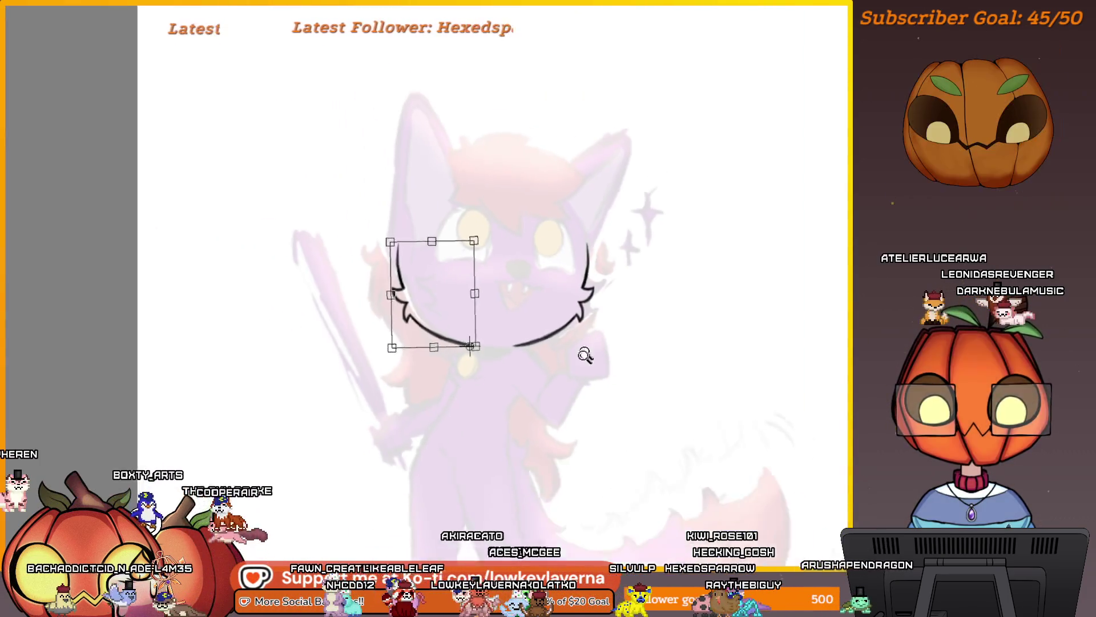
scroll(585, 355, down, 2)
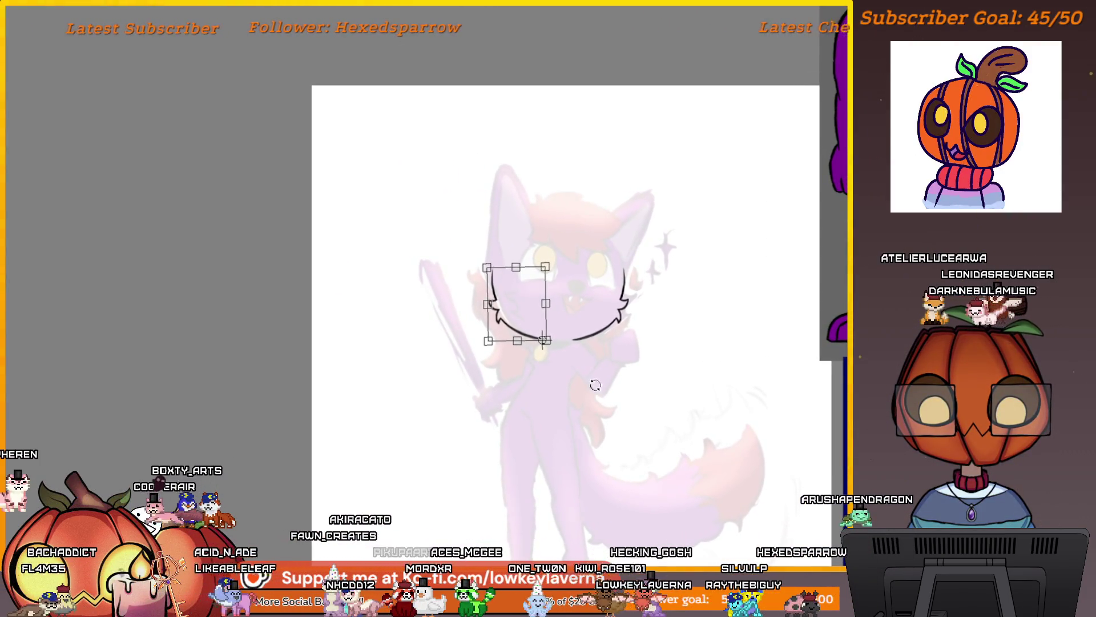
key(ctrl+z)
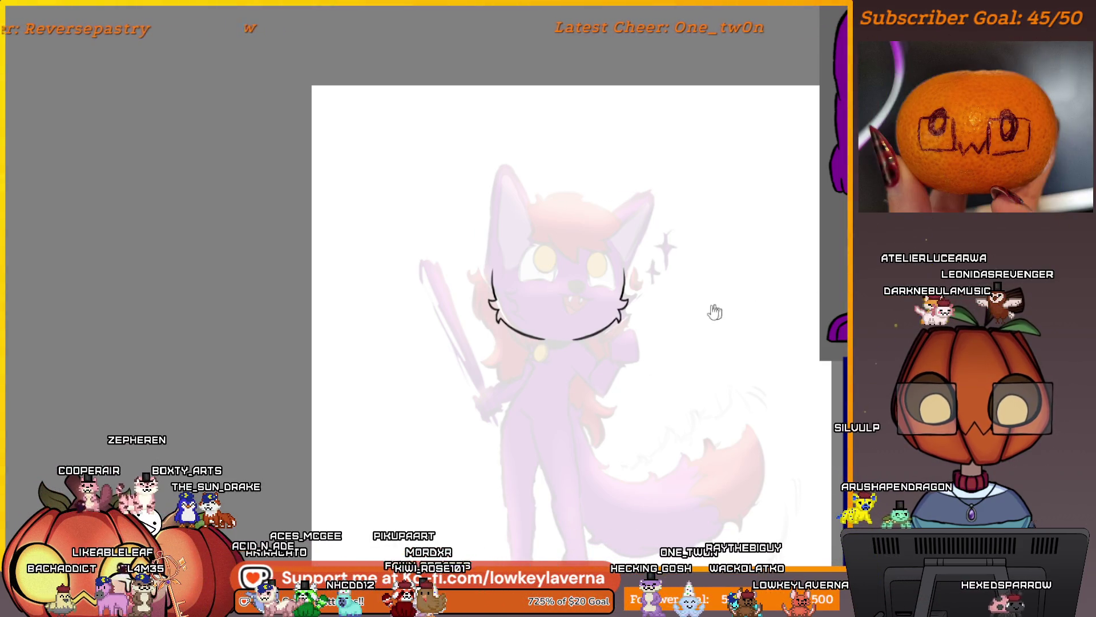
scroll(628, 354, down, 2)
scroll(624, 231, up, 5)
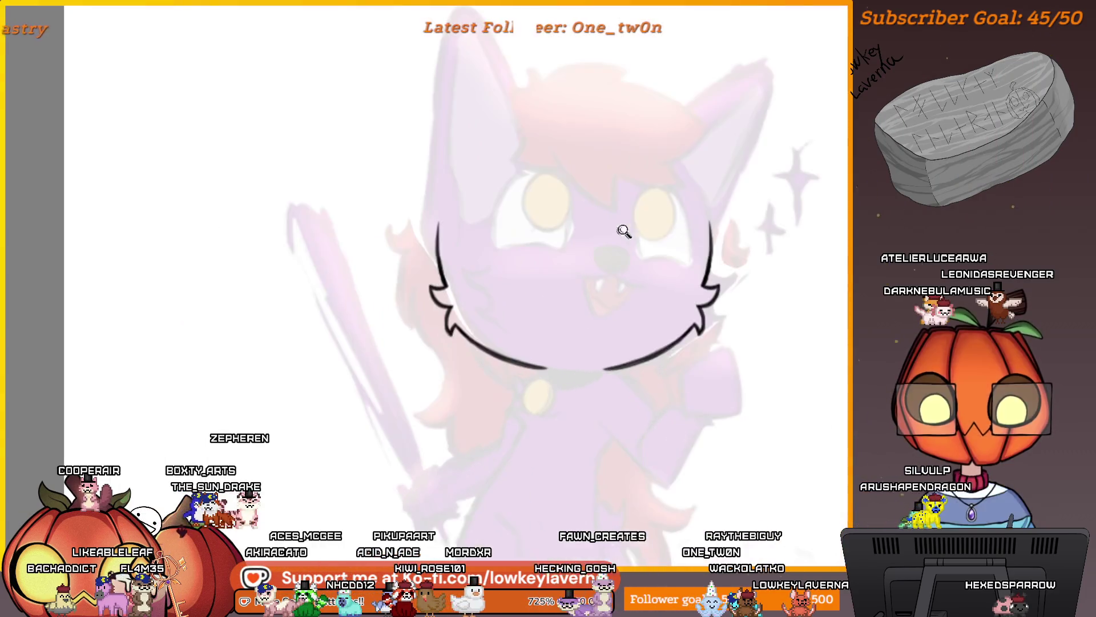
scroll(624, 231, down, 1)
Nudge the left face outline slightly right and erase part of the lower-left jaw line
key(ctrl+t)
drag(519, 393, 530, 393)
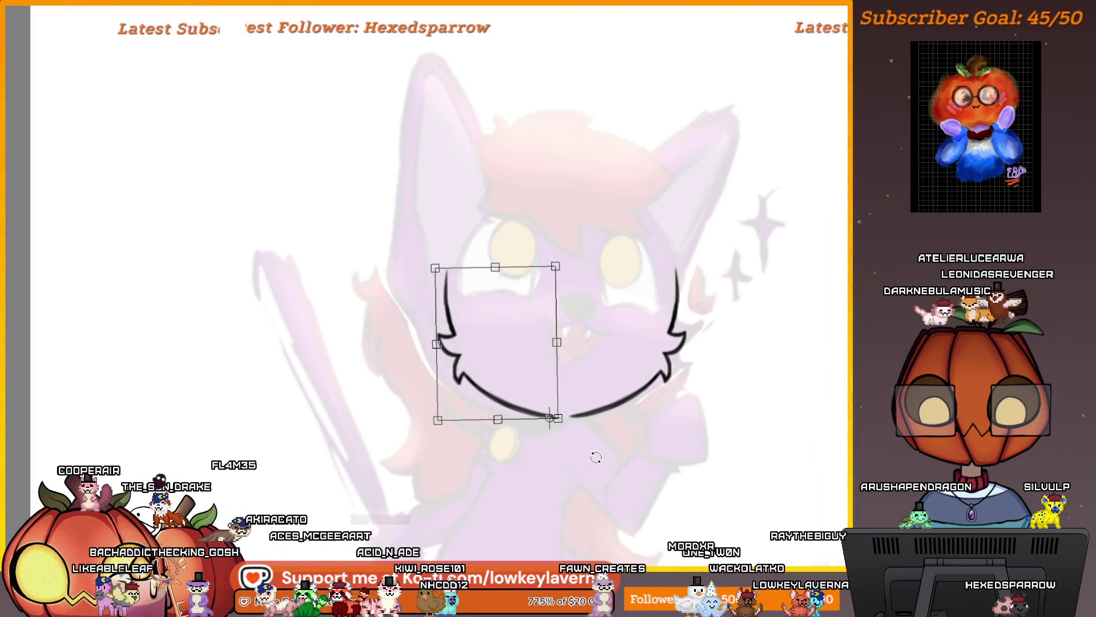
key(Return)
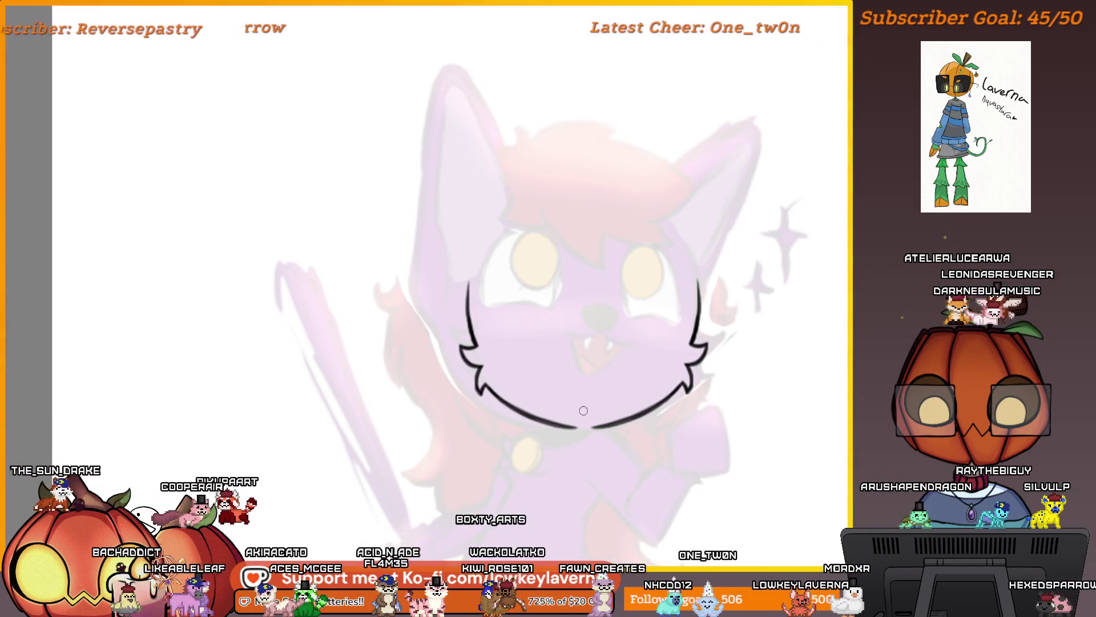
key(e)
drag(563, 440, 527, 442)
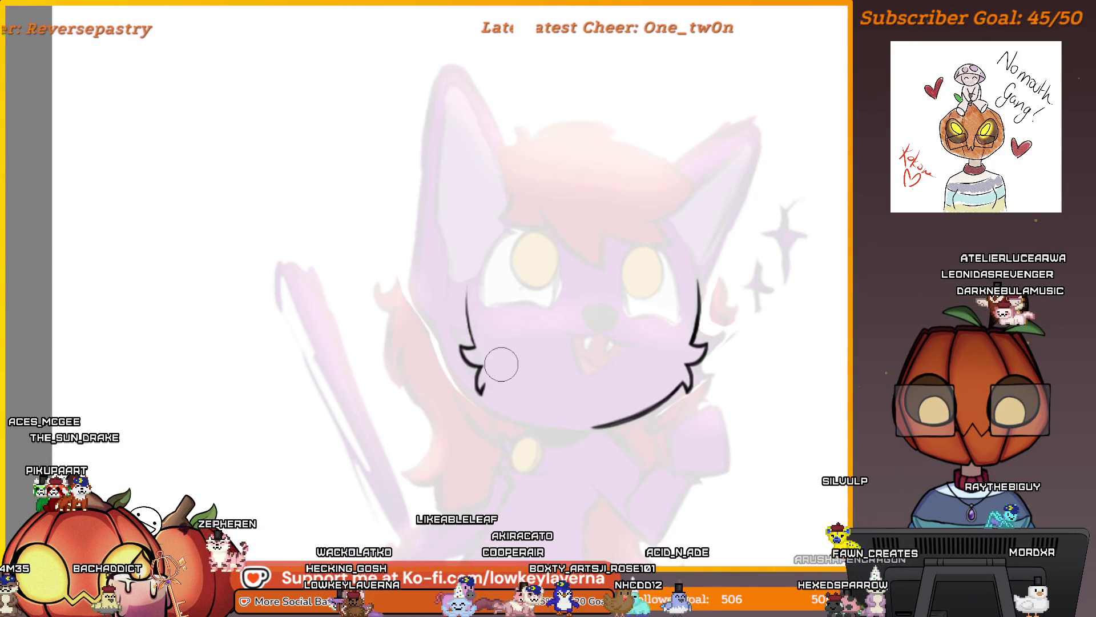
Extend the left cheek line upward, trying and then undoing a chin stroke
drag(482, 391, 576, 427)
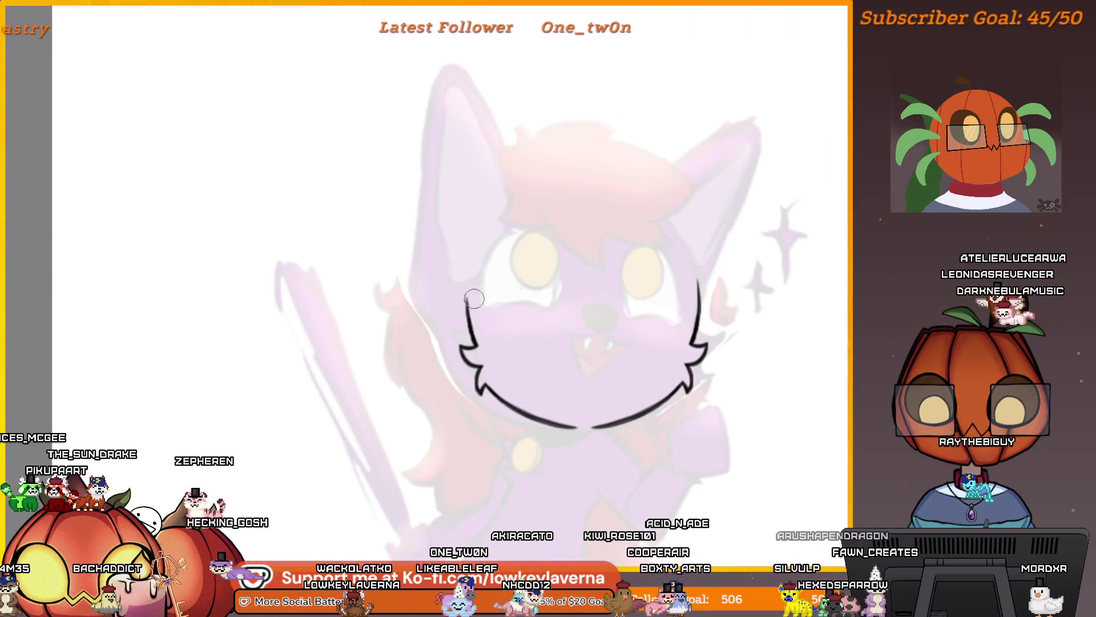
drag(468, 281, 467, 301)
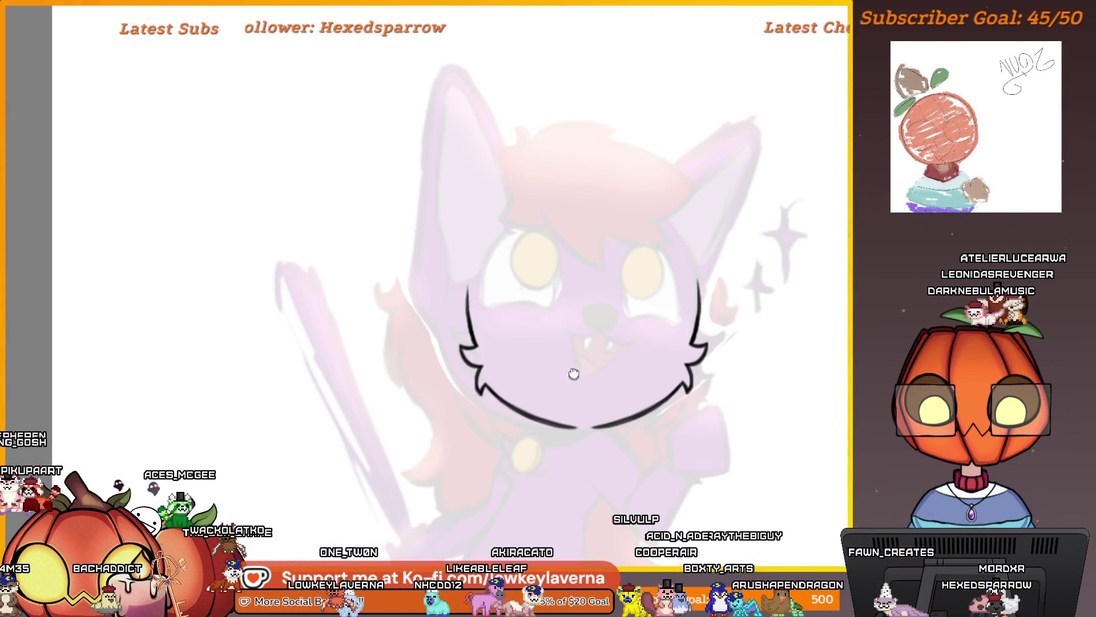
drag(573, 372, 581, 410)
key(ctrl+z)
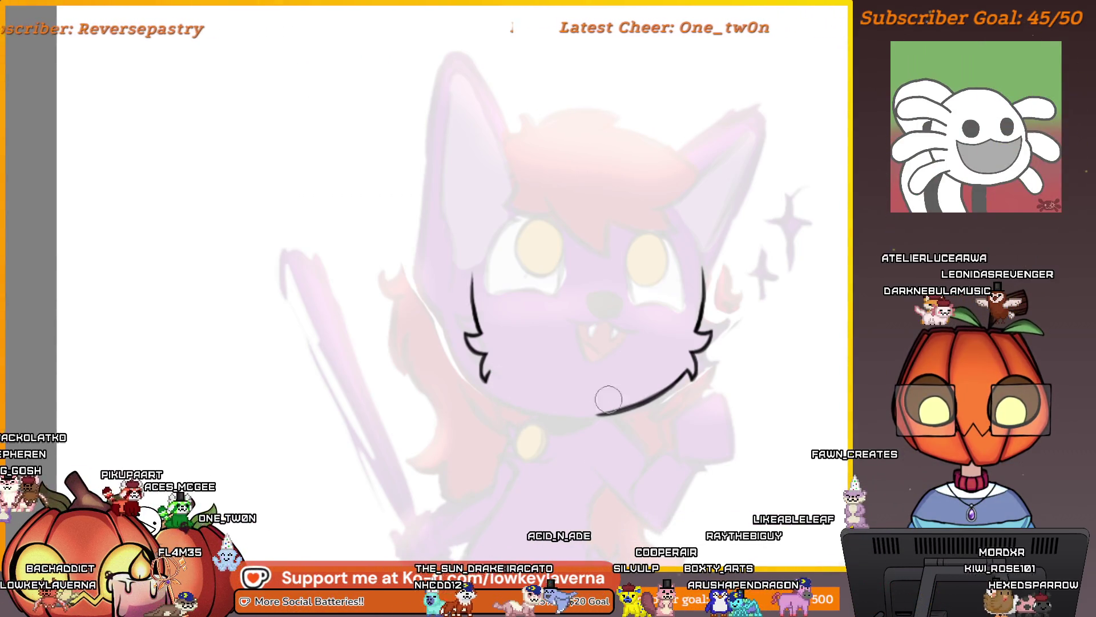
drag(540, 430, 555, 467)
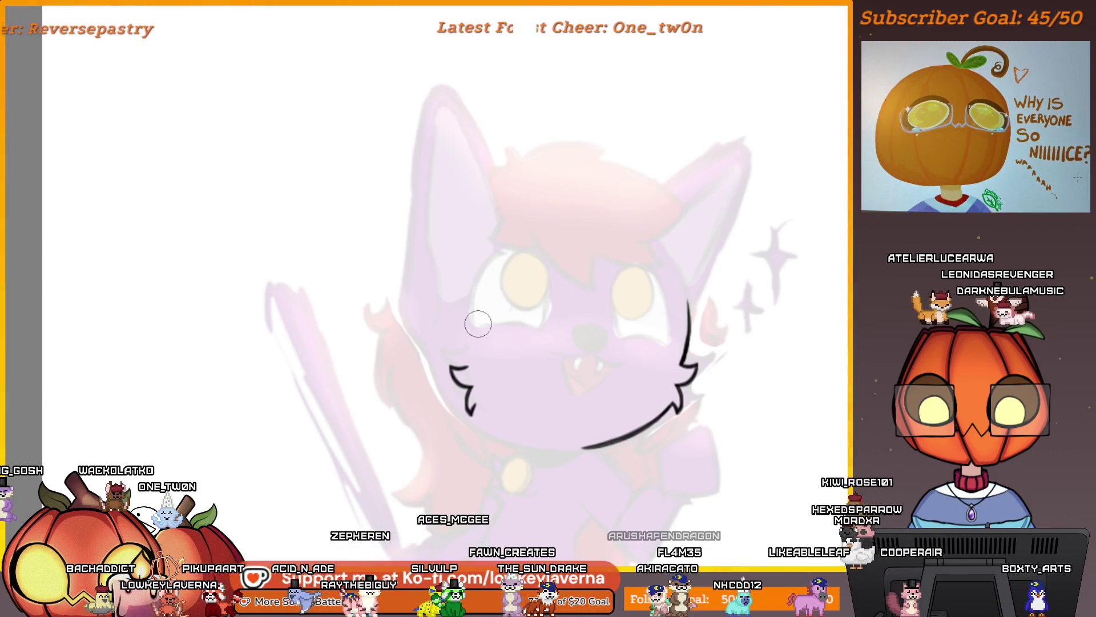
key(ctrl+t)
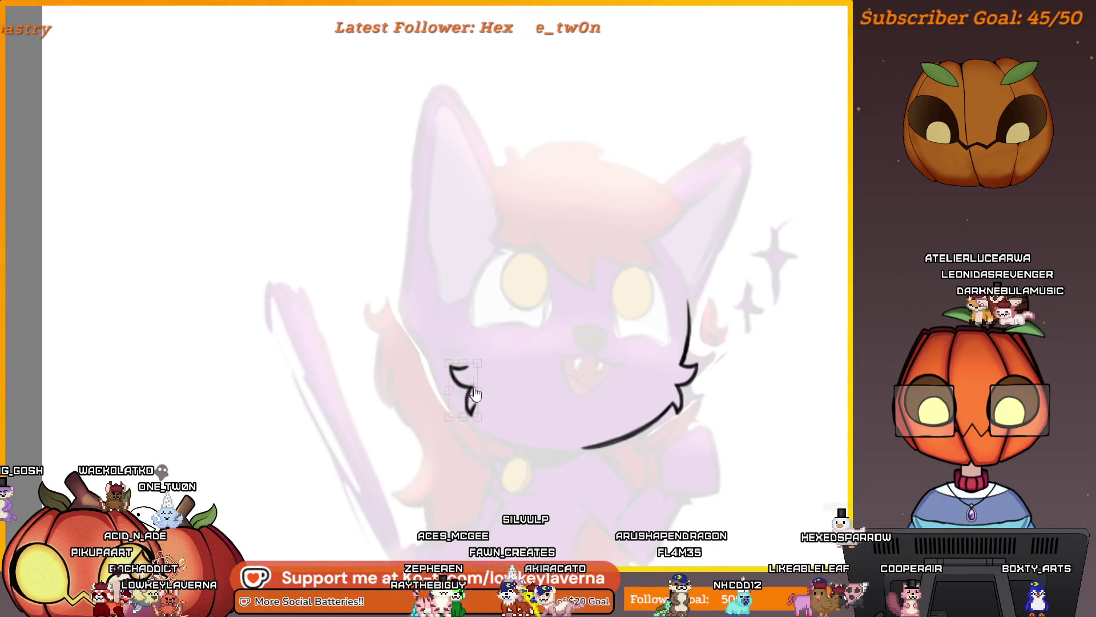
Flip the cheek stroke horizontally, place it on the right cheek, rotate it around a corner pivot
drag(478, 399, 475, 382)
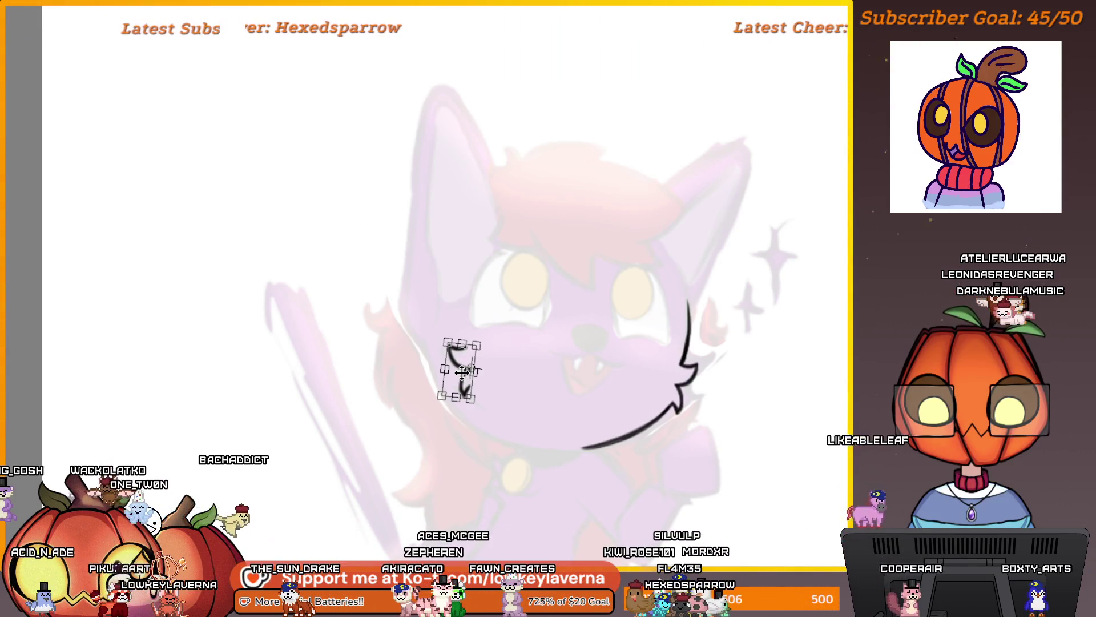
key(m)
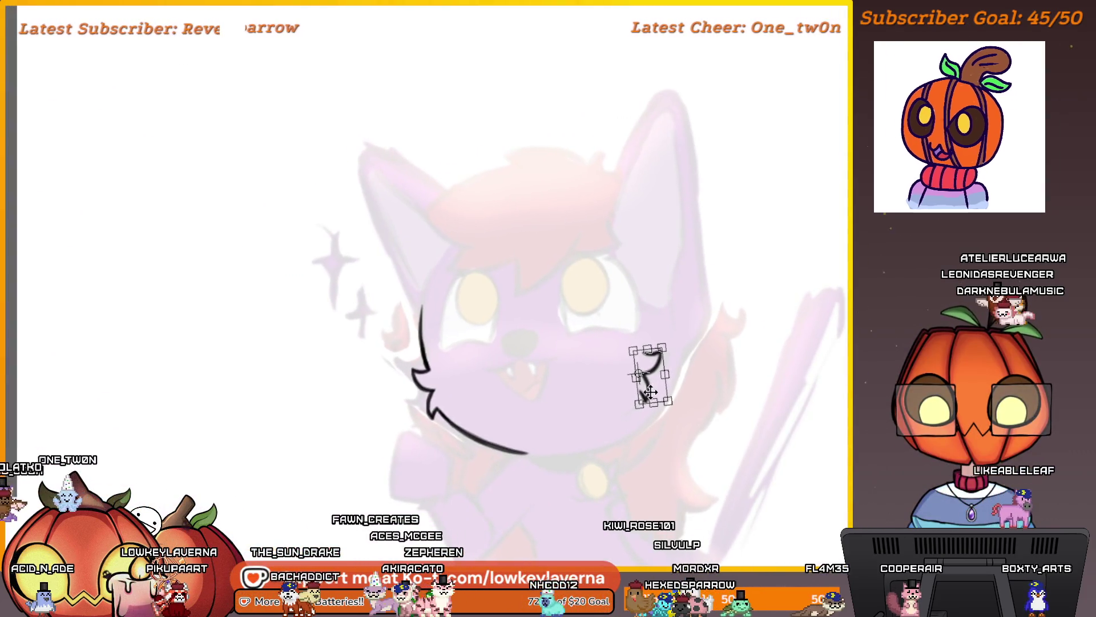
mouse_move(650, 393)
mouse_down()
mouse_move(478, 391)
mouse_move(443, 399)
mouse_move(451, 408)
mouse_up()
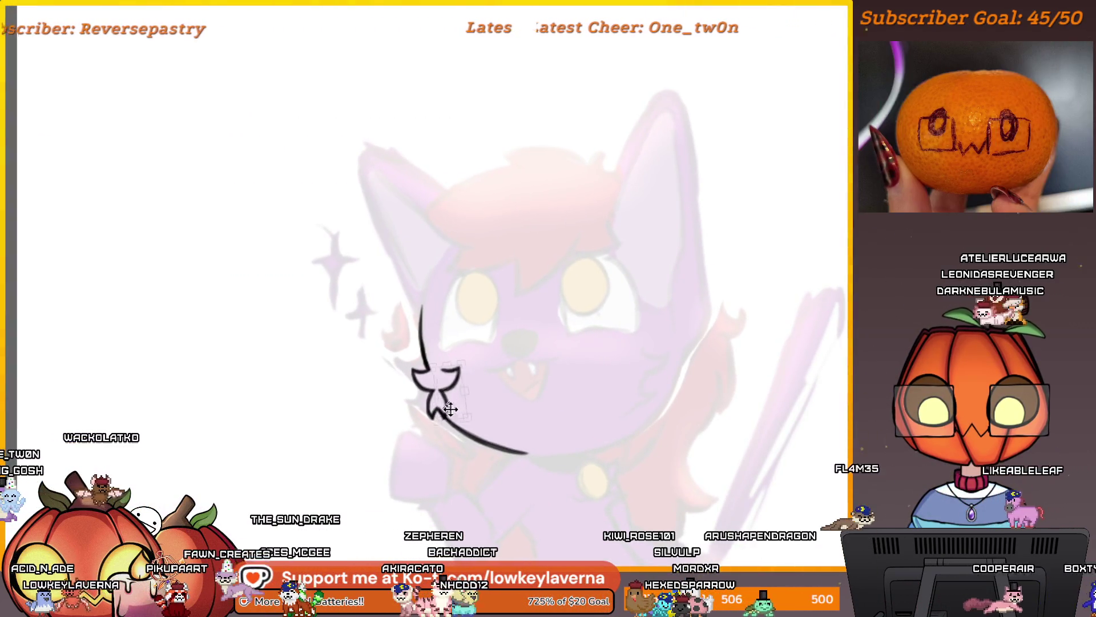
key(ctrl+z)
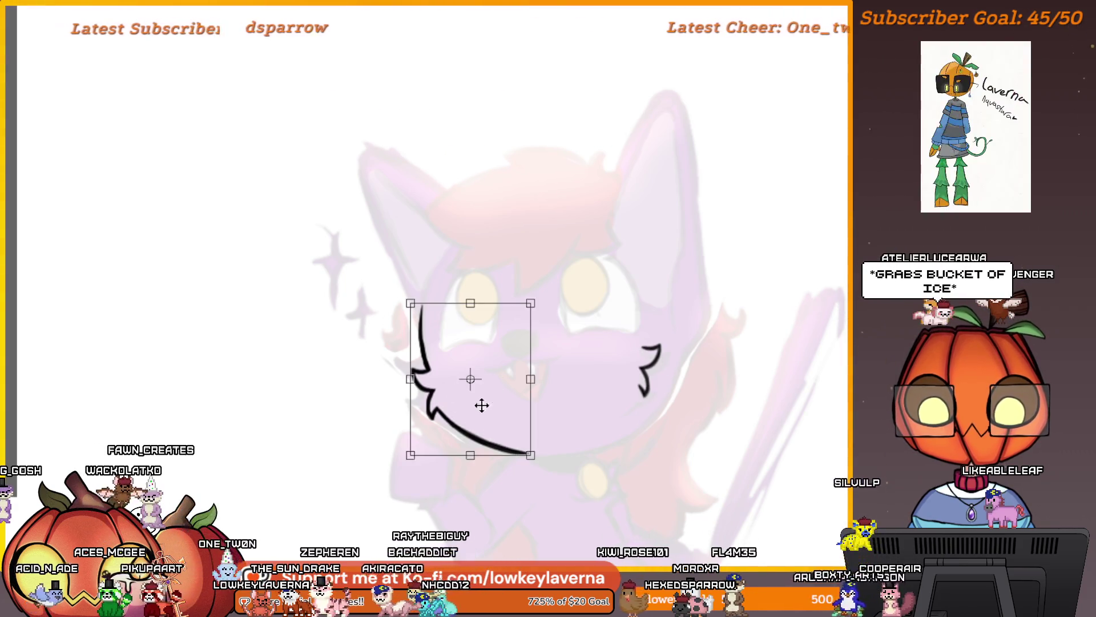
right_click(485, 404)
click(563, 323)
drag(516, 420, 657, 431)
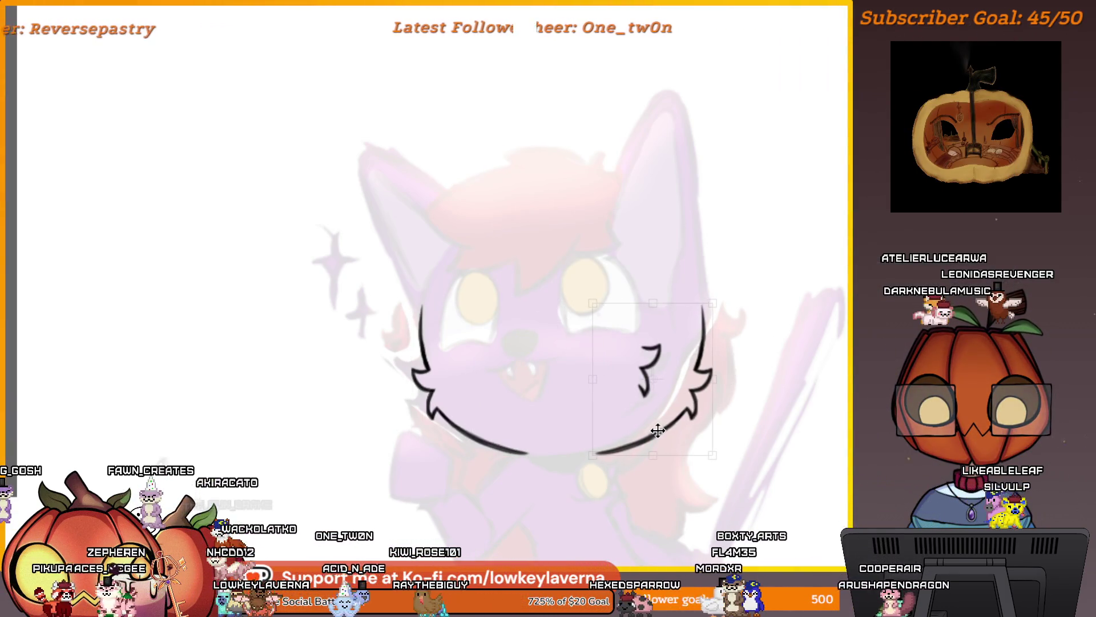
scroll(645, 382, down, 2)
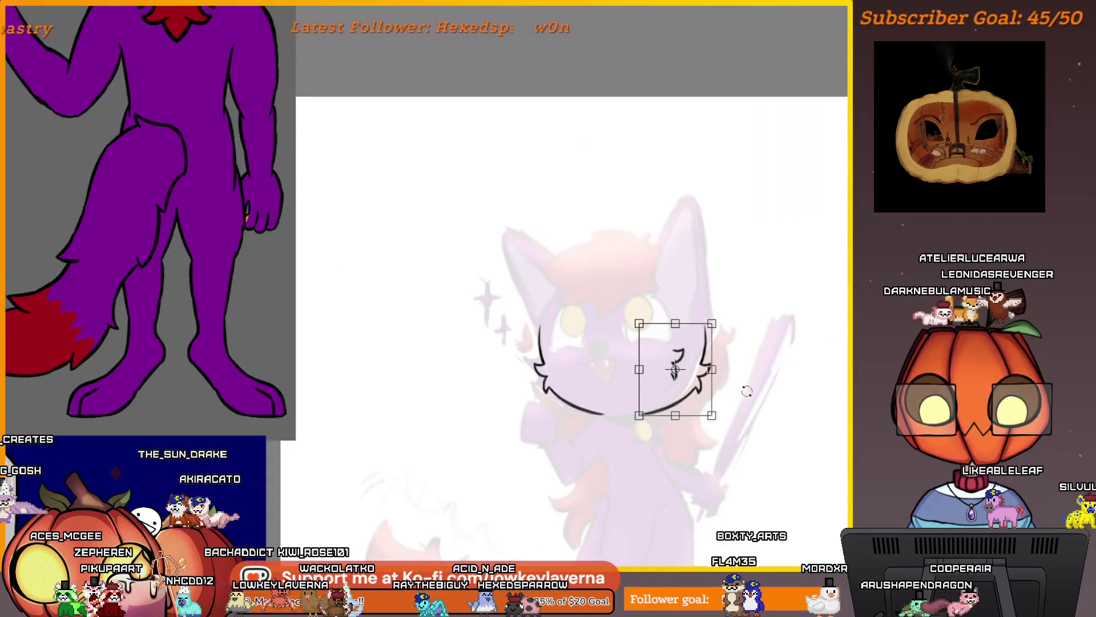
drag(645, 381, 616, 427)
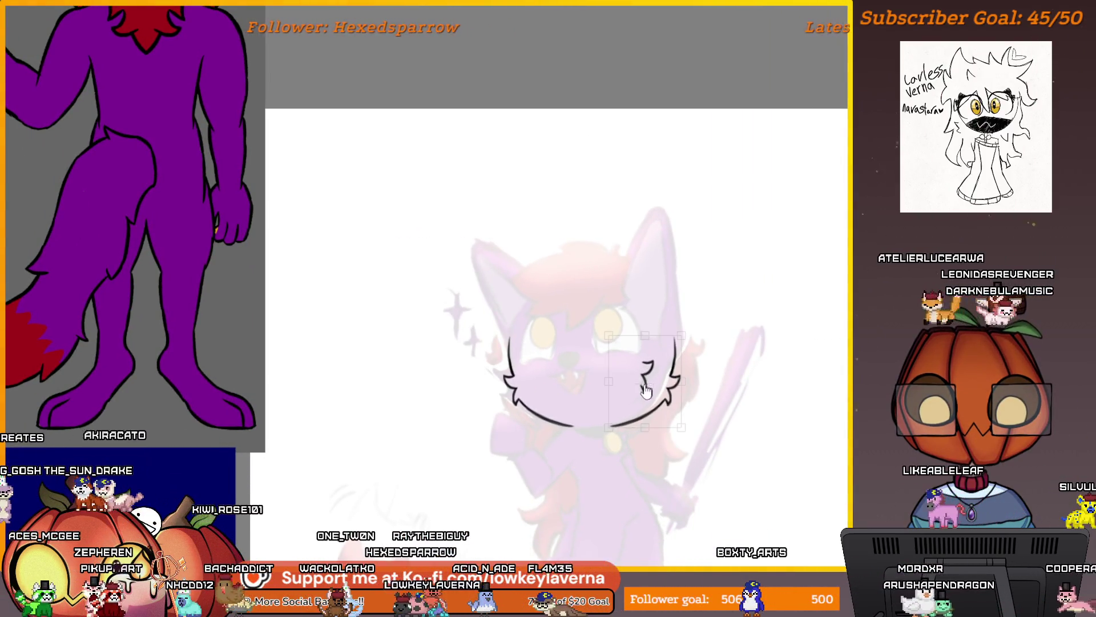
drag(699, 459, 708, 439)
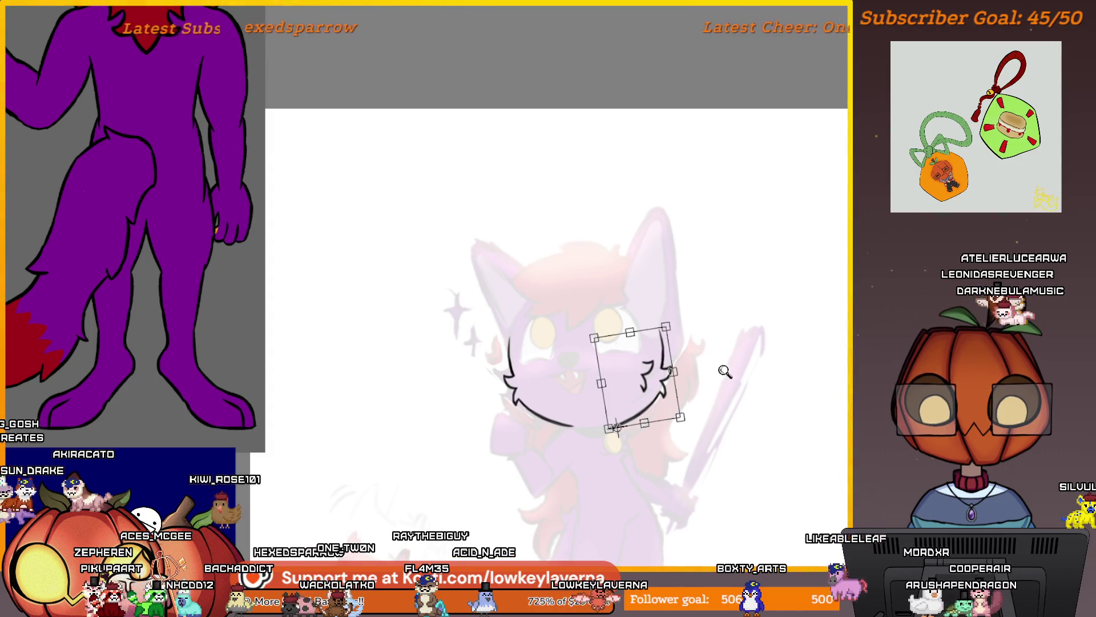
scroll(717, 430, down, 1)
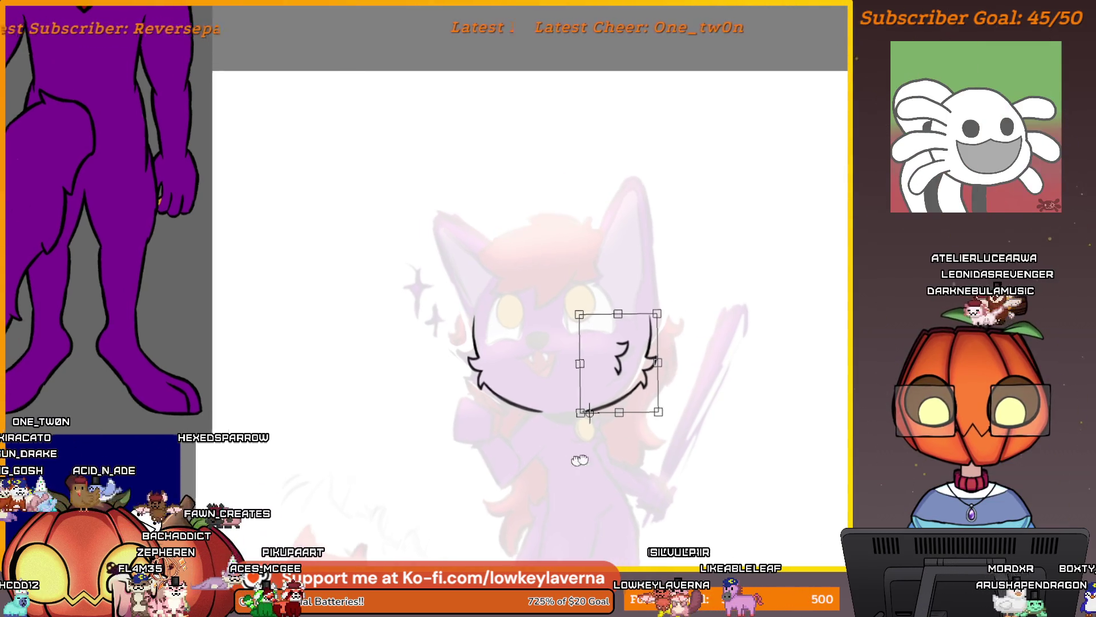
key(Return)
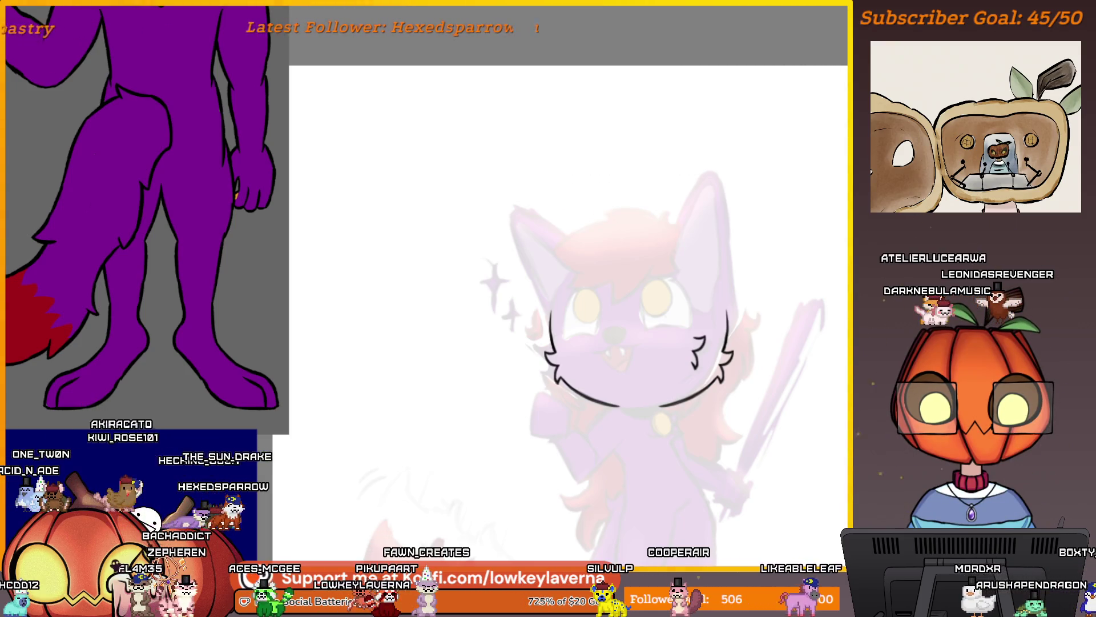
Rotate the left cheek and chin lines counter-clockwise, shift them left, and apply
key(ctrl+z)
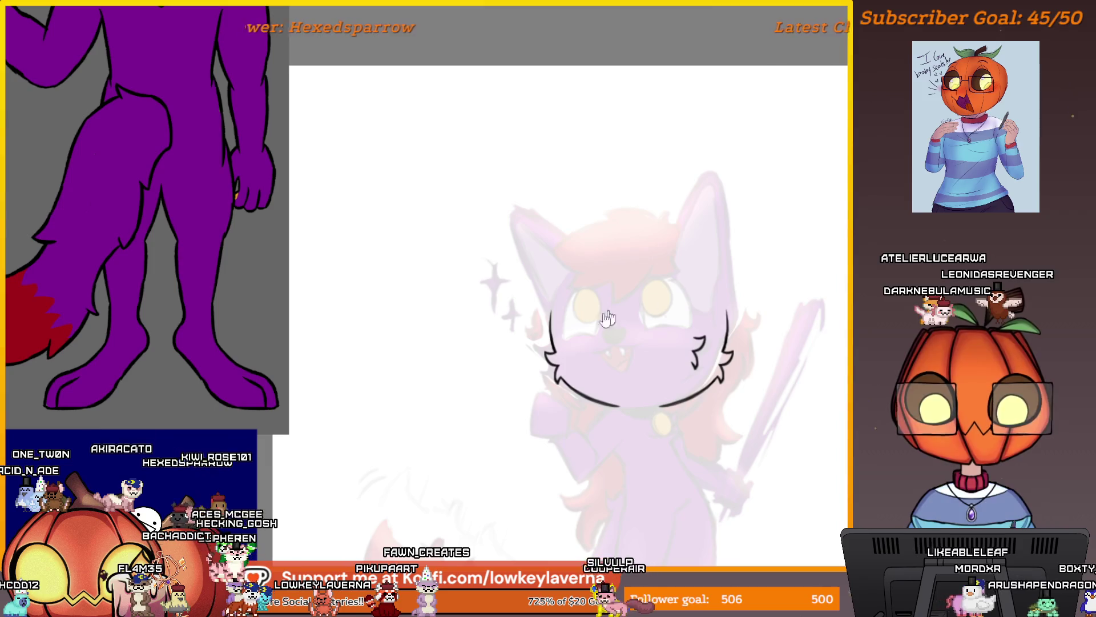
scroll(624, 358, up, 3)
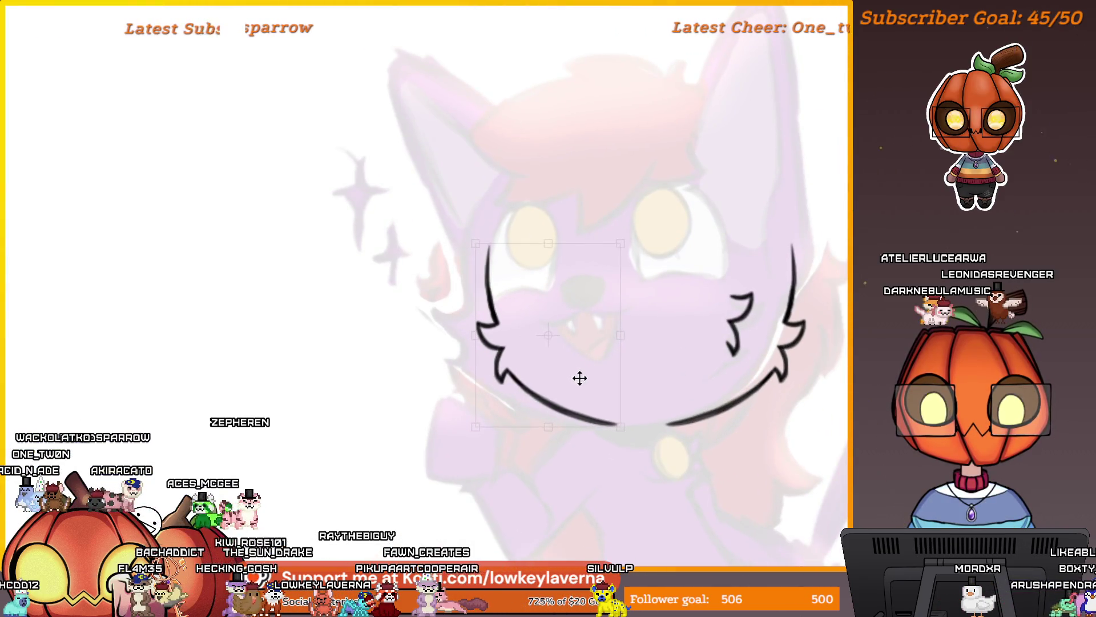
drag(665, 362, 594, 342)
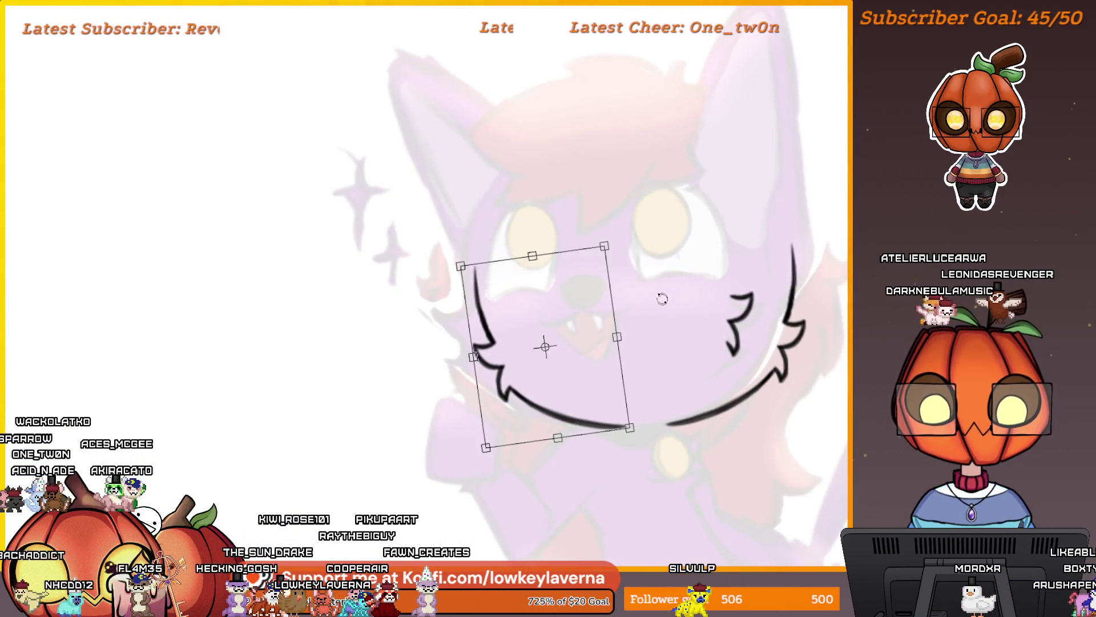
scroll(658, 308, down, 2)
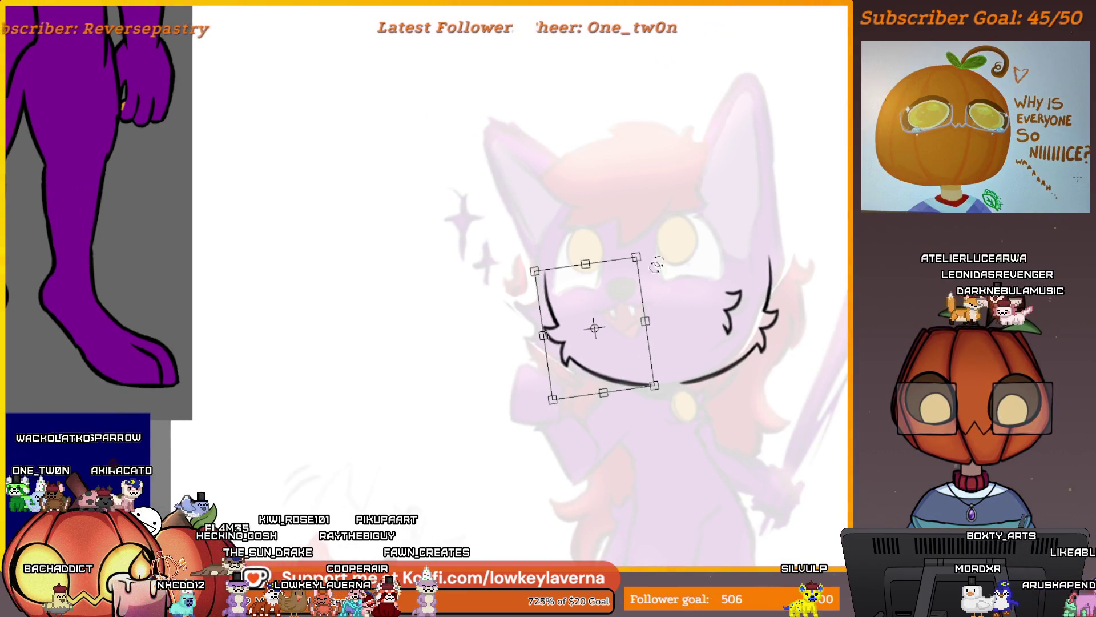
drag(645, 320, 672, 268)
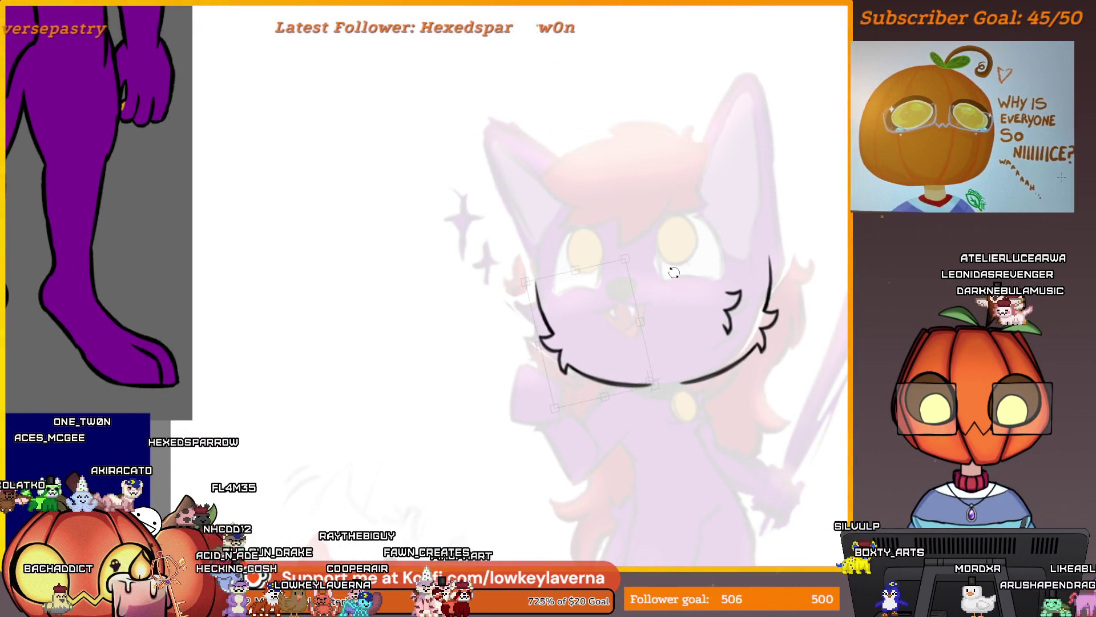
mouse_move(639, 358)
mouse_down()
mouse_move(621, 367)
mouse_move(627, 357)
mouse_move(656, 448)
mouse_move(622, 349)
mouse_up()
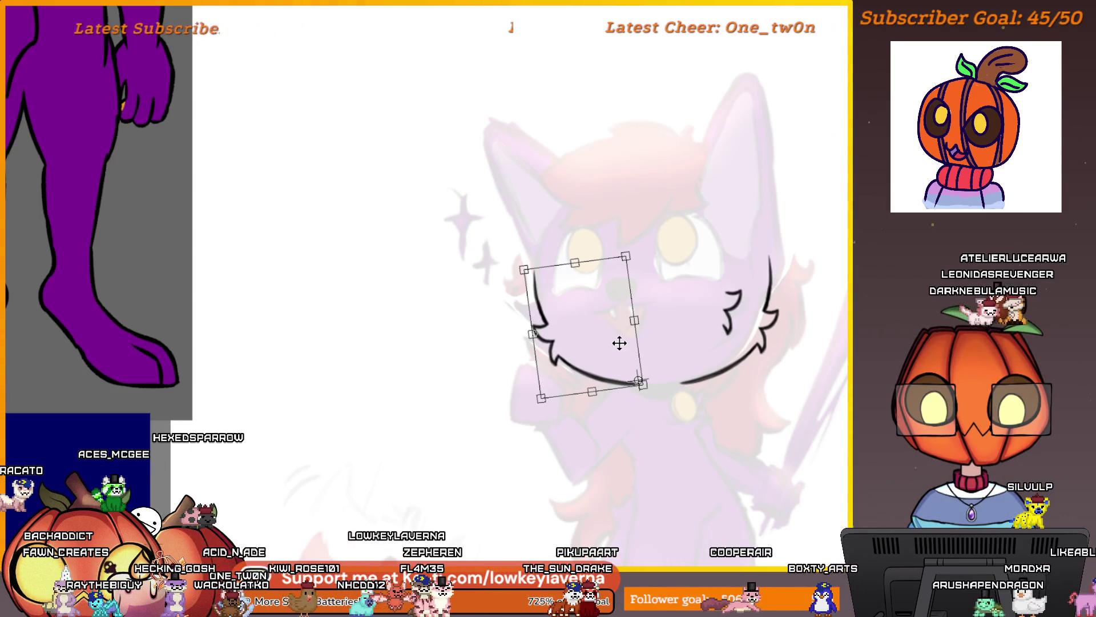
key(m)
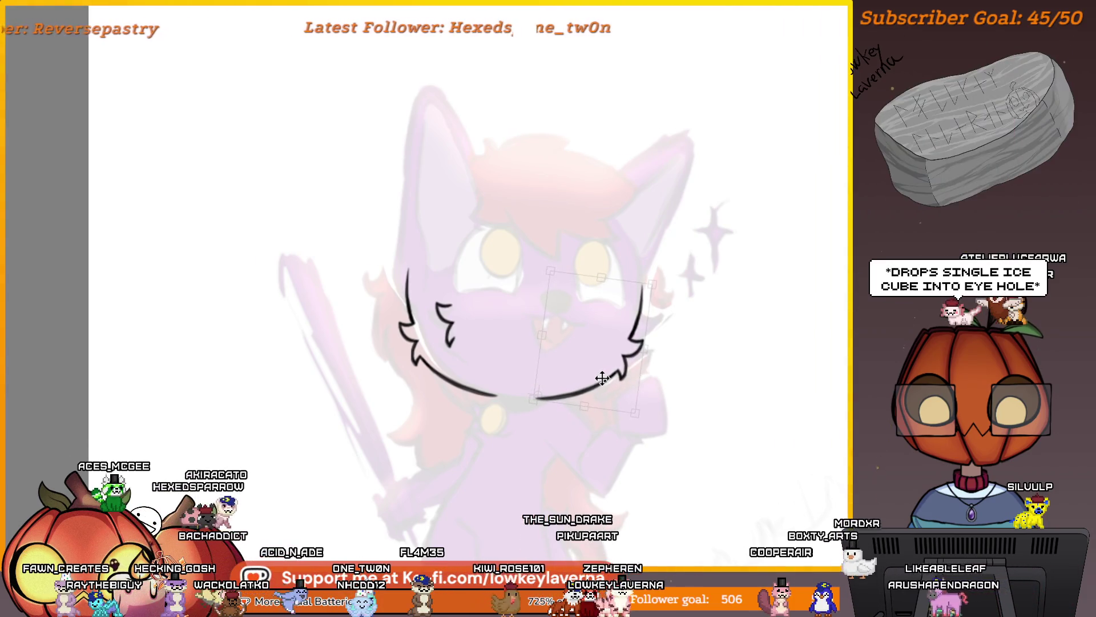
scroll(582, 367, down, 2)
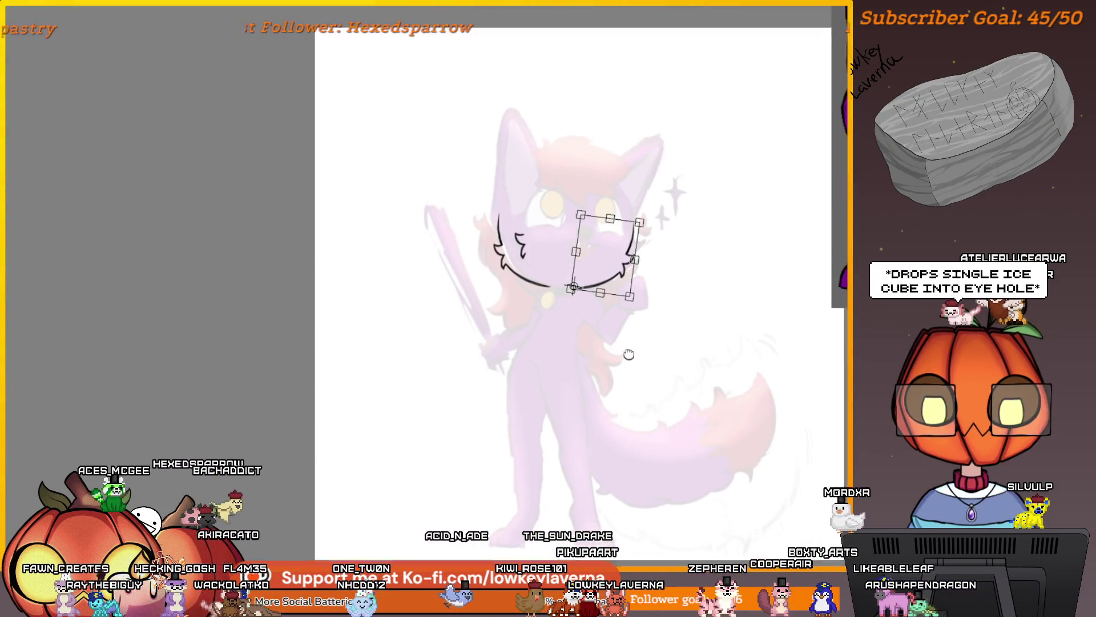
scroll(635, 341, up, 2)
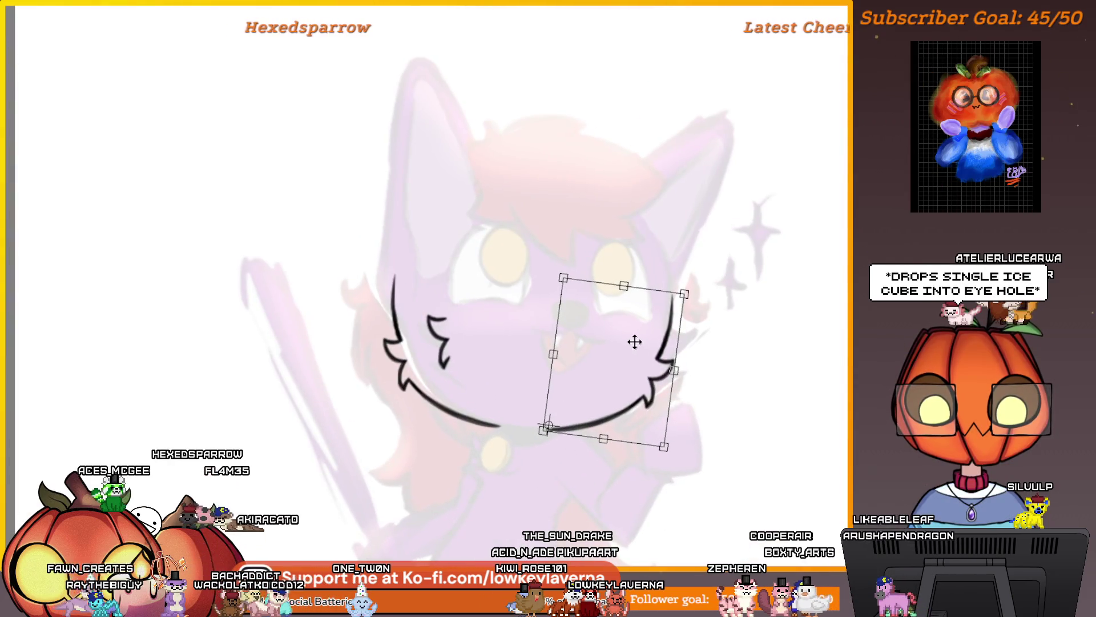
key(Return)
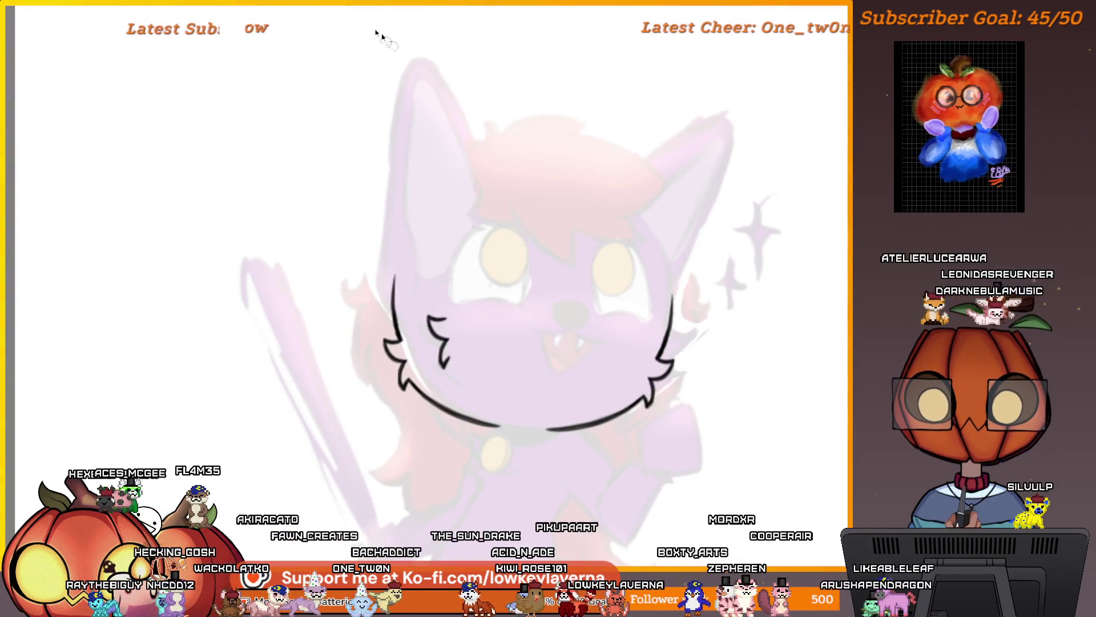
Ink the right cheek line with its fluff tuft, then toggle the sketch to check it
scroll(679, 240, down, 3)
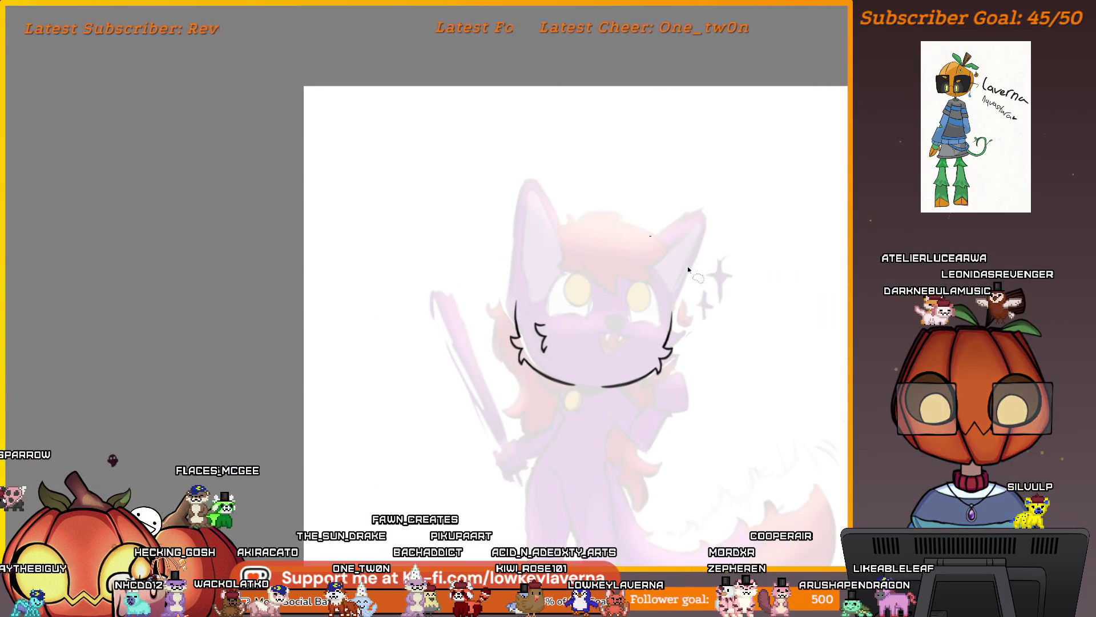
scroll(688, 269, up, 3)
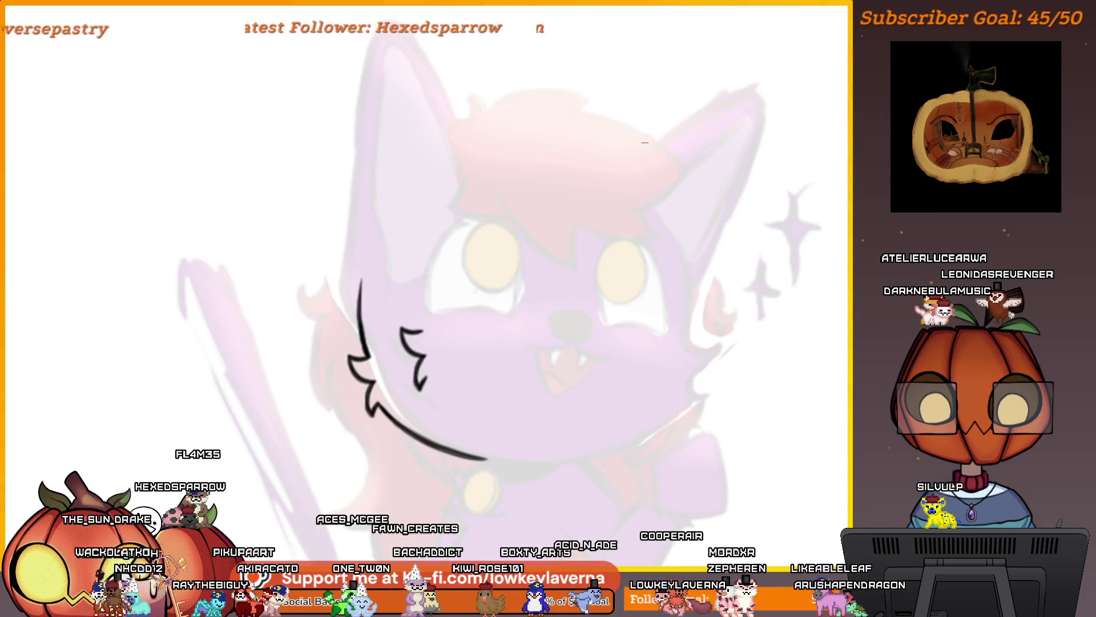
drag(692, 302, 542, 463)
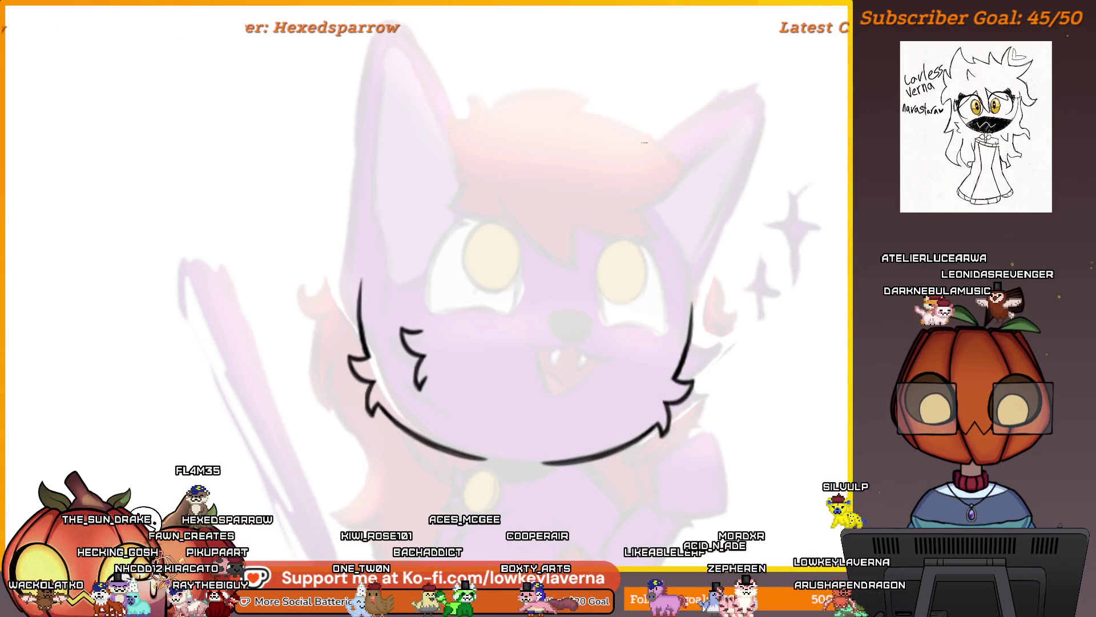
scroll(771, 311, down, 5)
key(v)
key(v)
key(v)
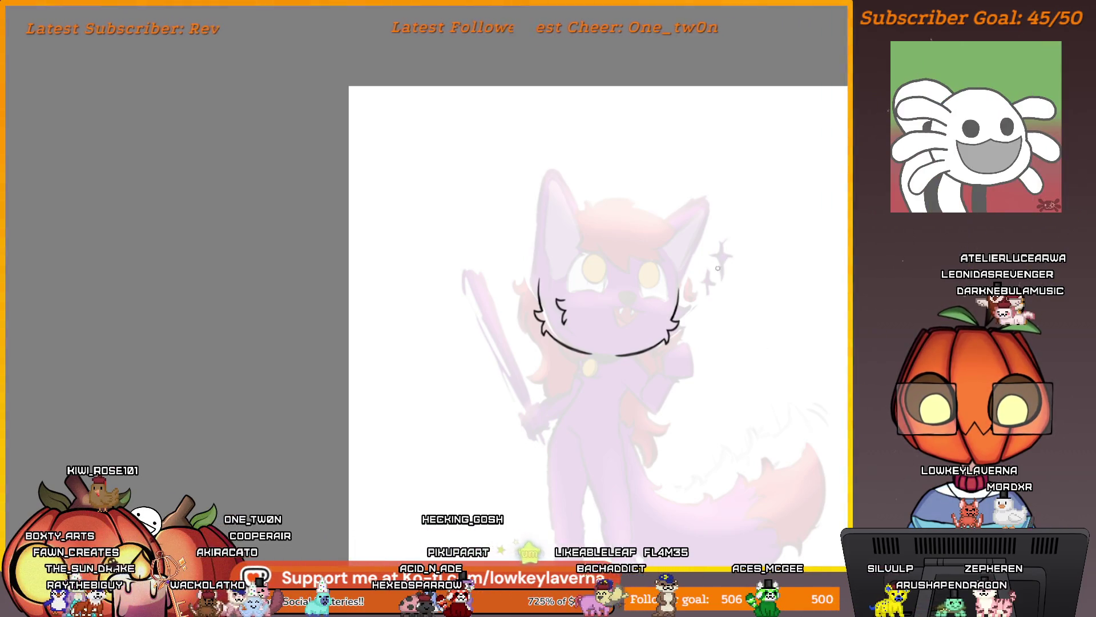
scroll(644, 314, up, 5)
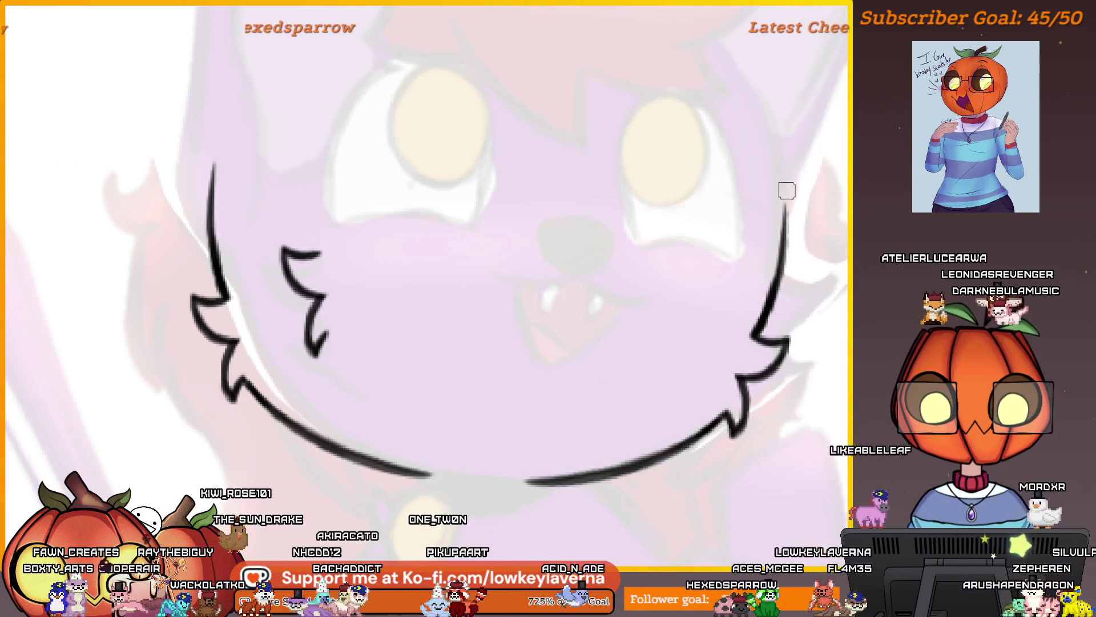
Ink the eye's top arc, redrawing it once and darkening its left side and top
scroll(702, 288, up, 5)
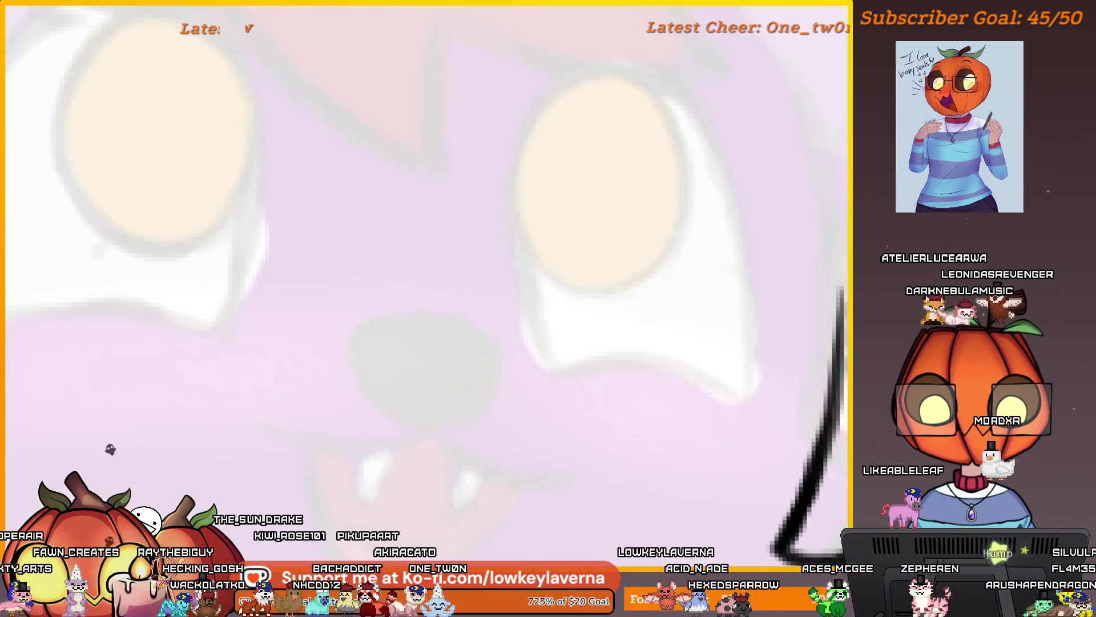
mouse_move(762, 422)
mouse_down()
mouse_move(575, 172)
mouse_move(475, 393)
mouse_up()
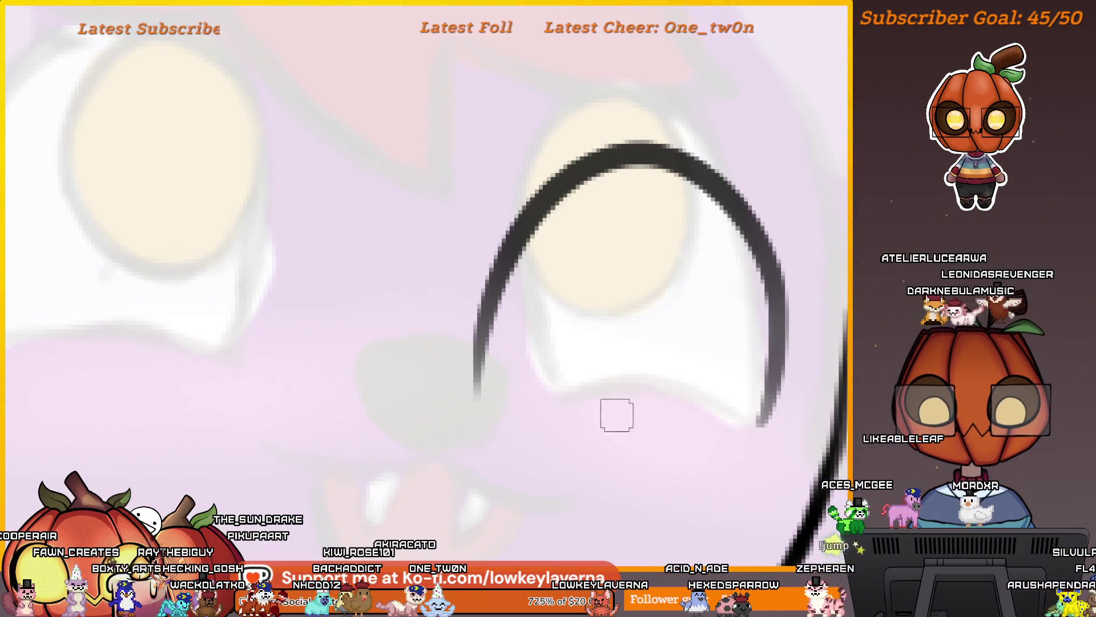
key(ctrl+z)
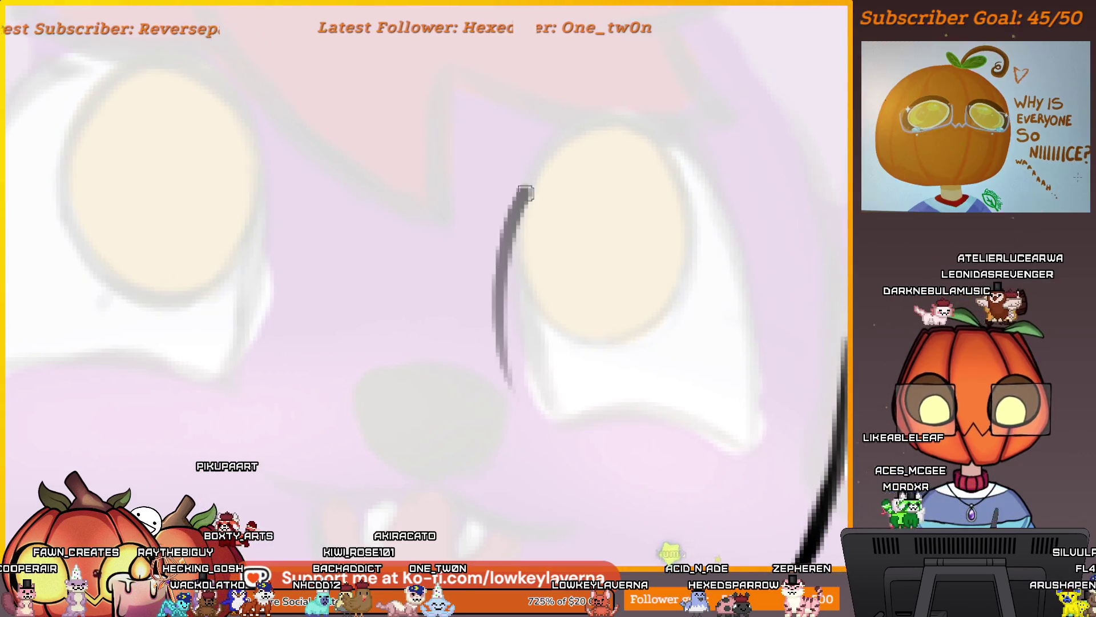
drag(526, 193, 692, 460)
mouse_move(589, 140)
mouse_down()
mouse_move(511, 403)
mouse_move(631, 134)
mouse_move(753, 232)
mouse_up()
scroll(738, 341, down, 5)
scroll(758, 269, up, 4)
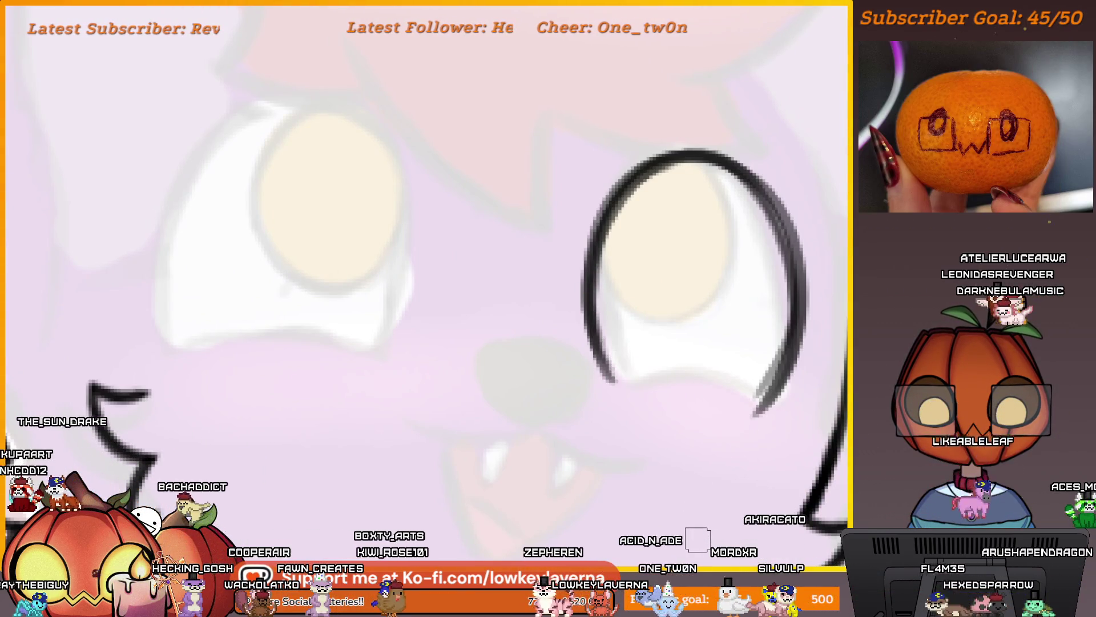
scroll(514, 417, up, 5)
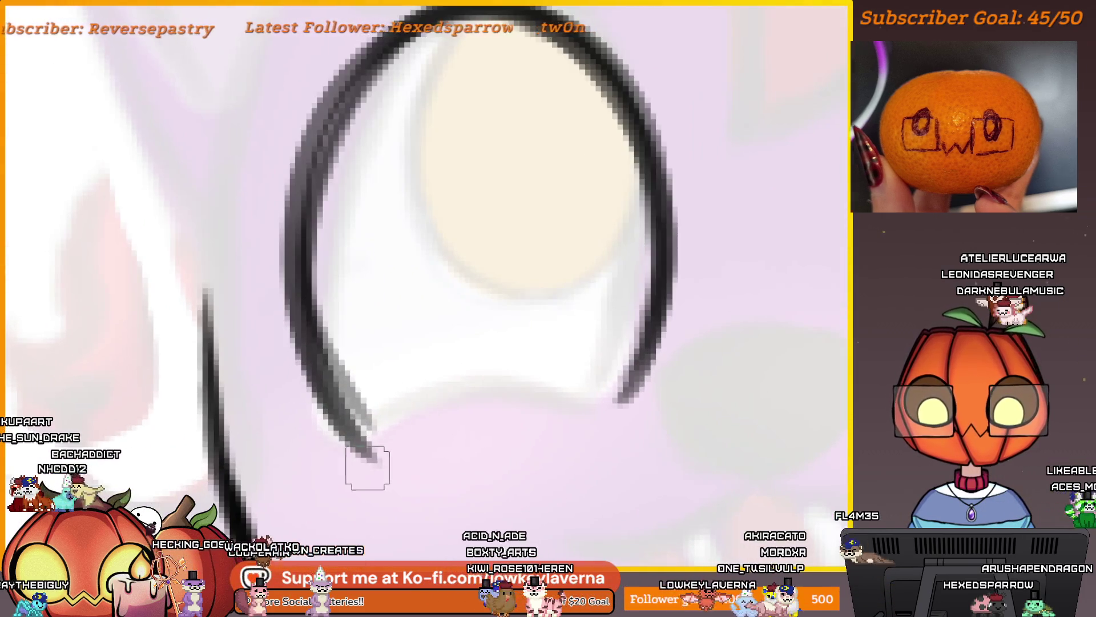
Ink the lower edge of the eye to close the outline
mouse_move(368, 467)
mouse_down()
mouse_move(666, 357)
mouse_move(367, 464)
mouse_move(718, 359)
mouse_up()
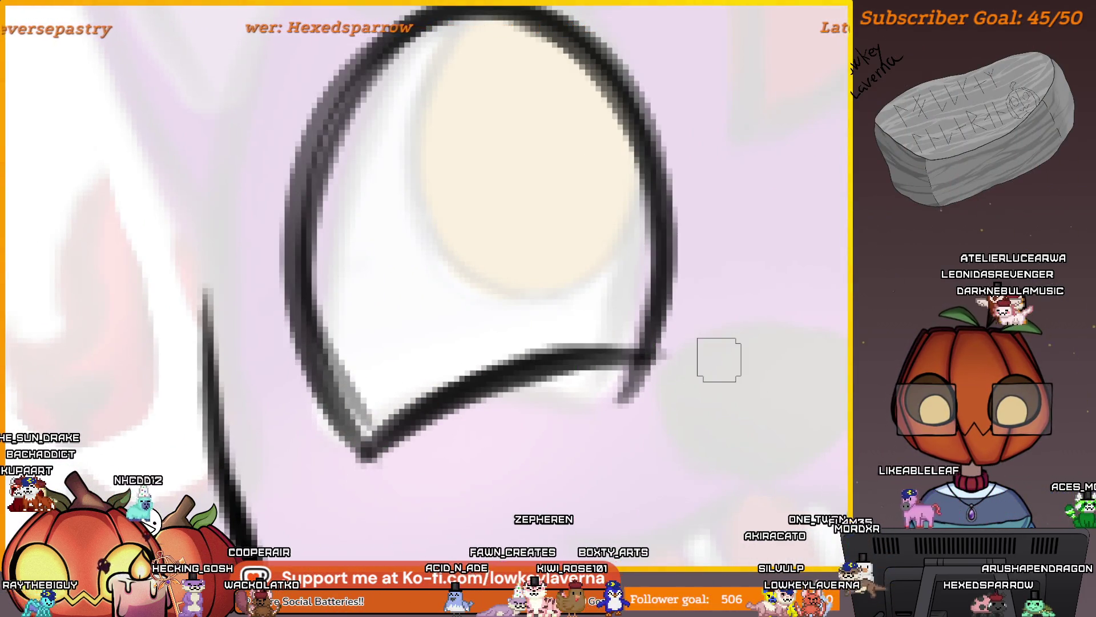
scroll(648, 394, down, 5)
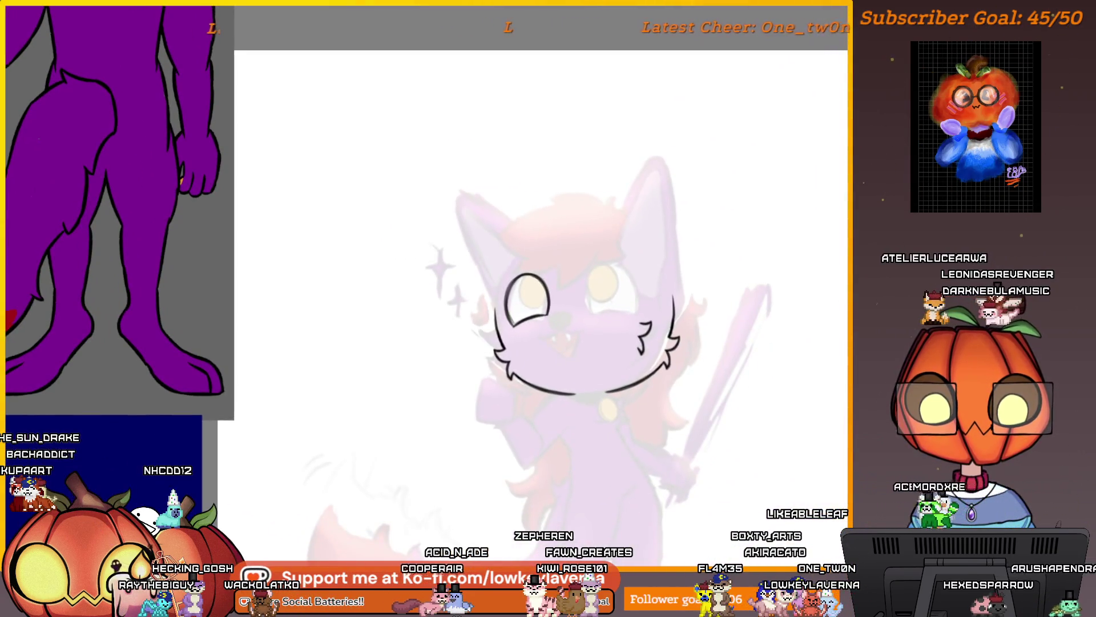
drag(647, 372, 554, 314)
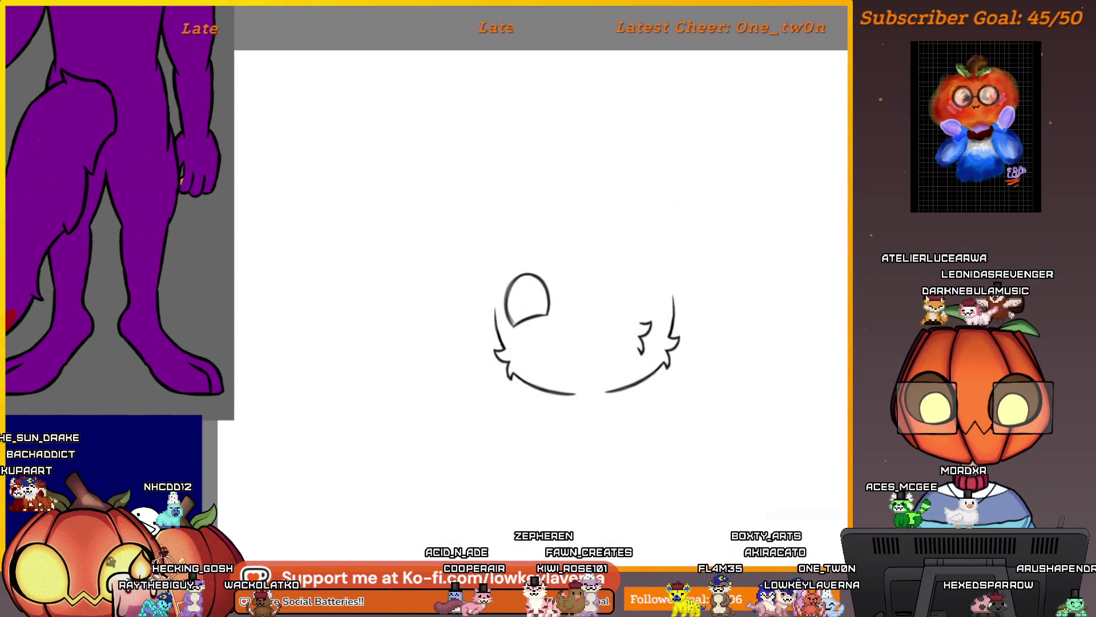
scroll(555, 315, up, 5)
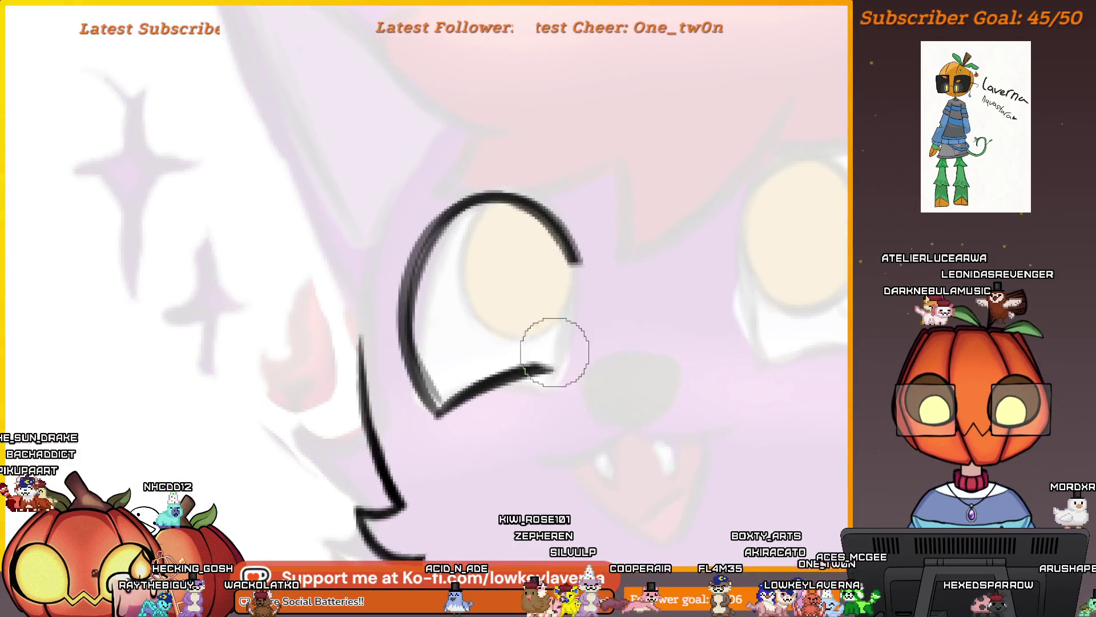
Erase the inked eye outline and bring the wolf's face toward the centre
mouse_move(496, 252)
mouse_down()
mouse_move(402, 309)
mouse_move(548, 313)
mouse_move(582, 417)
mouse_up()
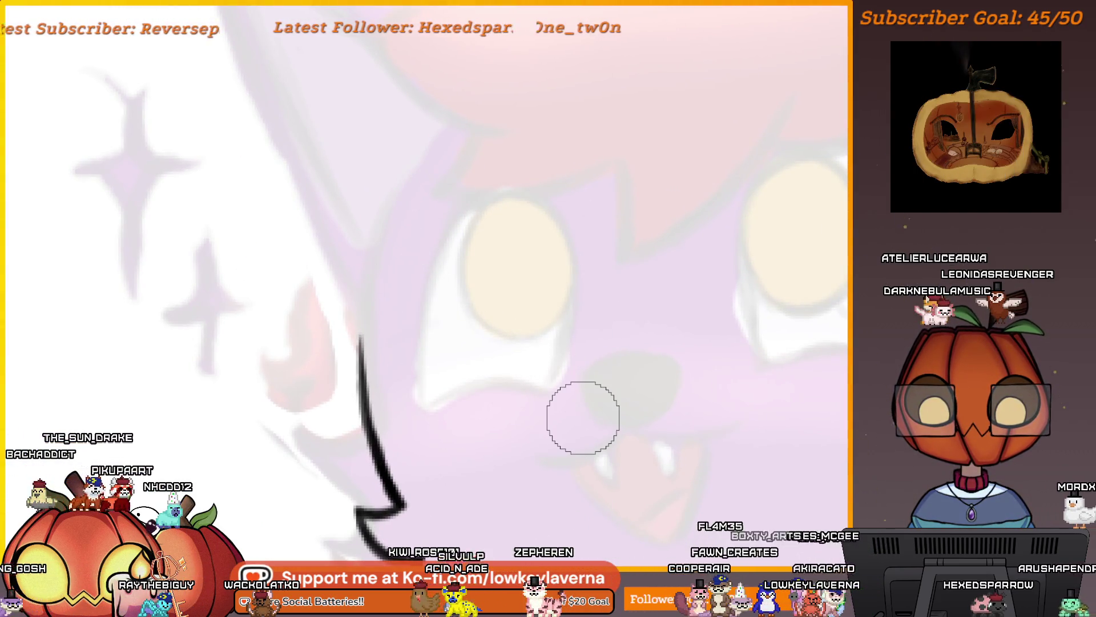
drag(606, 329, 569, 317)
scroll(721, 321, down, 5)
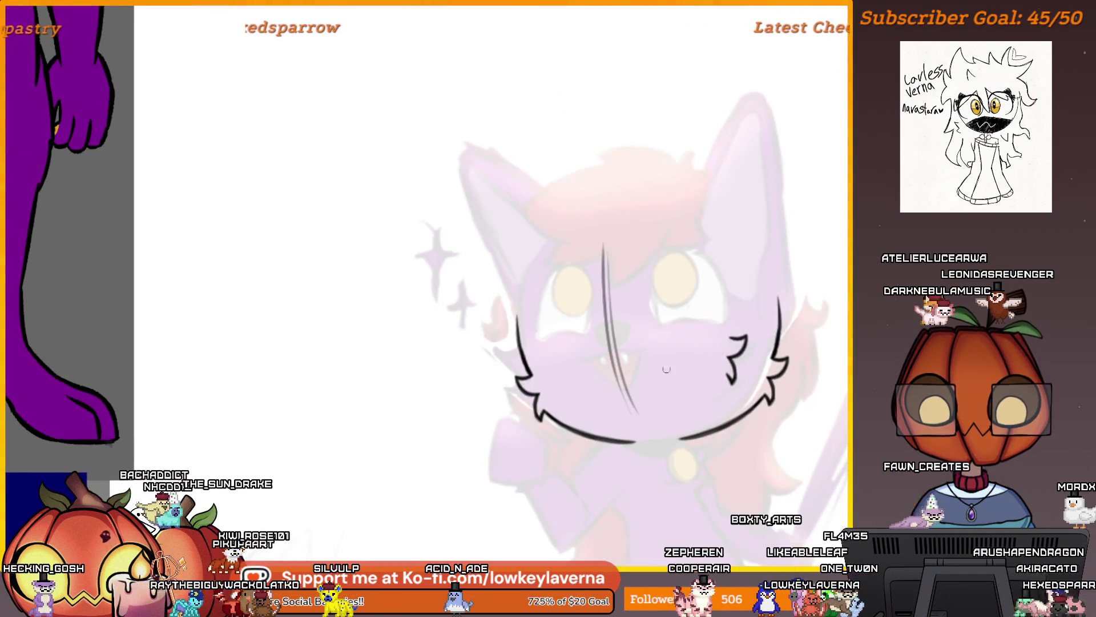
scroll(761, 303, down, 3)
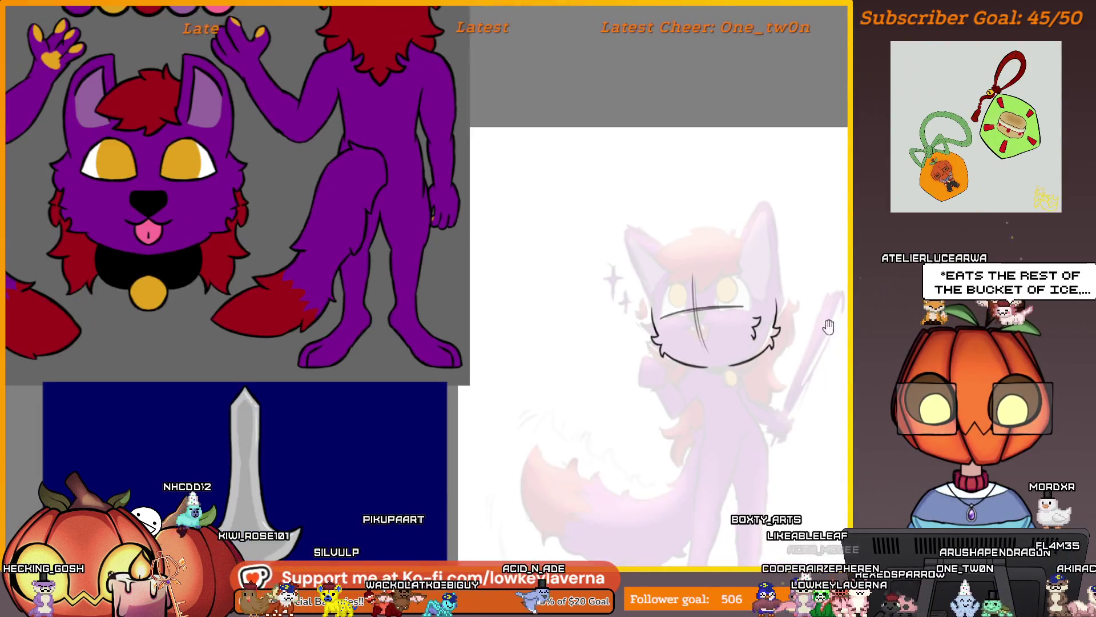
drag(828, 327, 780, 273)
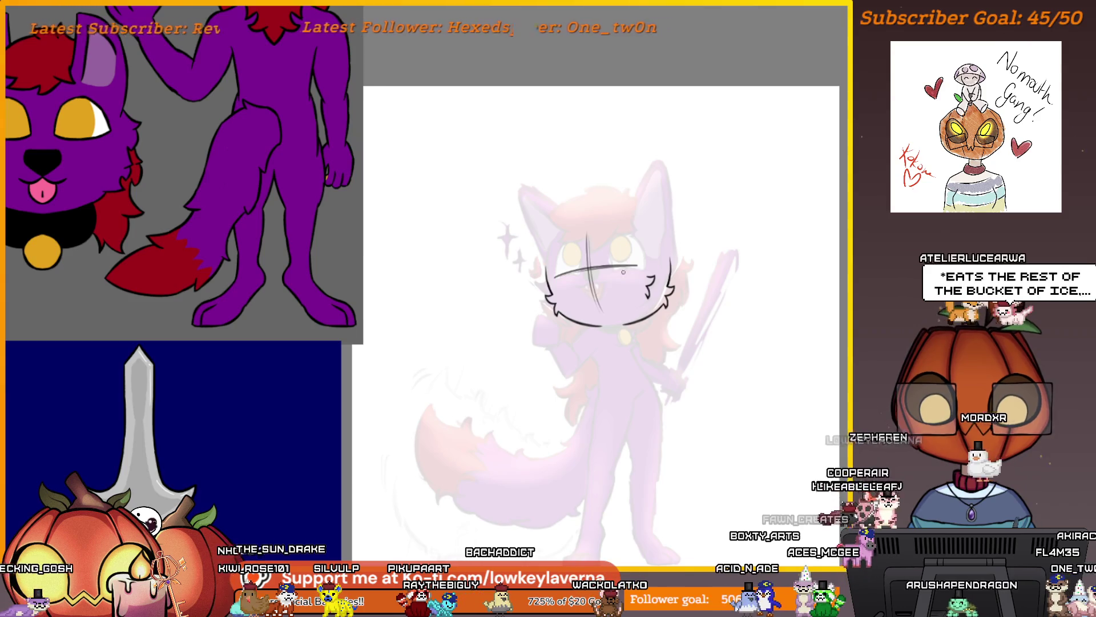
Ink the wolf's rounded nose outline with a reinforced top edge
scroll(662, 223, up, 5)
scroll(663, 222, down, 3)
scroll(671, 241, up, 3)
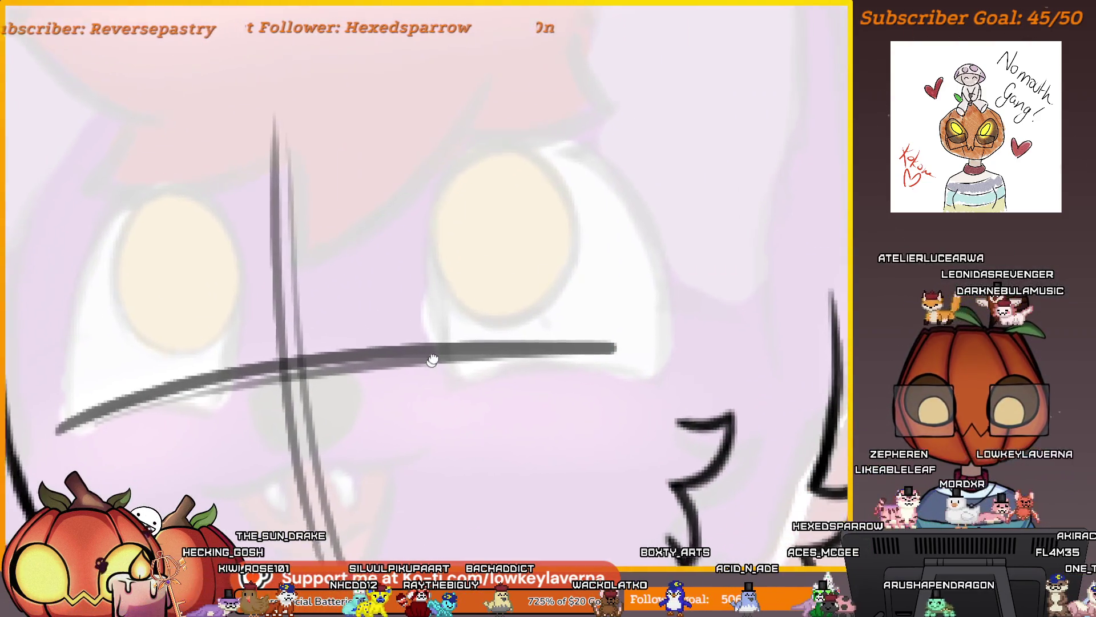
drag(671, 241, 659, 240)
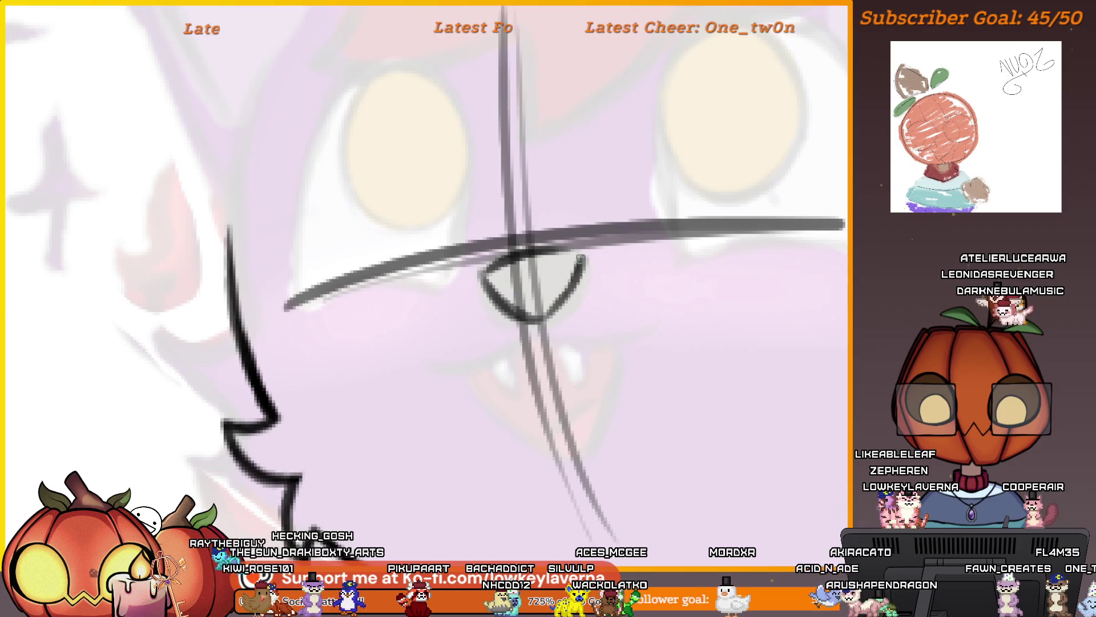
drag(574, 250, 484, 274)
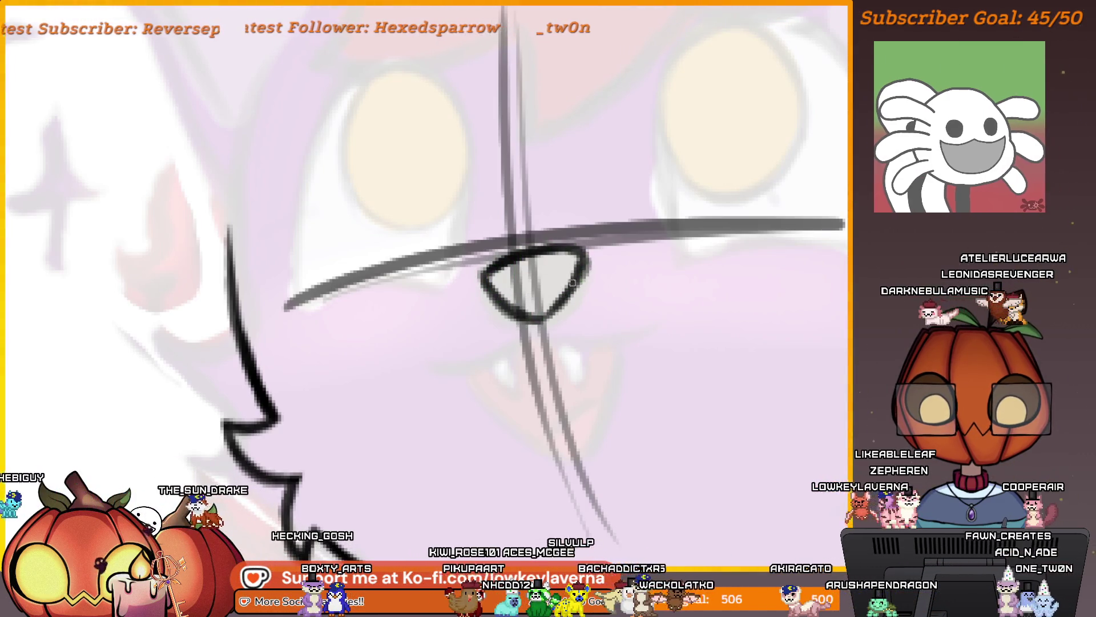
scroll(568, 296, down, 5)
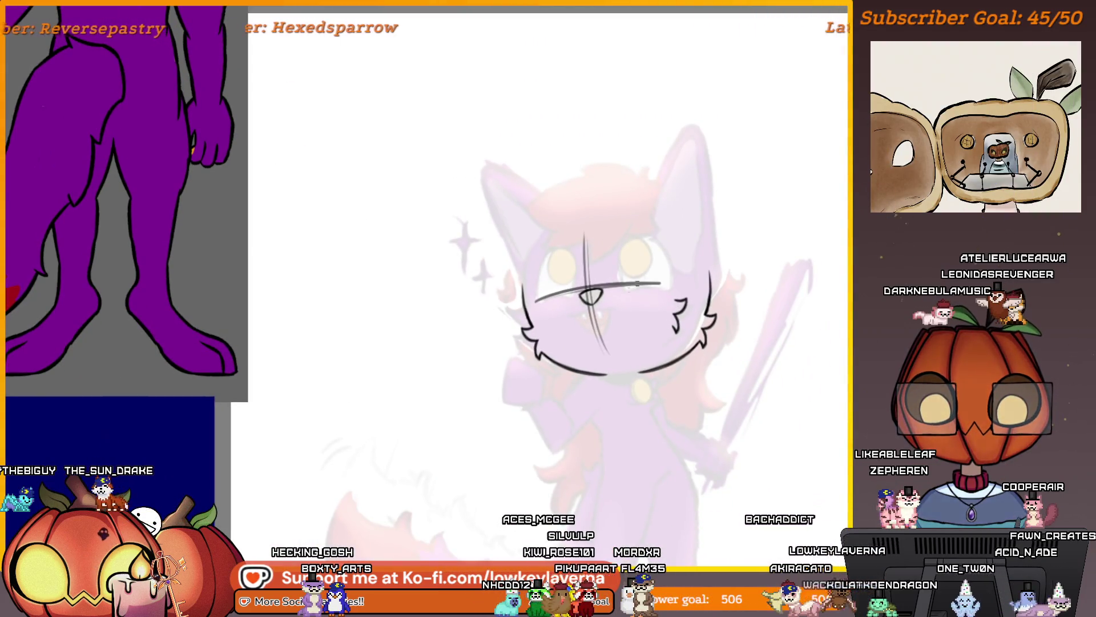
scroll(640, 297, up, 5)
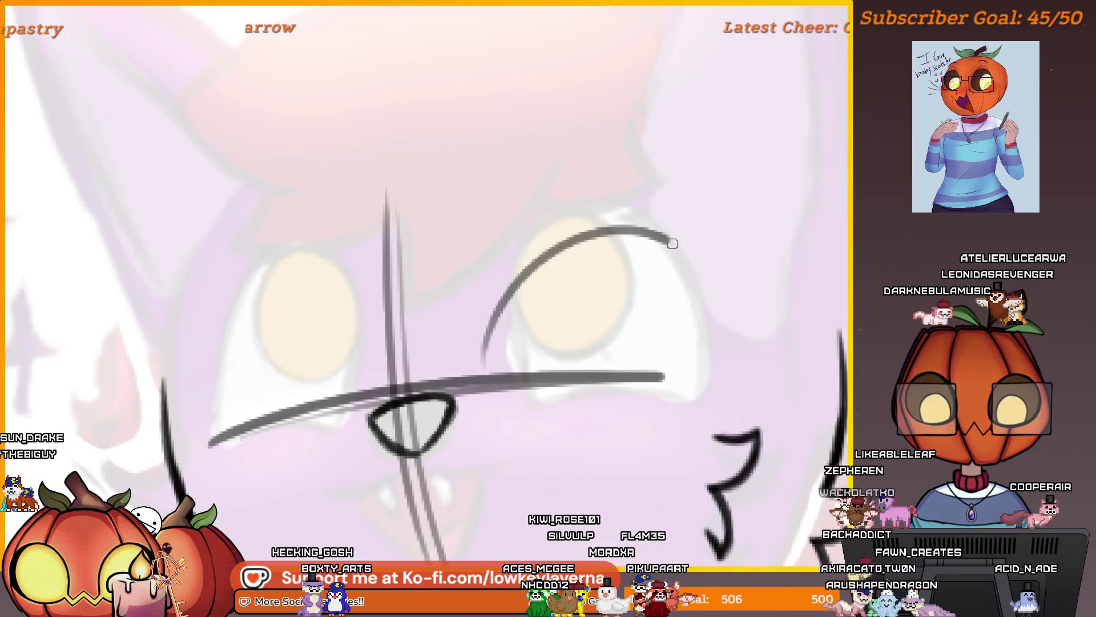
Undo and redraw the black arc around the eye
key(ctrl+z)
mouse_move(700, 420)
mouse_down()
mouse_move(588, 225)
mouse_move(468, 383)
mouse_up()
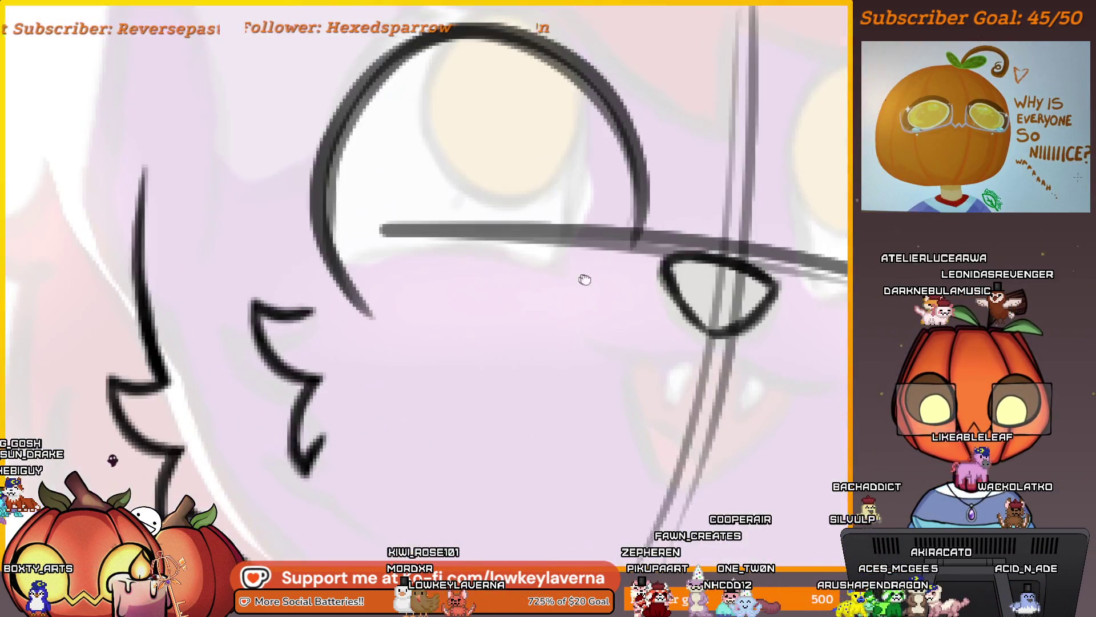
drag(584, 279, 644, 307)
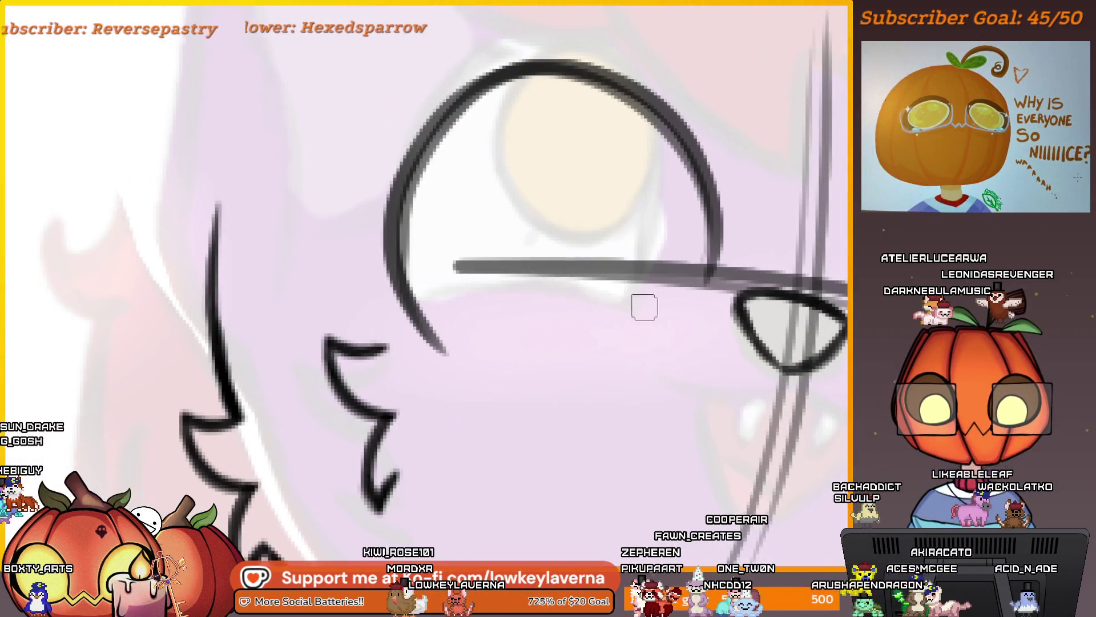
scroll(528, 346, down, 5)
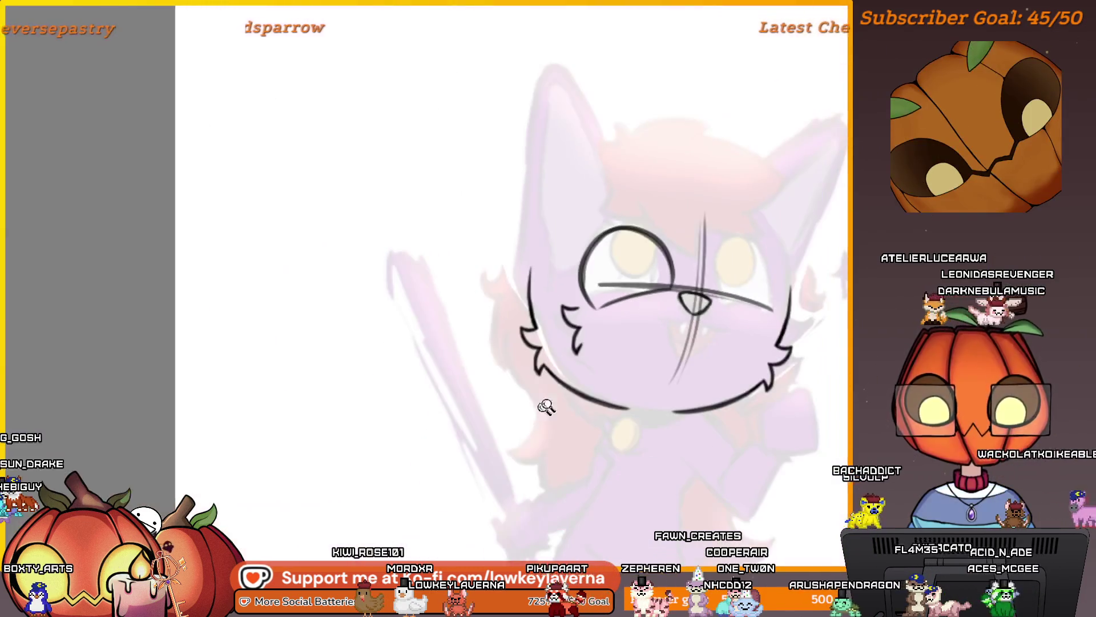
drag(727, 372, 724, 379)
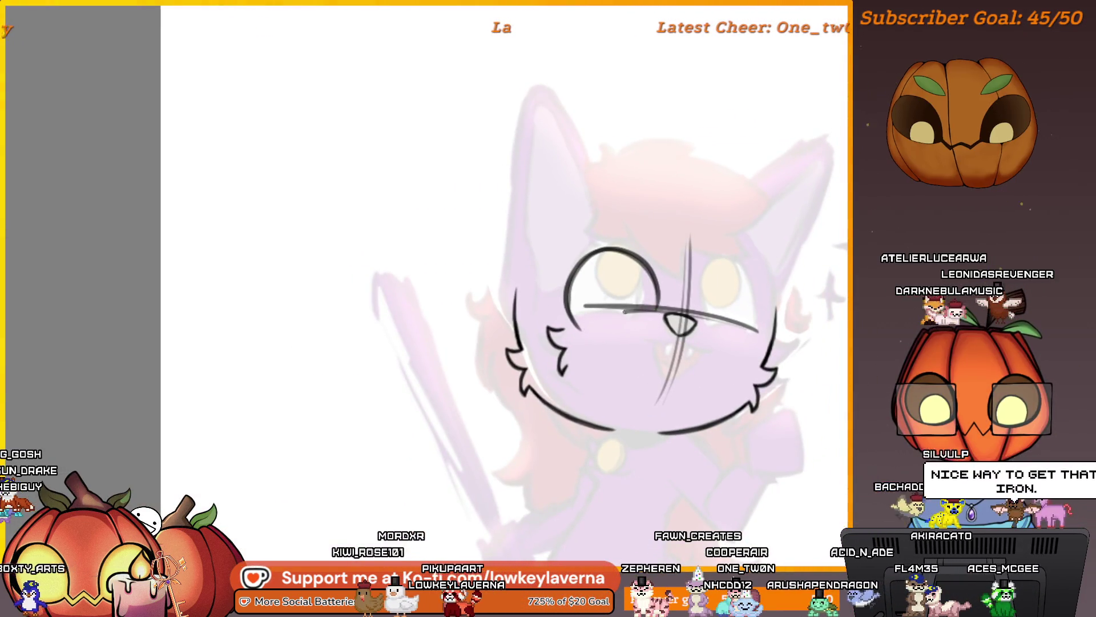
scroll(708, 302, down, 5)
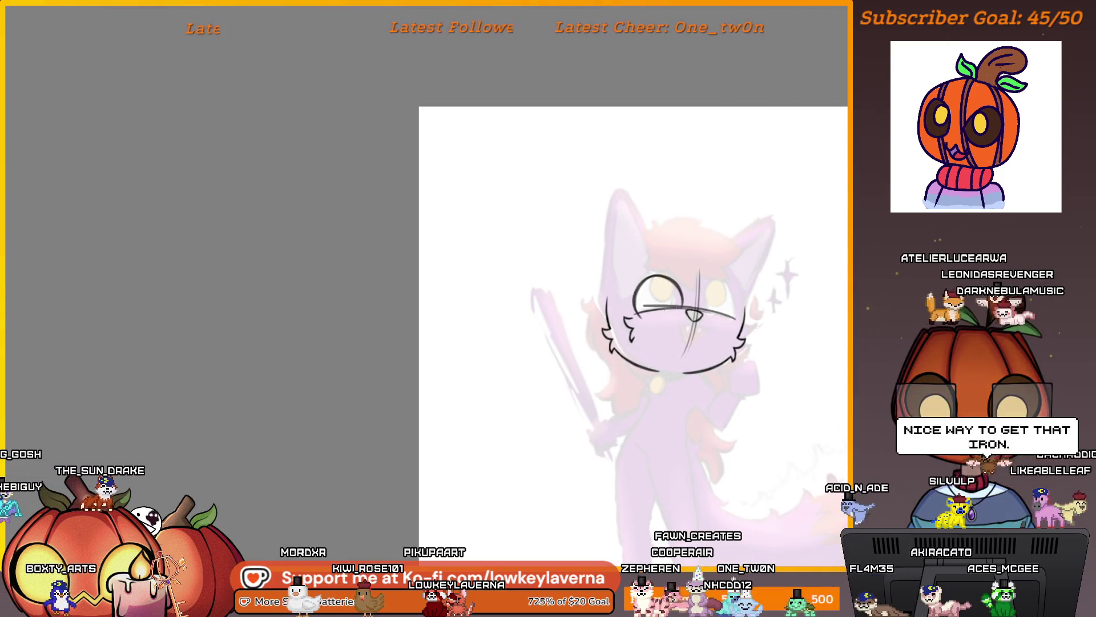
scroll(774, 120, up, 8)
scroll(655, 252, up, 3)
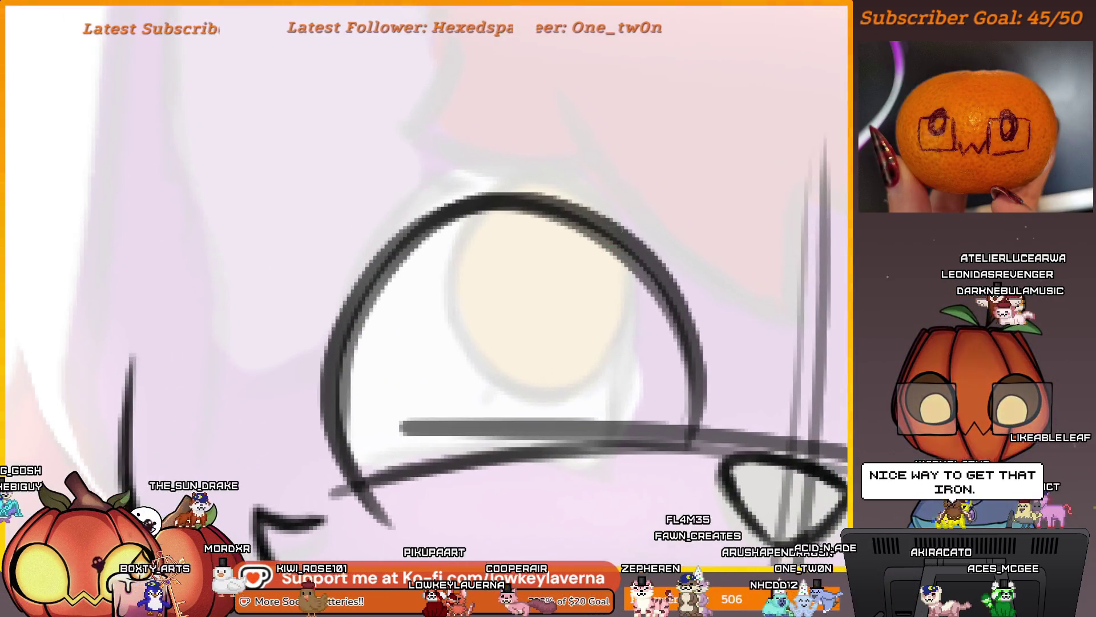
scroll(641, 222, down, 6)
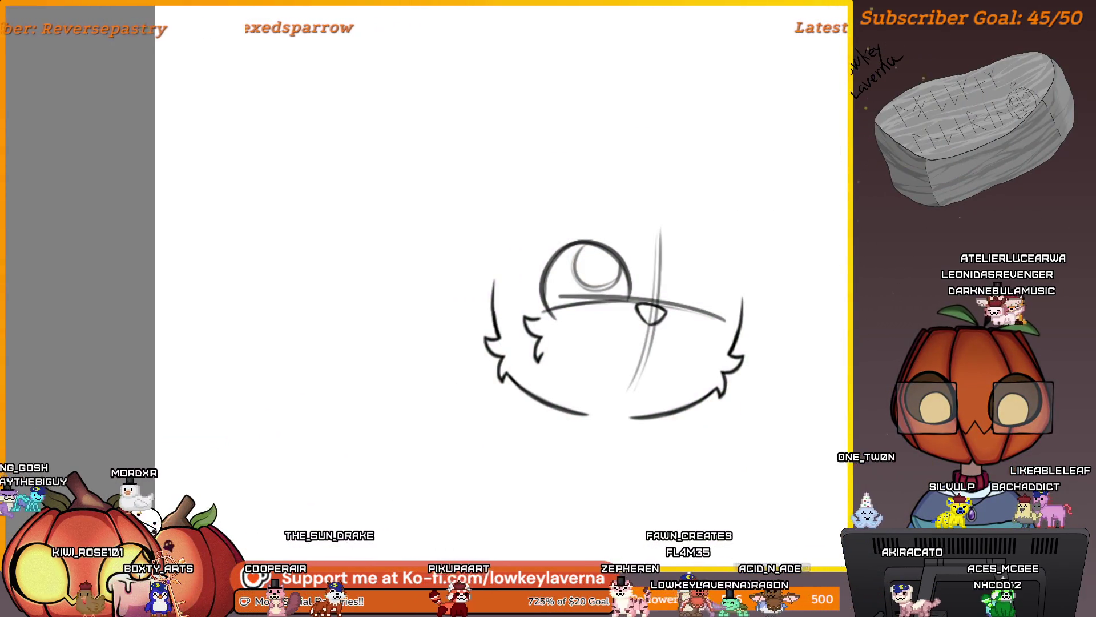
scroll(678, 337, down, 1)
scroll(677, 336, down, 1)
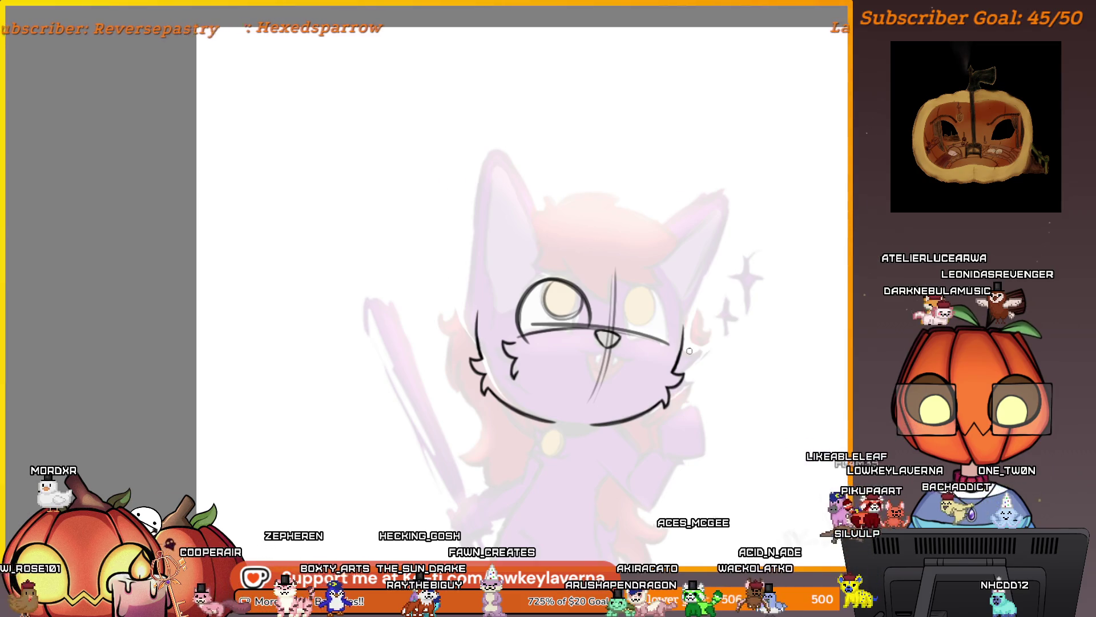
scroll(557, 312, up, 5)
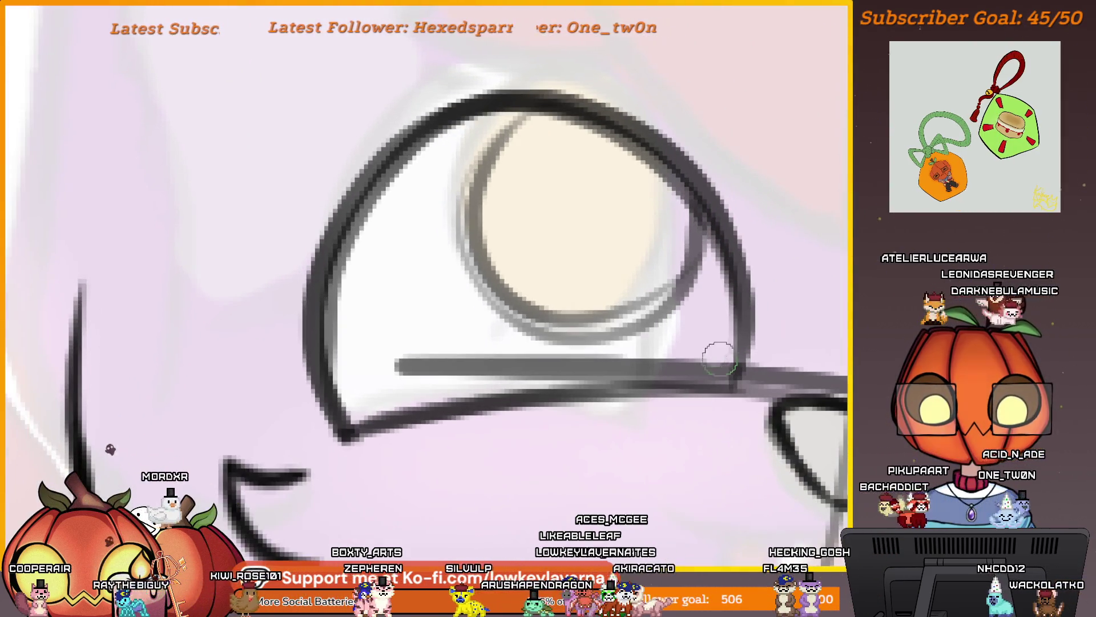
Erase the grey guideline crossing the eye and toggle the faded colour sketch off and on
drag(710, 362, 641, 362)
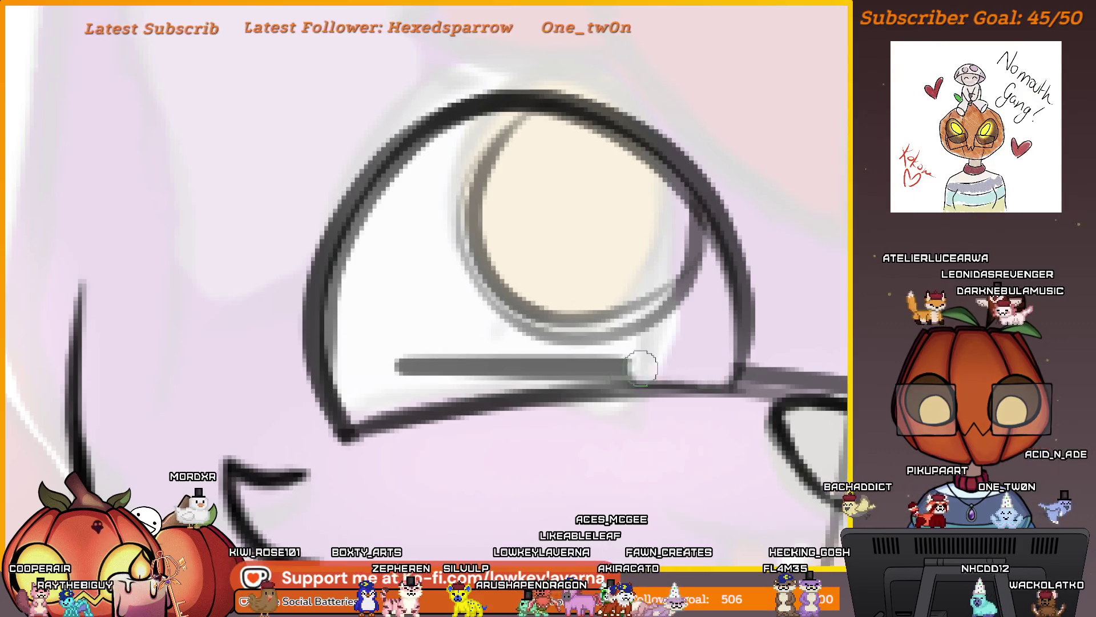
drag(708, 341, 589, 337)
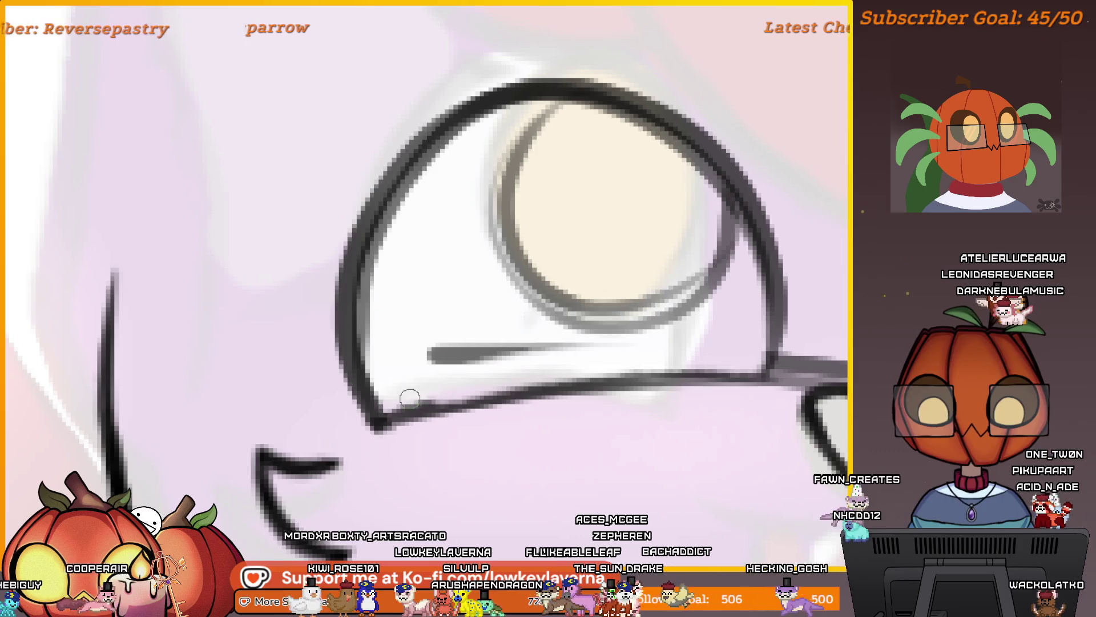
drag(408, 377, 492, 350)
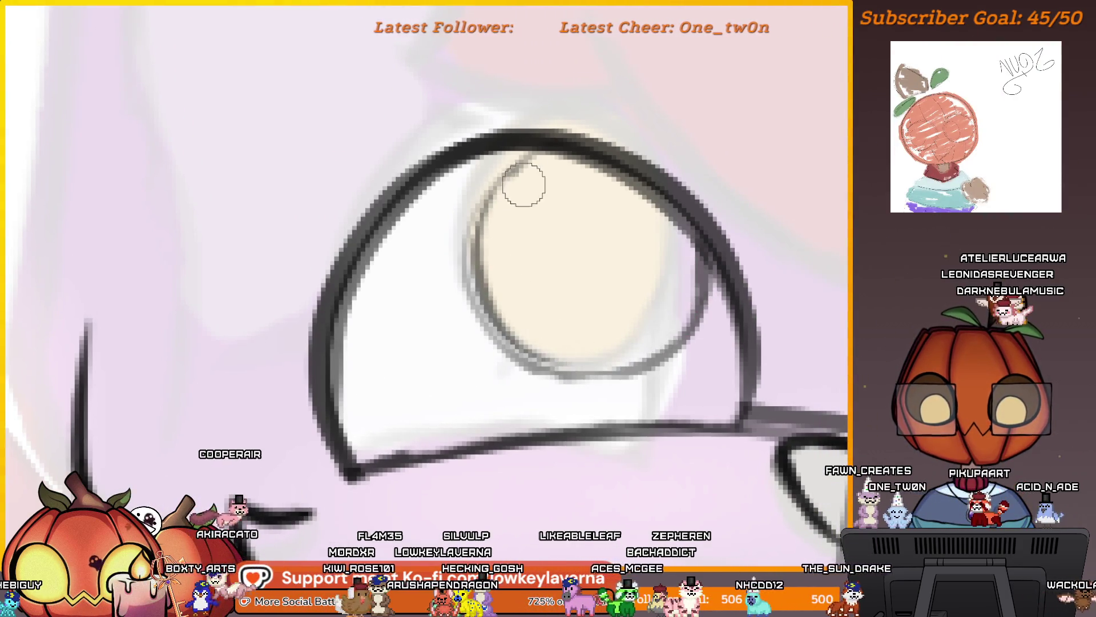
key(bracketright)
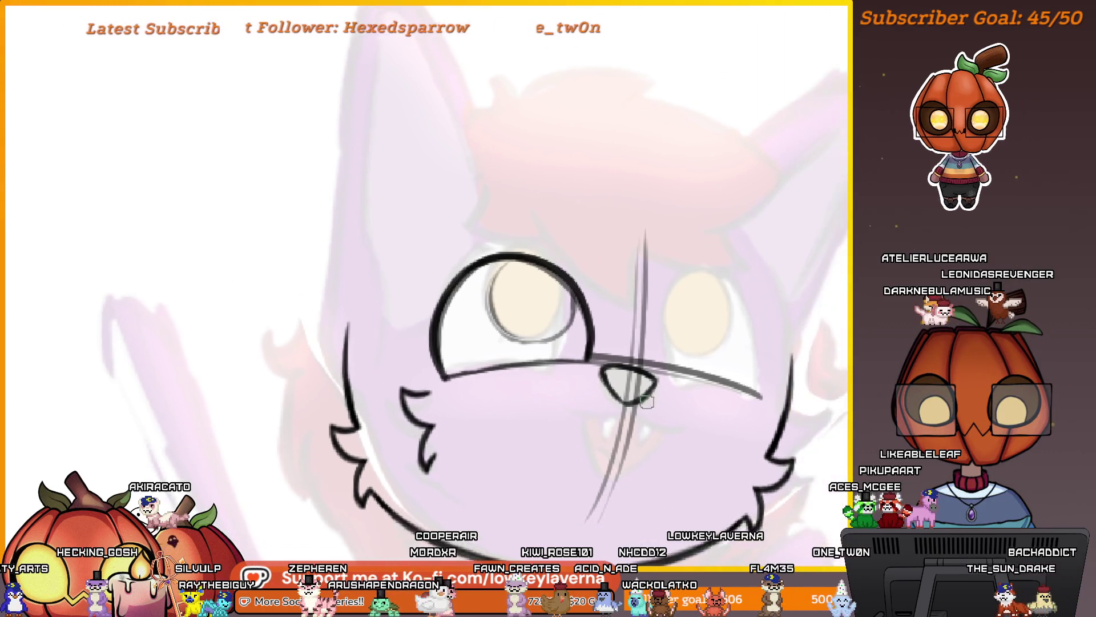
scroll(682, 342, down, 3)
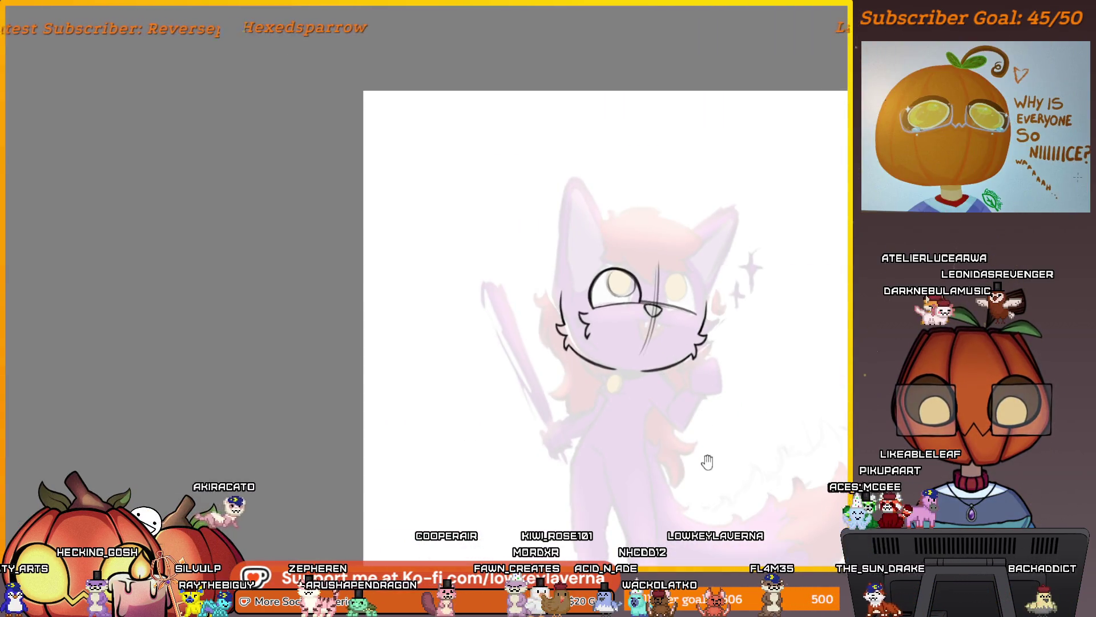
key(ctrl+z)
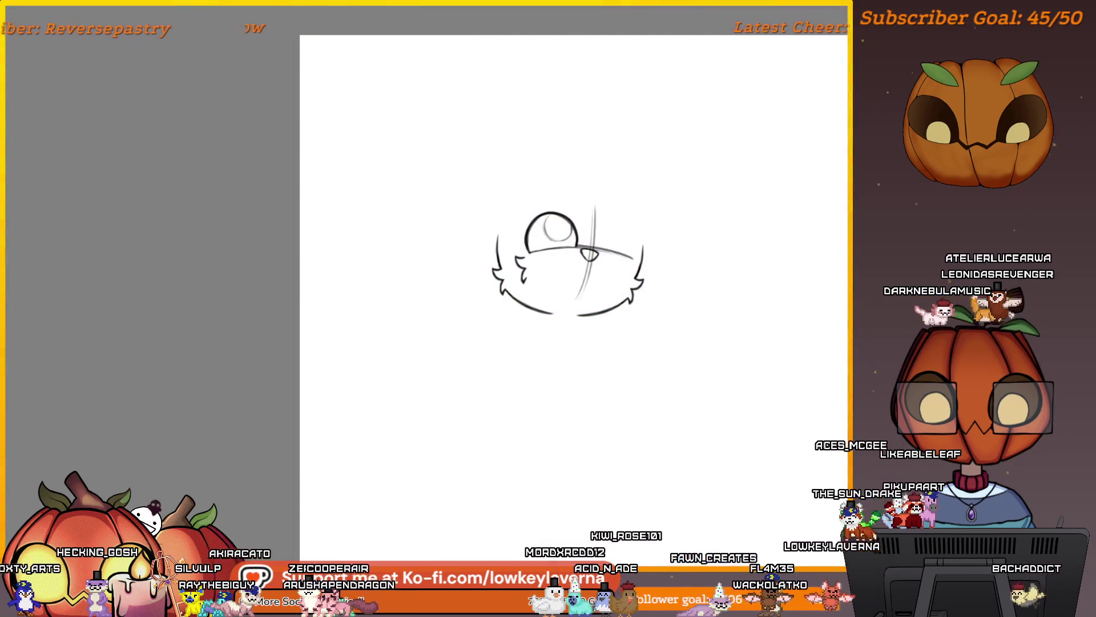
key(ctrl+y)
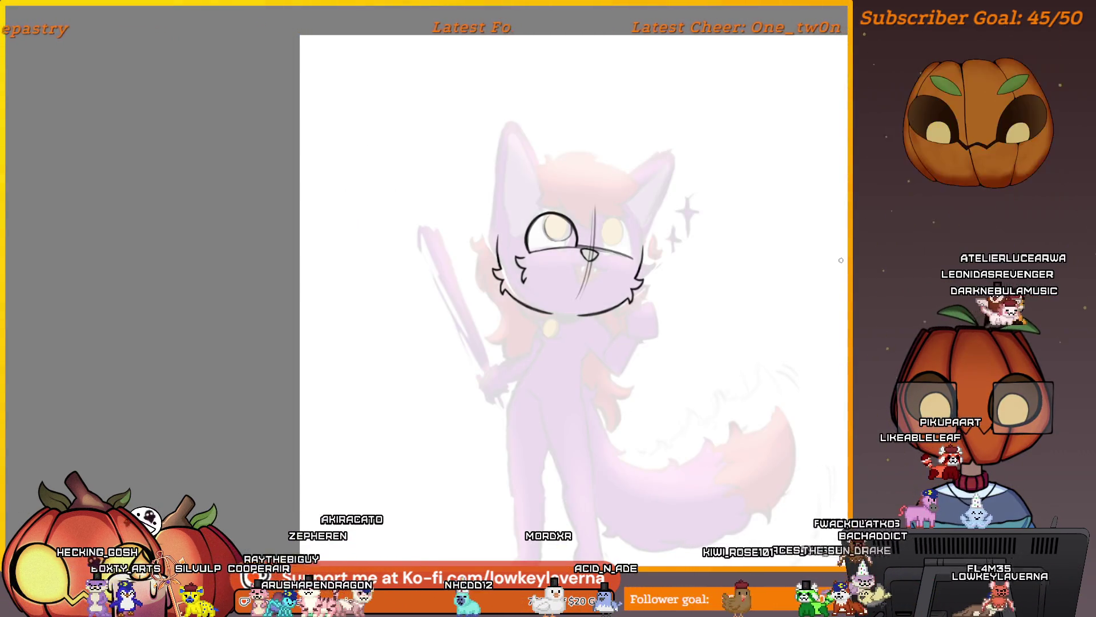
Erase the leftover grey curve inside the inked eye
scroll(591, 254, up, 3)
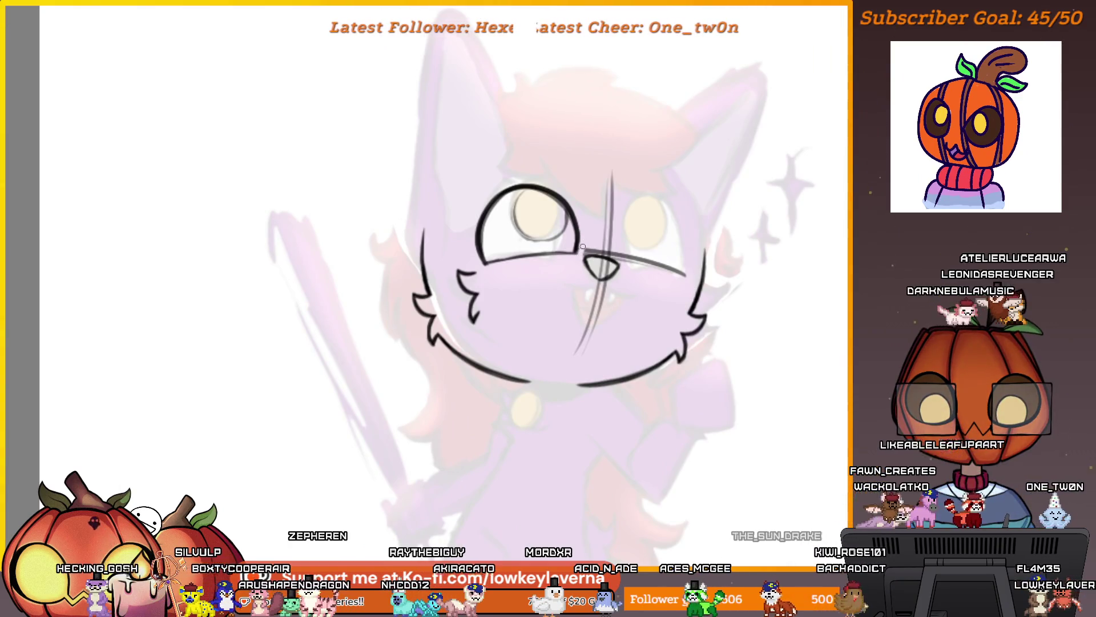
scroll(582, 251, up, 2)
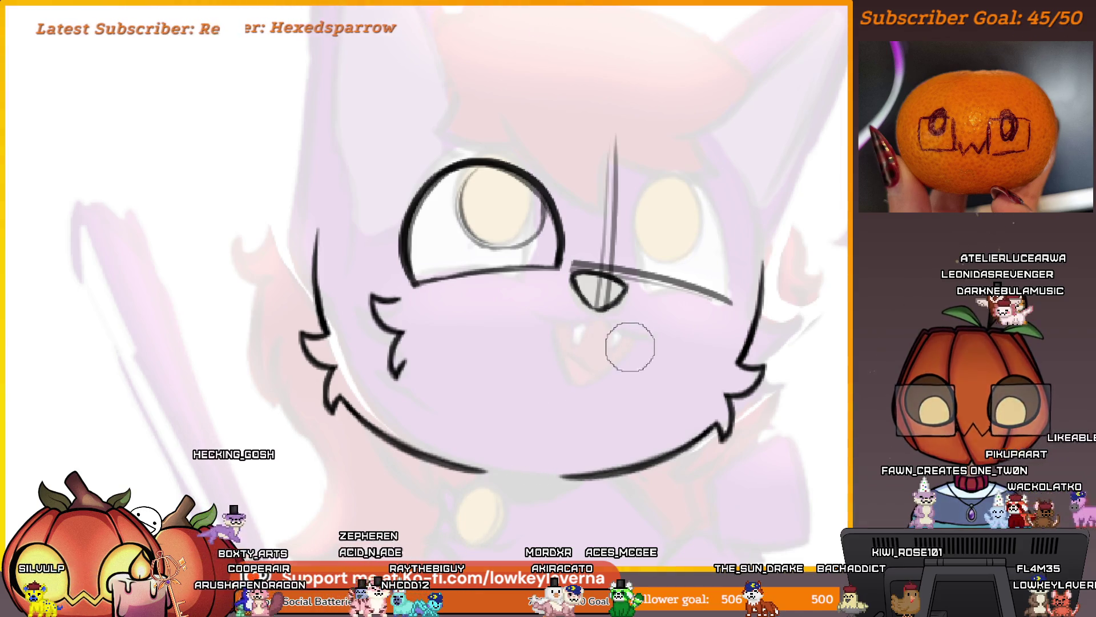
scroll(629, 346, down, 3)
mouse_move(837, 431)
mouse_down()
mouse_move(270, 328)
mouse_move(496, 355)
mouse_move(797, 518)
mouse_up()
scroll(561, 337, up, 4)
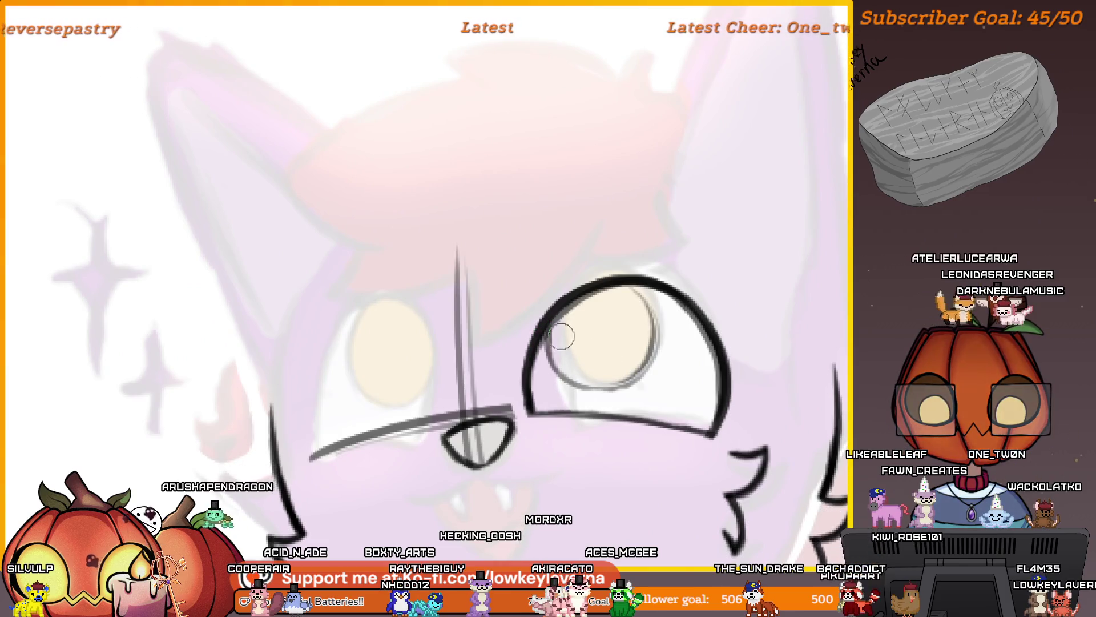
scroll(626, 331, up, 2)
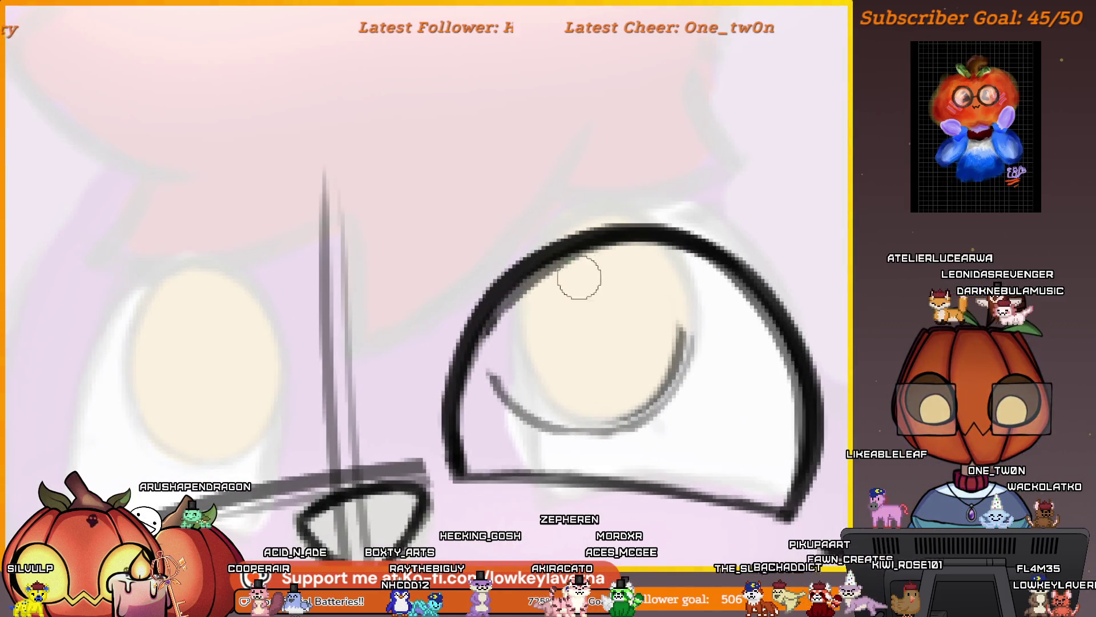
drag(543, 416, 649, 303)
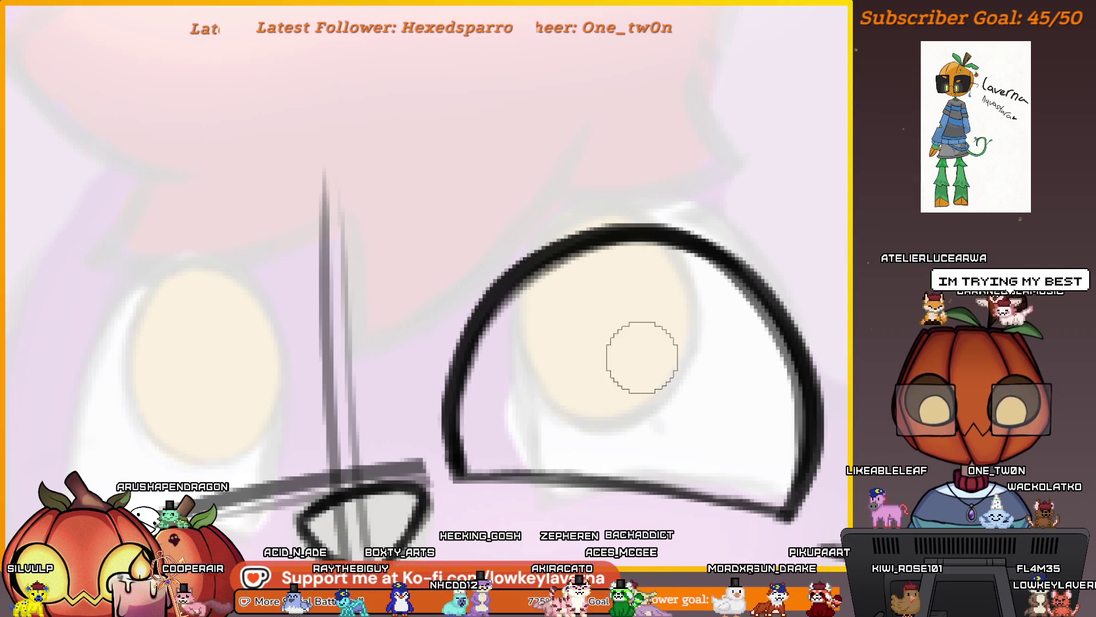
drag(514, 384, 556, 340)
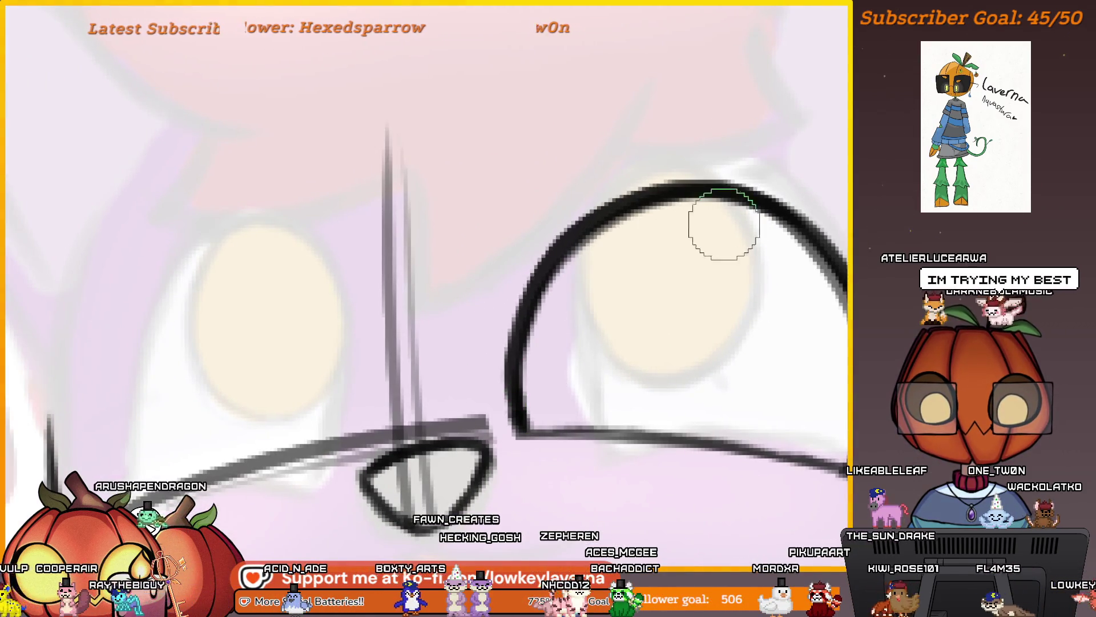
drag(731, 320, 612, 420)
Retrace the eye's top arc several times, then zoom out to view the whole face
mouse_move(737, 424)
mouse_down()
mouse_move(759, 279)
mouse_move(827, 318)
mouse_move(815, 396)
mouse_up()
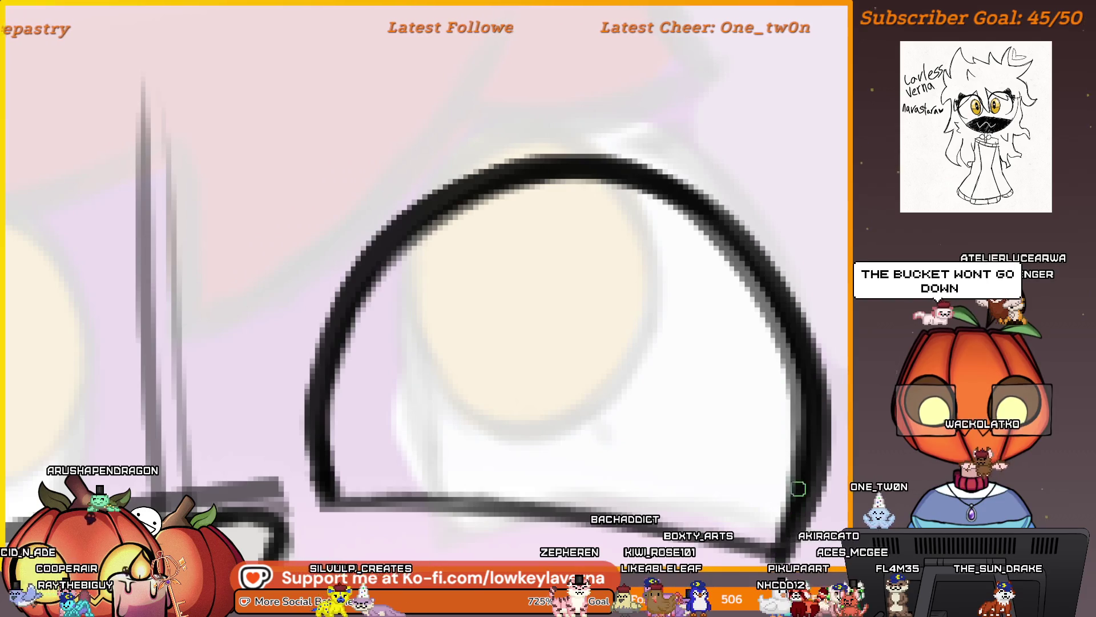
drag(758, 269, 787, 273)
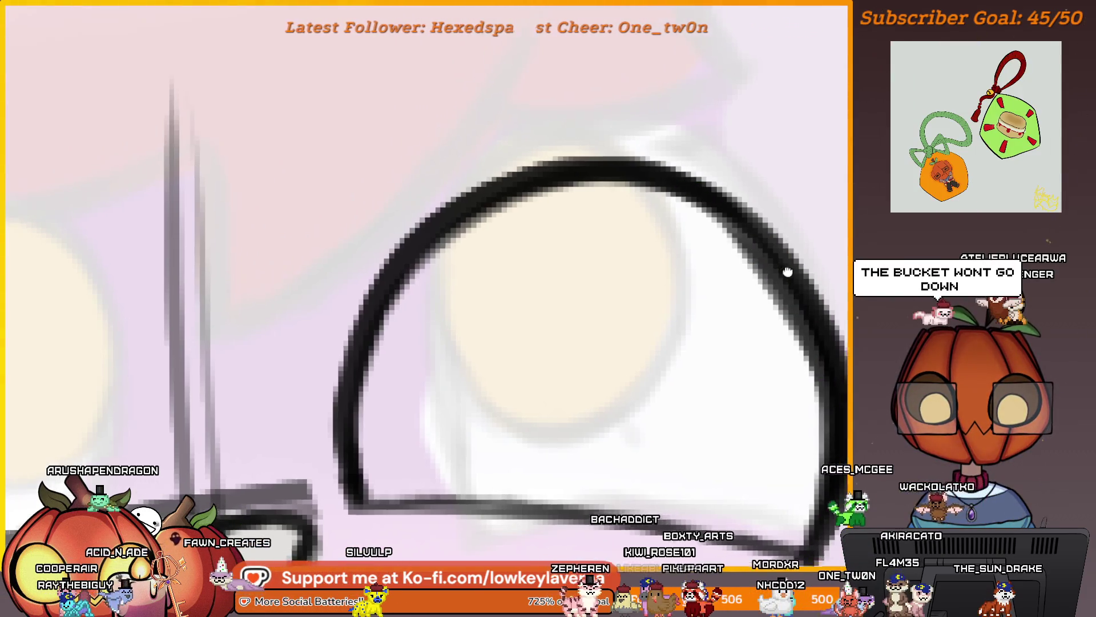
scroll(787, 273, right, 2)
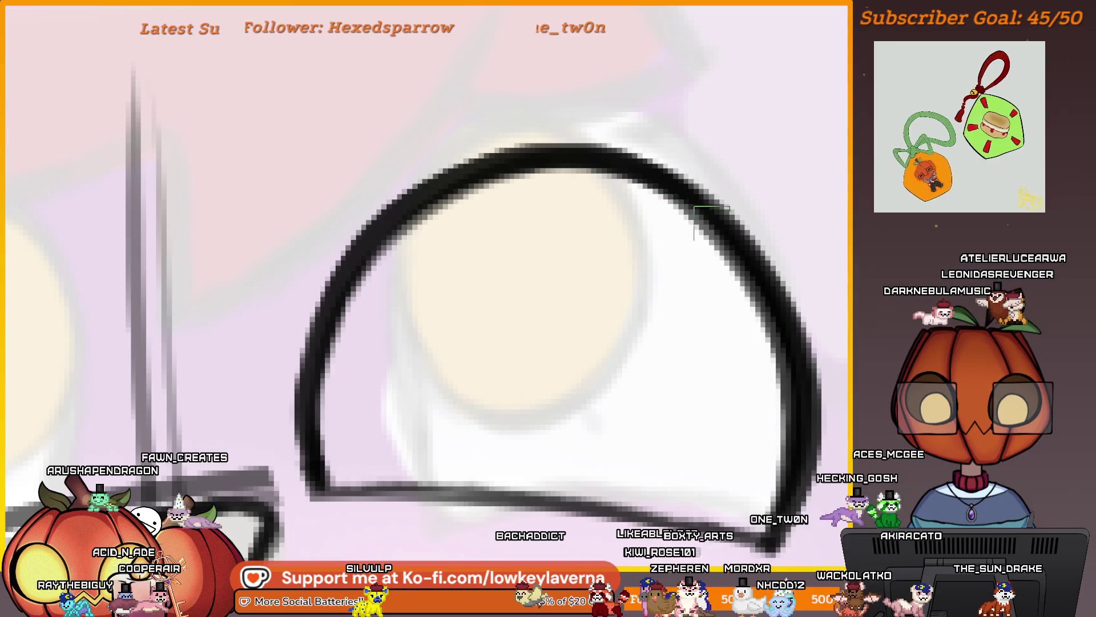
scroll(824, 301, left, 2)
drag(758, 226, 423, 216)
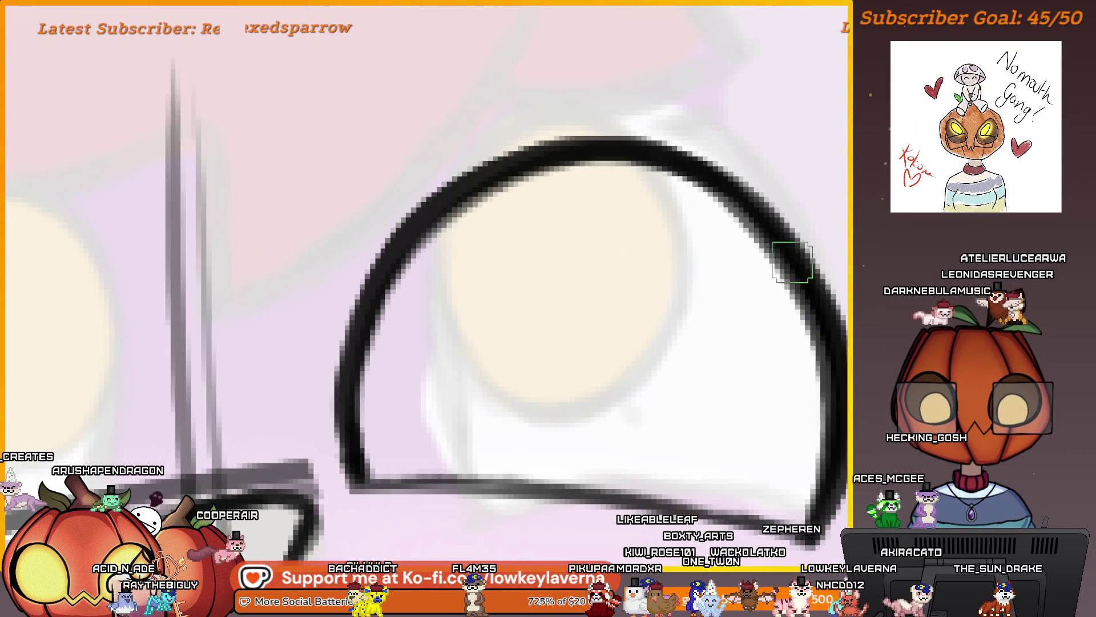
drag(744, 215, 372, 299)
mouse_move(773, 240)
mouse_down()
mouse_move(553, 164)
mouse_move(400, 260)
mouse_up()
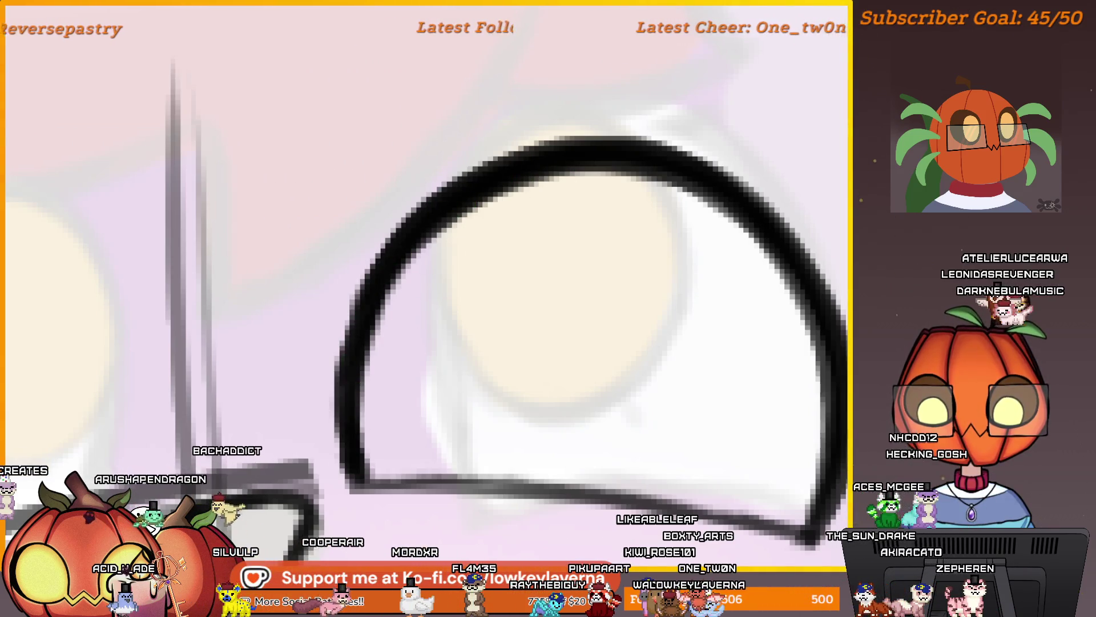
key(ctrl+0)
scroll(632, 392, up, 2)
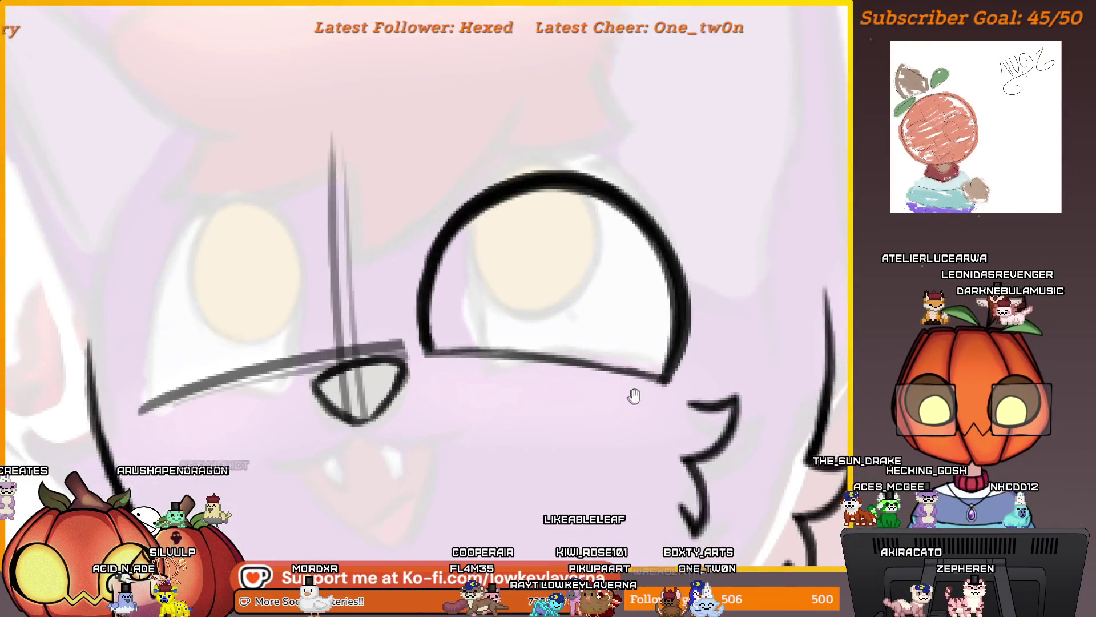
scroll(660, 453, down, 5)
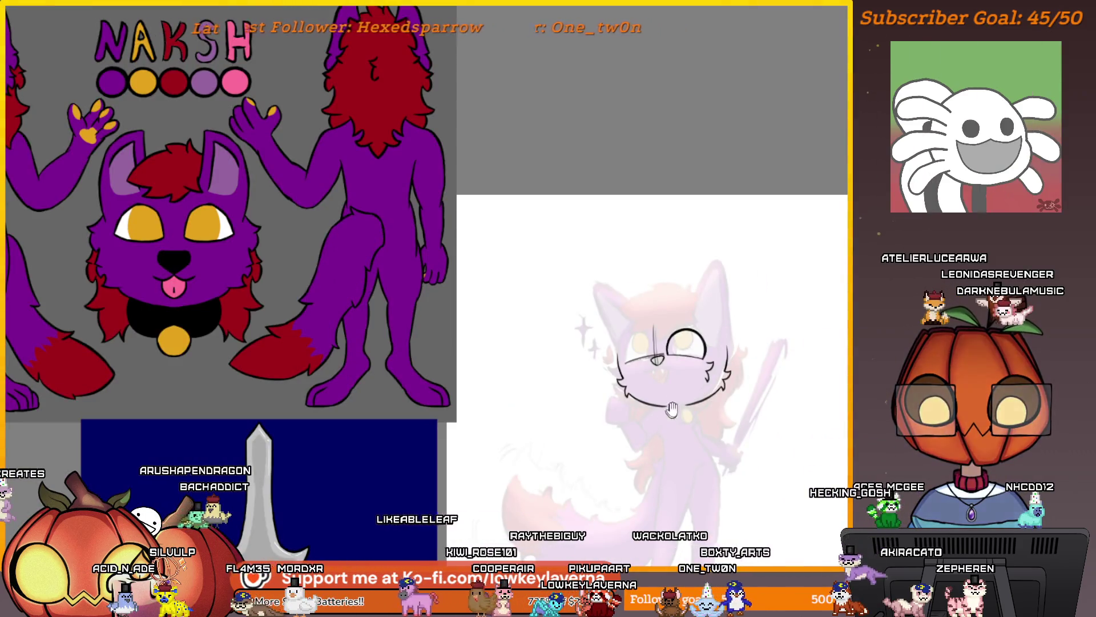
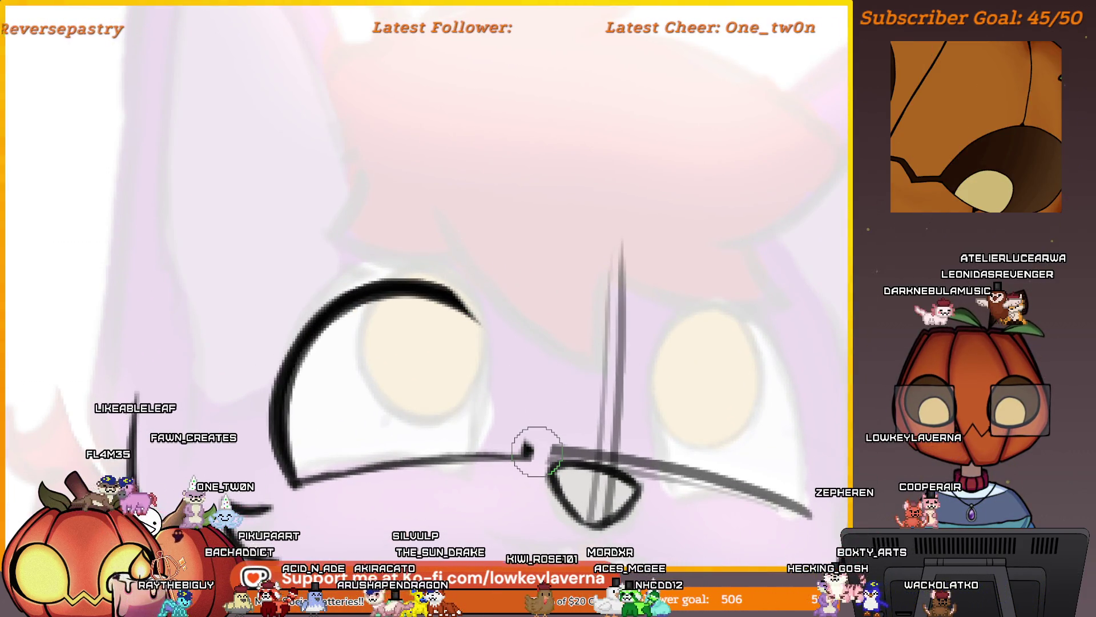
Draw the right eye's edge and thicken its lower lid with a bolder stroke
drag(534, 450, 448, 289)
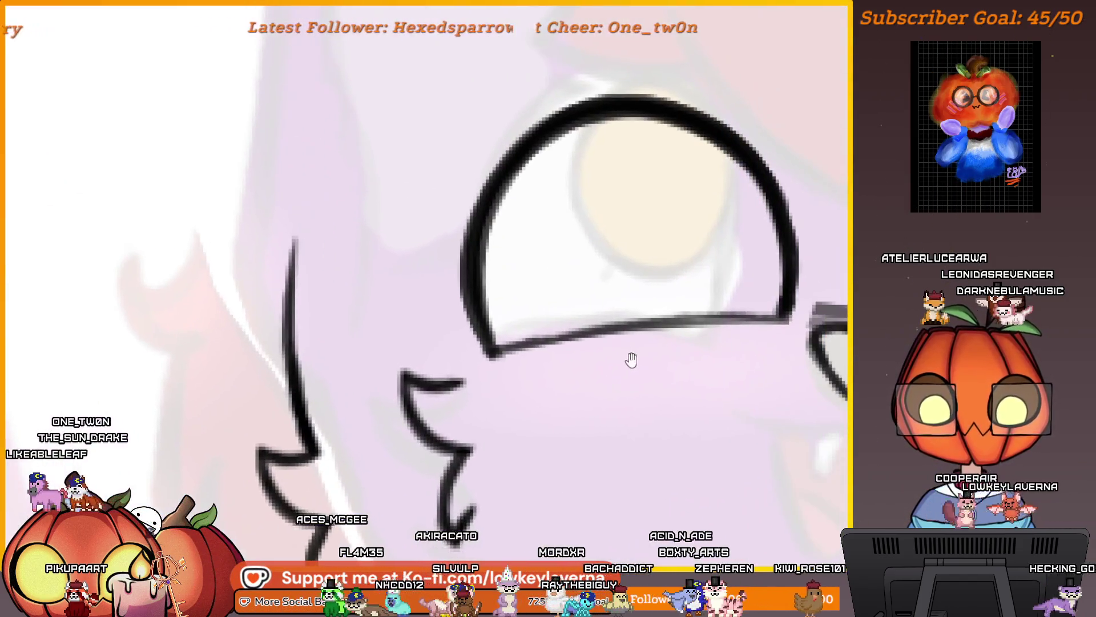
mouse_move(505, 352)
mouse_down()
mouse_move(564, 358)
mouse_move(794, 300)
mouse_up()
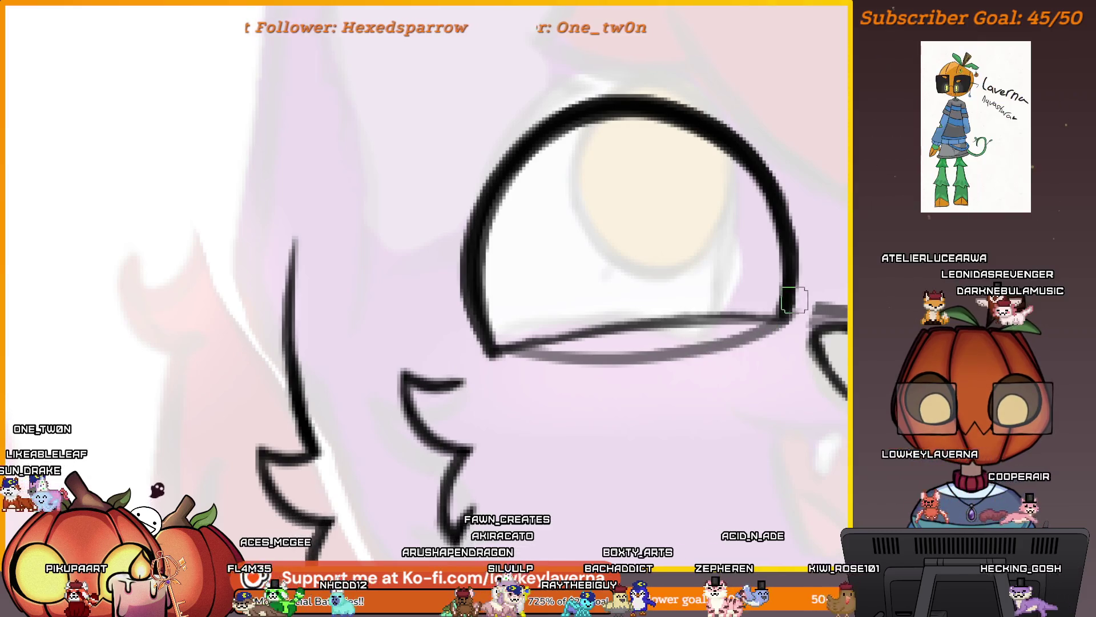
drag(467, 343, 792, 278)
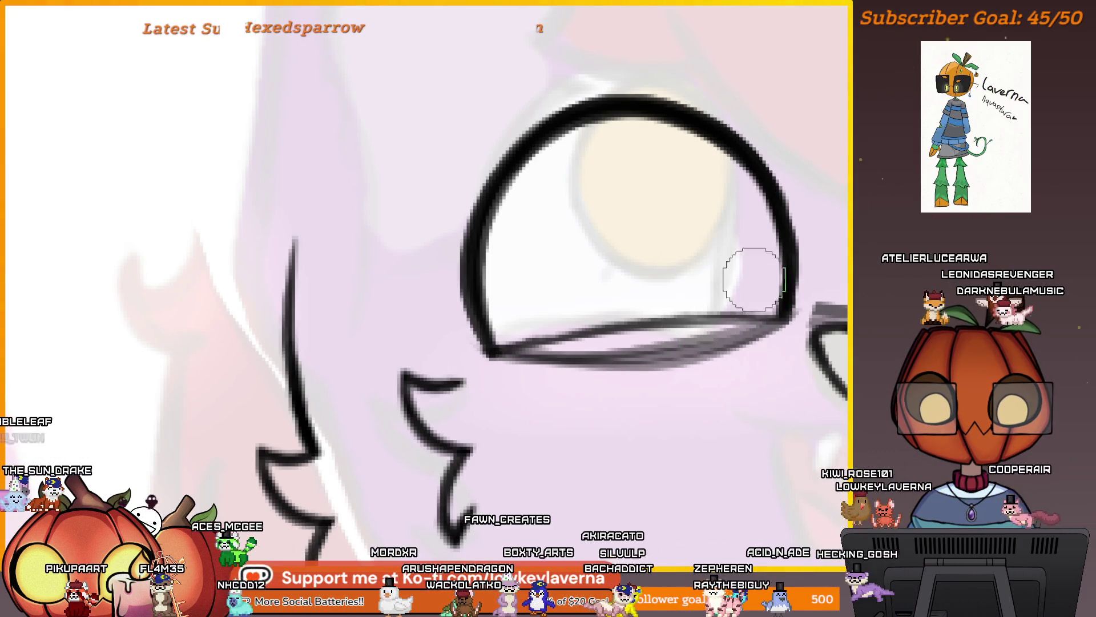
Erase the eye's heavy right side down to a thinner line
mouse_move(774, 253)
mouse_down()
mouse_move(631, 346)
mouse_move(585, 159)
mouse_up()
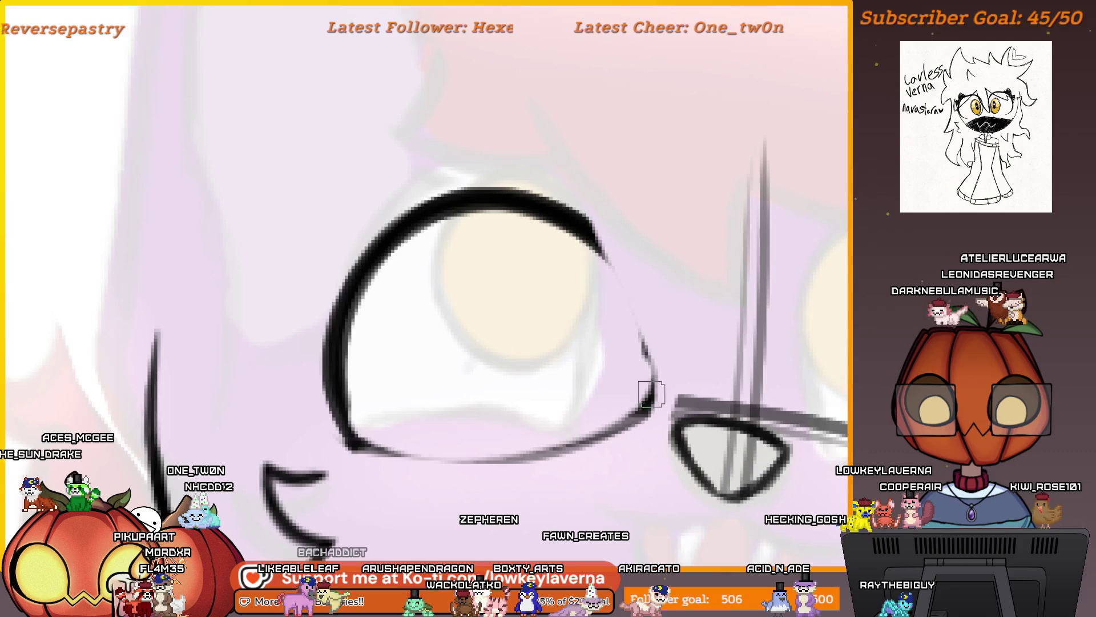
drag(644, 424, 596, 237)
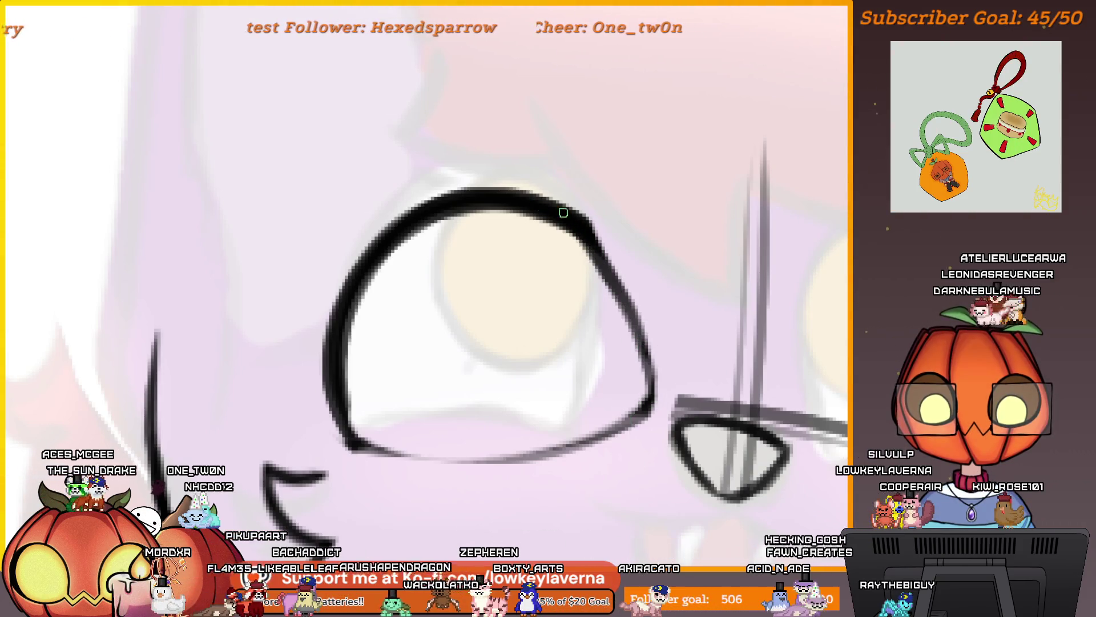
scroll(653, 313, down, 5)
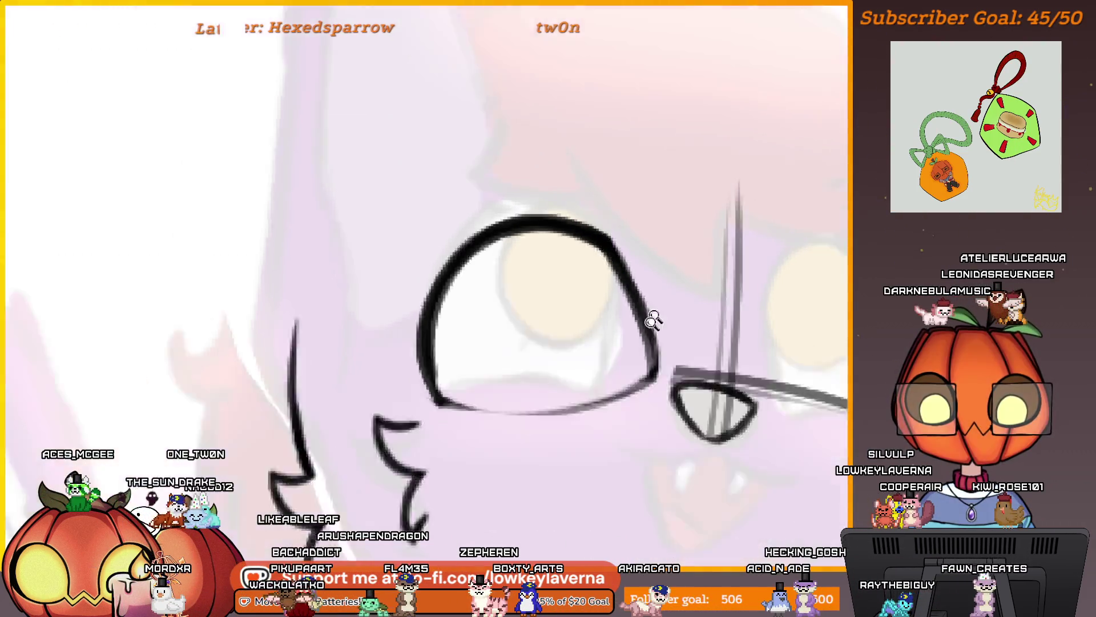
mouse_move(654, 313)
mouse_down()
mouse_move(228, 354)
mouse_move(257, 361)
mouse_up()
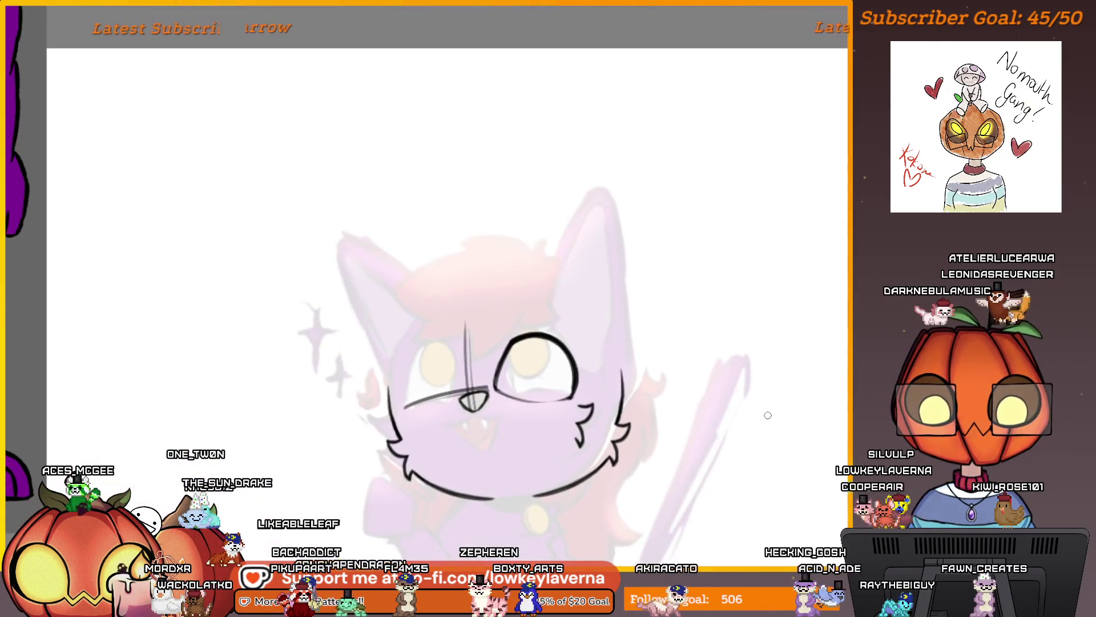
scroll(418, 418, up, 5)
Thin the eye's left arc, redraw it as a cleaner line, and darken the lower line
drag(418, 418, 523, 266)
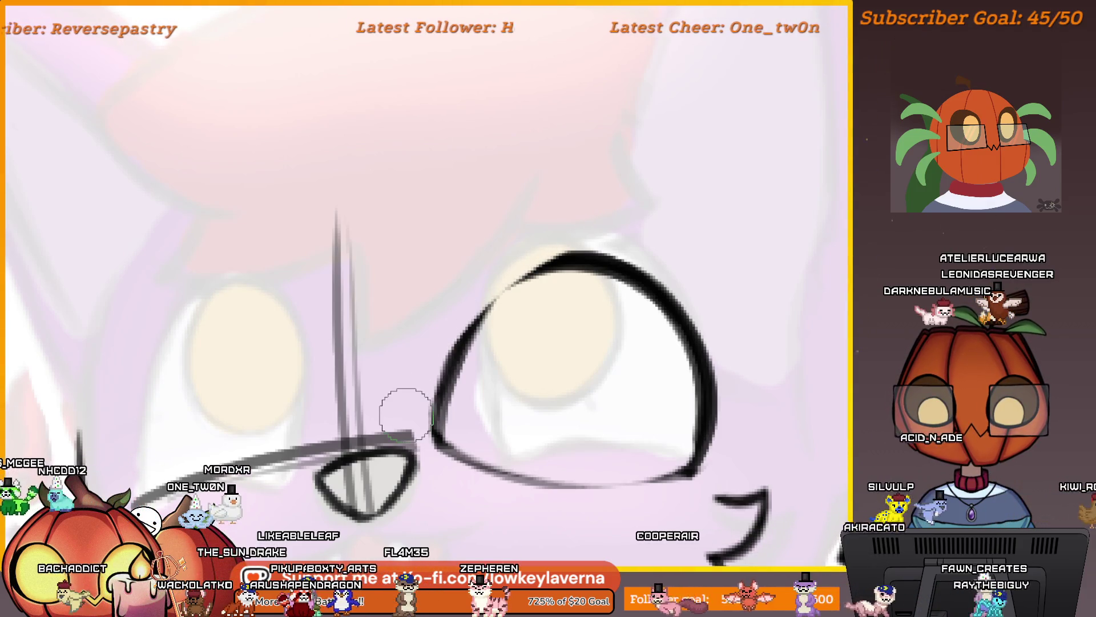
mouse_move(434, 428)
mouse_down()
mouse_move(519, 285)
mouse_move(437, 411)
mouse_up()
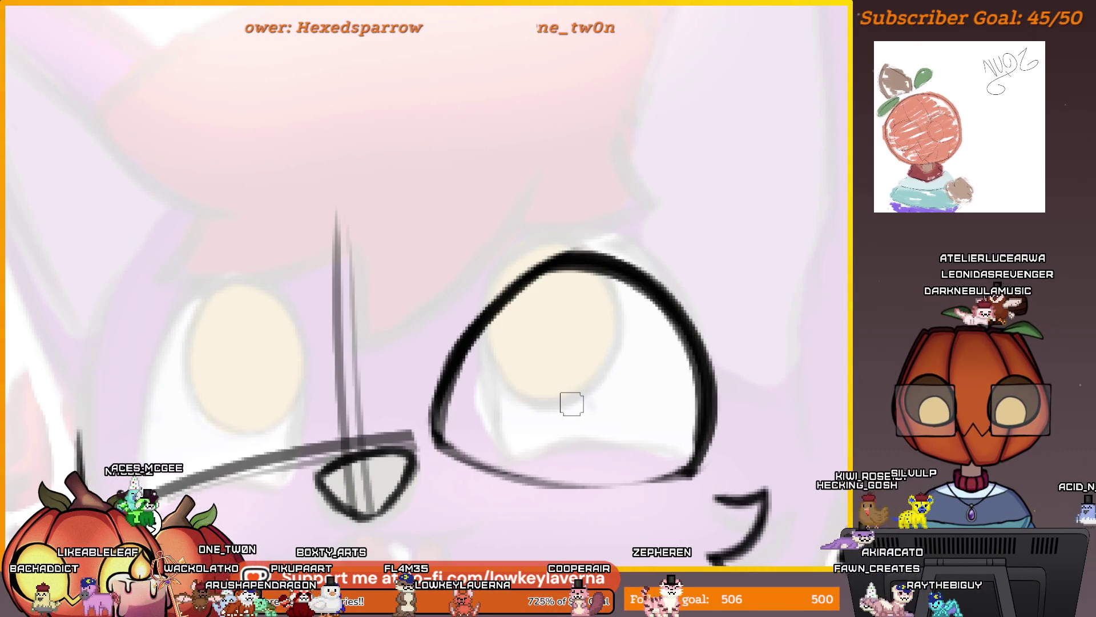
scroll(502, 385, up, 2)
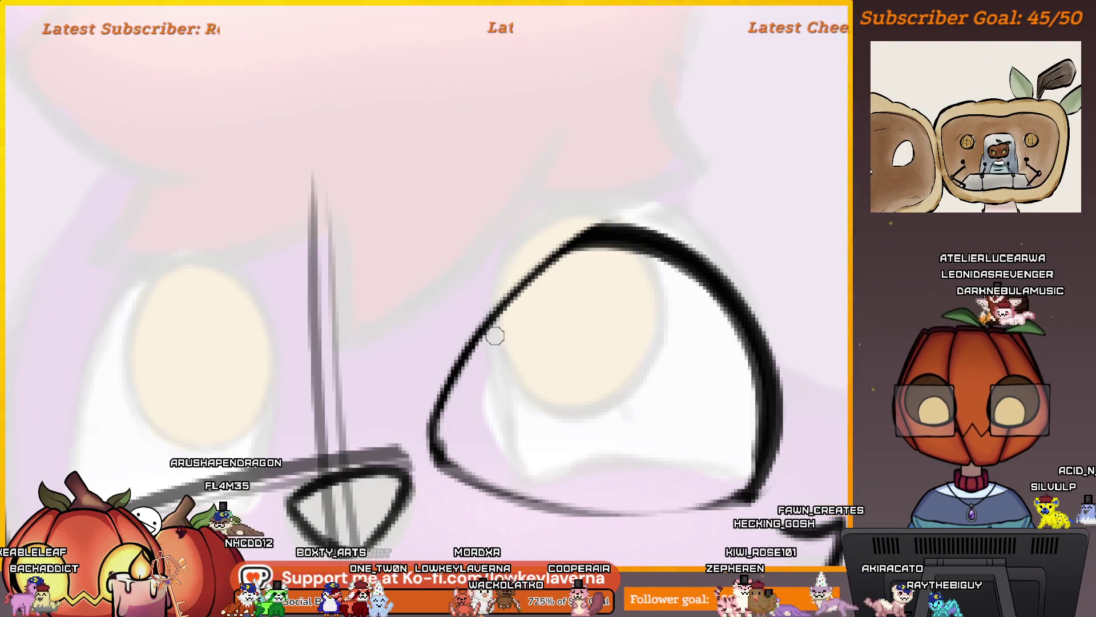
scroll(499, 342, down, 4)
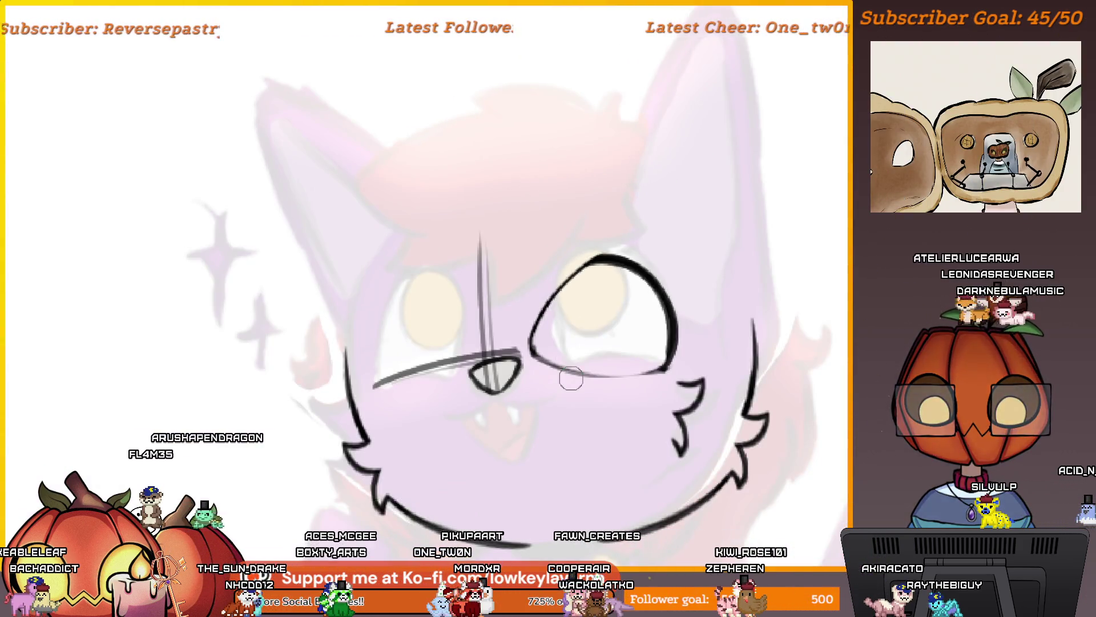
scroll(609, 297, up, 4)
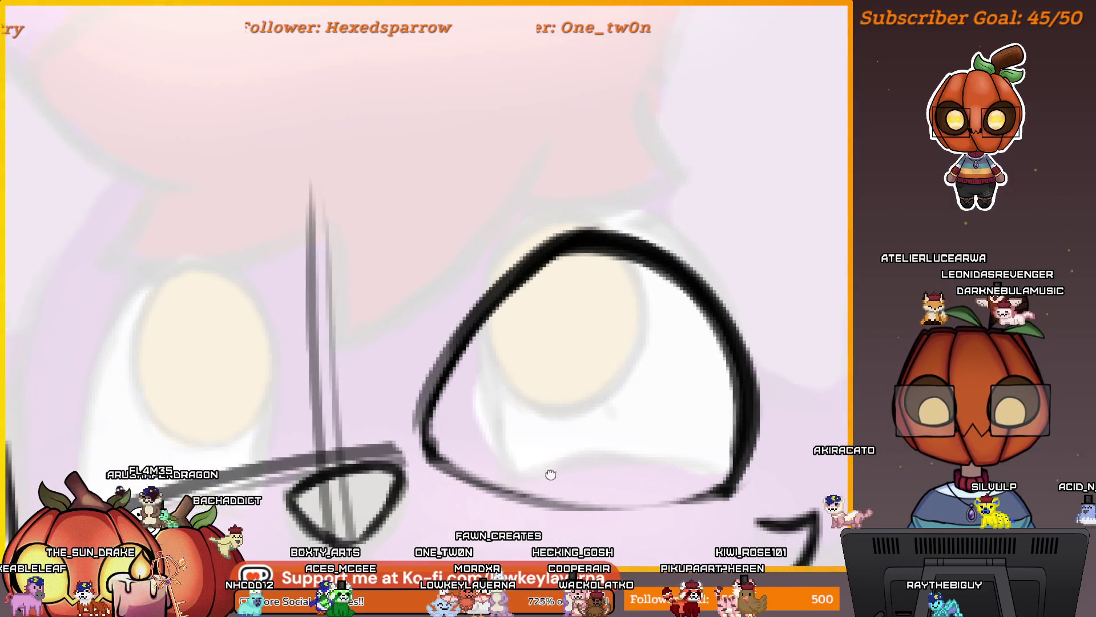
drag(548, 472, 557, 403)
drag(751, 393, 468, 434)
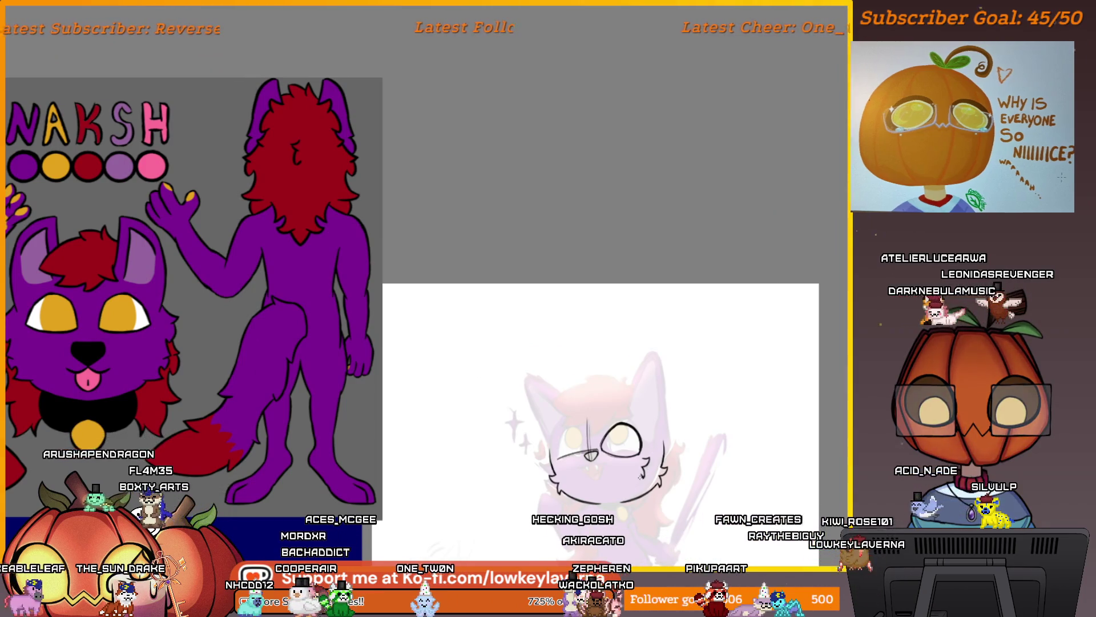
scroll(631, 370, down, 2)
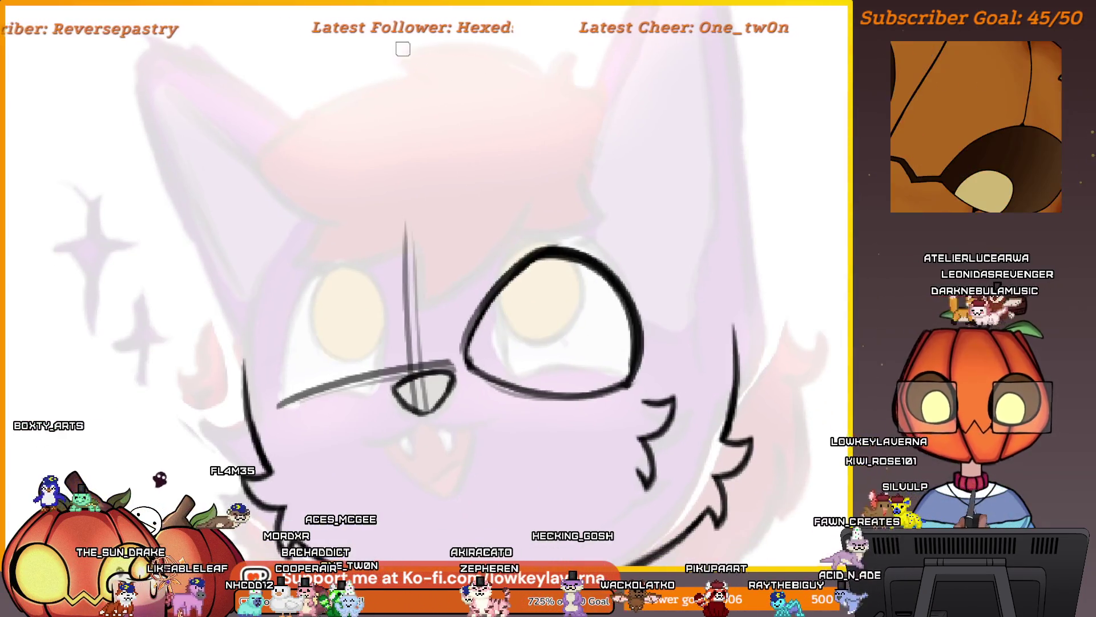
drag(469, 386, 593, 179)
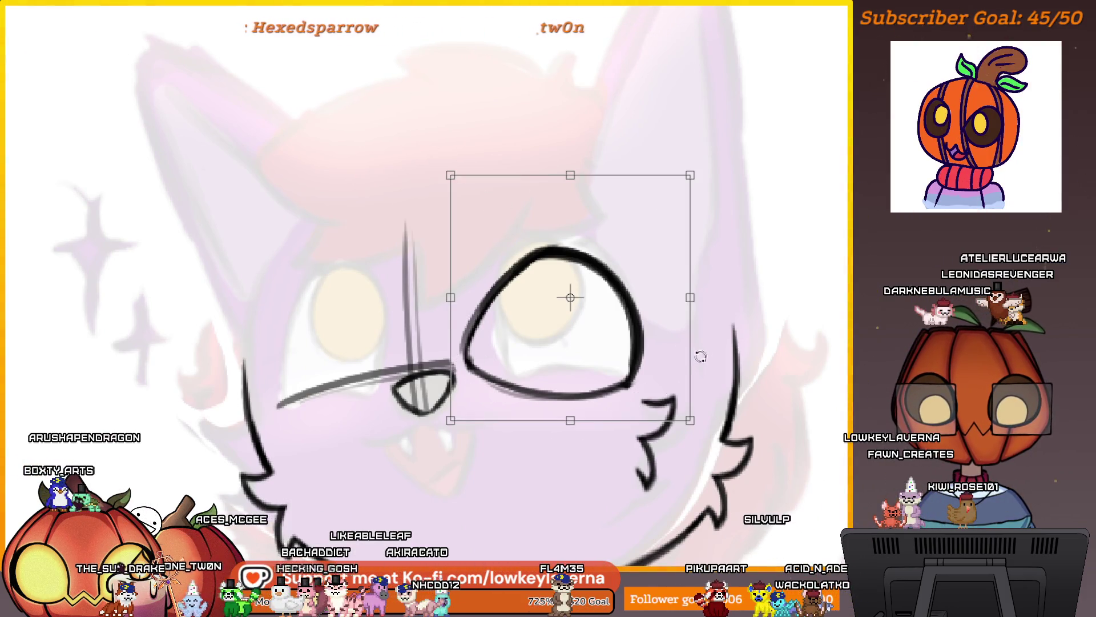
Skew the selected eye outline, tilt it slightly counterclockwise, apply it, show the sketch again and deselect
drag(656, 397, 643, 412)
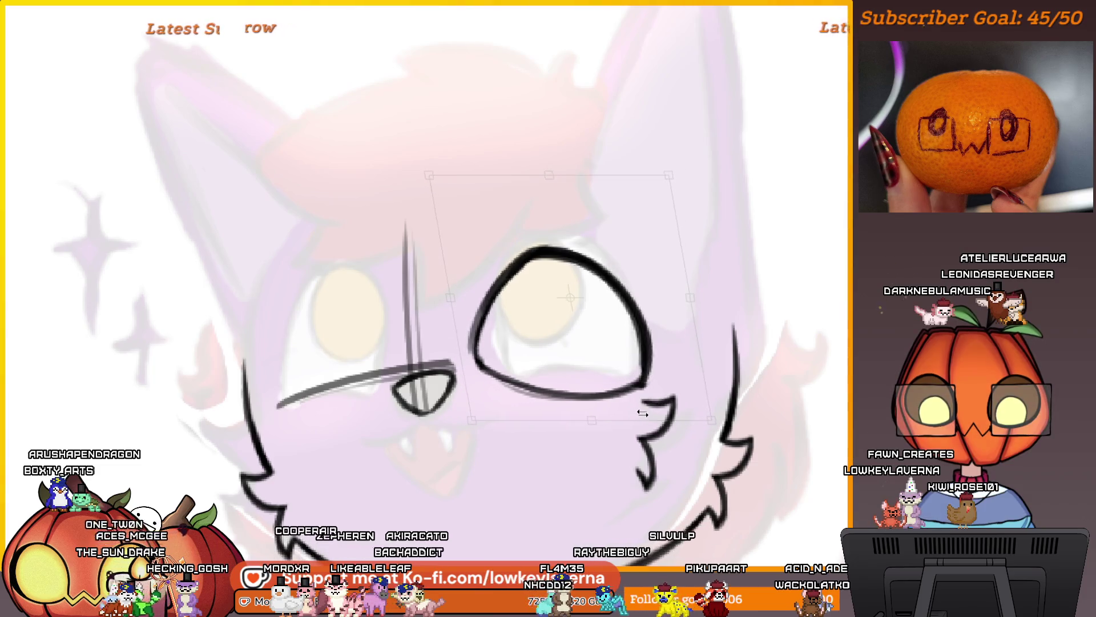
mouse_move(747, 396)
mouse_down()
mouse_move(700, 367)
mouse_move(633, 399)
mouse_move(698, 349)
mouse_move(648, 351)
mouse_up()
scroll(646, 352, down, 4)
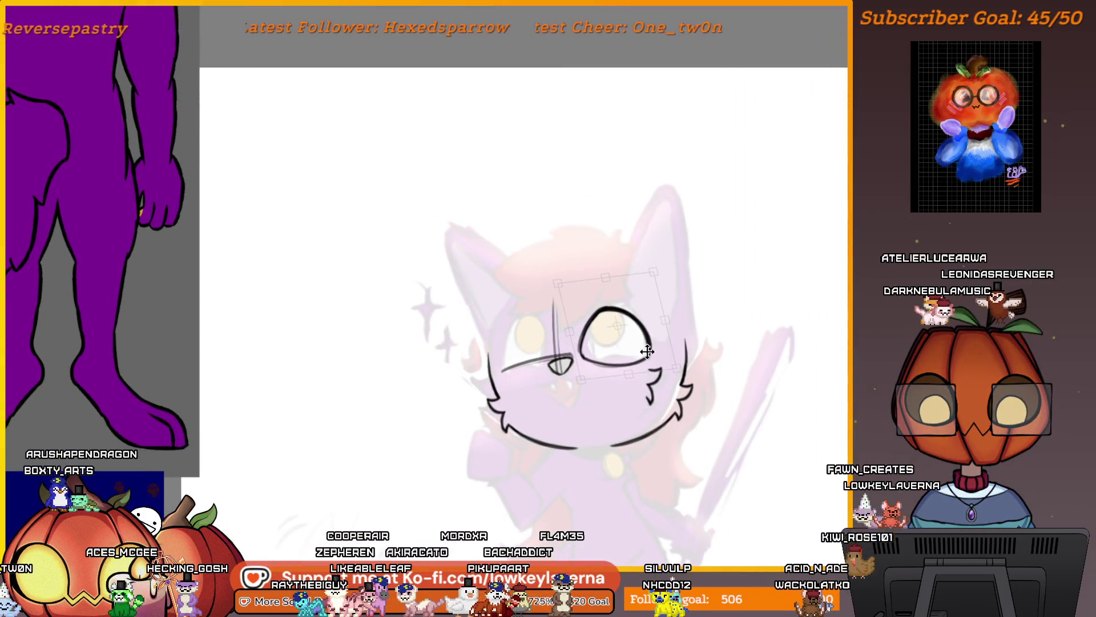
key(Return)
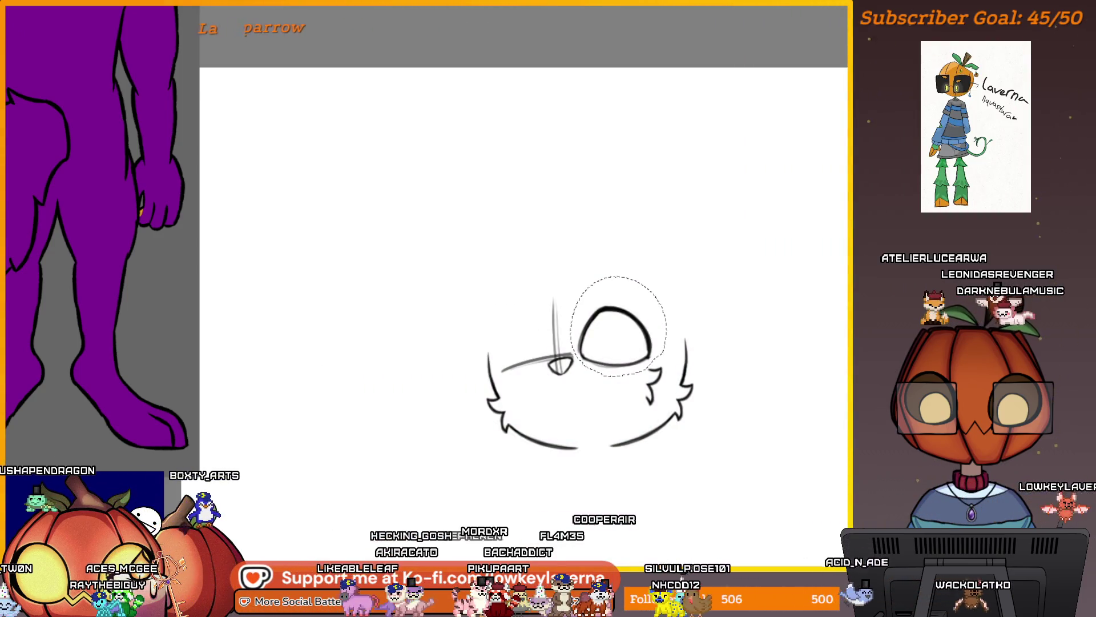
key(v)
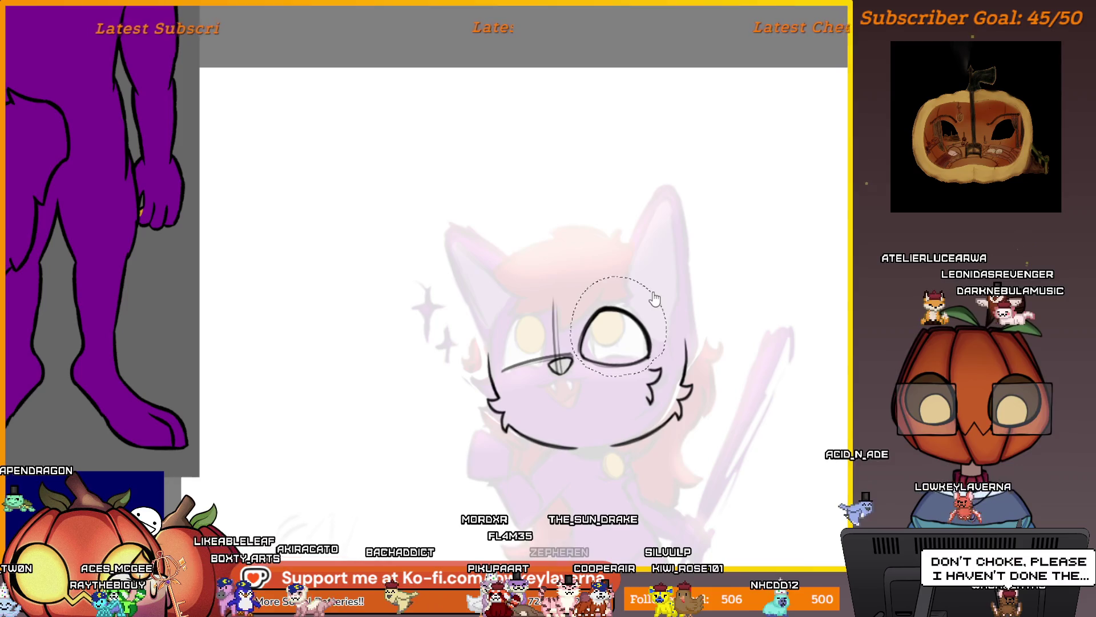
key(ctrl+d)
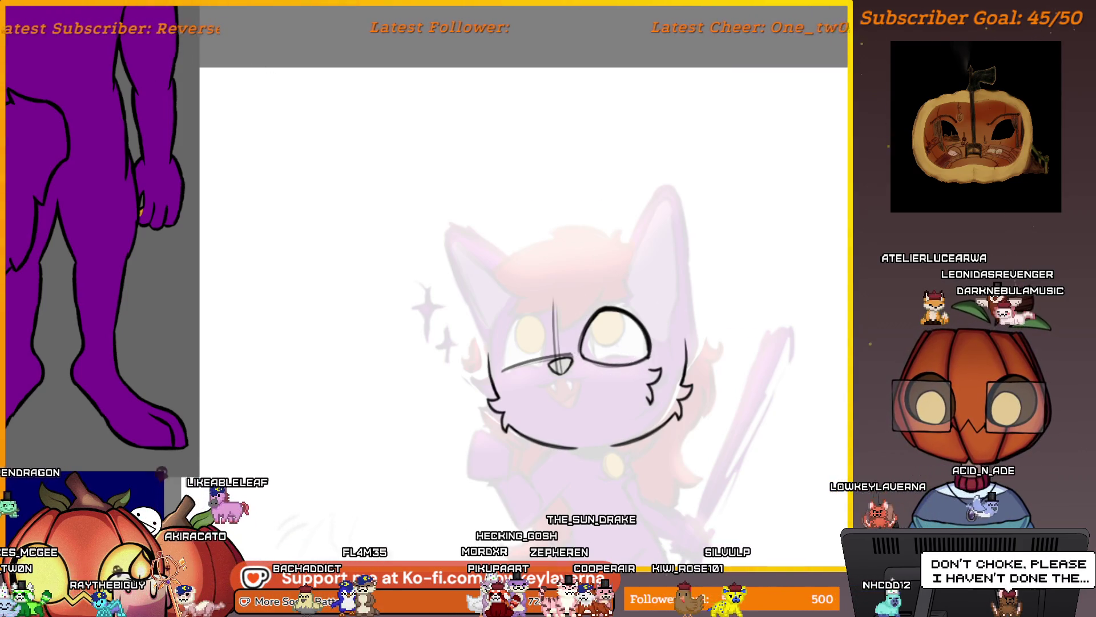
scroll(627, 341, up, 5)
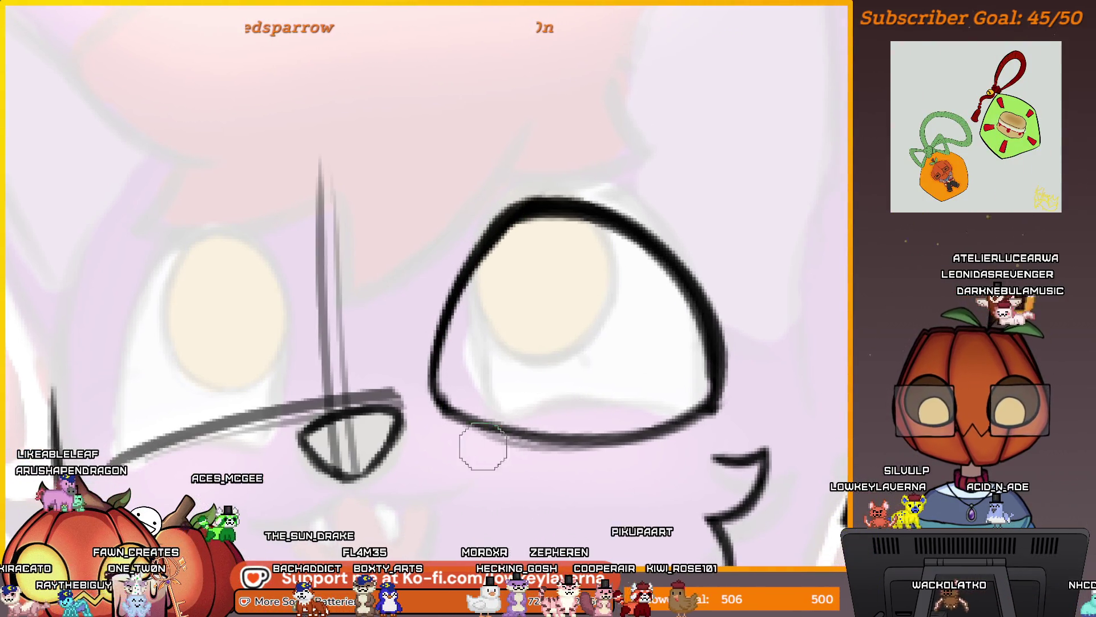
Frame the eye close-up and mirror the view to check the face
drag(668, 314, 683, 371)
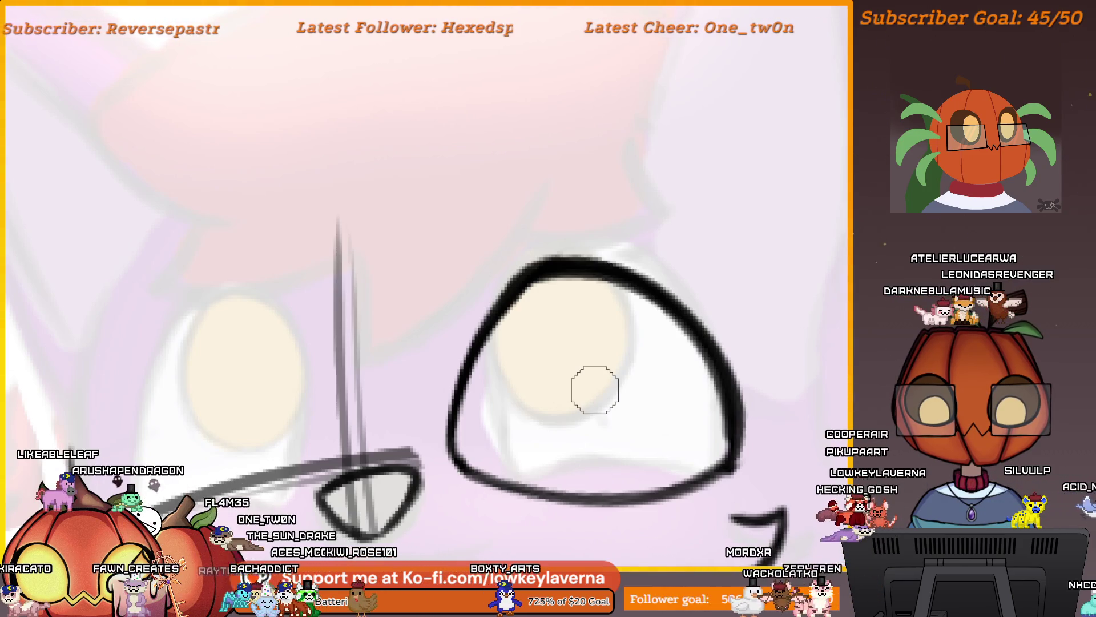
drag(722, 448, 692, 394)
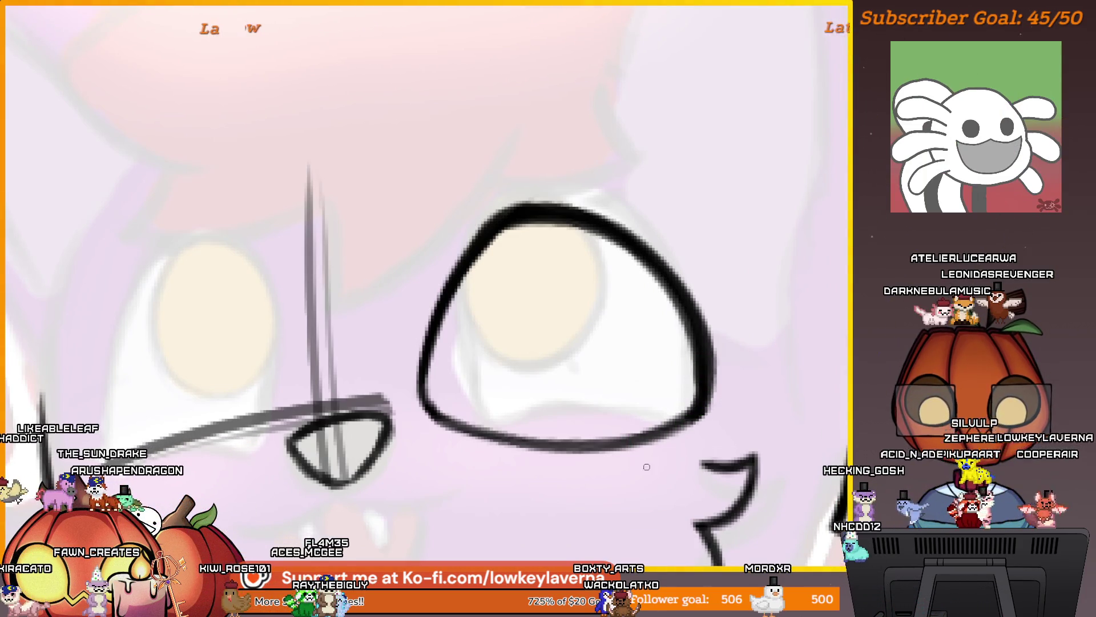
key(ctrl+0)
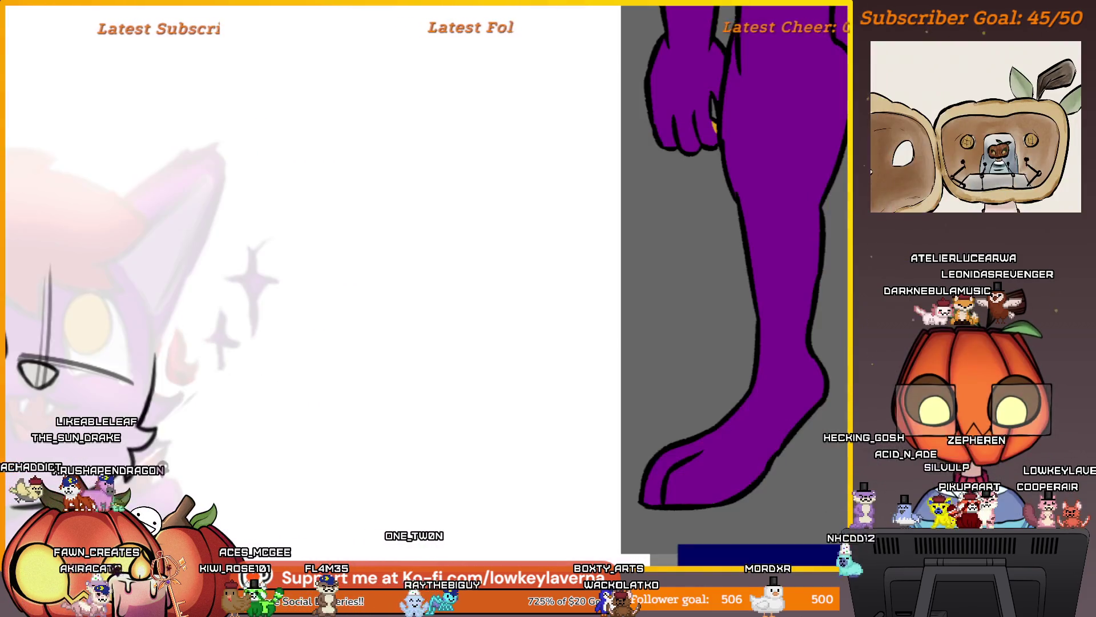
scroll(652, 442, down, 5)
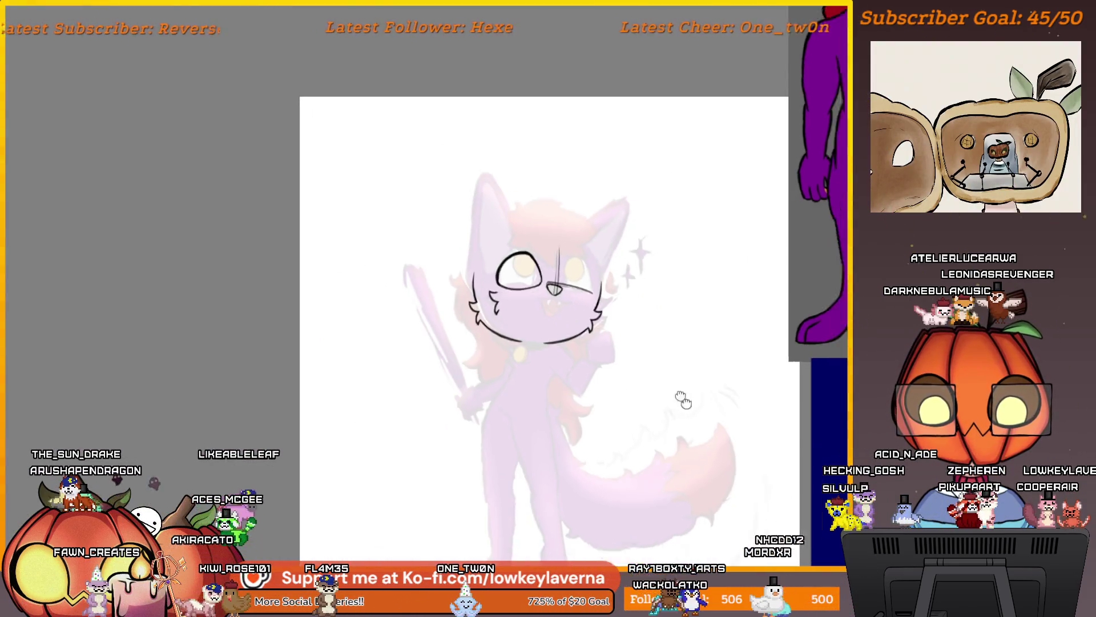
scroll(577, 118, up, 5)
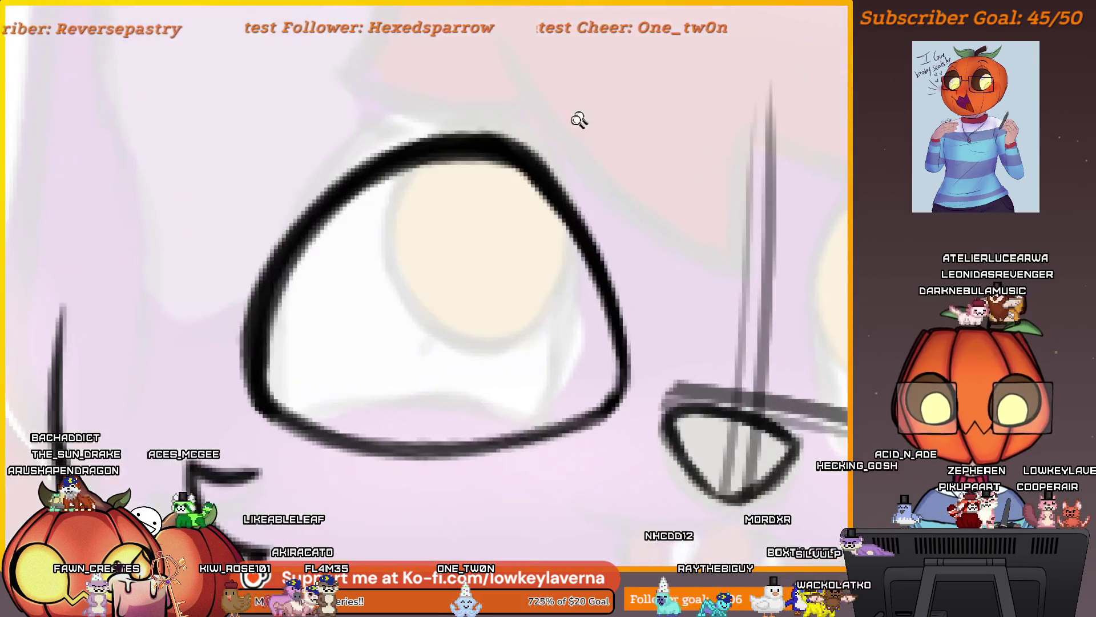
drag(582, 283, 603, 290)
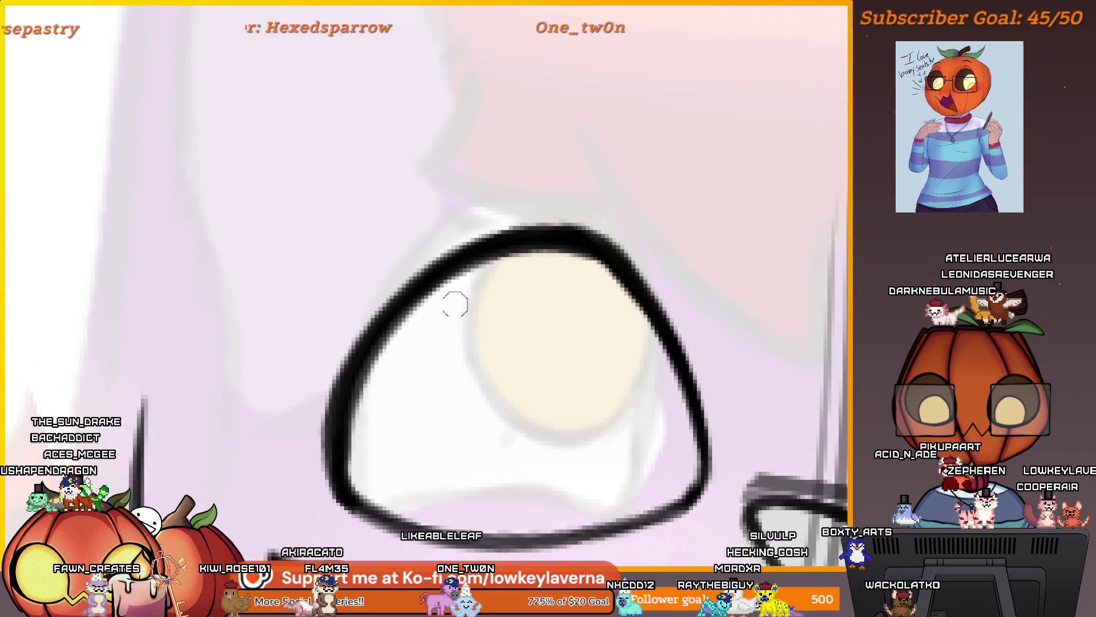
drag(372, 457, 389, 458)
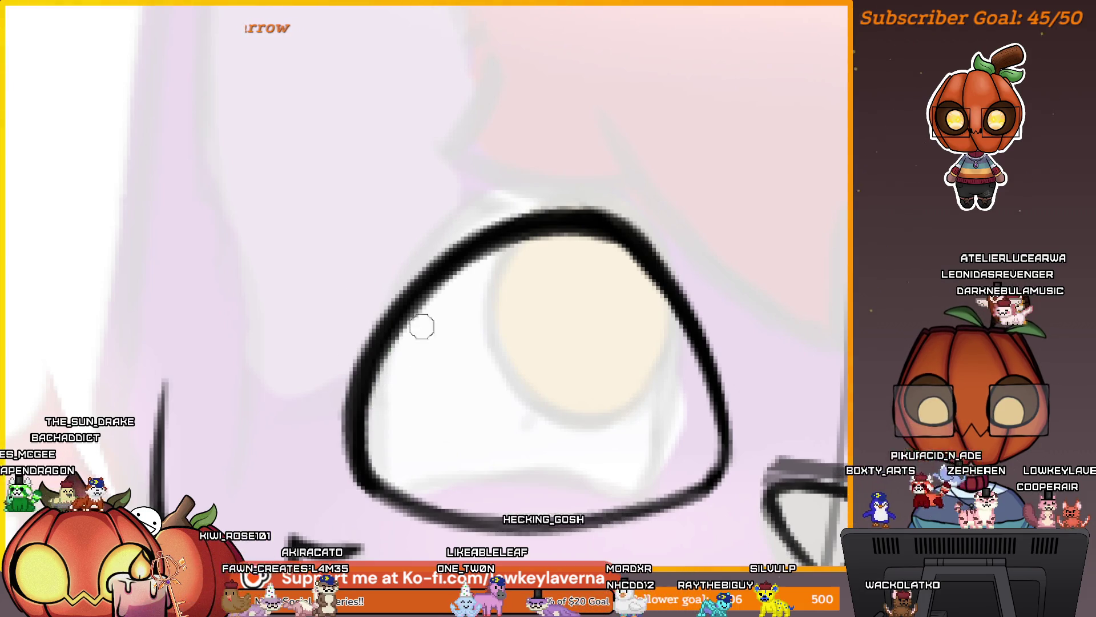
With a smaller brush, draw the iris ring inside the eye and trace it darker
key(bracketleft)
key(bracketleft)
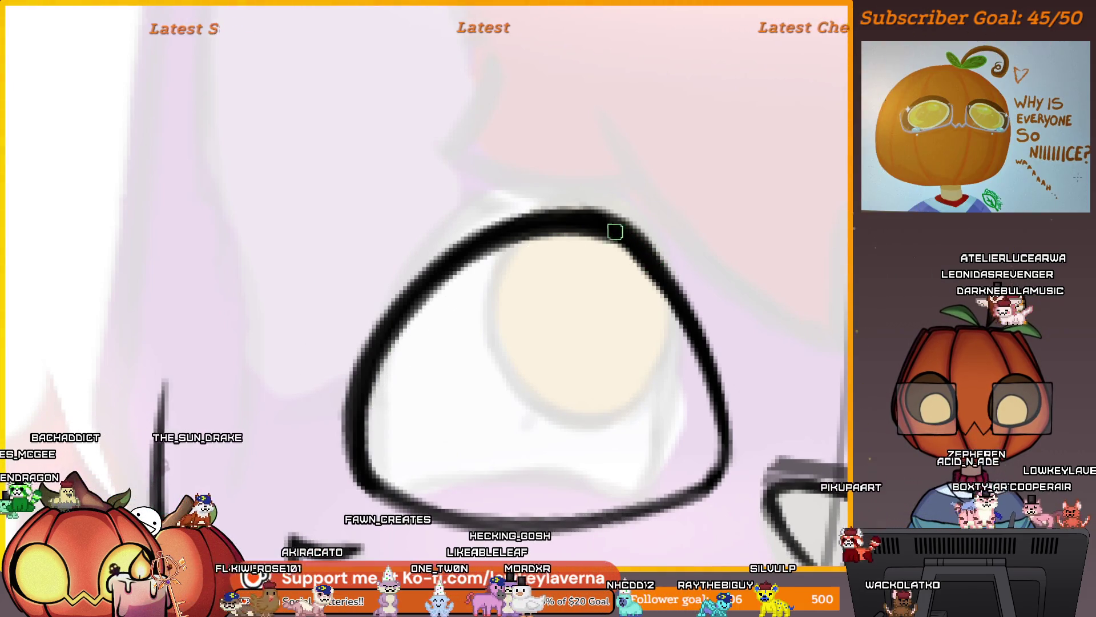
scroll(548, 305, down, 3)
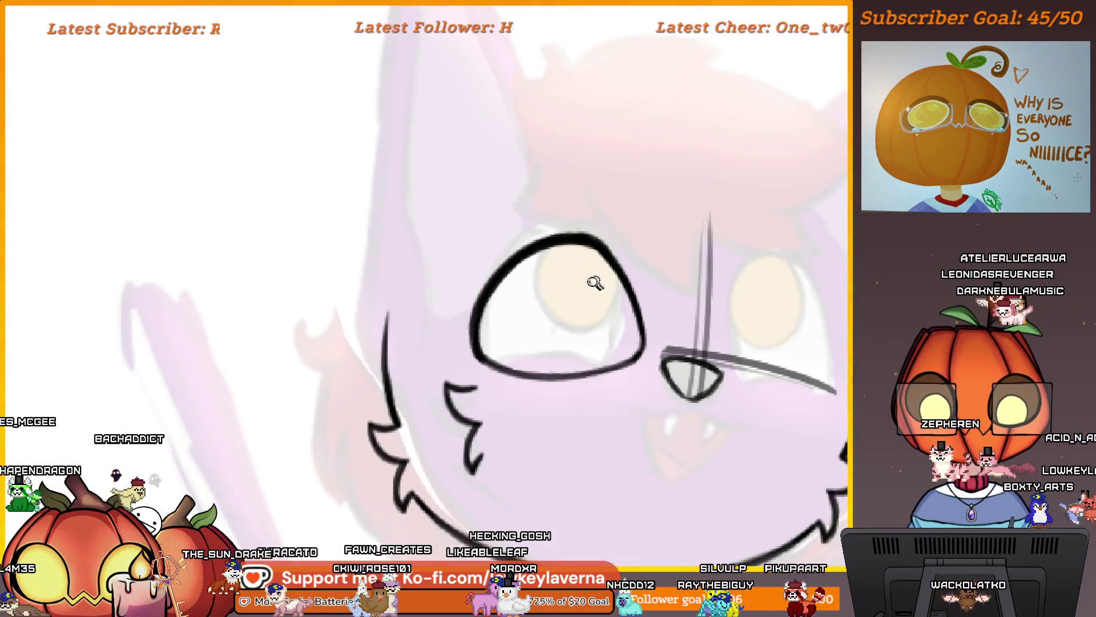
scroll(596, 283, up, 5)
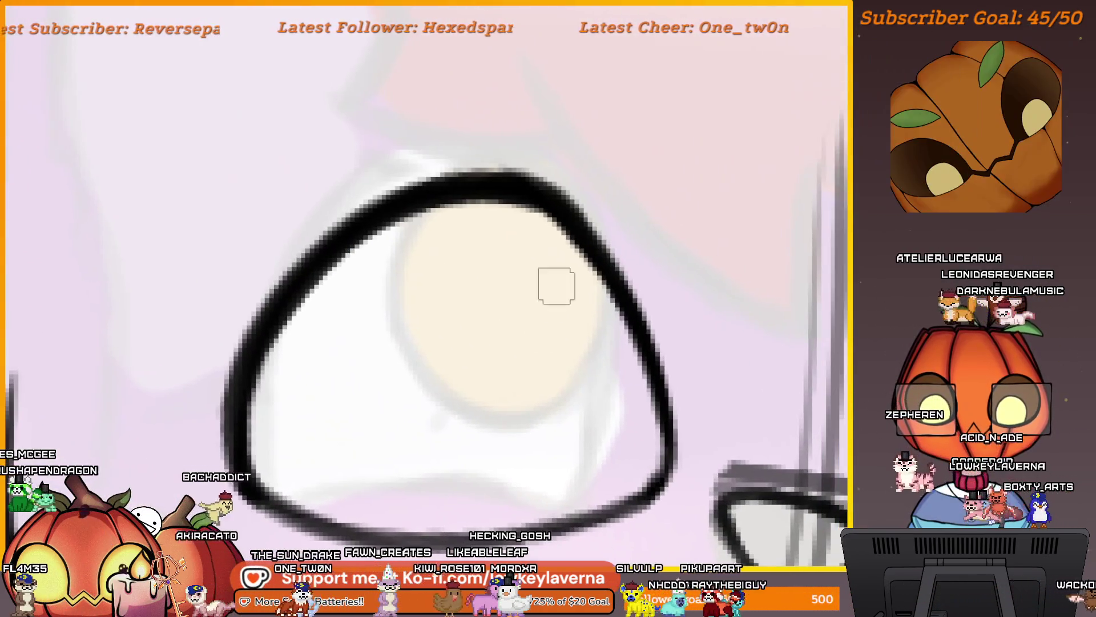
mouse_move(403, 218)
mouse_down()
mouse_move(379, 327)
mouse_move(628, 312)
mouse_up()
key(ctrl+z)
drag(403, 220, 632, 307)
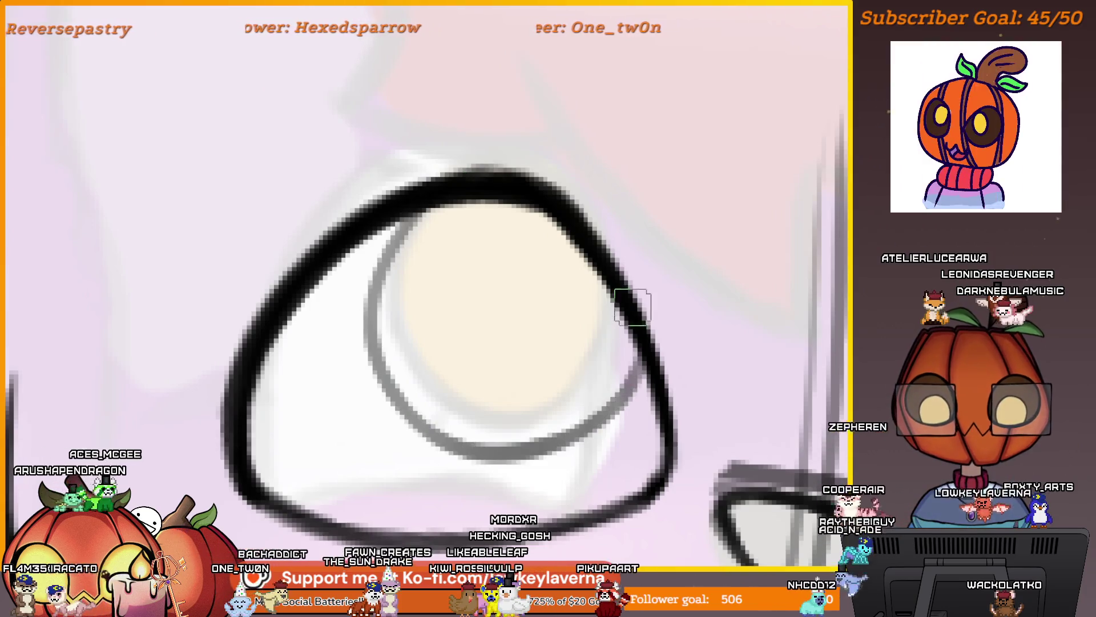
drag(643, 366, 381, 285)
mouse_move(432, 198)
mouse_down()
mouse_move(377, 274)
mouse_move(374, 337)
mouse_up()
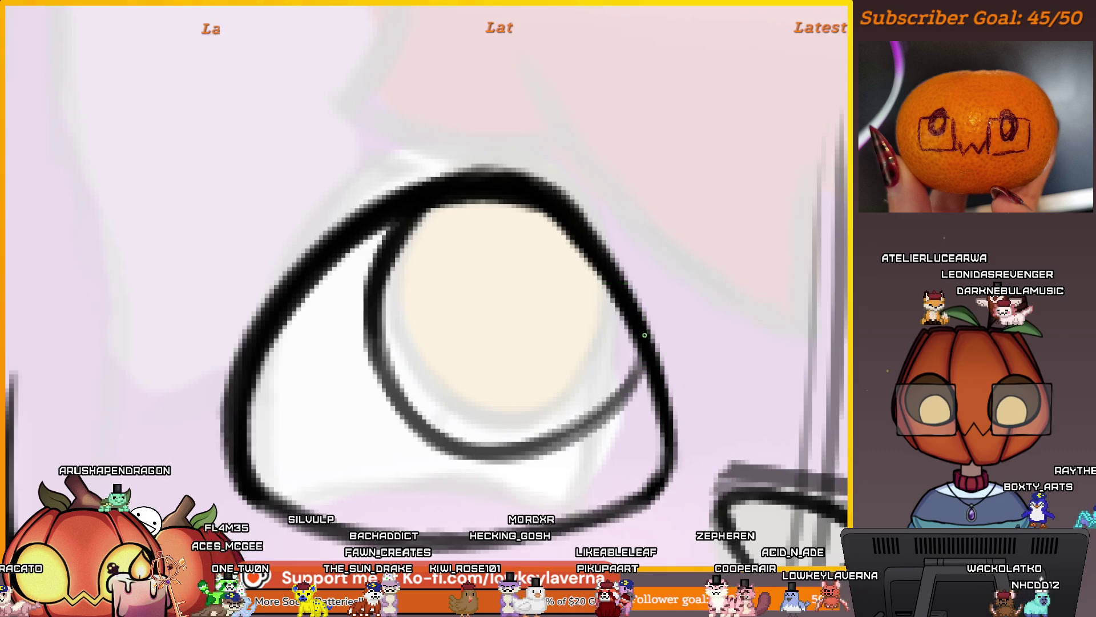
drag(571, 420, 642, 331)
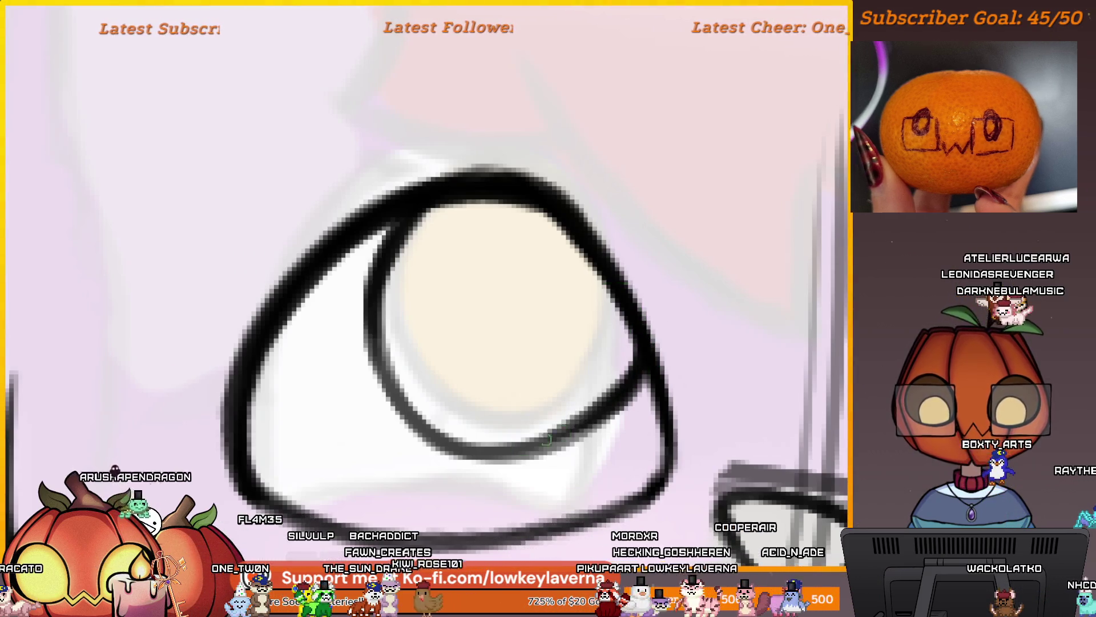
scroll(640, 347, down, 5)
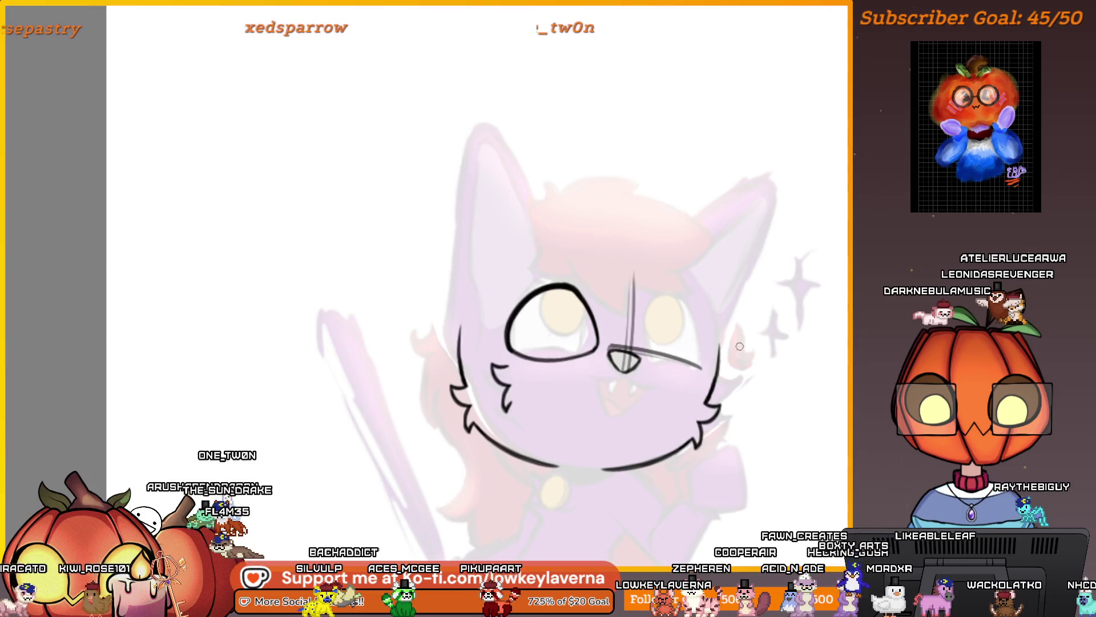
Erase the rough grey nose and the diagonal guide stroke
drag(640, 348, 571, 359)
key(ctrl+t)
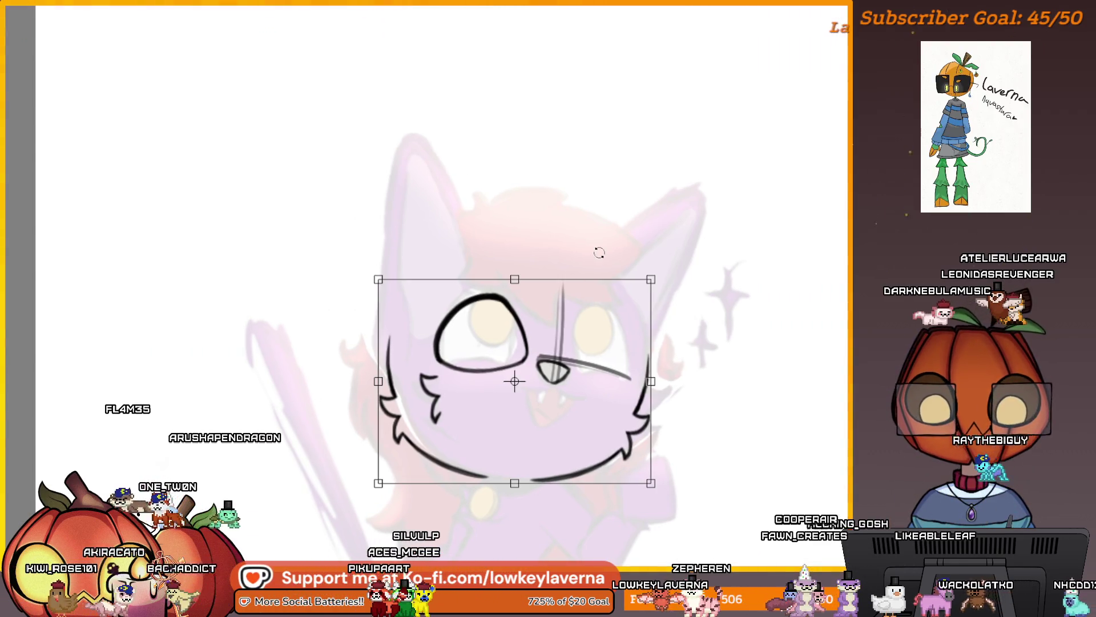
key(Return)
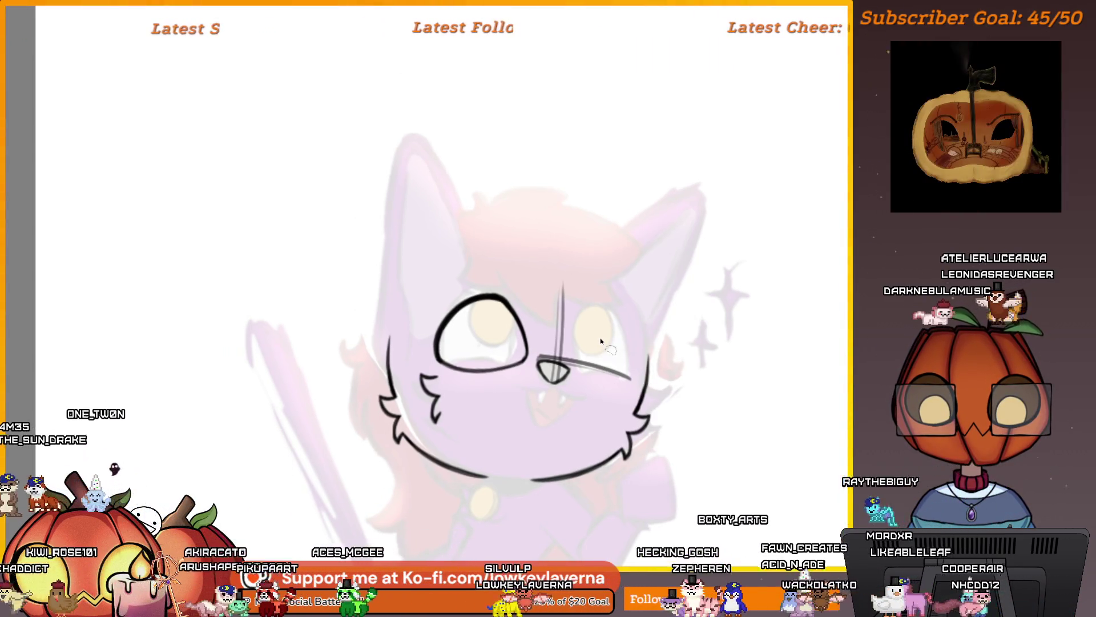
scroll(605, 349, up, 3)
mouse_move(614, 394)
mouse_down()
mouse_move(521, 347)
mouse_move(500, 434)
mouse_up()
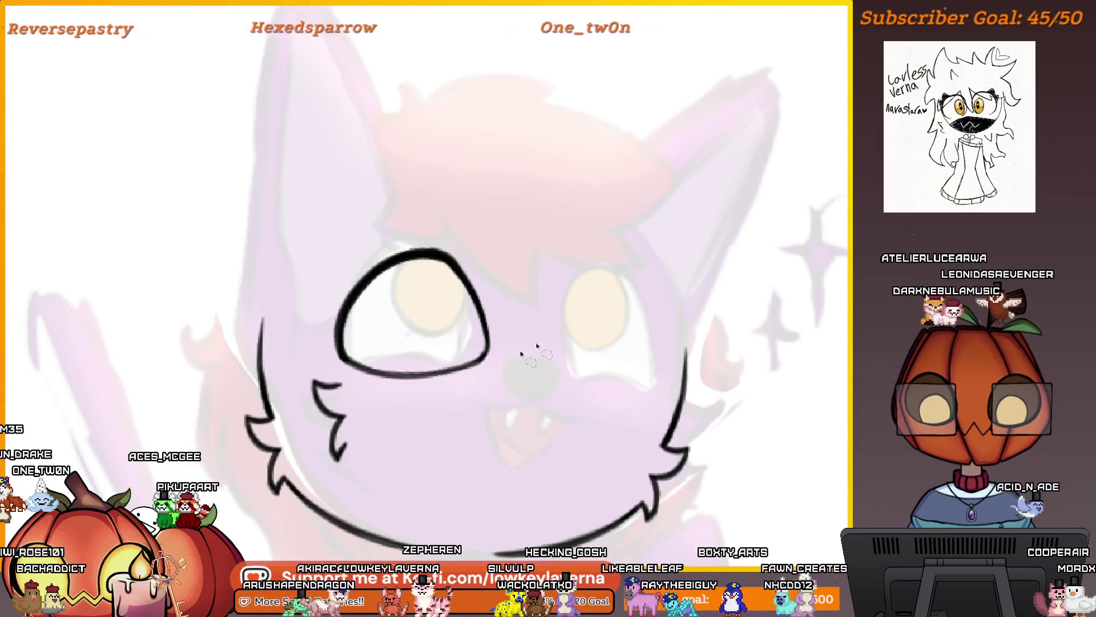
Freehand-select the left eye to prepare it for transforming
drag(414, 401, 363, 390)
drag(508, 225, 477, 397)
key(ctrl+t)
key(ctrl+d)
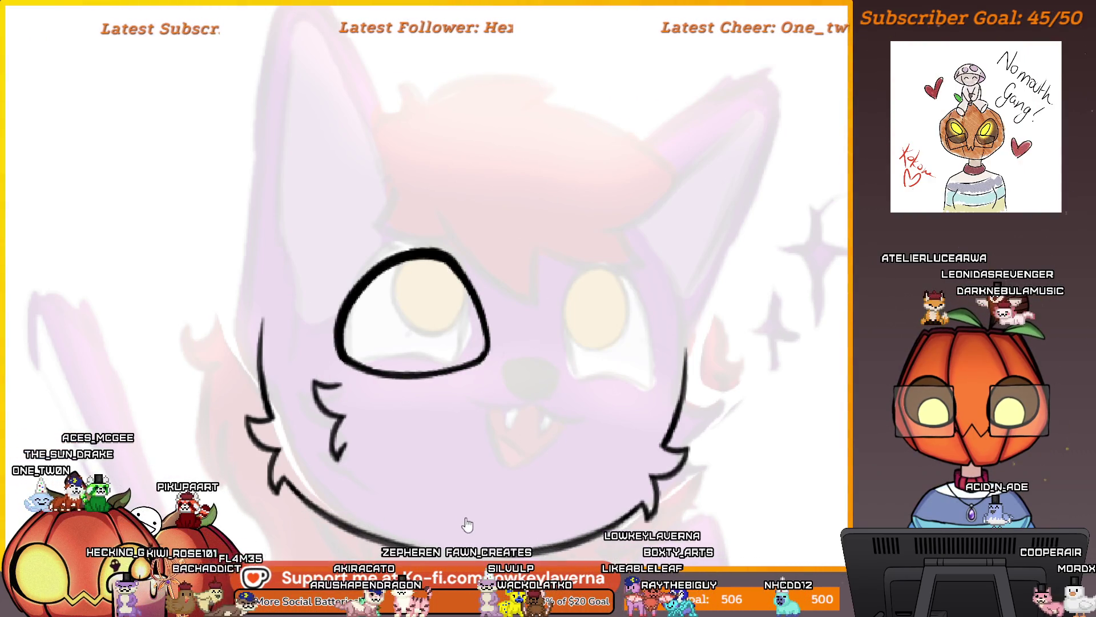
Mirror the eye horizontally and move the copy to the right-eye position
key(ctrl+t)
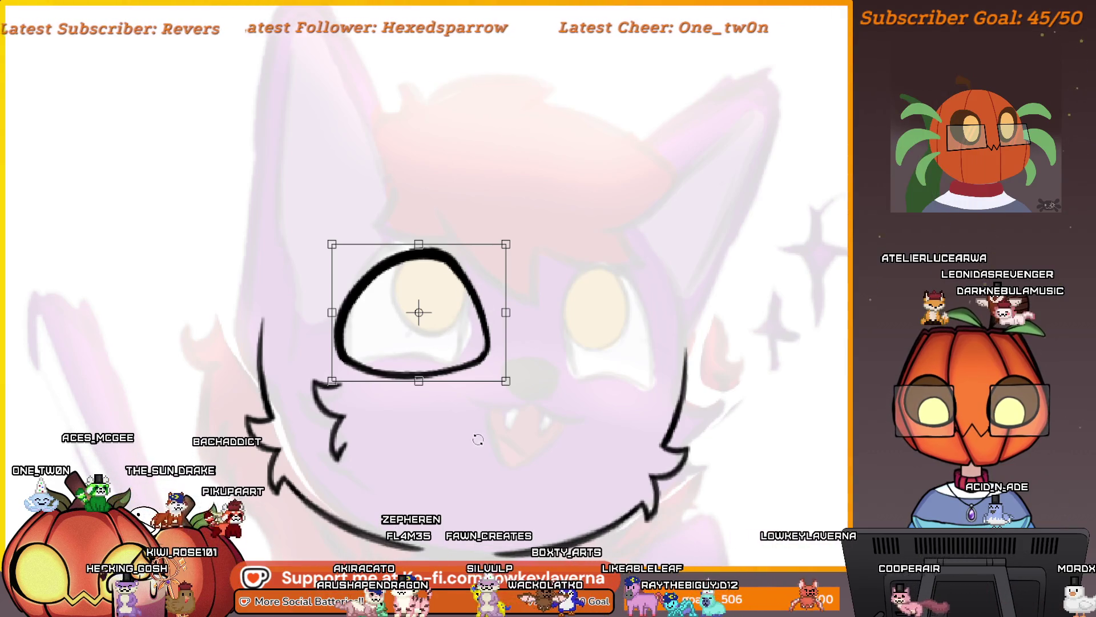
right_click(478, 439)
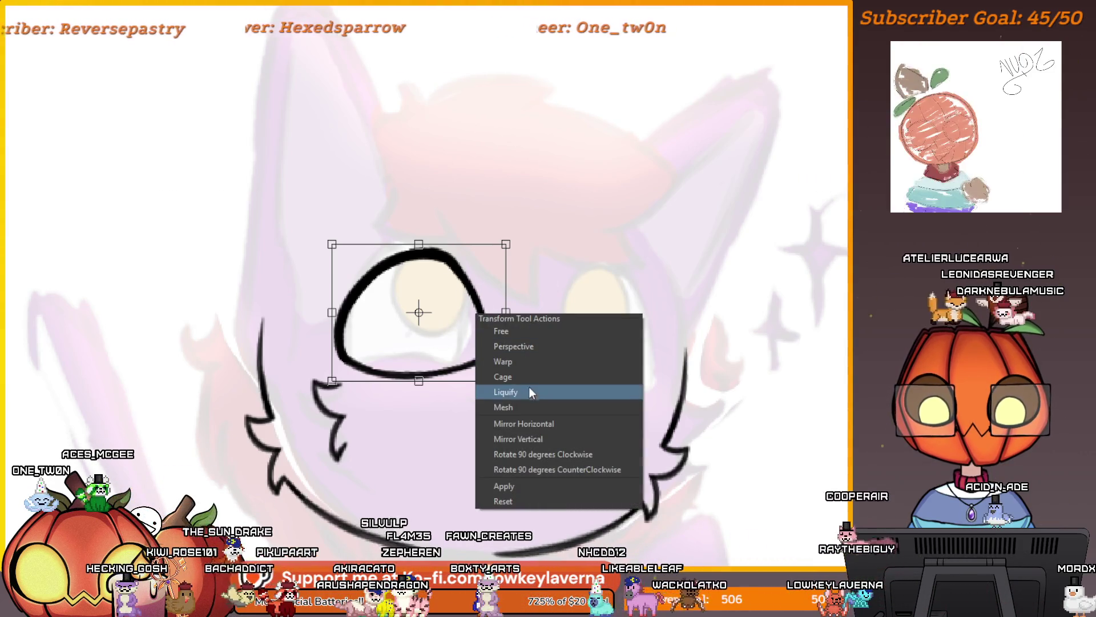
click(535, 413)
key(Return)
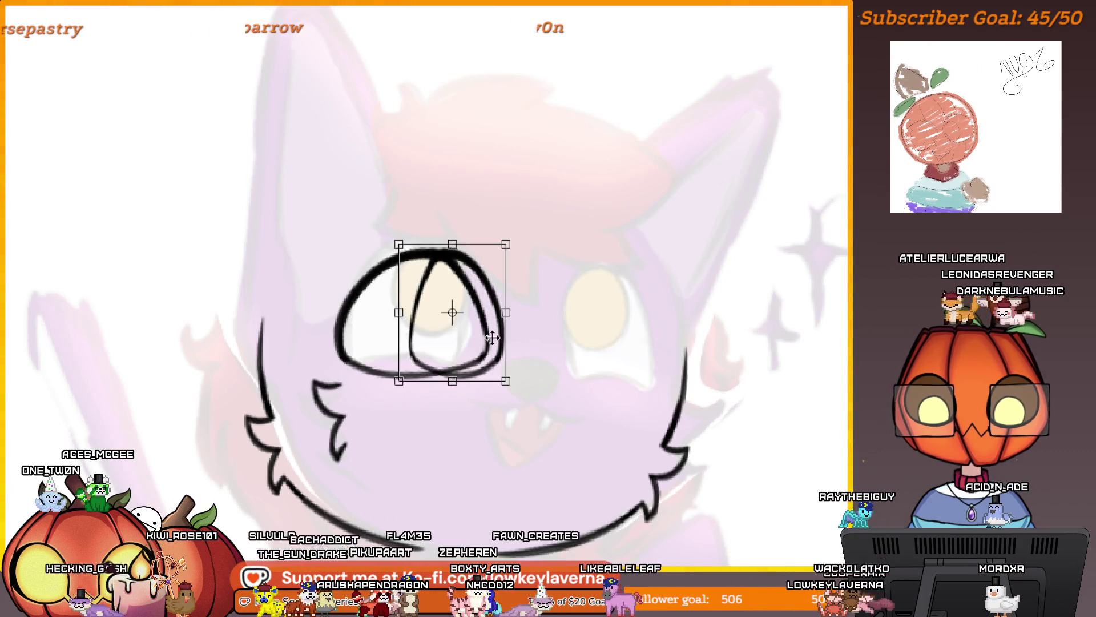
mouse_move(462, 349)
mouse_down()
mouse_move(608, 378)
mouse_move(620, 364)
mouse_move(465, 378)
mouse_move(742, 376)
mouse_up()
scroll(664, 348, down, 5)
scroll(444, 349, up, 3)
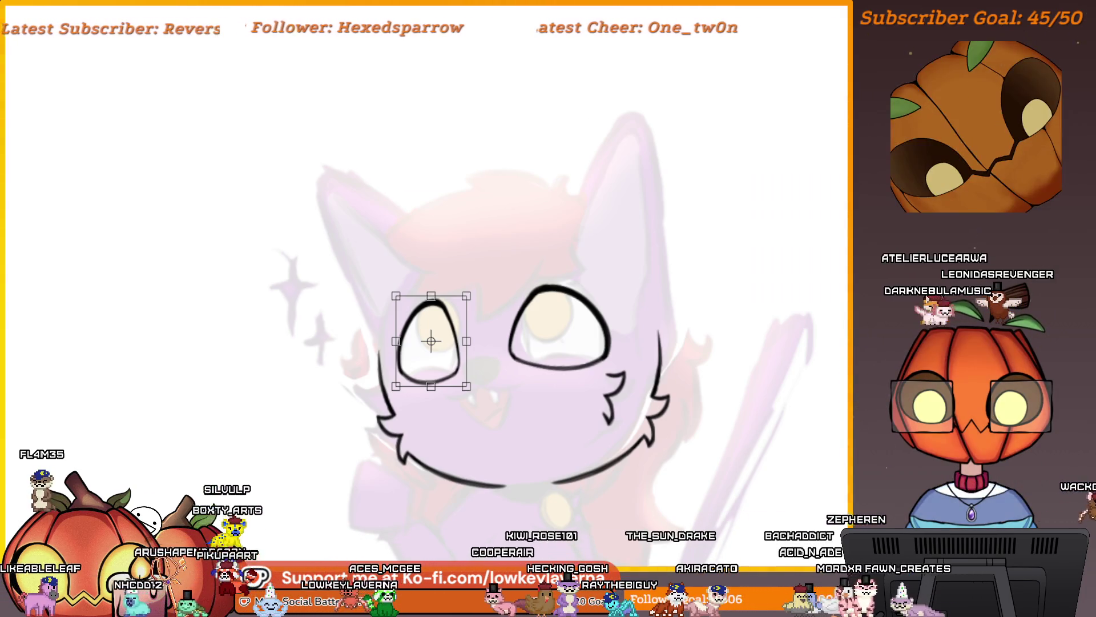
Tilt the copied eye and nudge it into place to match the sketch
drag(431, 340, 457, 368)
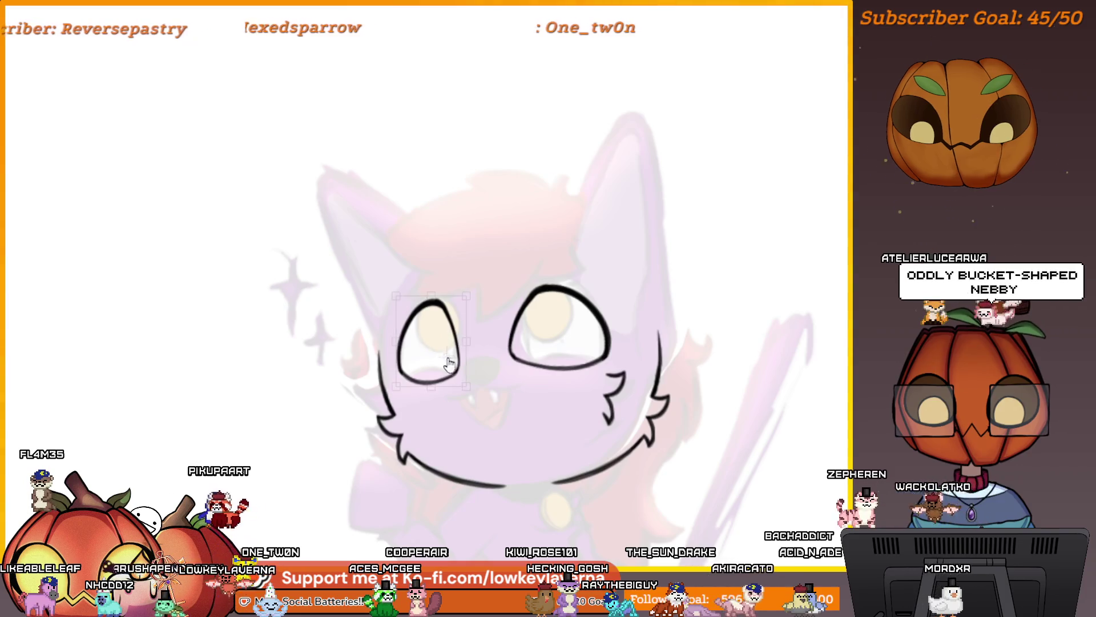
drag(519, 388, 489, 411)
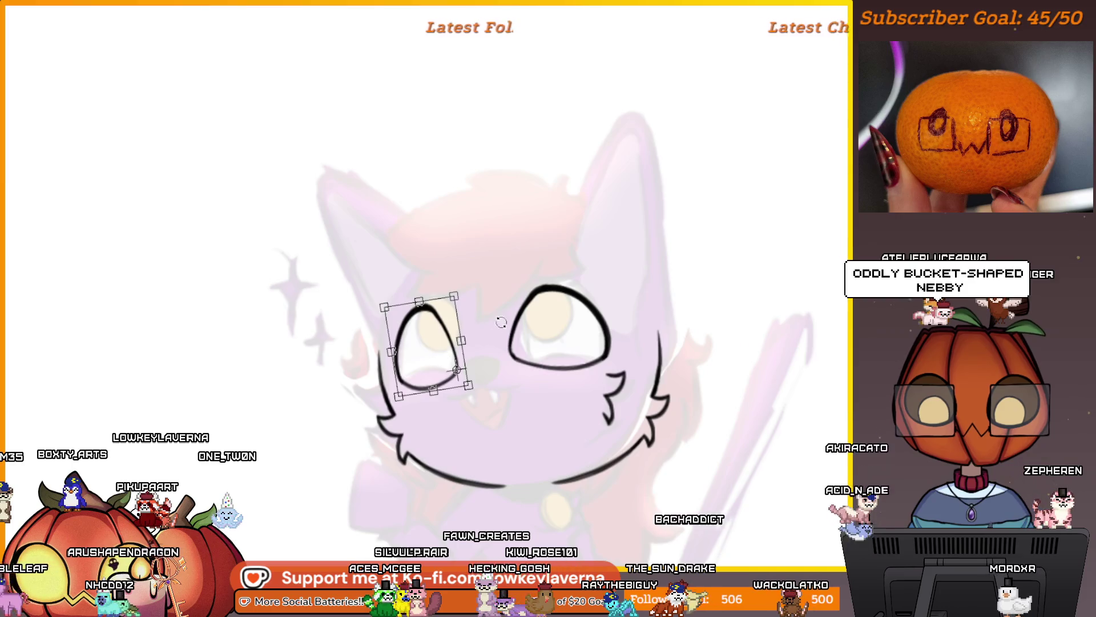
drag(439, 374, 437, 376)
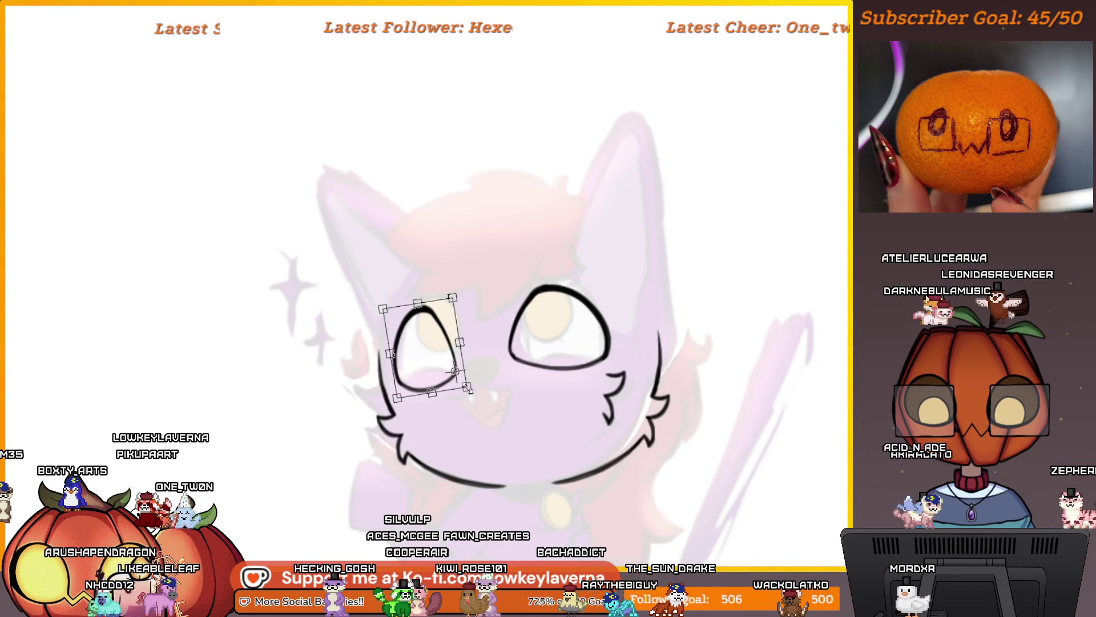
drag(443, 355, 443, 358)
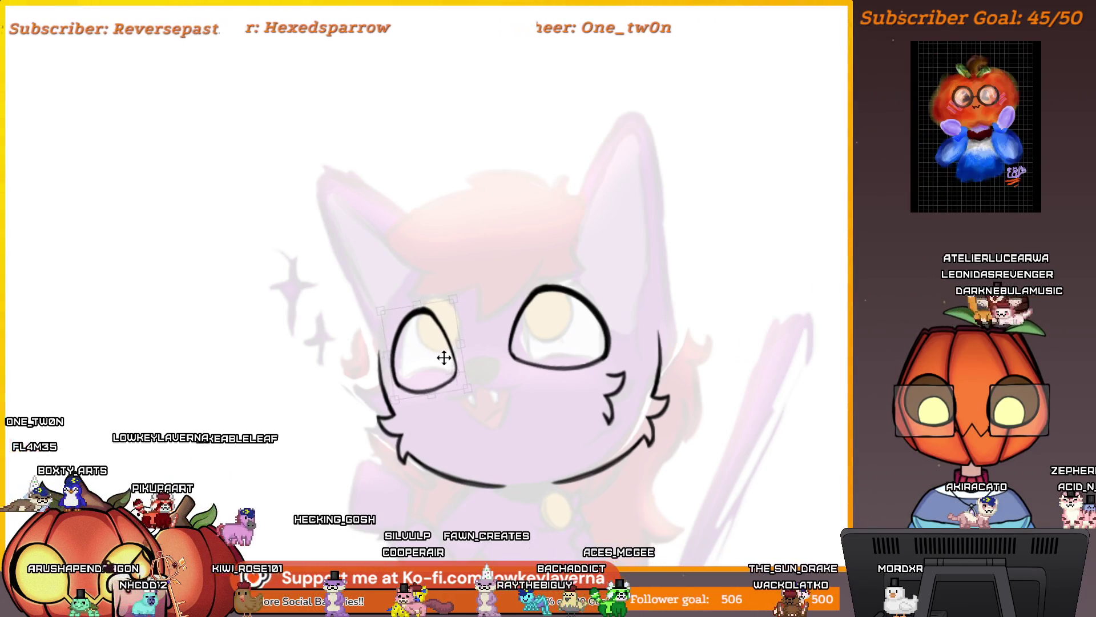
drag(448, 372, 435, 380)
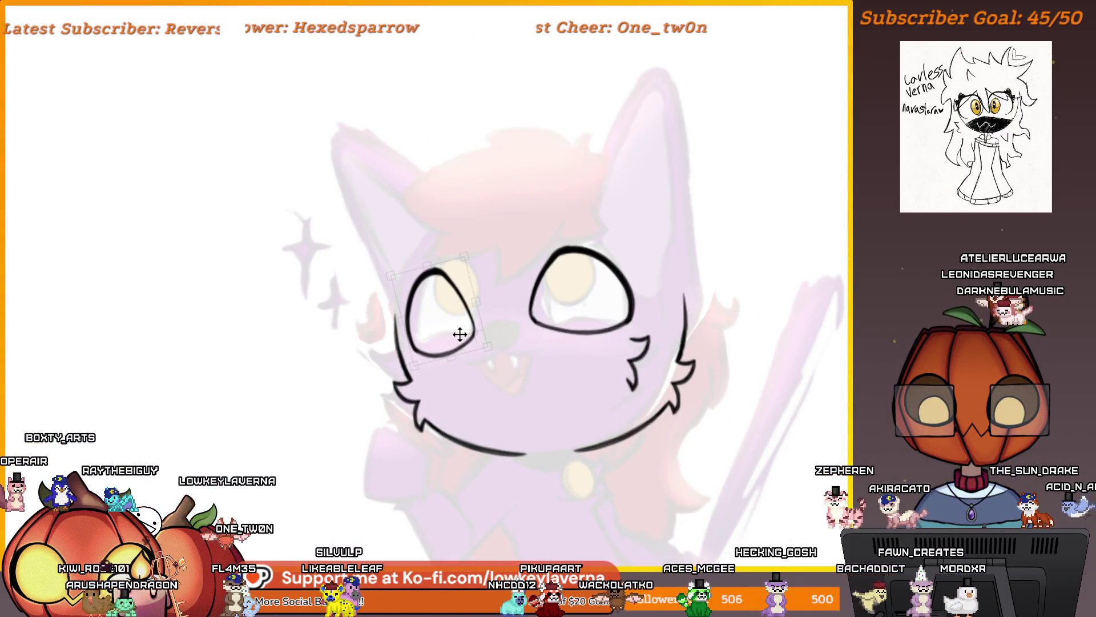
drag(496, 378, 500, 374)
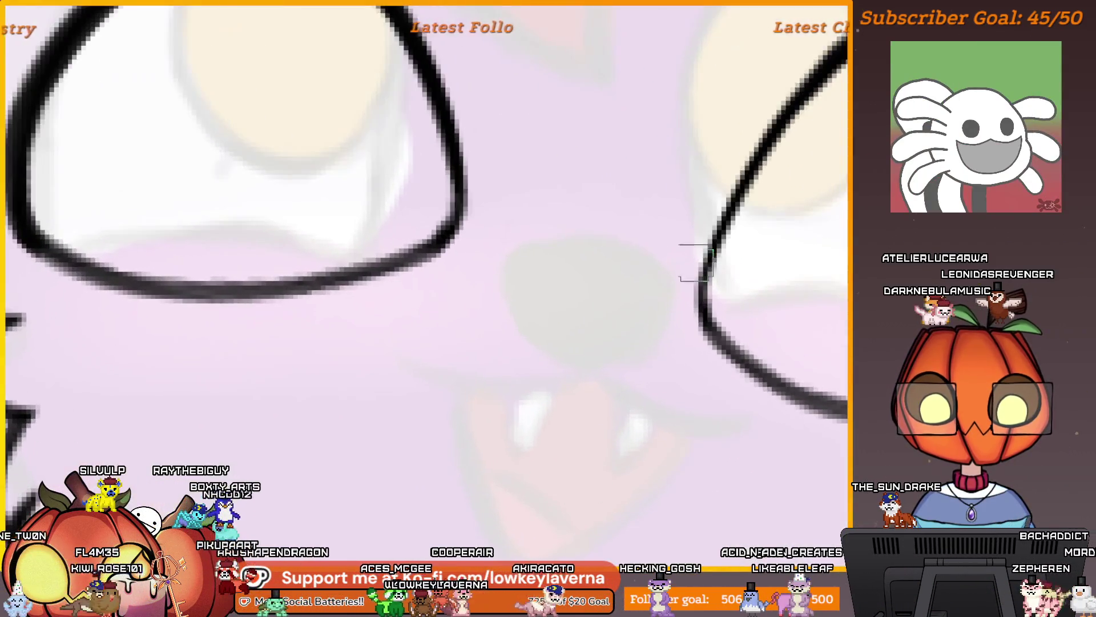
Ink a triangular nose between the eyes, redrawing its straight left side as a curve
mouse_move(692, 288)
mouse_down()
mouse_move(615, 366)
mouse_move(696, 291)
mouse_move(651, 254)
mouse_up()
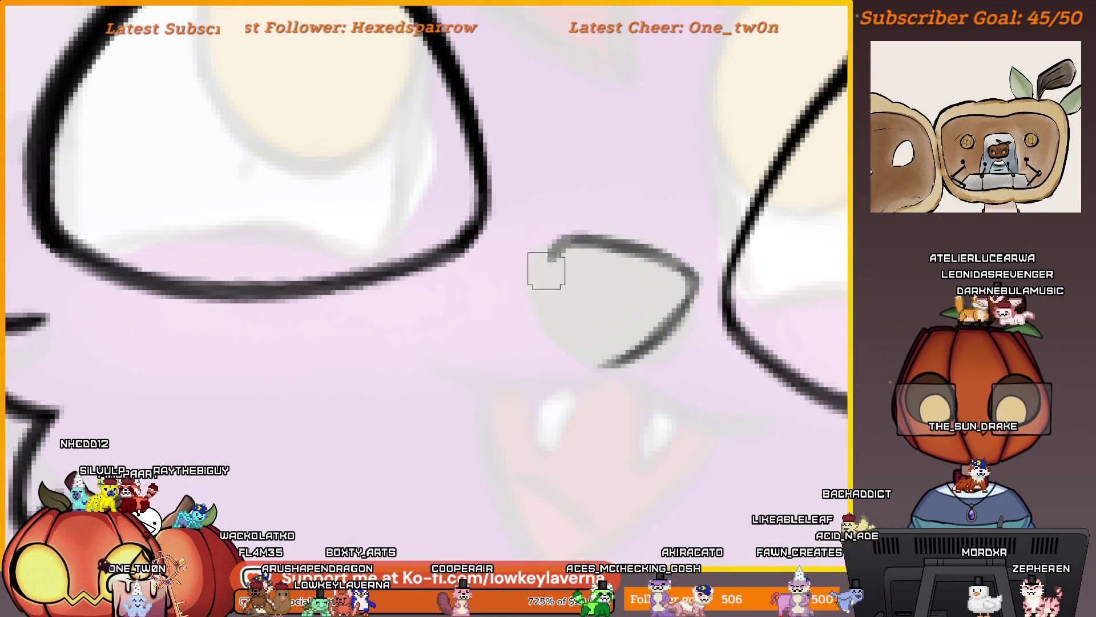
mouse_move(546, 271)
mouse_down()
mouse_move(555, 354)
mouse_move(637, 347)
mouse_up()
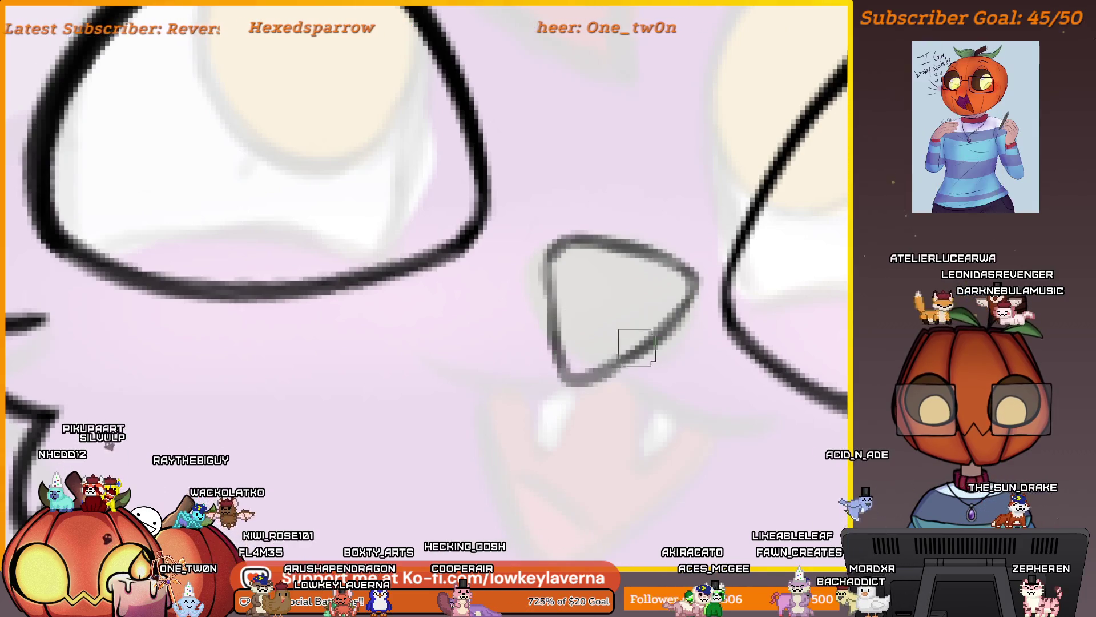
scroll(656, 312, down, 3)
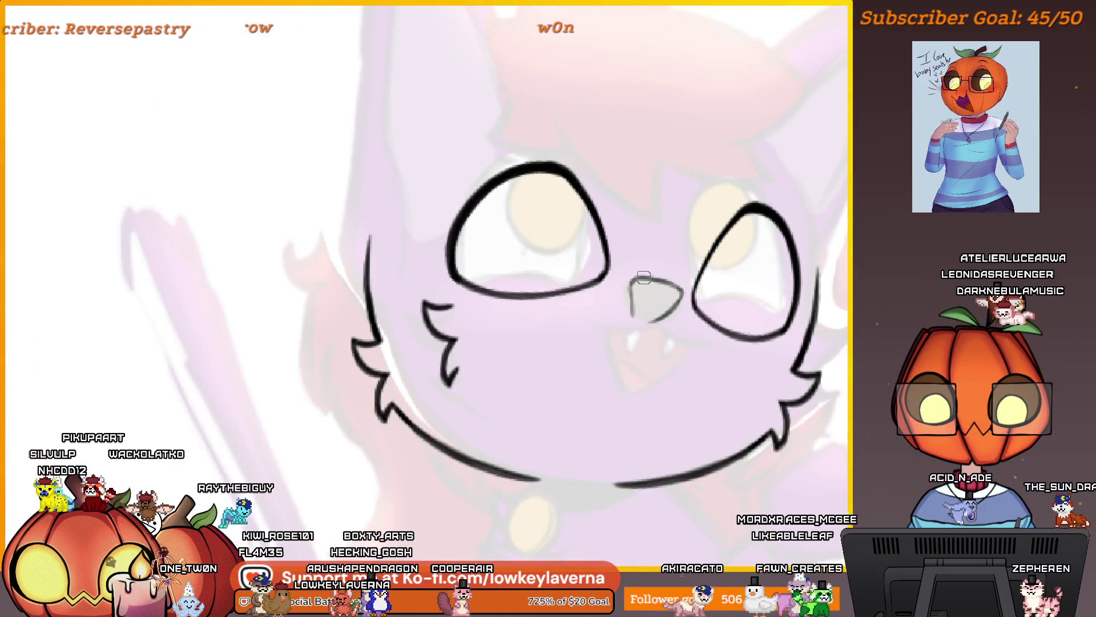
scroll(685, 323, up, 3)
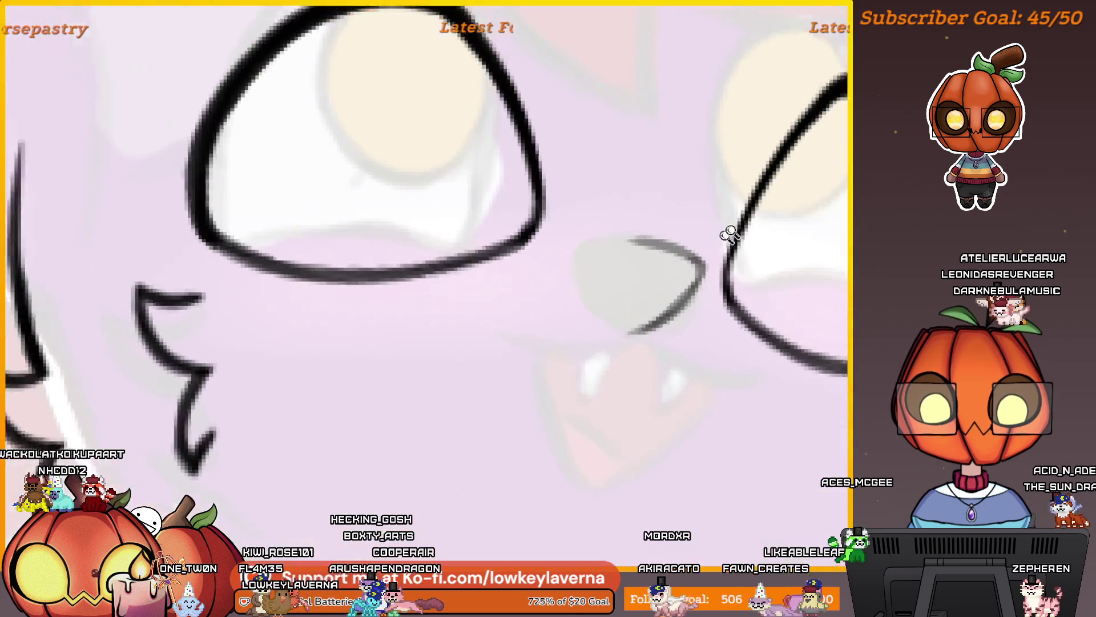
drag(697, 251, 596, 341)
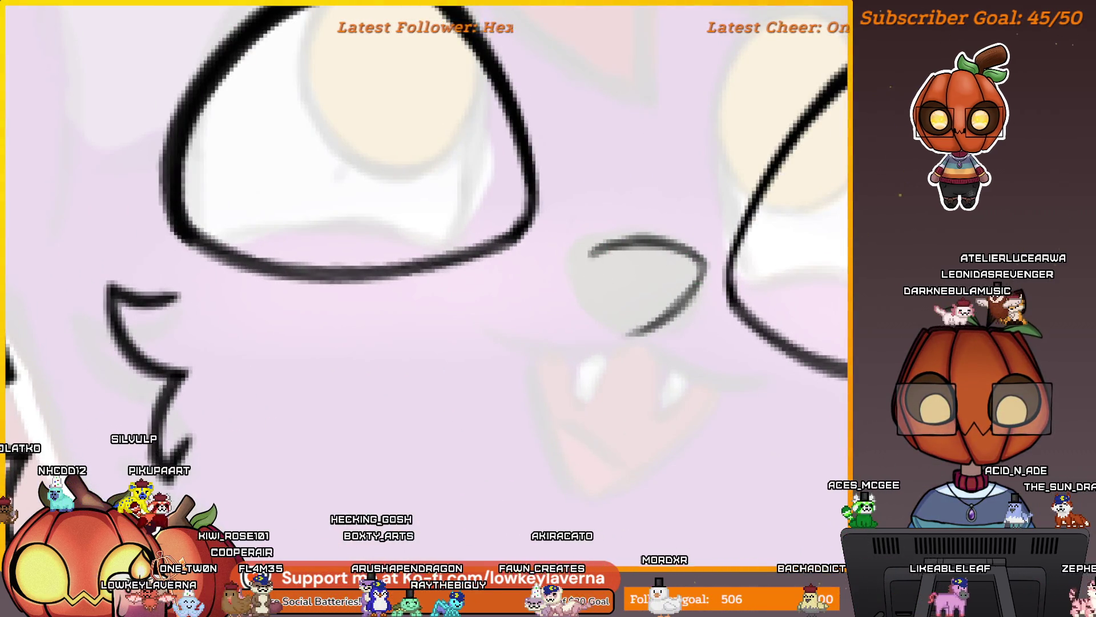
key(ctrl+z)
drag(592, 254, 627, 336)
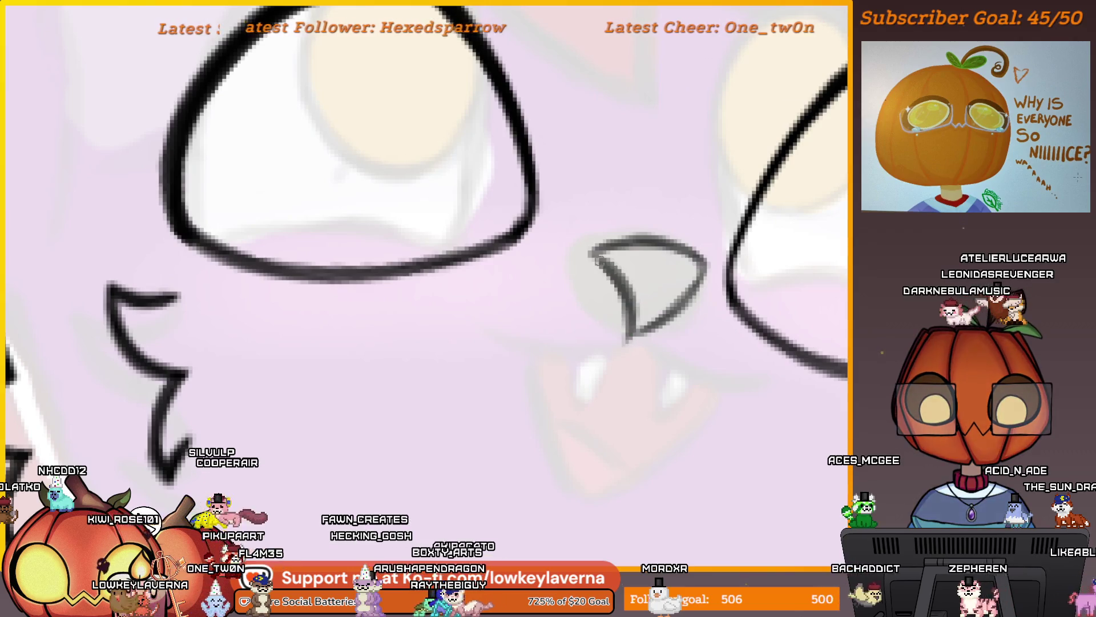
scroll(578, 381, down, 5)
Freehand-select the nose, enlarge it slightly and apply its new tilt
key(m)
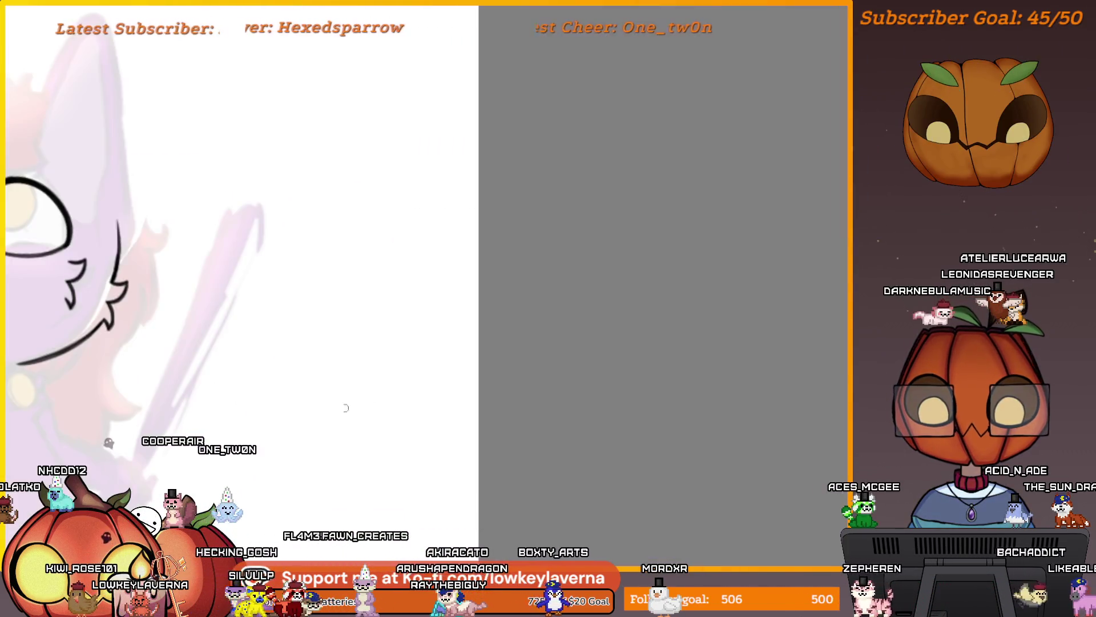
scroll(400, 320, up, 2)
scroll(337, 270, up, 1)
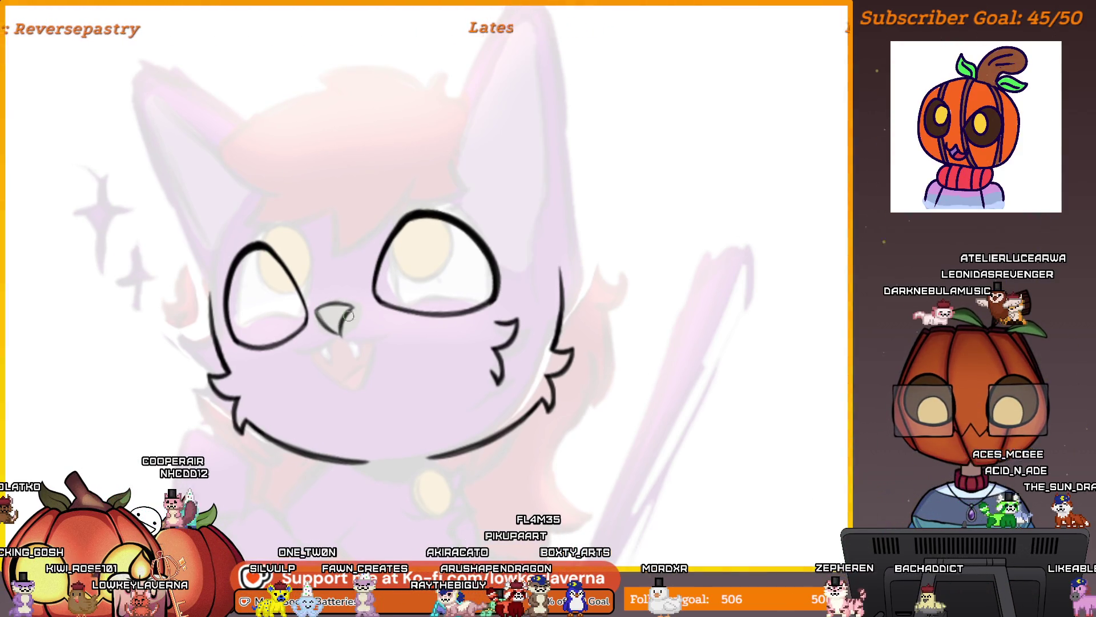
key(l)
mouse_move(316, 298)
mouse_down()
mouse_move(369, 317)
mouse_move(319, 297)
mouse_up()
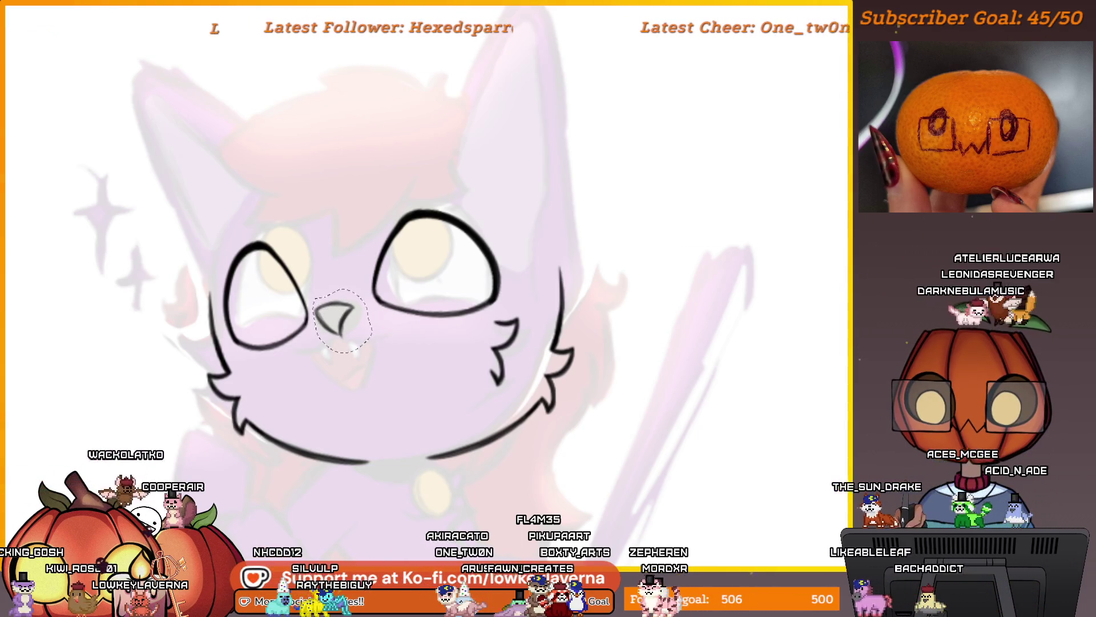
mouse_move(372, 352)
mouse_down()
mouse_move(386, 361)
mouse_move(371, 338)
mouse_up()
scroll(392, 341, down, 2)
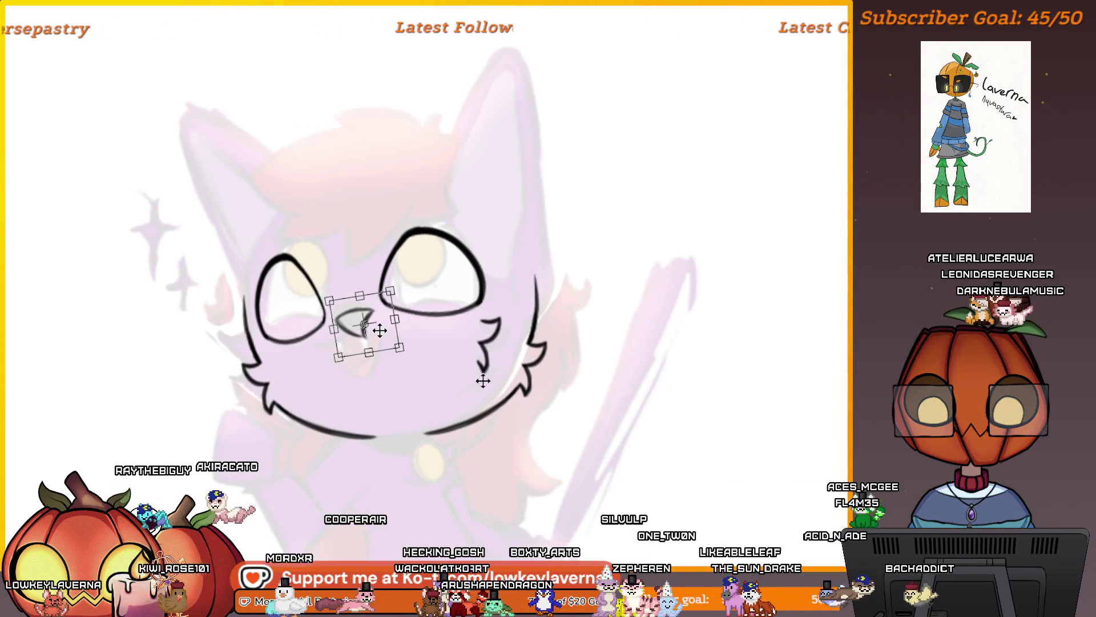
key(Return)
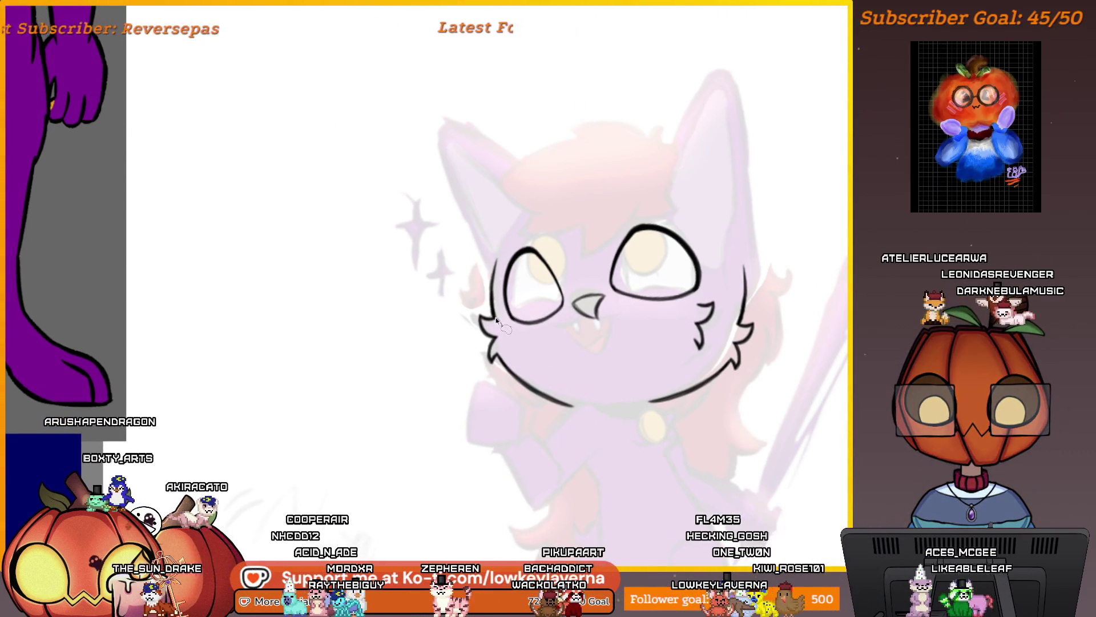
Lasso the left cheek and rotate it slightly counter-clockwise, redoing the rotation once before applying
mouse_move(514, 446)
mouse_down()
mouse_move(591, 428)
mouse_move(529, 334)
mouse_up()
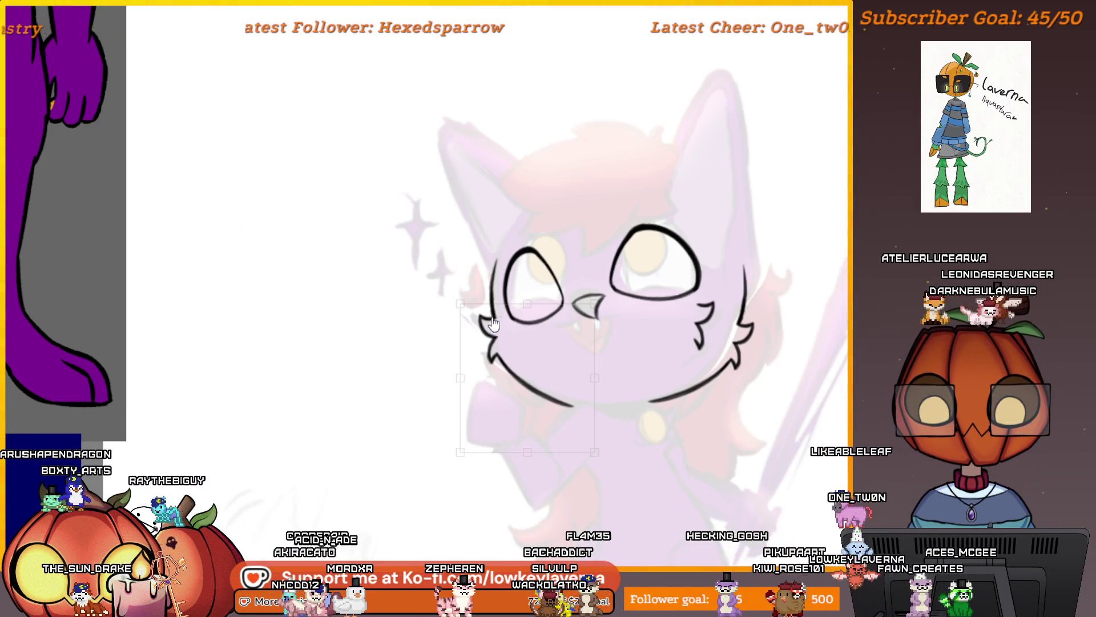
drag(619, 489, 627, 412)
key(ctrl+z)
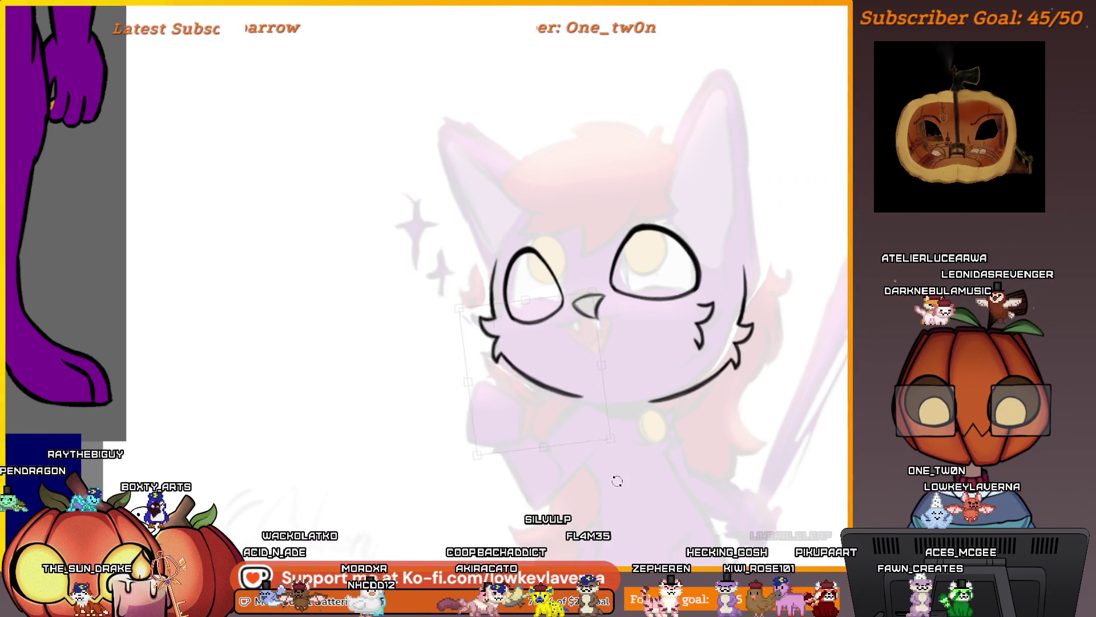
drag(617, 481, 622, 468)
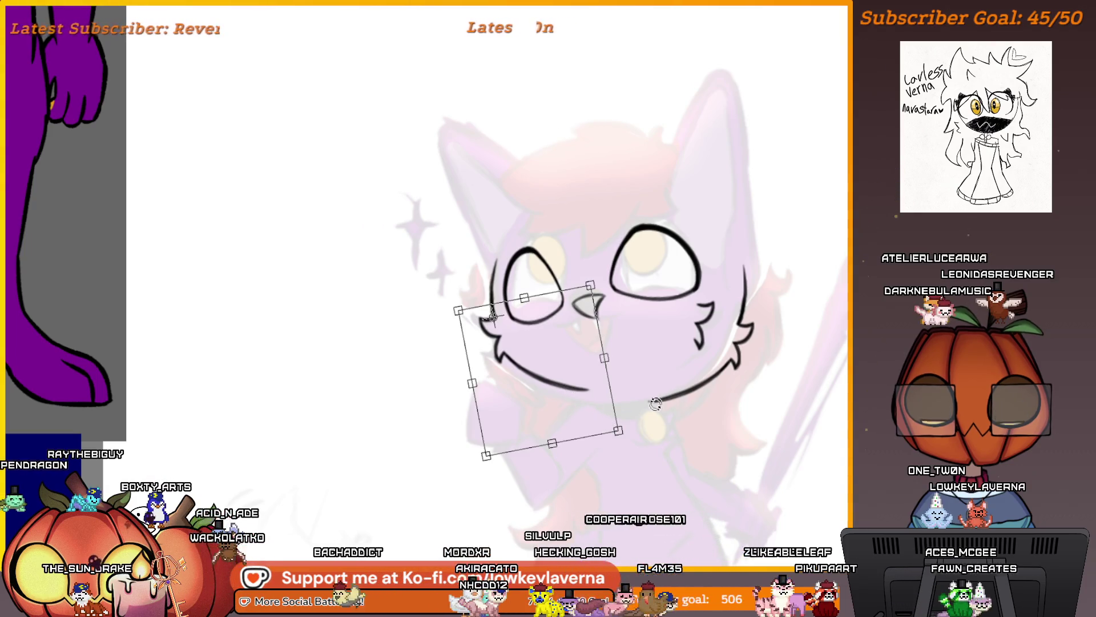
drag(593, 410, 529, 454)
key(Return)
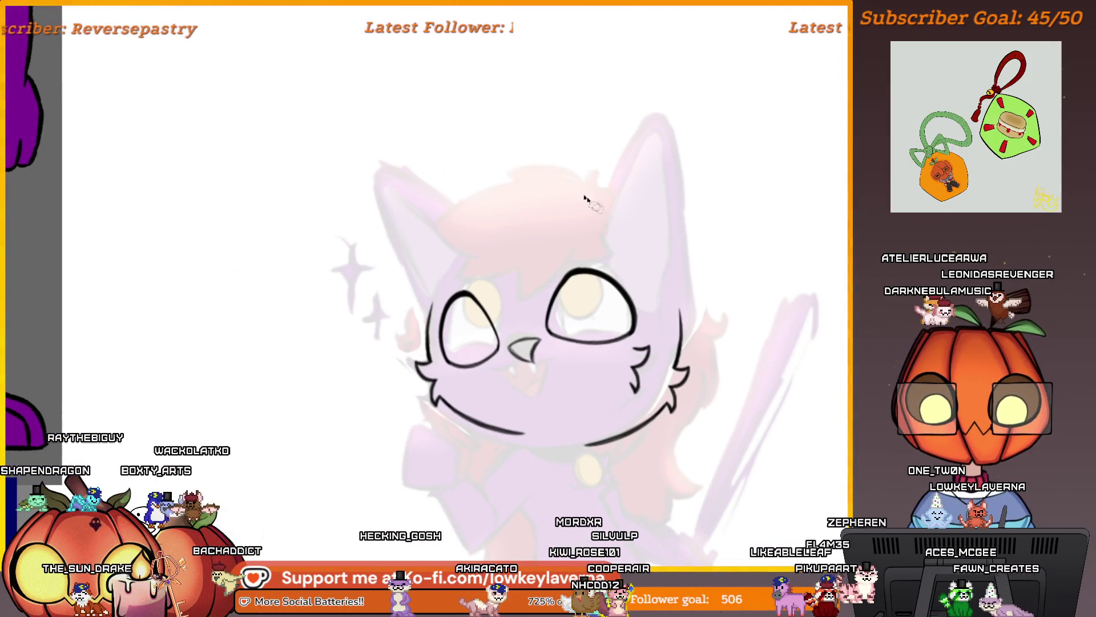
scroll(632, 199, down, 3)
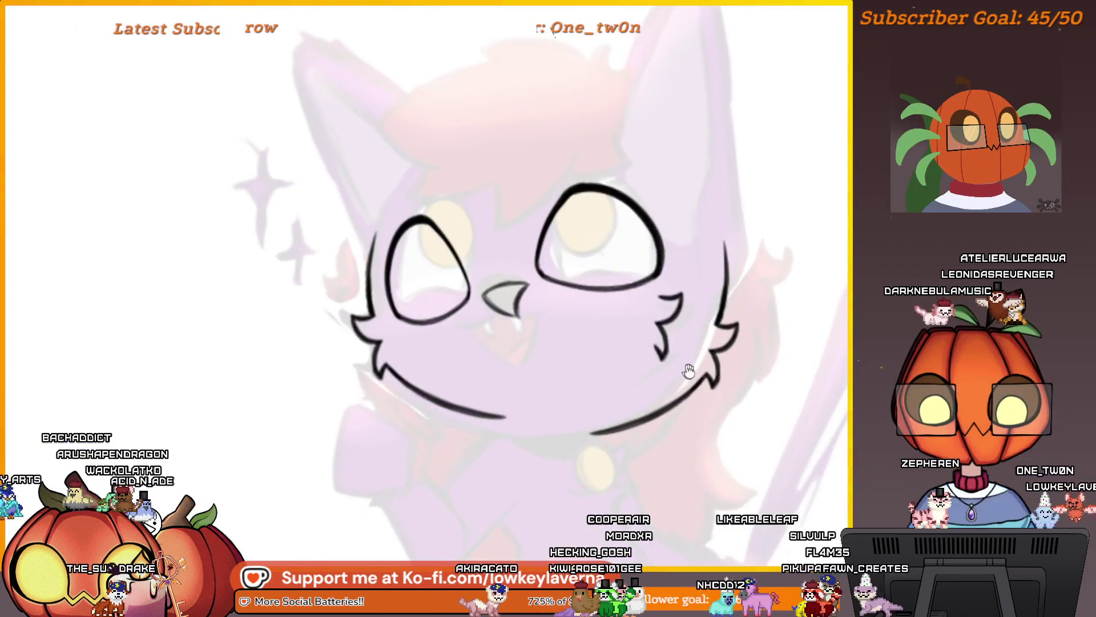
mouse_move(688, 370)
mouse_down()
mouse_move(734, 423)
mouse_move(676, 385)
mouse_move(702, 391)
mouse_up()
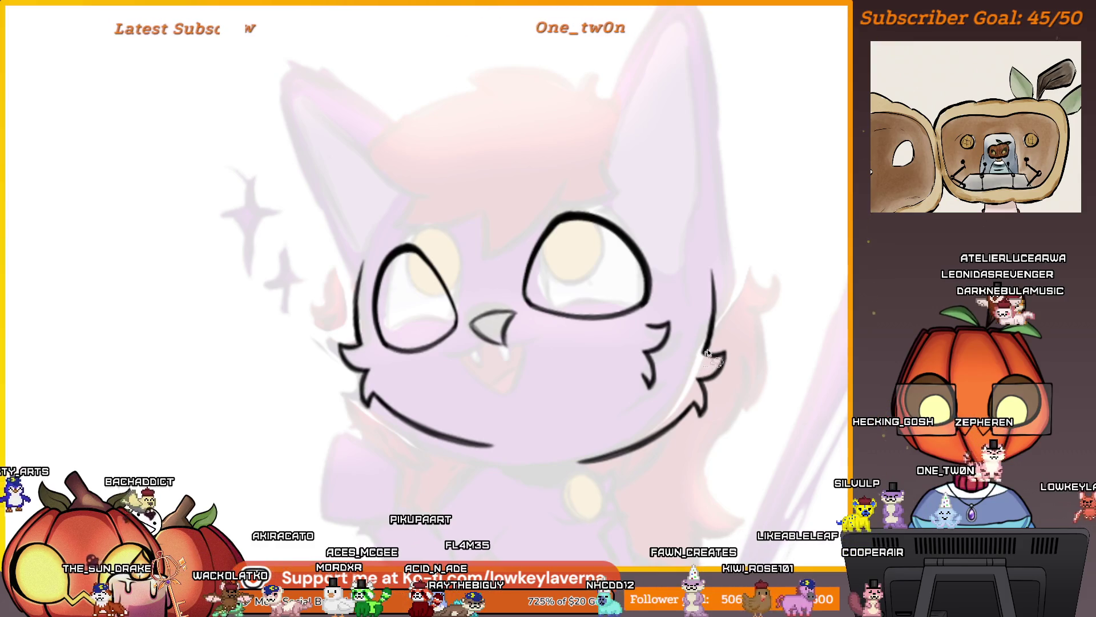
Lasso the right cheek and chin, move them up, rotate slightly clockwise, apply and deselect
mouse_move(712, 250)
mouse_down()
mouse_move(548, 485)
mouse_move(698, 268)
mouse_up()
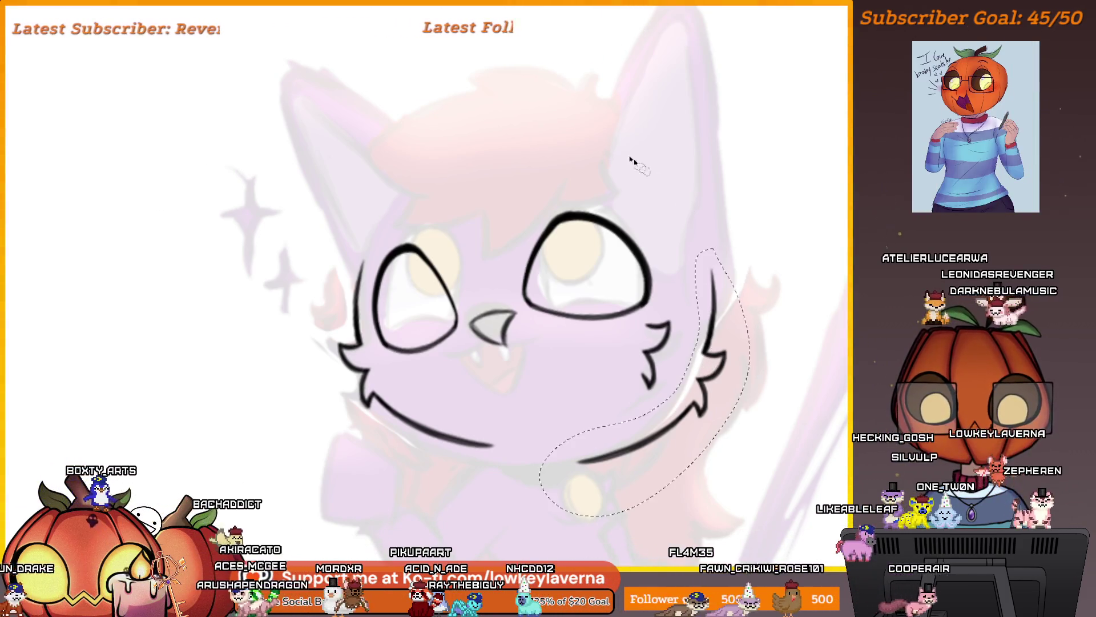
key(ctrl+t)
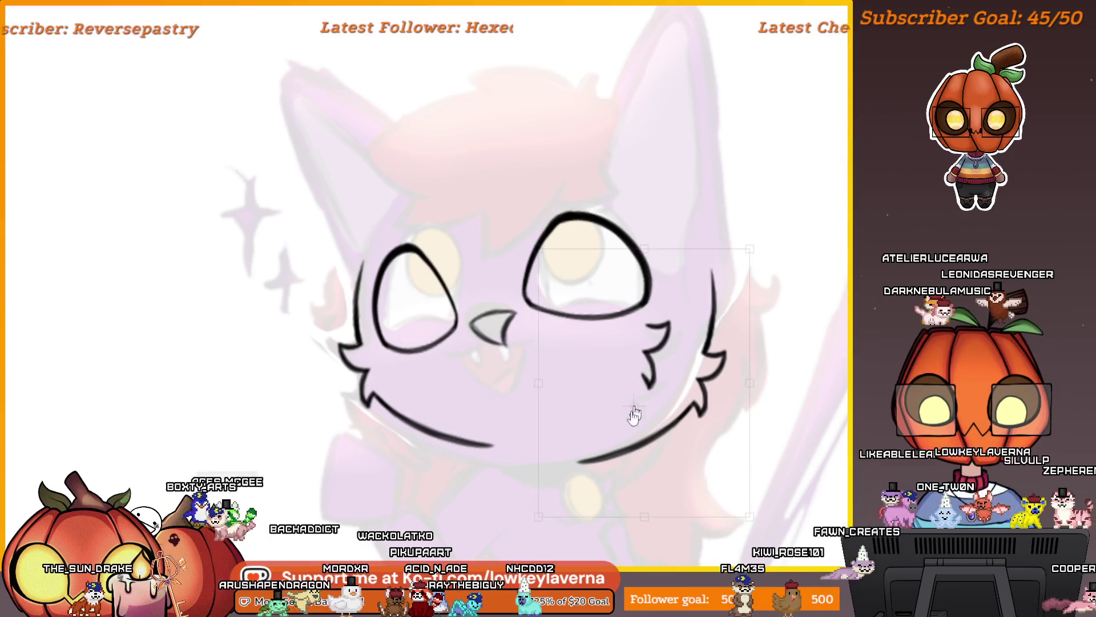
drag(618, 452, 631, 453)
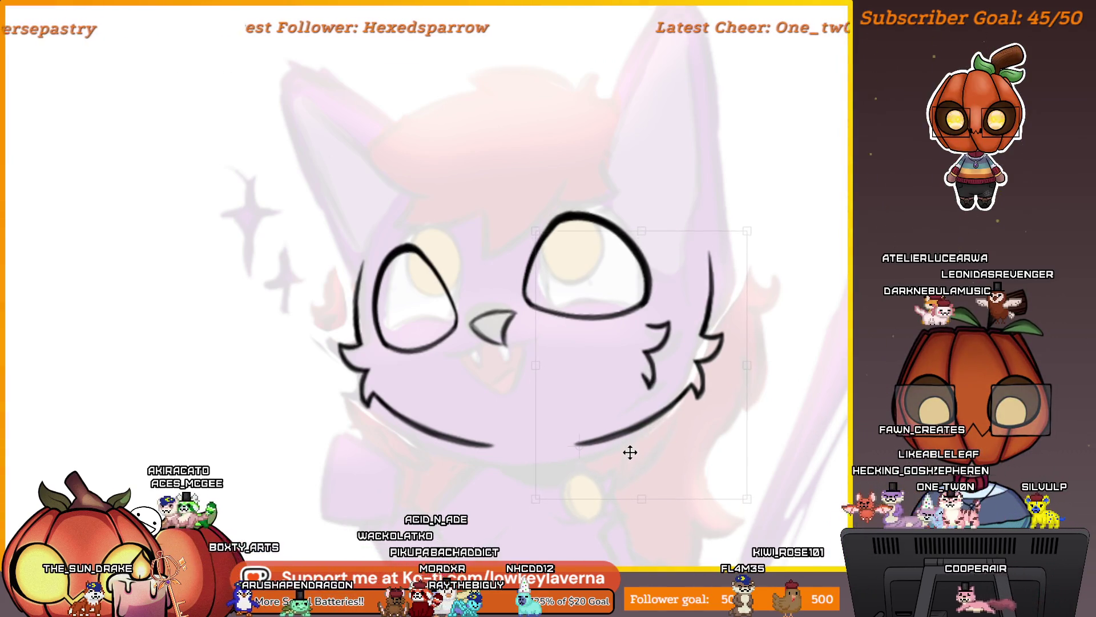
drag(783, 379, 783, 386)
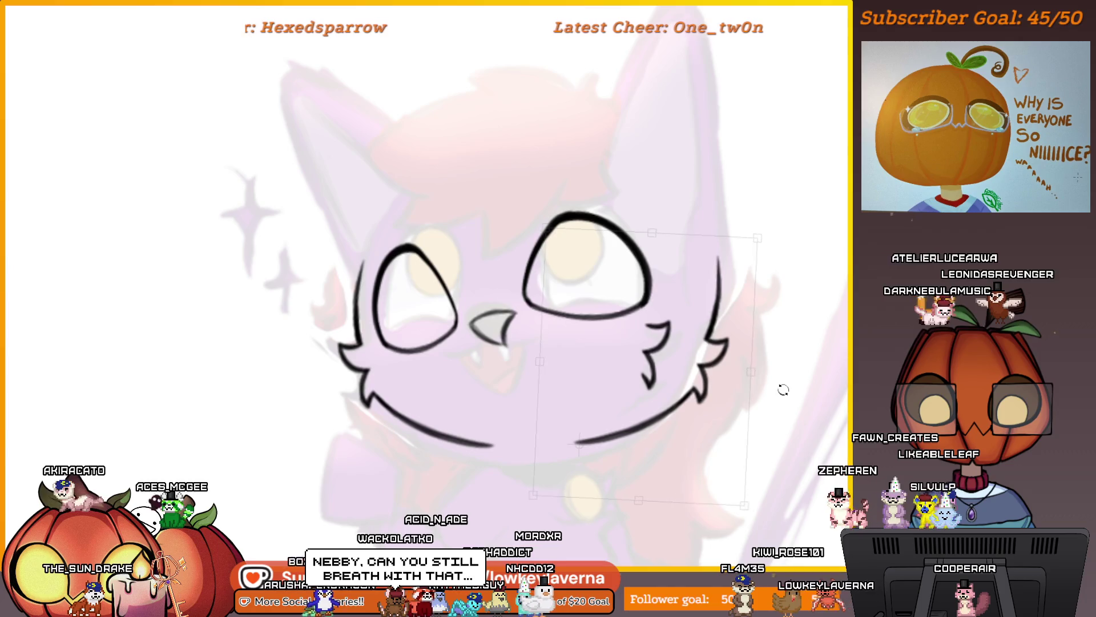
scroll(781, 393, down, 5)
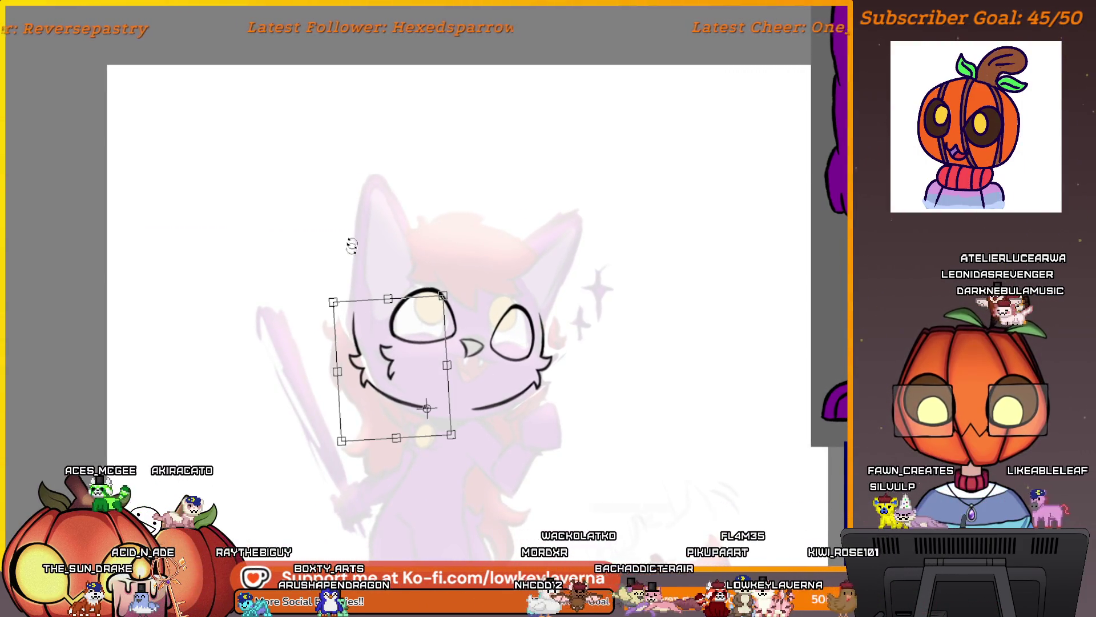
key(Return)
key(ctrl+d)
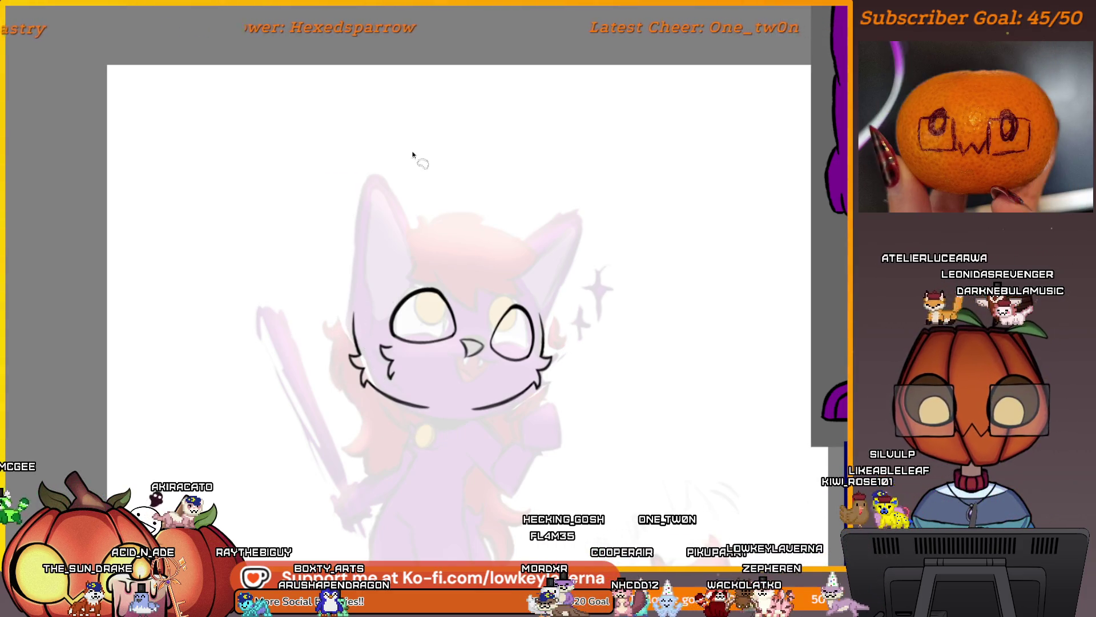
scroll(306, 105, up, 1)
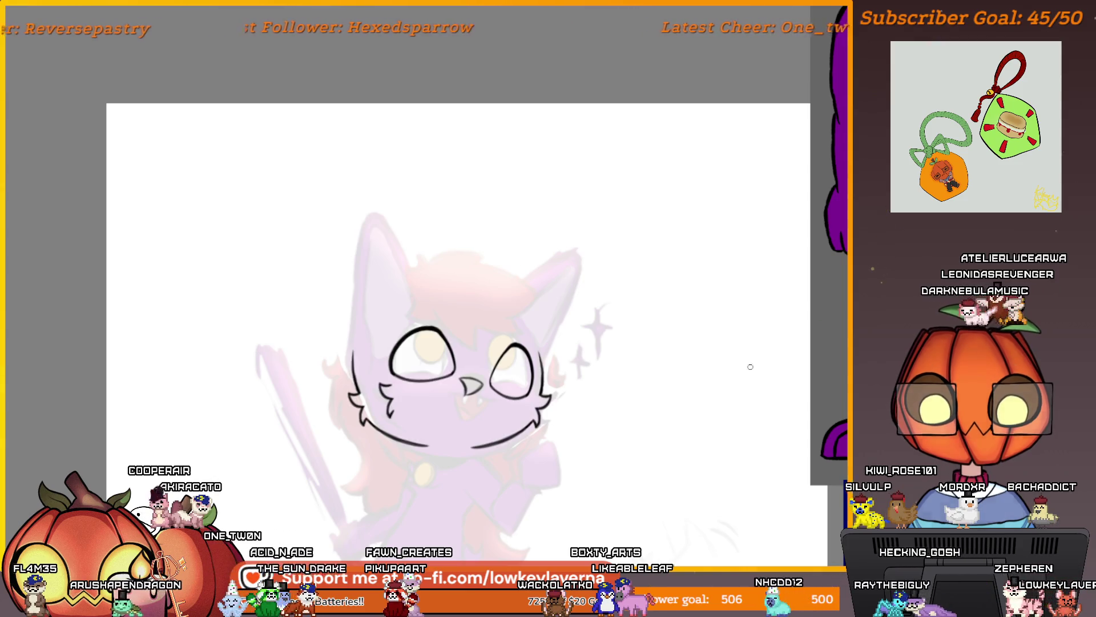
Move to a blank canvas area and draw a round doodle head
mouse_move(748, 301)
mouse_down()
mouse_move(712, 360)
mouse_move(684, 200)
mouse_move(693, 331)
mouse_up()
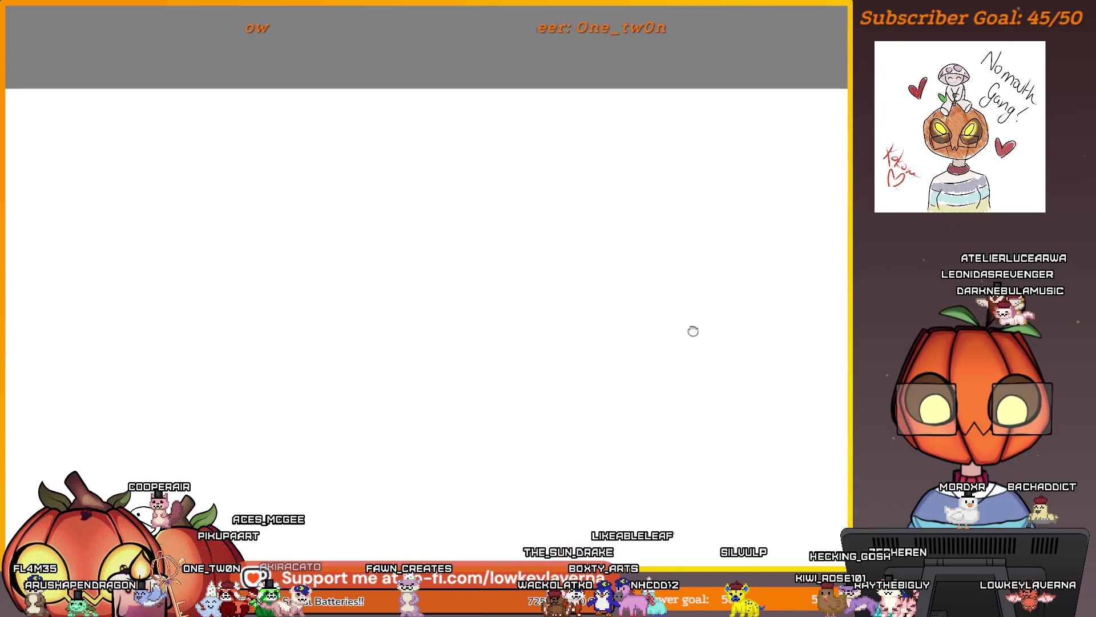
mouse_move(645, 259)
mouse_down()
mouse_move(631, 298)
mouse_move(611, 274)
mouse_up()
mouse_move(570, 240)
mouse_down()
mouse_move(567, 206)
mouse_move(577, 243)
mouse_move(658, 226)
mouse_move(628, 251)
mouse_up()
key(ctrl+z)
scroll(602, 196, up, 2)
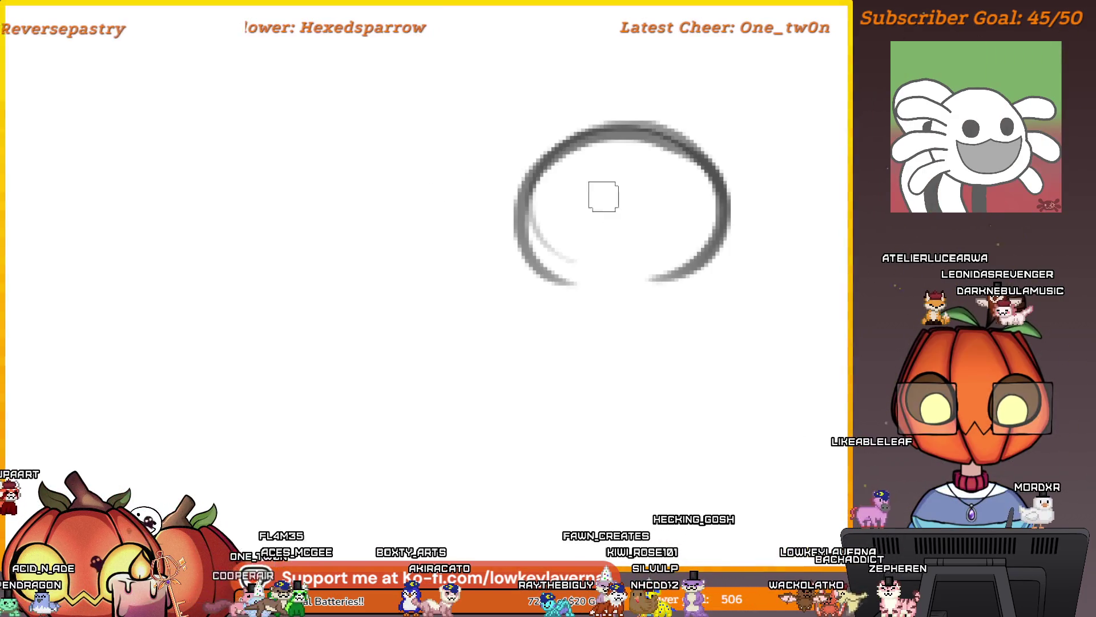
click(565, 230)
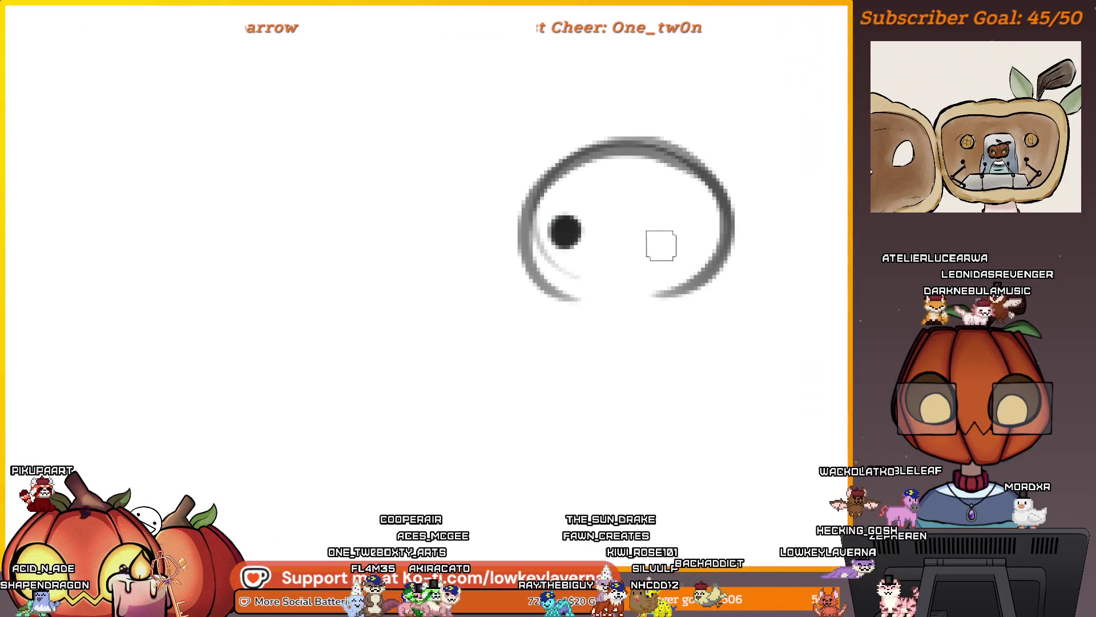
key(ctrl+z)
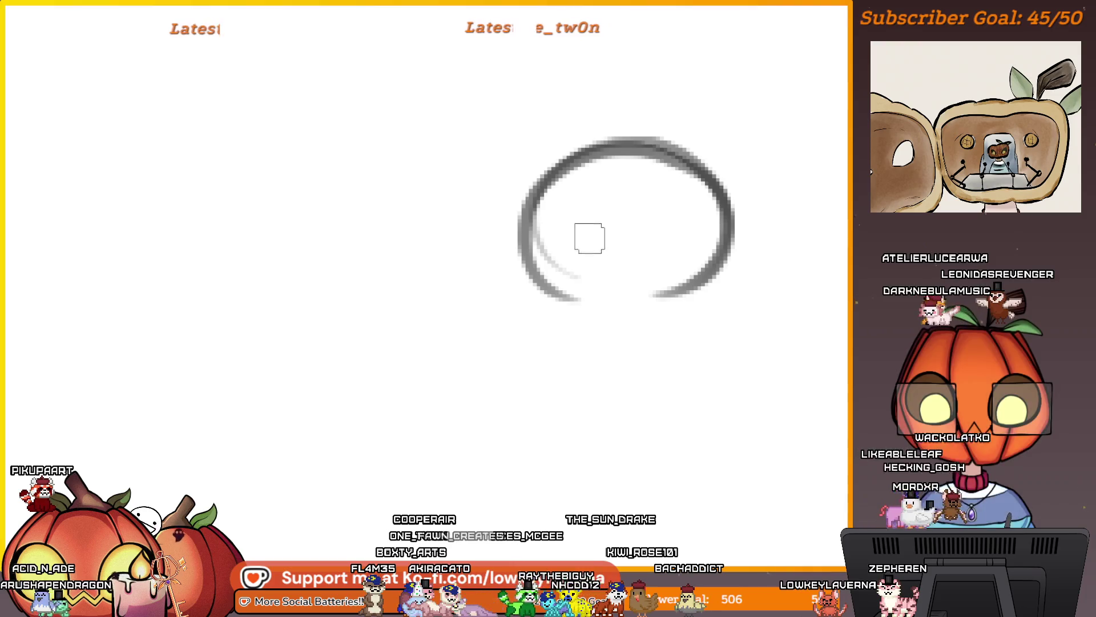
Add a wavy mouth and two black eye dots, with dark strokes around the right eye
drag(628, 233, 660, 225)
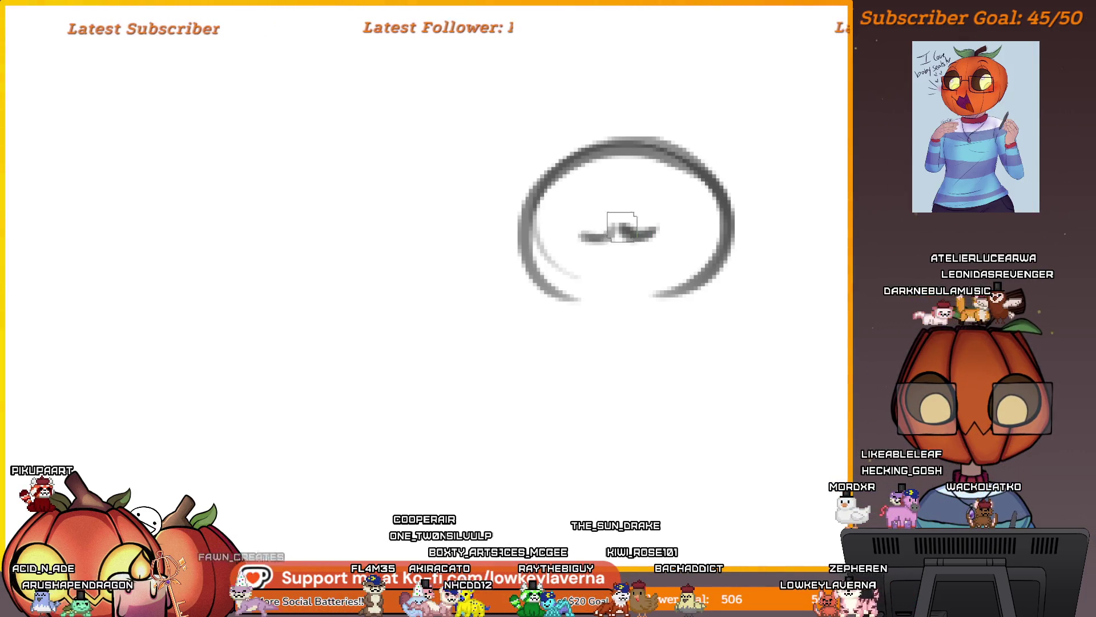
key(ctrl+z)
mouse_move(590, 213)
mouse_down()
mouse_move(573, 209)
mouse_move(590, 202)
mouse_up()
mouse_move(686, 214)
mouse_down()
mouse_move(665, 208)
mouse_move(693, 206)
mouse_move(639, 200)
mouse_move(673, 173)
mouse_move(724, 217)
mouse_move(708, 209)
mouse_up()
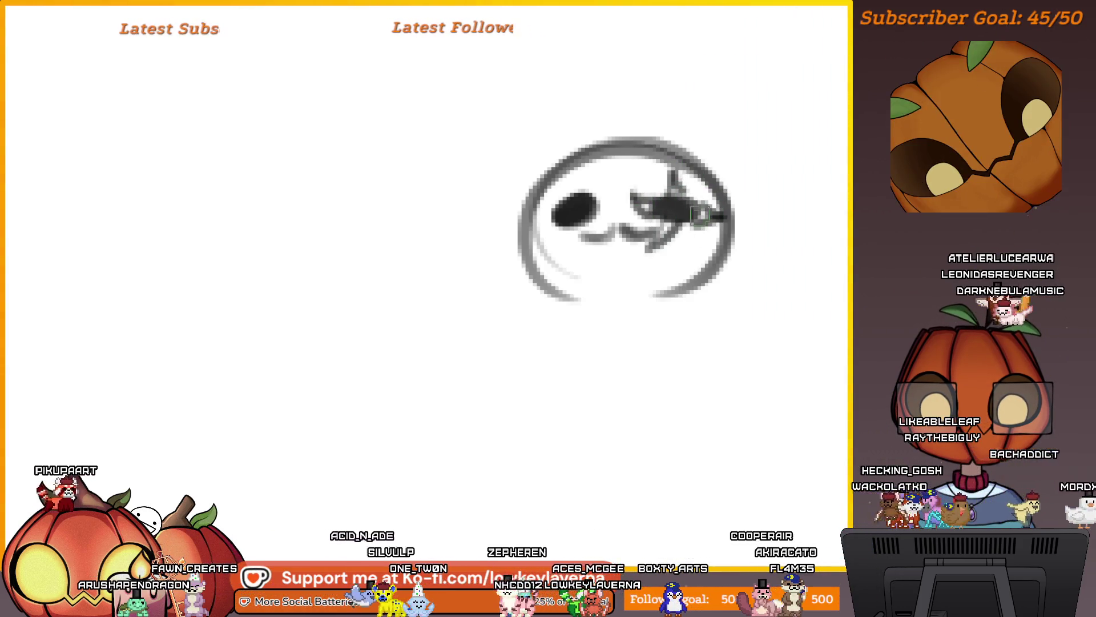
drag(672, 172, 693, 212)
scroll(685, 217, down, 3)
mouse_move(703, 171)
mouse_down()
mouse_move(709, 229)
mouse_move(724, 203)
mouse_up()
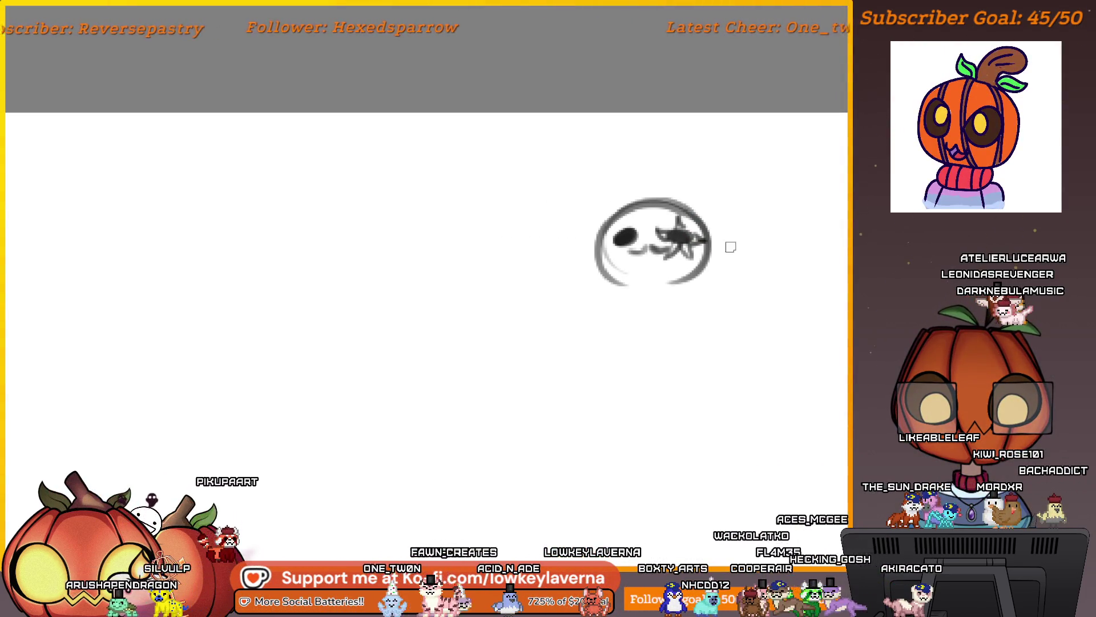
Sketch a short stroke under the eye, the body and leg lines, then undo the curved leg attempts
drag(711, 258, 728, 265)
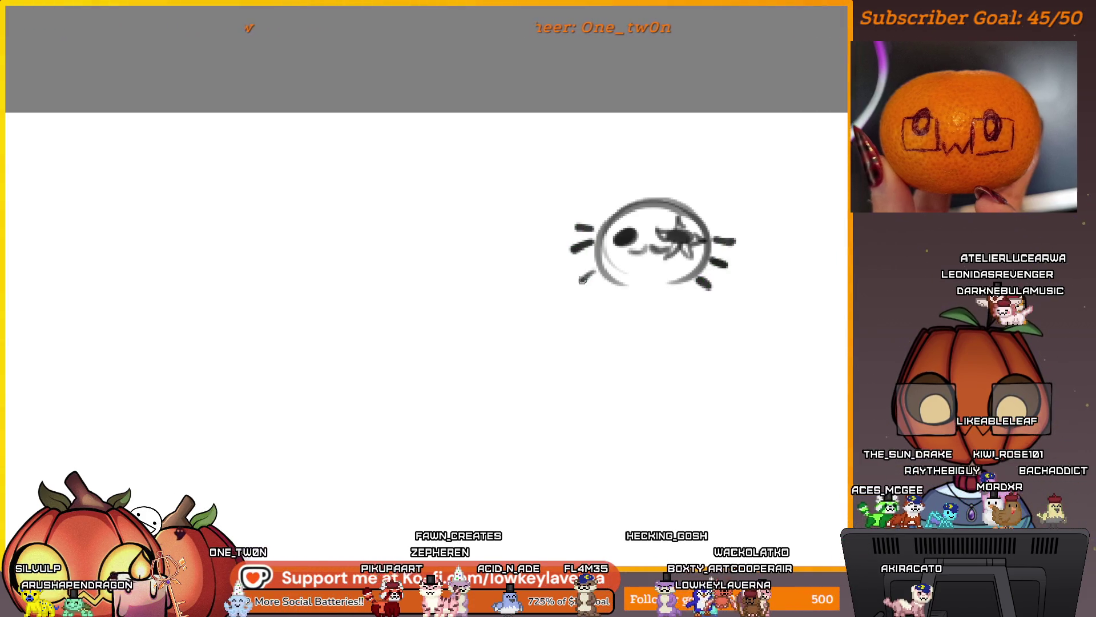
scroll(663, 296, down, 1)
mouse_move(628, 293)
mouse_down()
mouse_move(673, 235)
mouse_move(673, 255)
mouse_move(686, 260)
mouse_move(674, 250)
mouse_move(654, 279)
mouse_move(641, 267)
mouse_up()
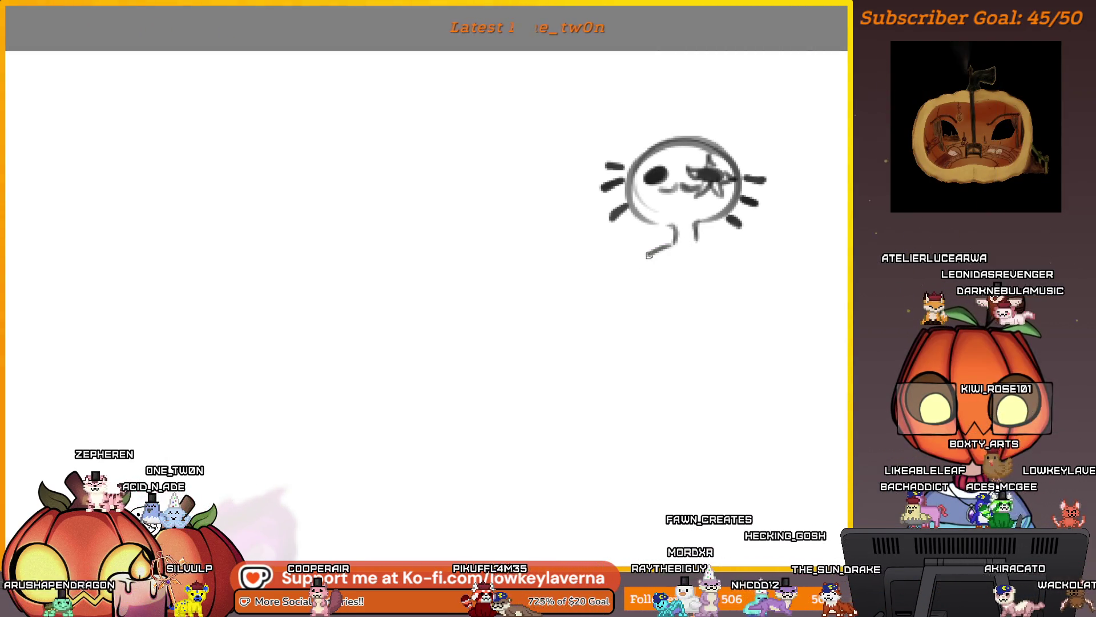
mouse_move(697, 244)
mouse_down()
mouse_move(707, 265)
mouse_move(650, 319)
mouse_up()
mouse_move(713, 301)
mouse_down()
mouse_move(714, 342)
mouse_move(696, 295)
mouse_up()
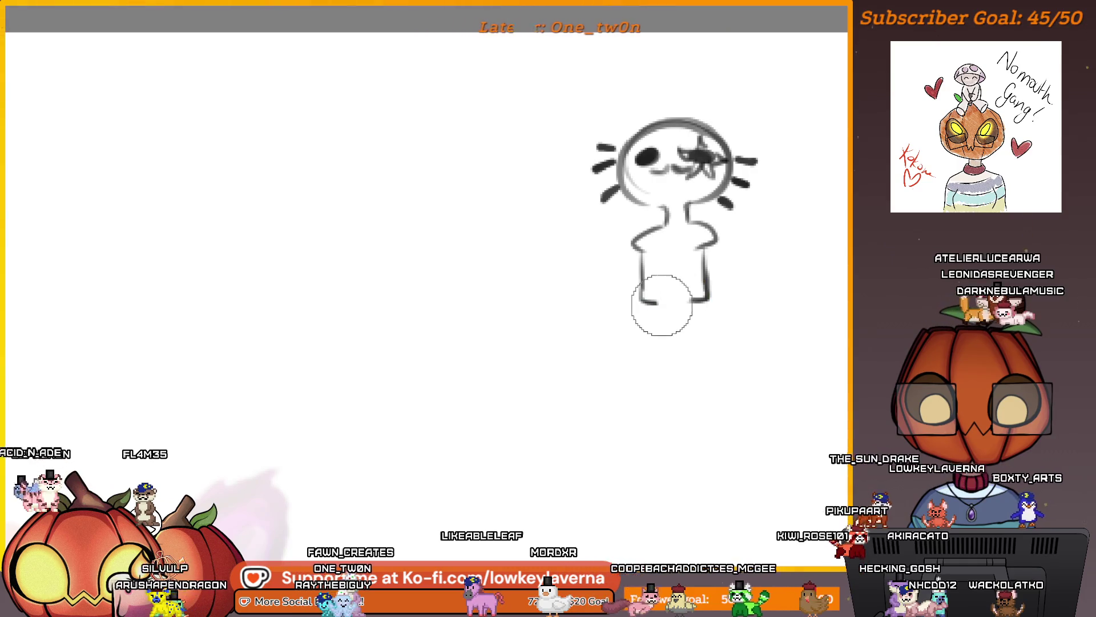
mouse_move(664, 306)
mouse_down()
mouse_move(664, 321)
mouse_move(714, 330)
mouse_up()
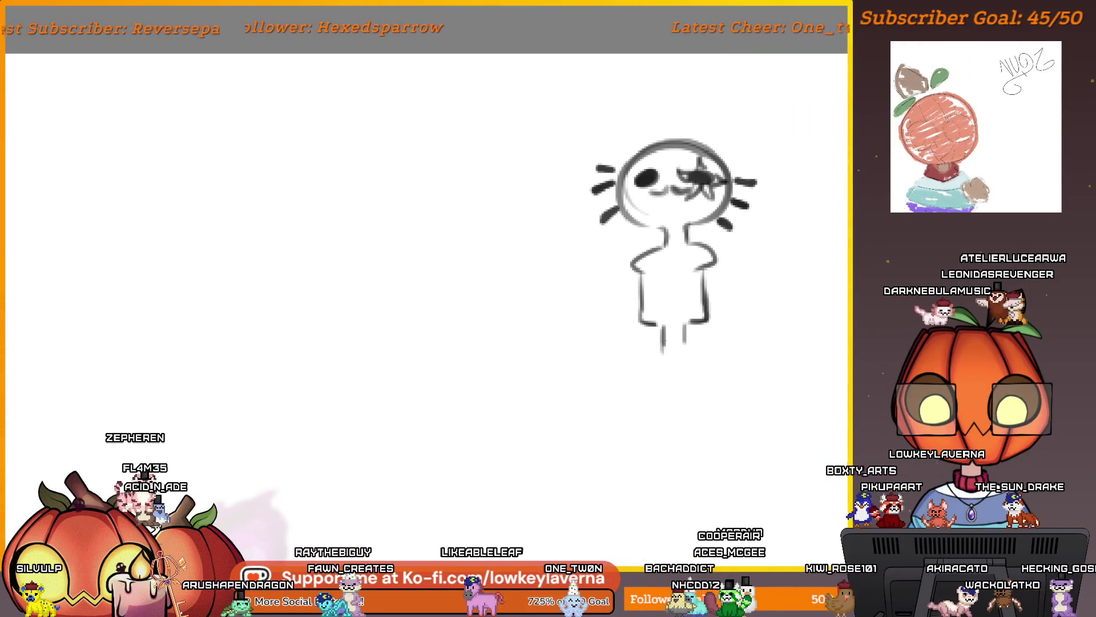
key(ctrl+z)
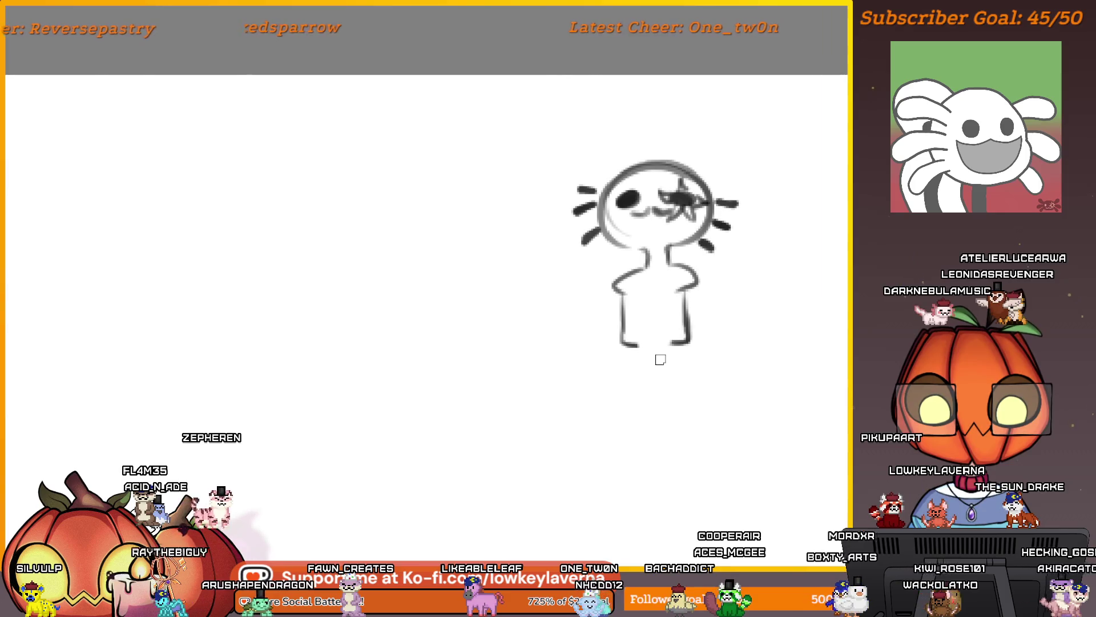
key(ctrl+z)
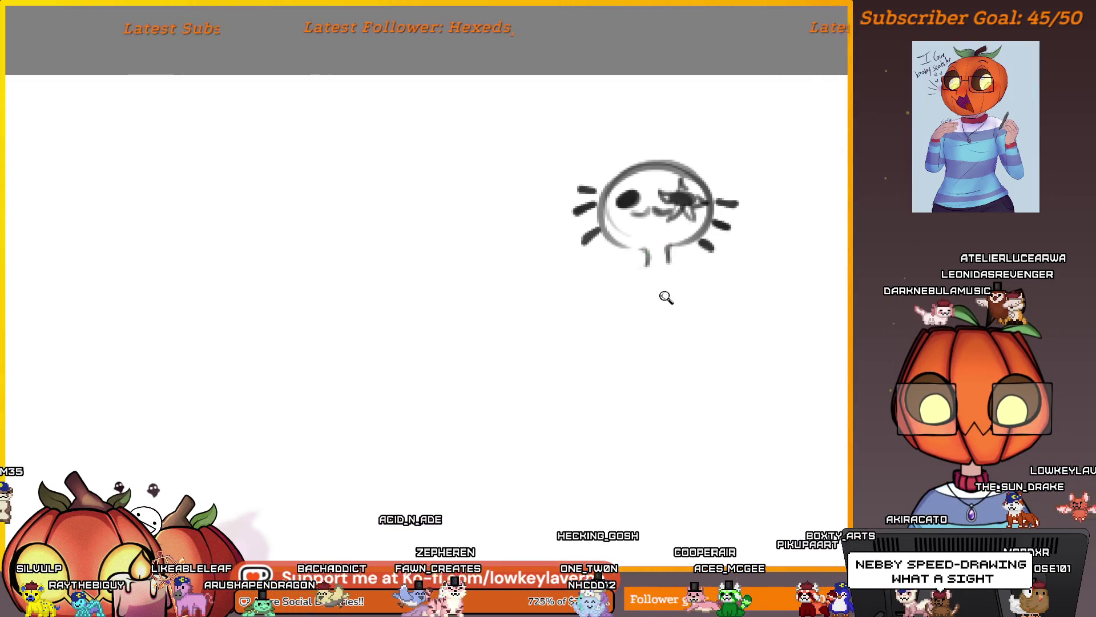
Redraw both legs as straight lines extending further downward
click(666, 297)
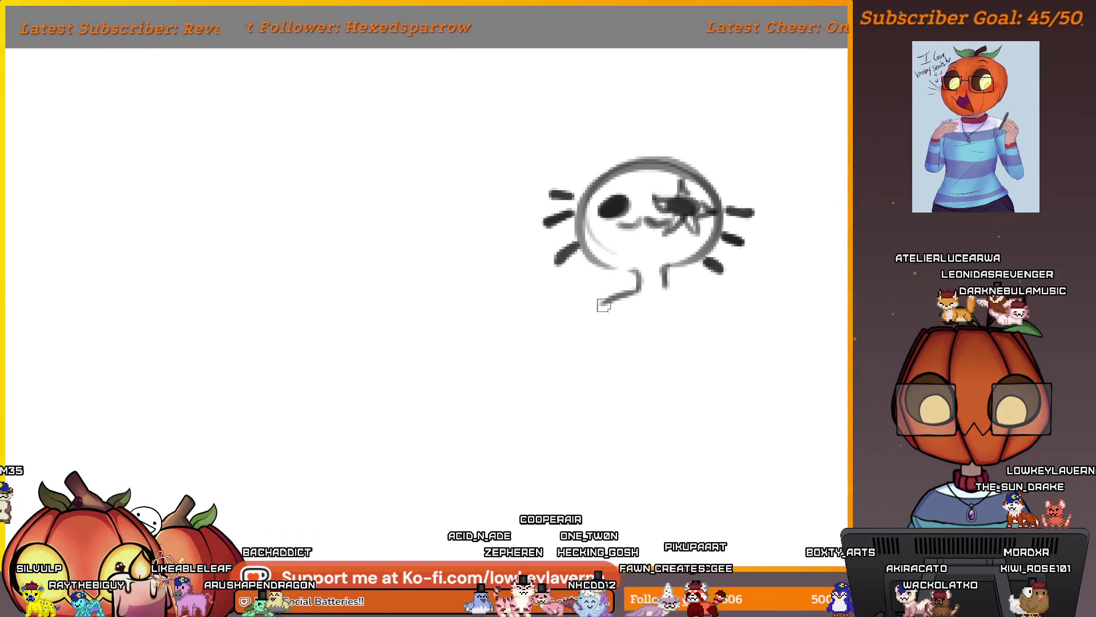
key(ctrl+z)
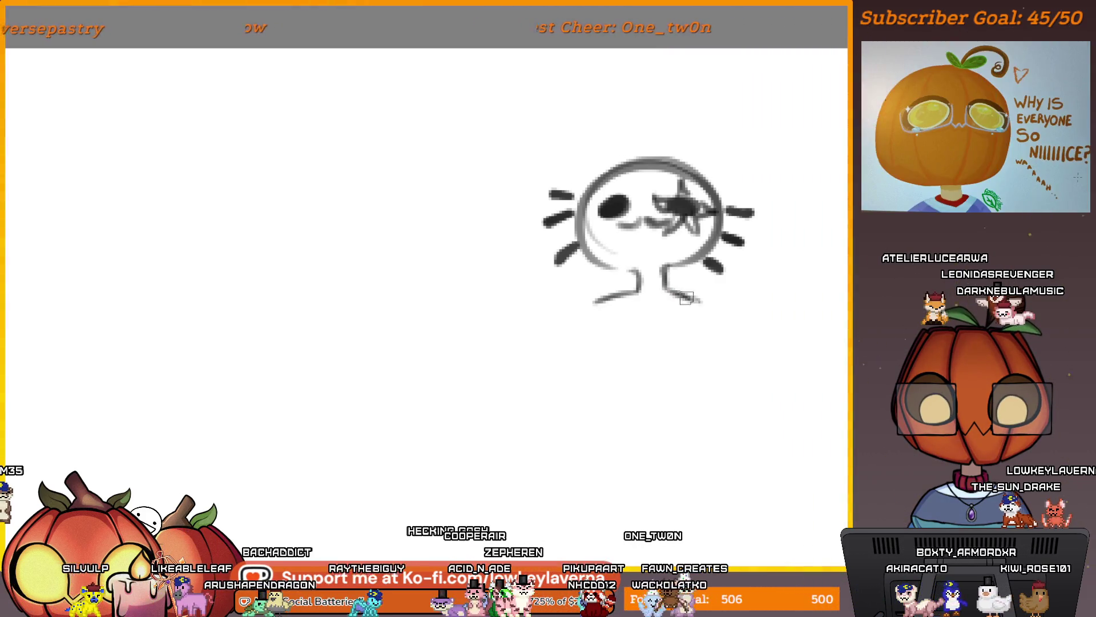
mouse_move(672, 312)
mouse_down()
mouse_move(646, 295)
mouse_move(666, 301)
mouse_up()
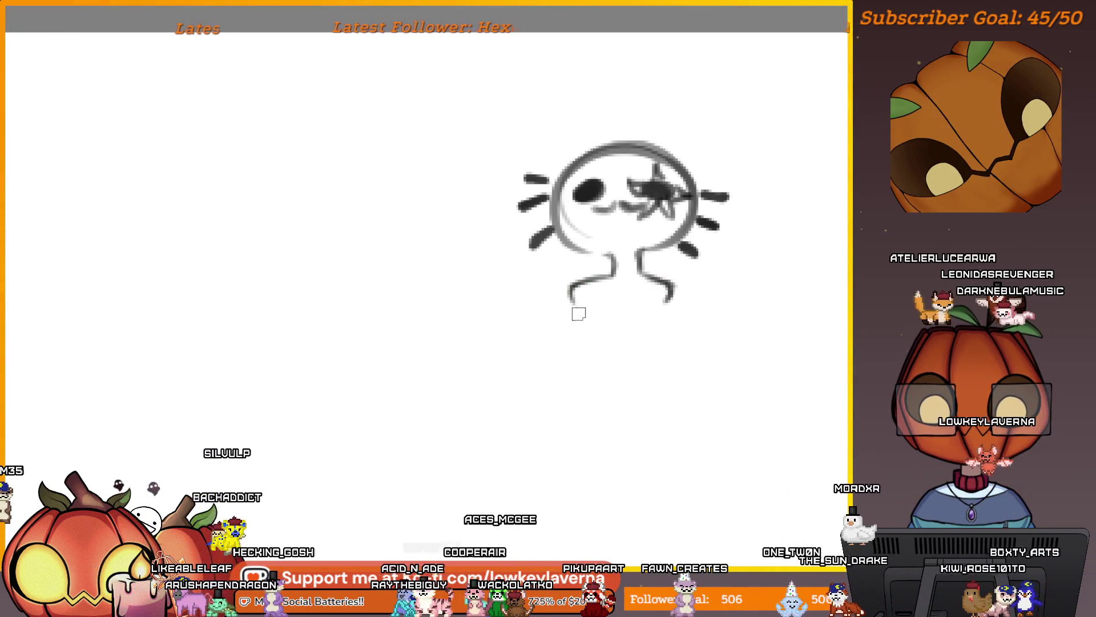
drag(571, 300, 571, 327)
drag(667, 292, 666, 342)
drag(597, 367, 604, 354)
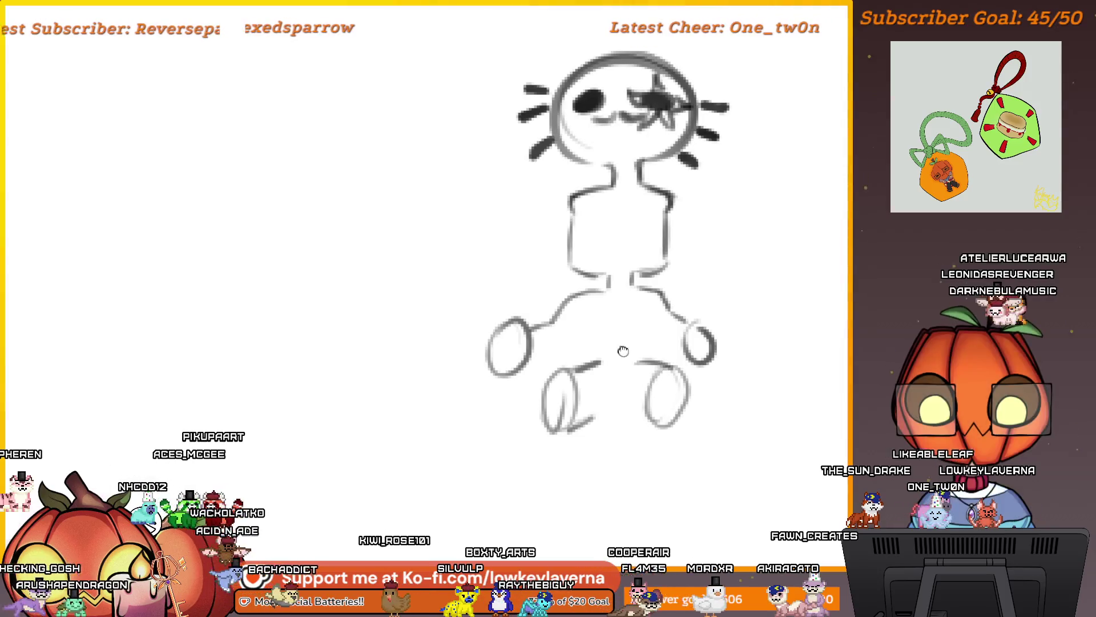
drag(577, 328, 594, 368)
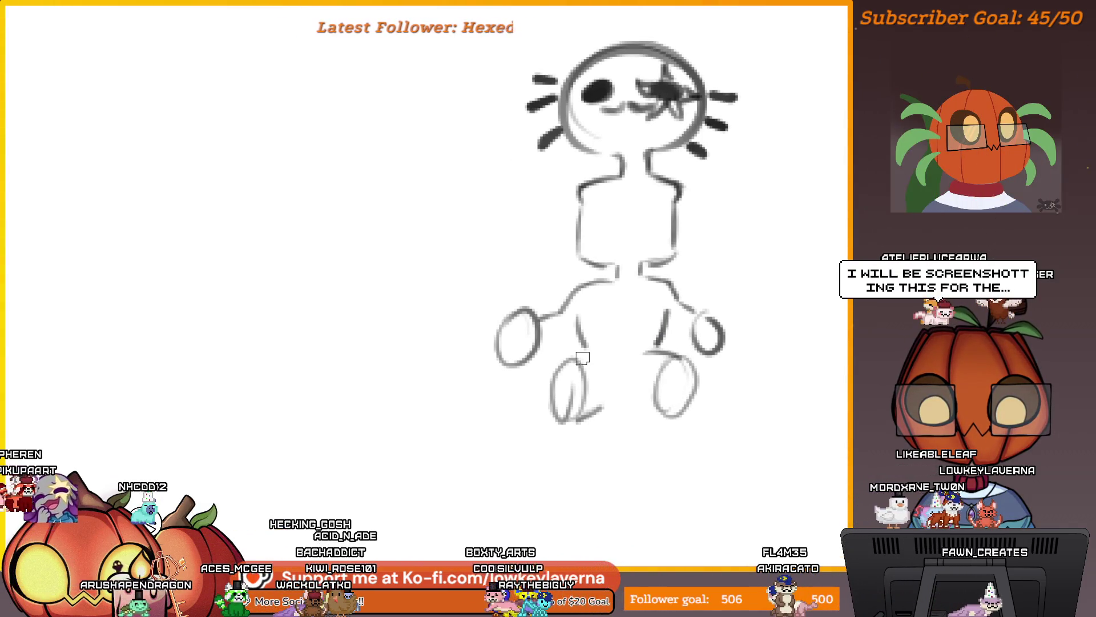
Erase the old foot ovals at the ends of the legs
key(e)
mouse_move(622, 406)
mouse_down()
mouse_move(551, 418)
mouse_move(669, 383)
mouse_up()
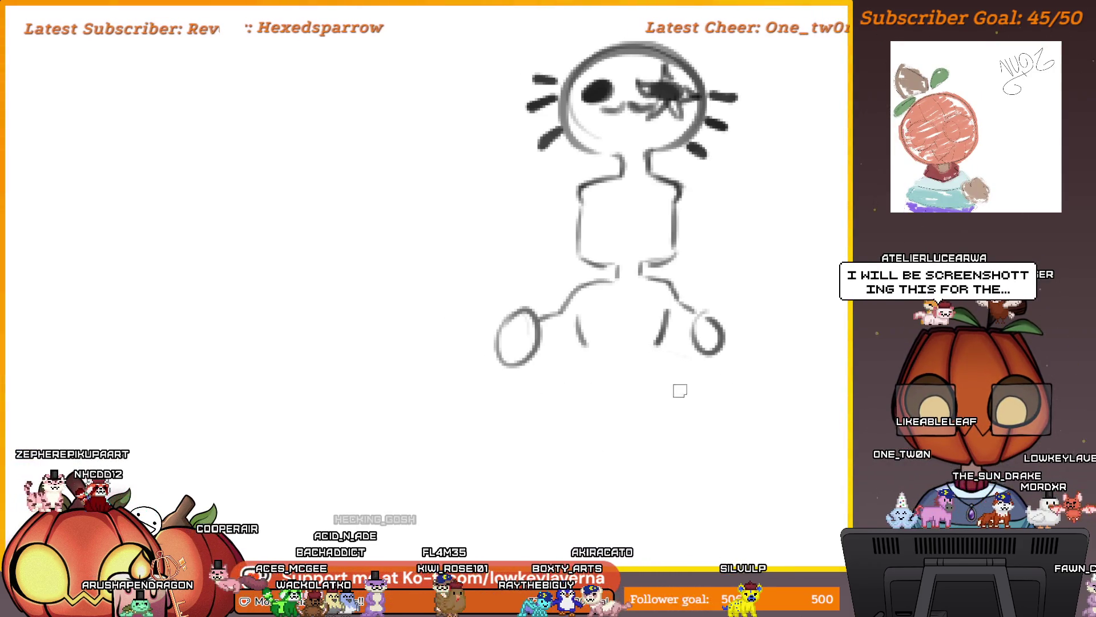
scroll(680, 390, up, 3)
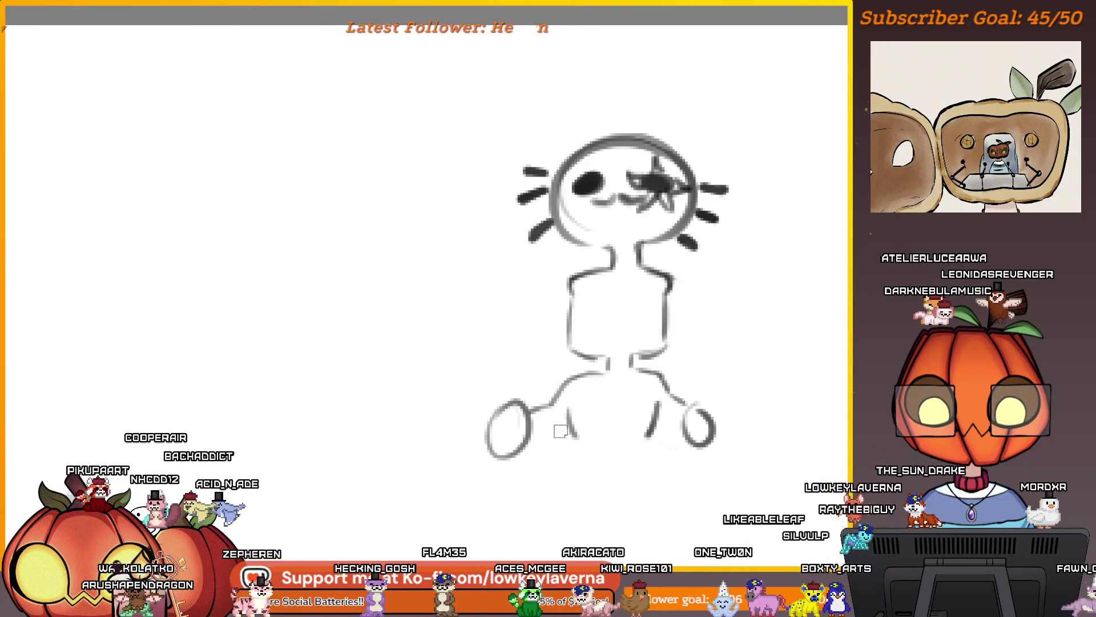
scroll(638, 420, down, 3)
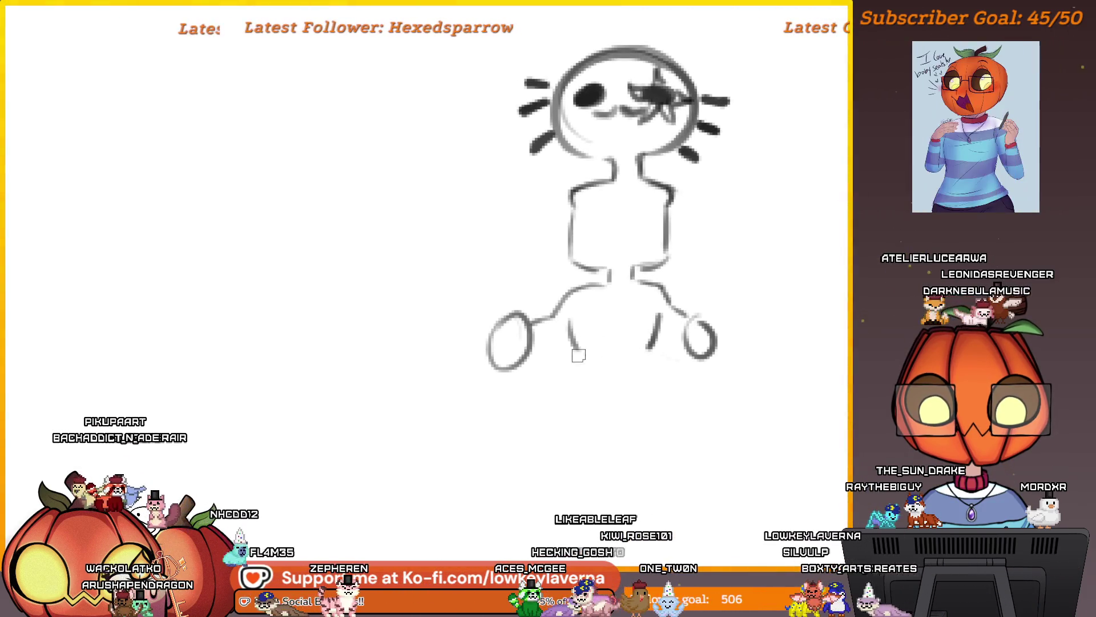
scroll(600, 360, down, 1)
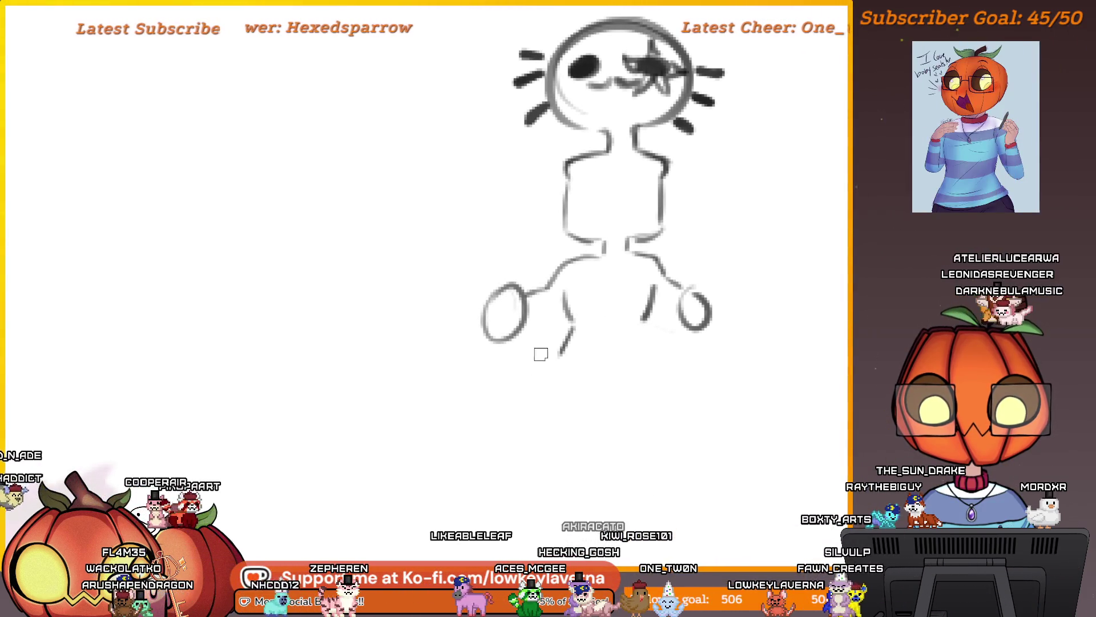
scroll(607, 352, up, 1)
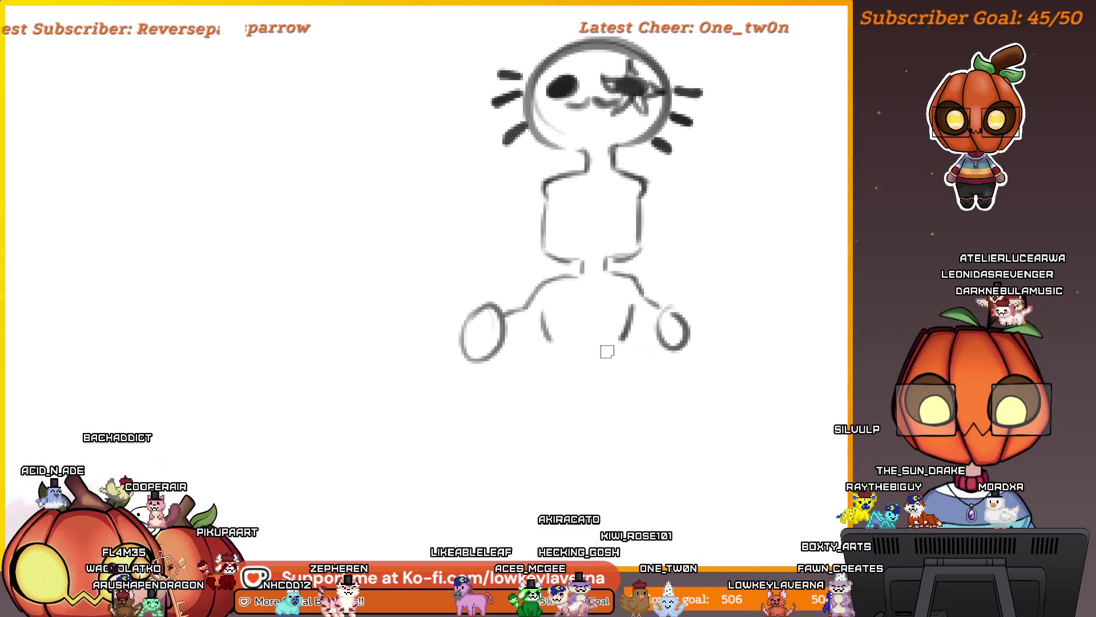
drag(582, 361, 577, 359)
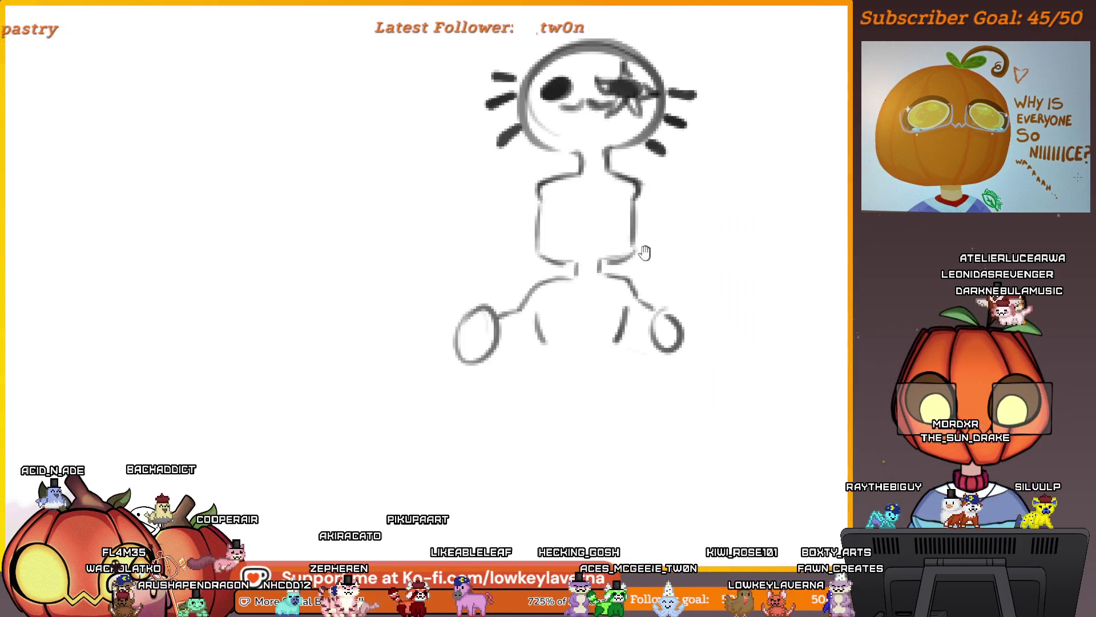
drag(645, 251, 615, 284)
scroll(593, 324, down, 2)
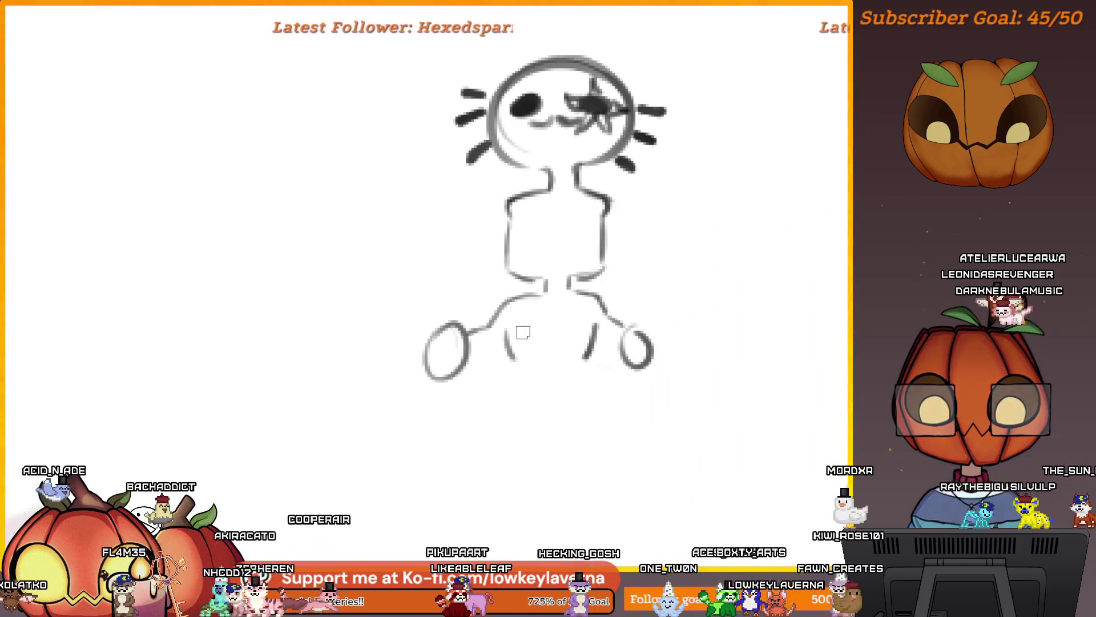
drag(548, 352, 593, 337)
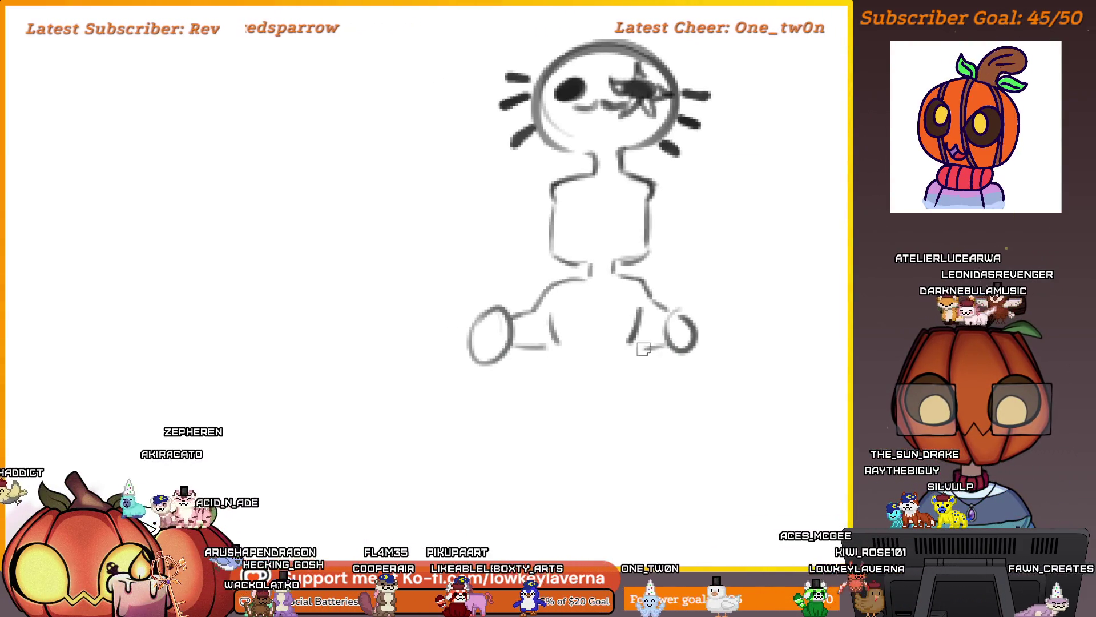
mouse_move(704, 340)
mouse_down()
mouse_move(662, 339)
mouse_move(656, 326)
mouse_up()
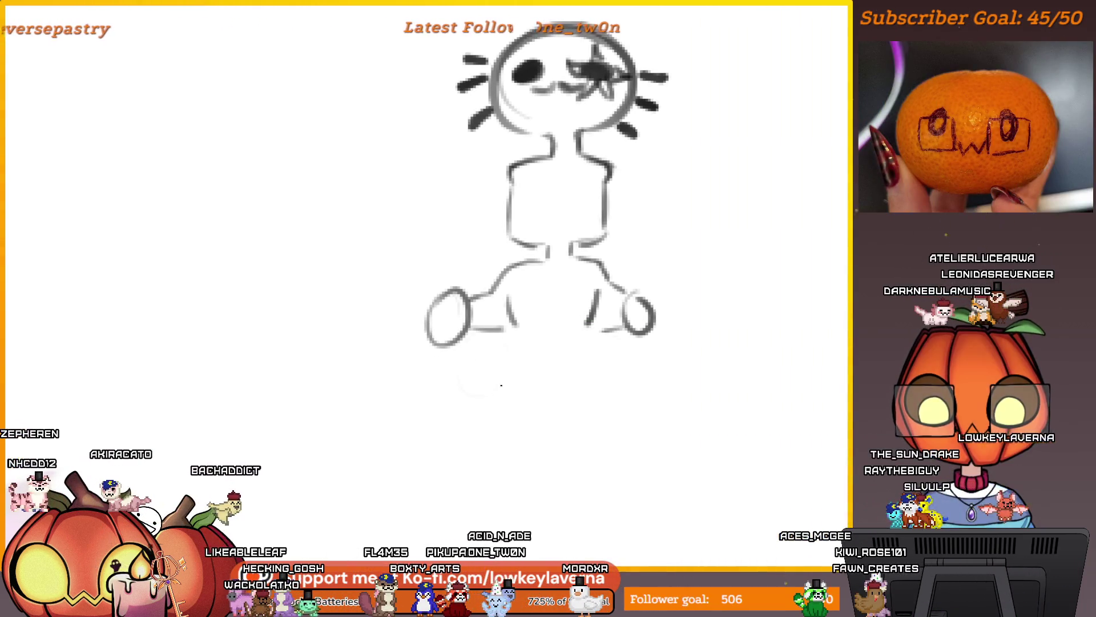
Draw two new foot ovals over the faint sketch, joined at the bottom
mouse_move(494, 406)
mouse_down()
mouse_move(471, 371)
mouse_move(503, 359)
mouse_up()
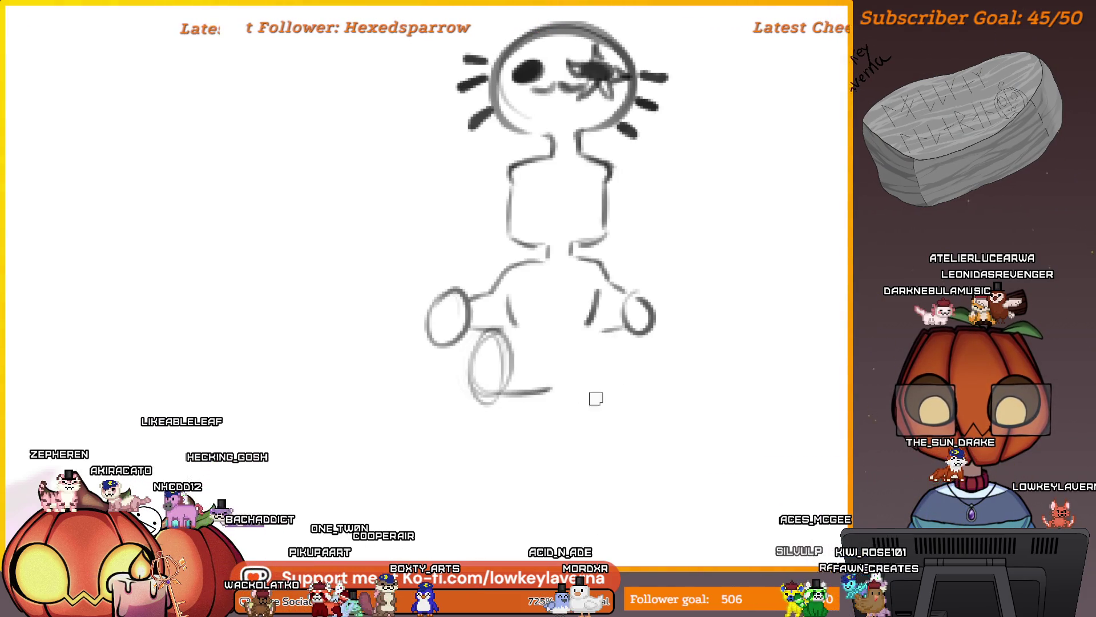
drag(594, 396, 579, 351)
mouse_move(607, 392)
mouse_down()
mouse_move(611, 336)
mouse_move(547, 380)
mouse_up()
Mirror the canvas view and redraw the leg oval tilted further down
key(m)
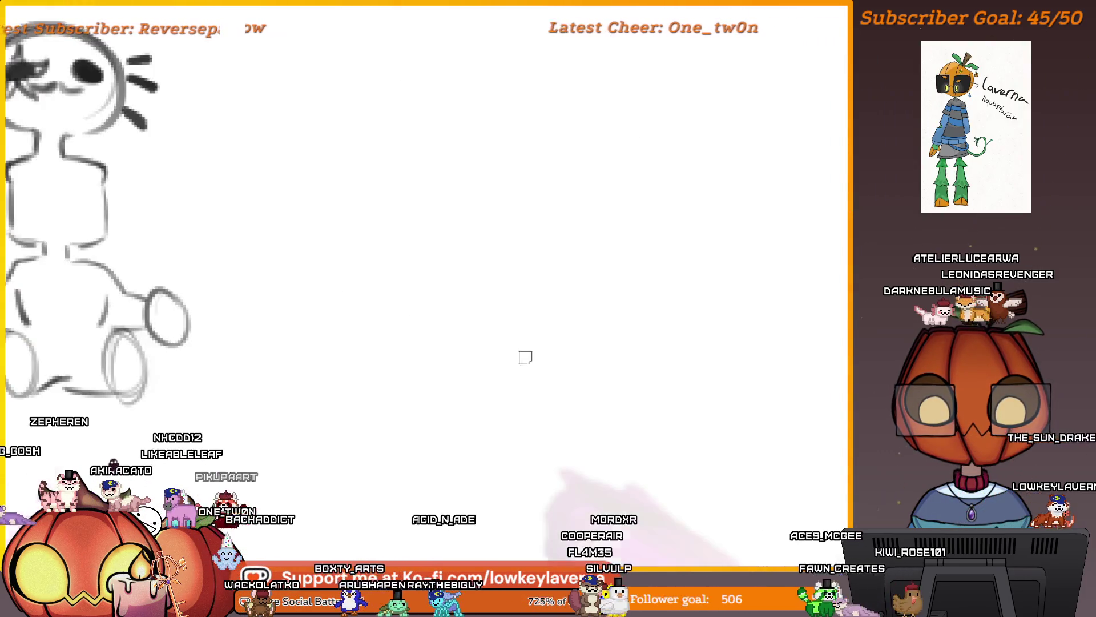
drag(330, 360, 542, 345)
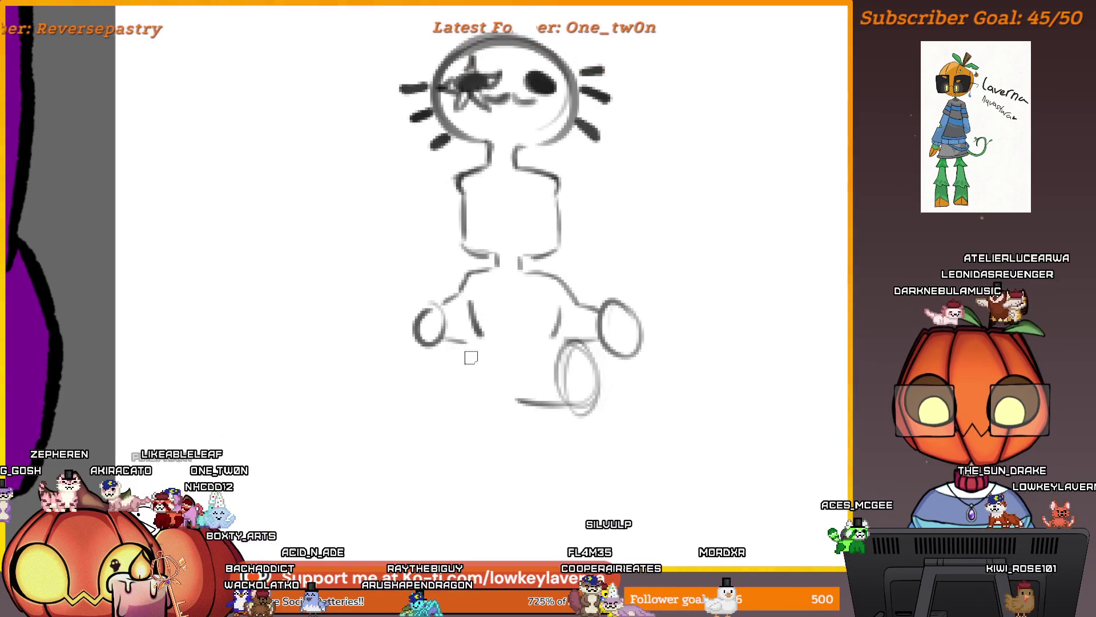
drag(465, 350, 463, 352)
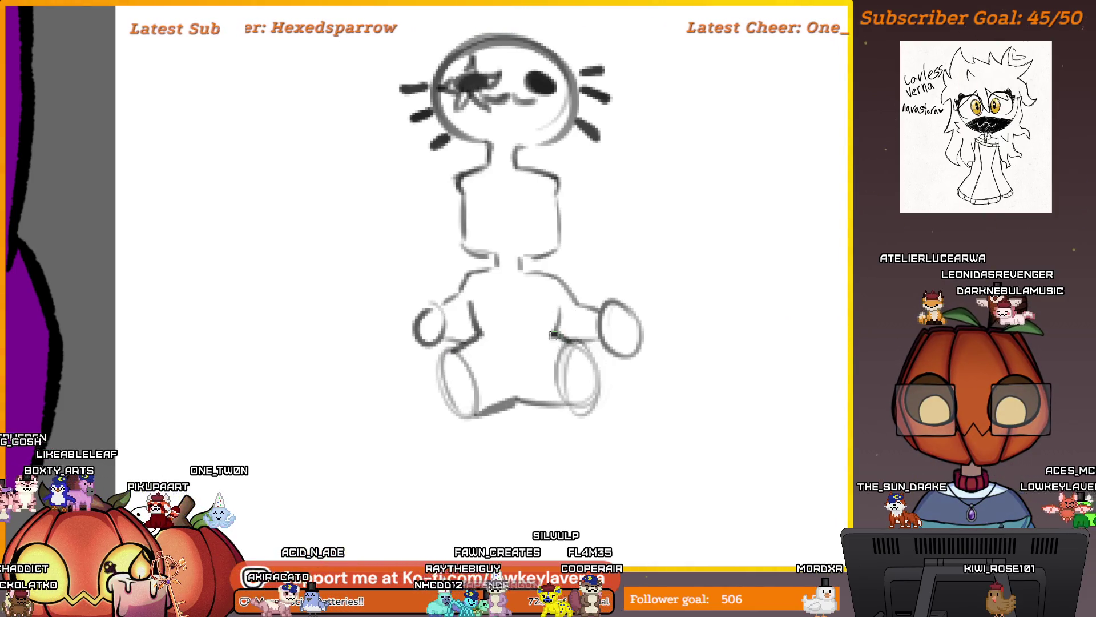
Redraw the hand as a new oval, then lasso-select the lower body and legs
drag(569, 258, 602, 289)
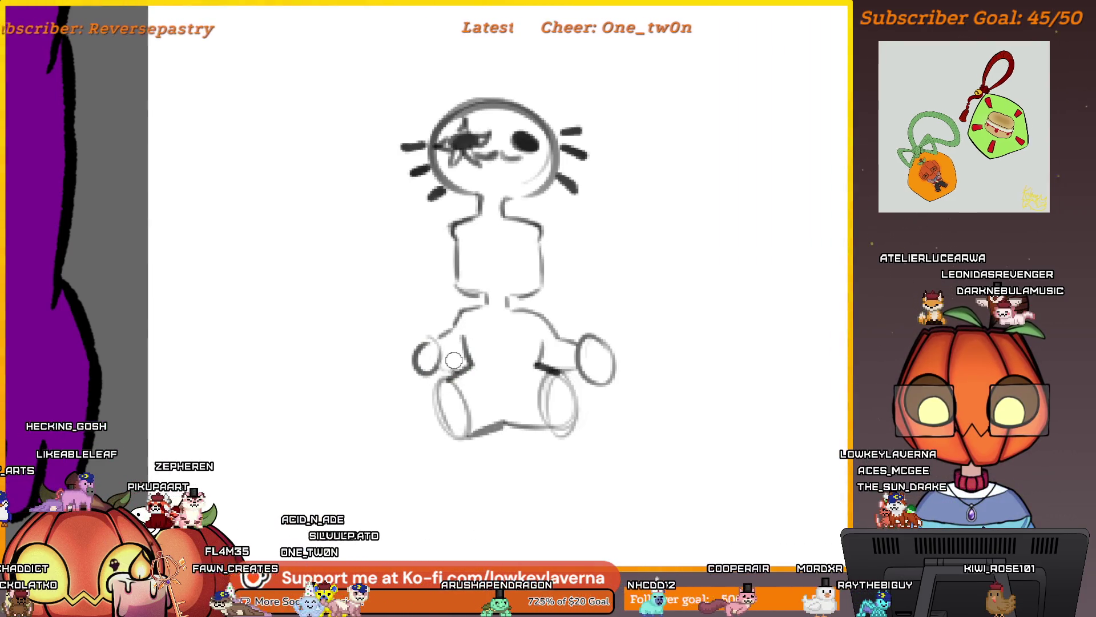
drag(425, 359, 443, 354)
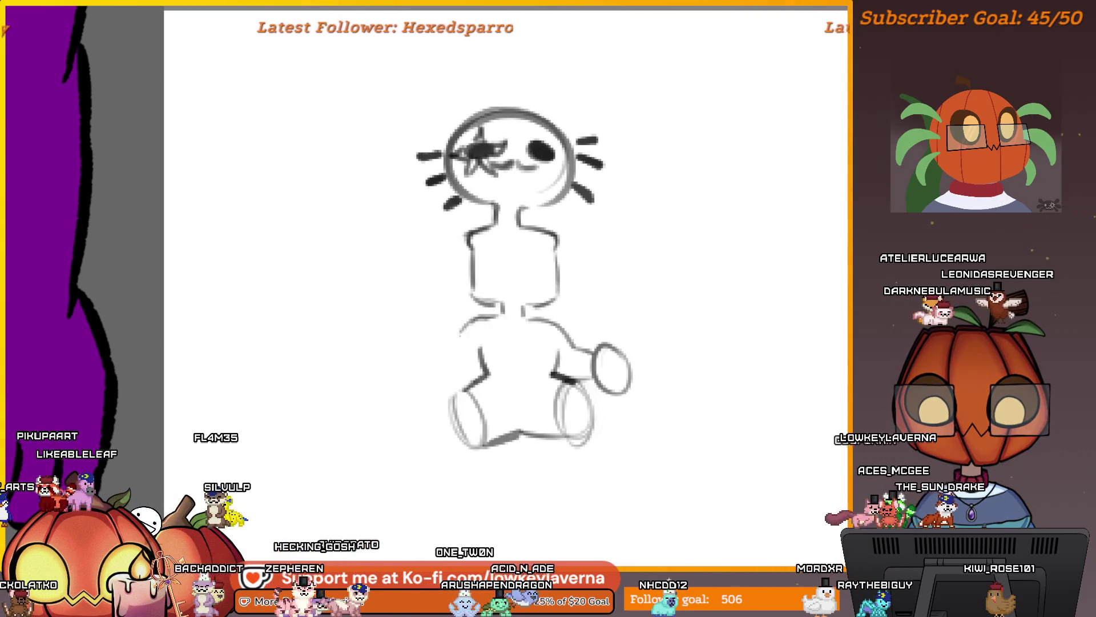
drag(432, 349, 474, 369)
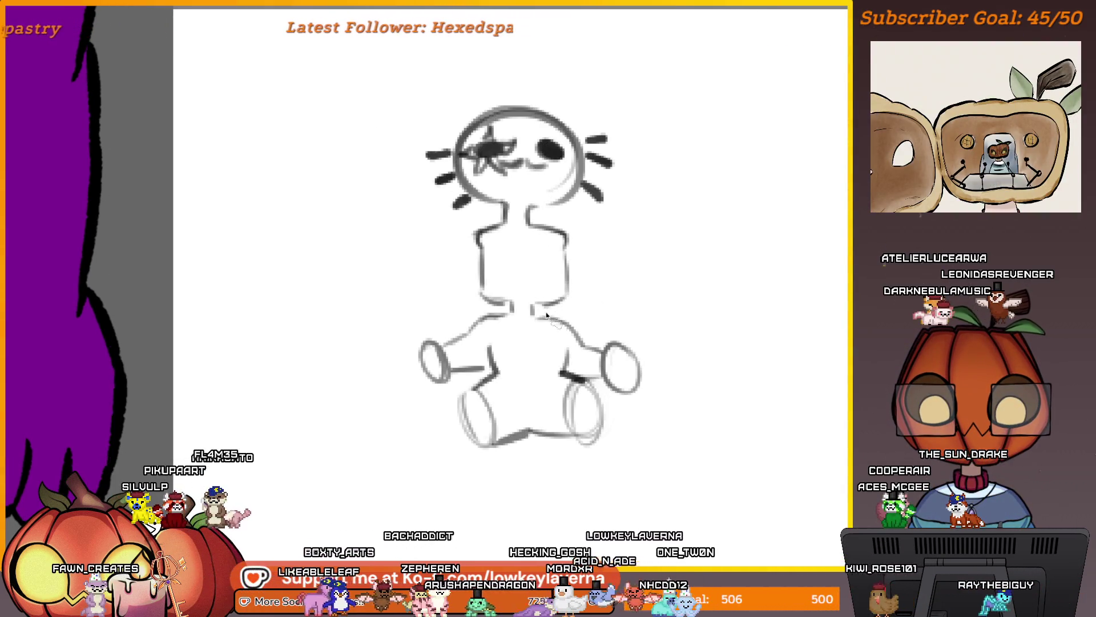
mouse_move(503, 305)
mouse_down()
mouse_move(451, 485)
mouse_move(588, 316)
mouse_up()
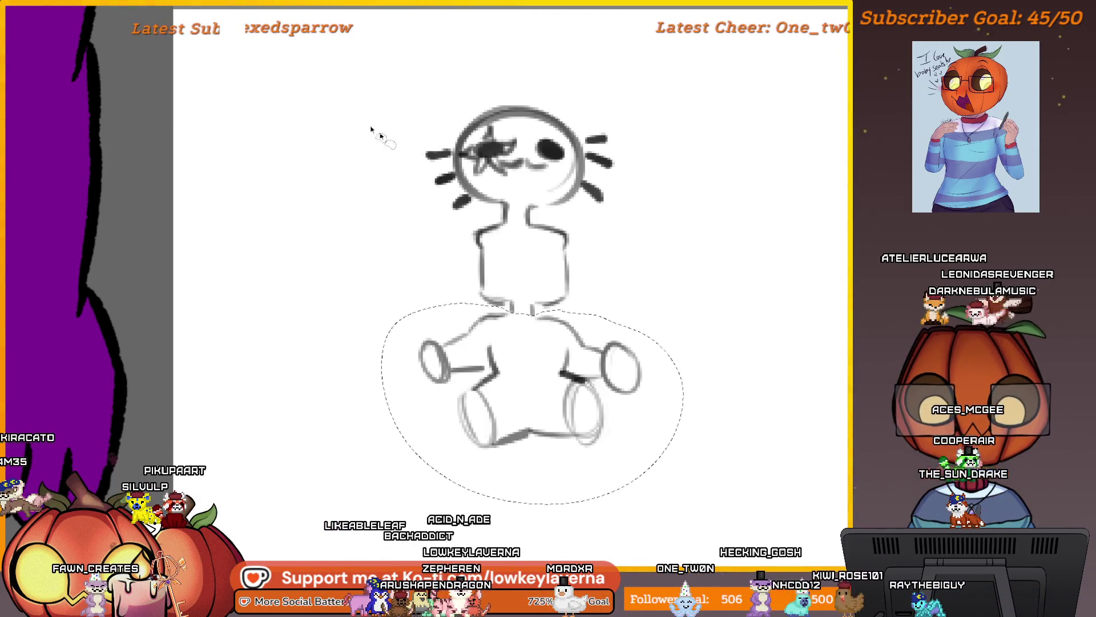
Slant the lower body and shift it slightly left, then redraw the left hand oval
key(ctrl+t)
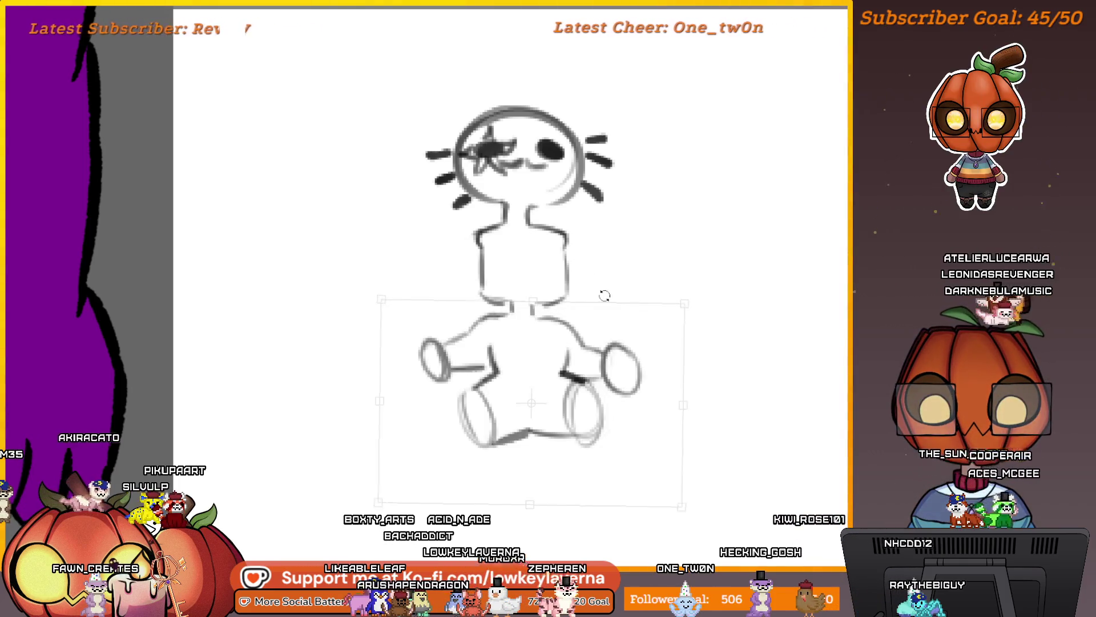
drag(614, 305, 620, 305)
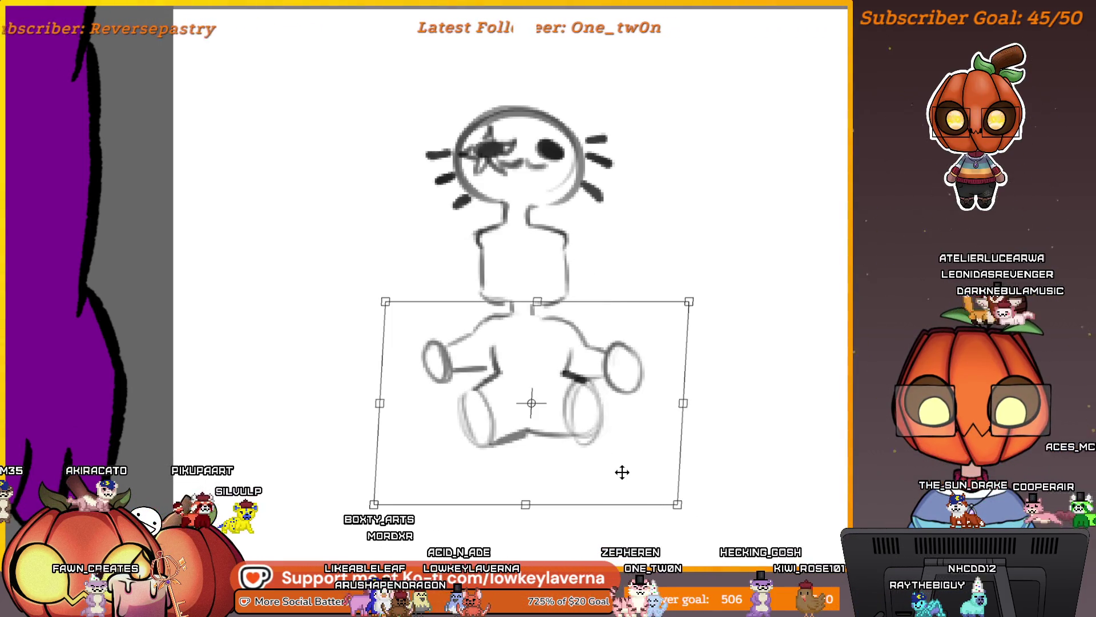
drag(622, 471, 615, 472)
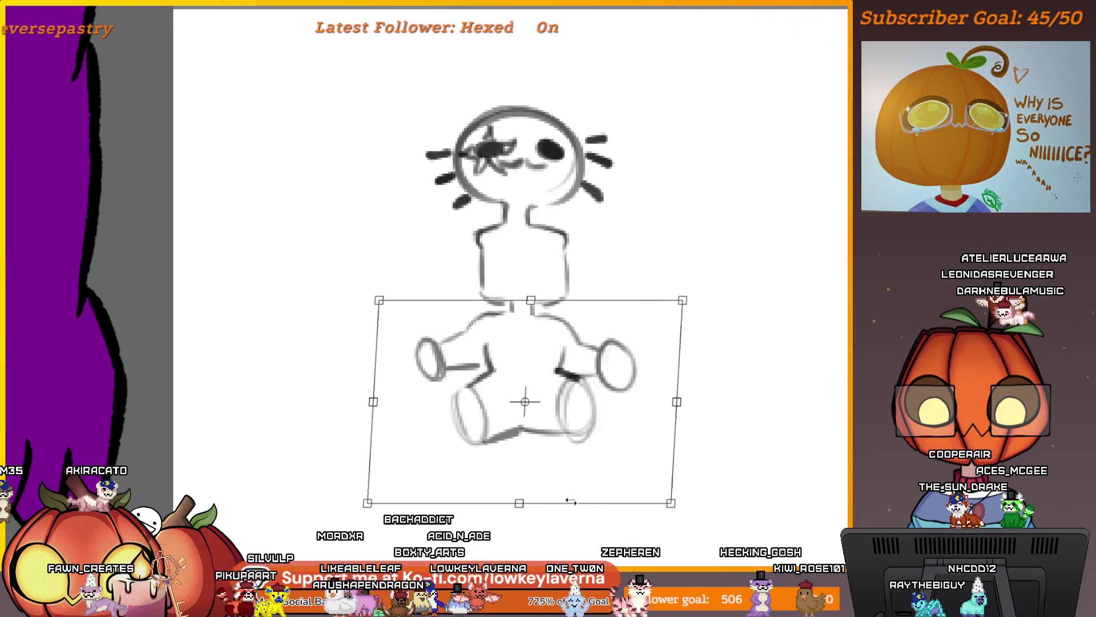
key(Return)
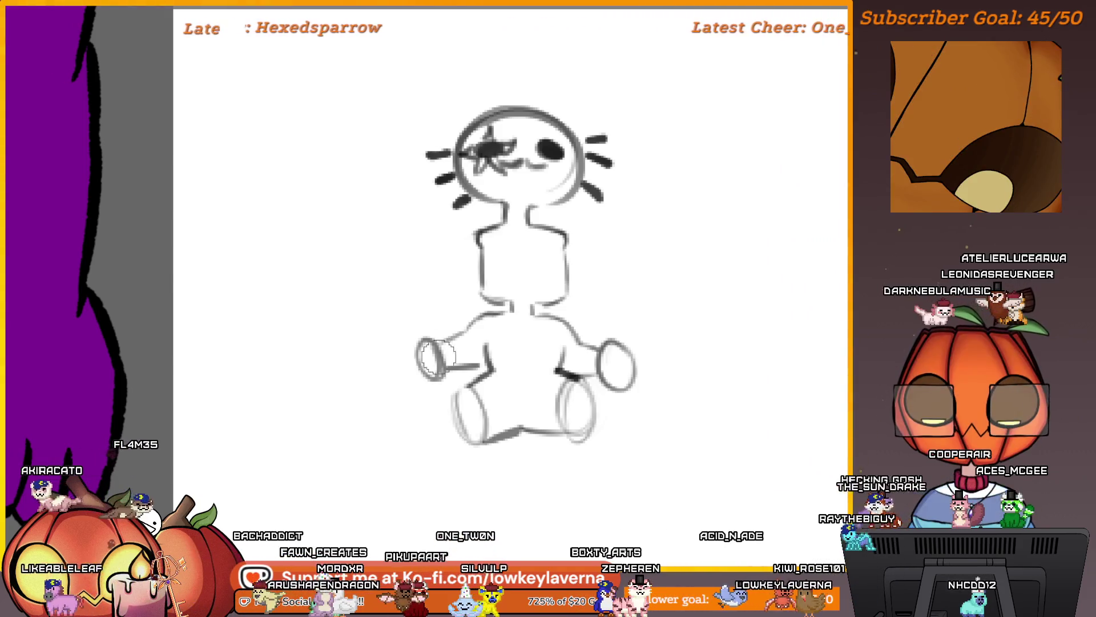
drag(439, 357, 428, 343)
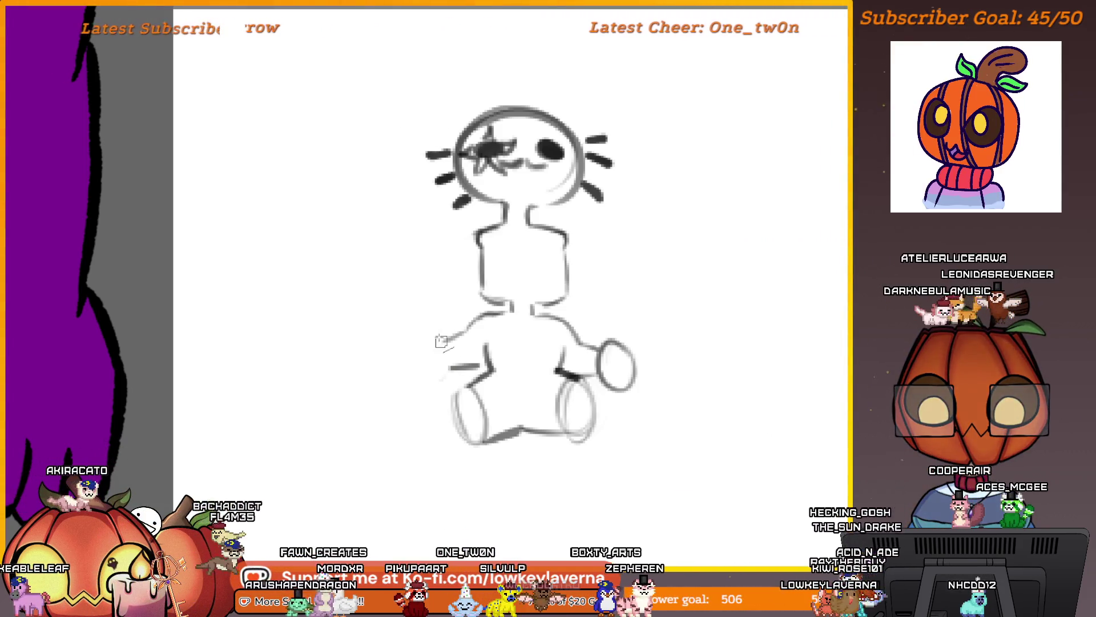
mouse_move(438, 337)
mouse_down()
mouse_move(421, 365)
mouse_move(441, 343)
mouse_up()
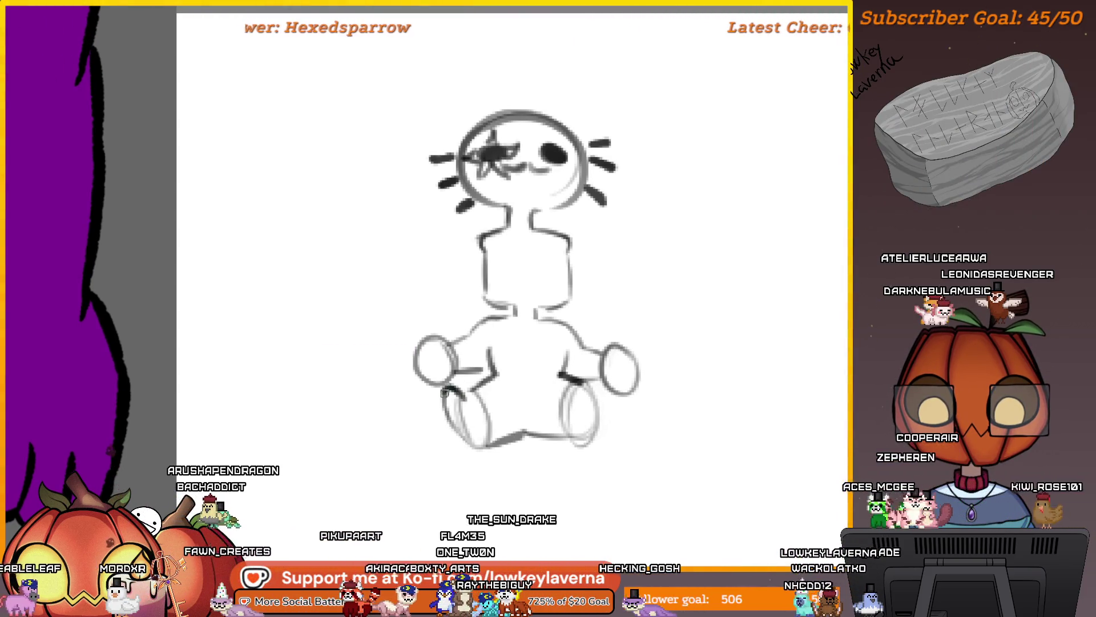
Ink the outer edges of the left and right legs
drag(444, 390, 475, 445)
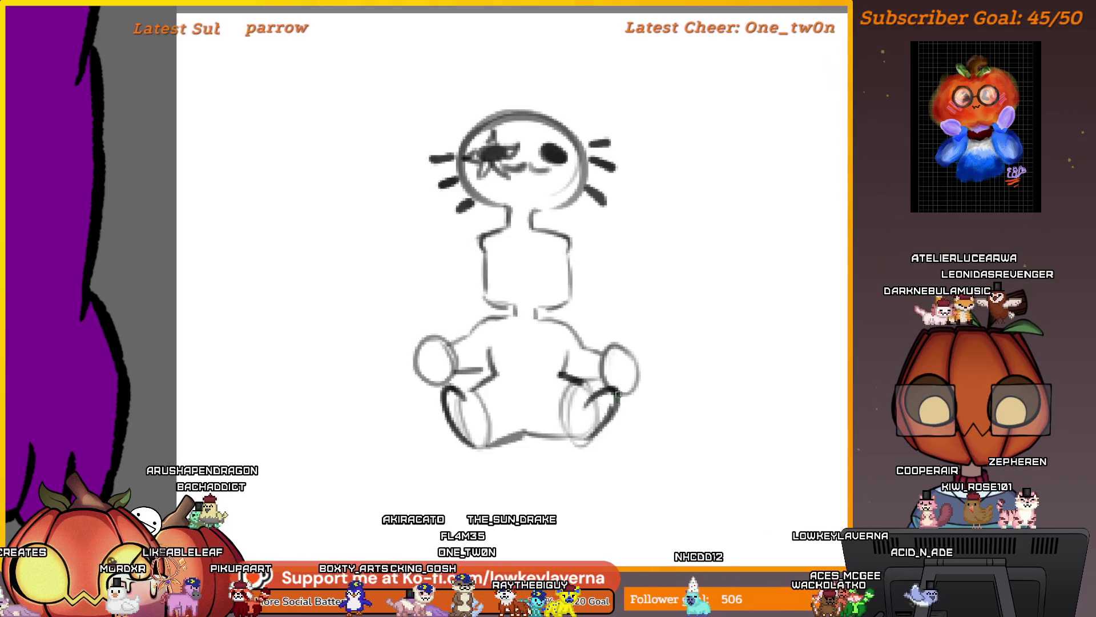
drag(610, 405, 597, 429)
drag(619, 390, 592, 436)
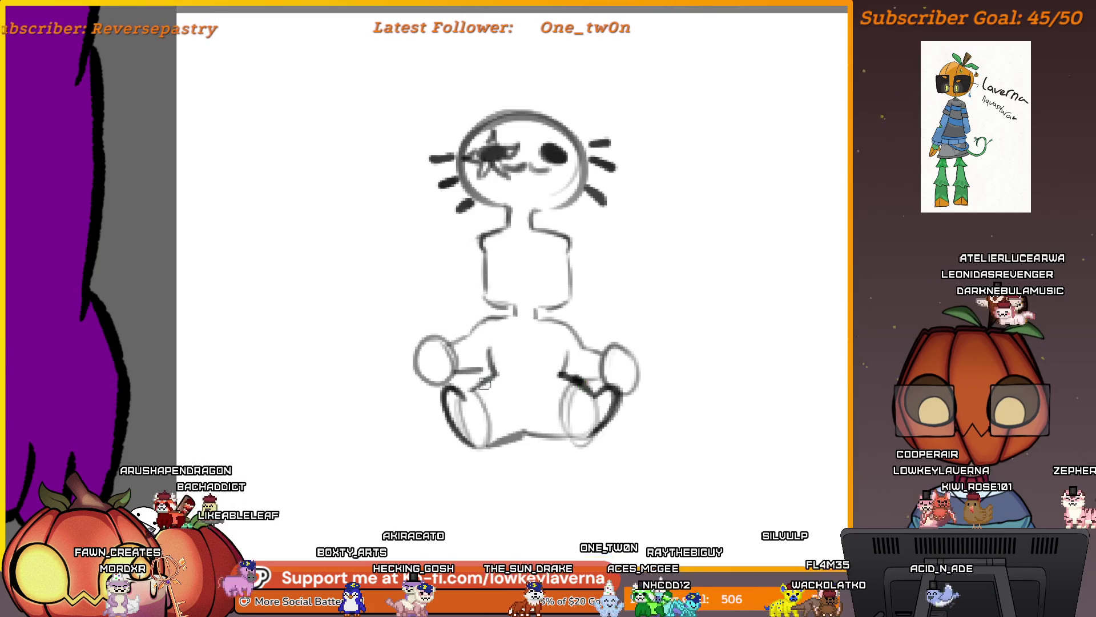
Centre the figure, mirror the view horizontally, and zoom out to see it whole
scroll(619, 328, up, 2)
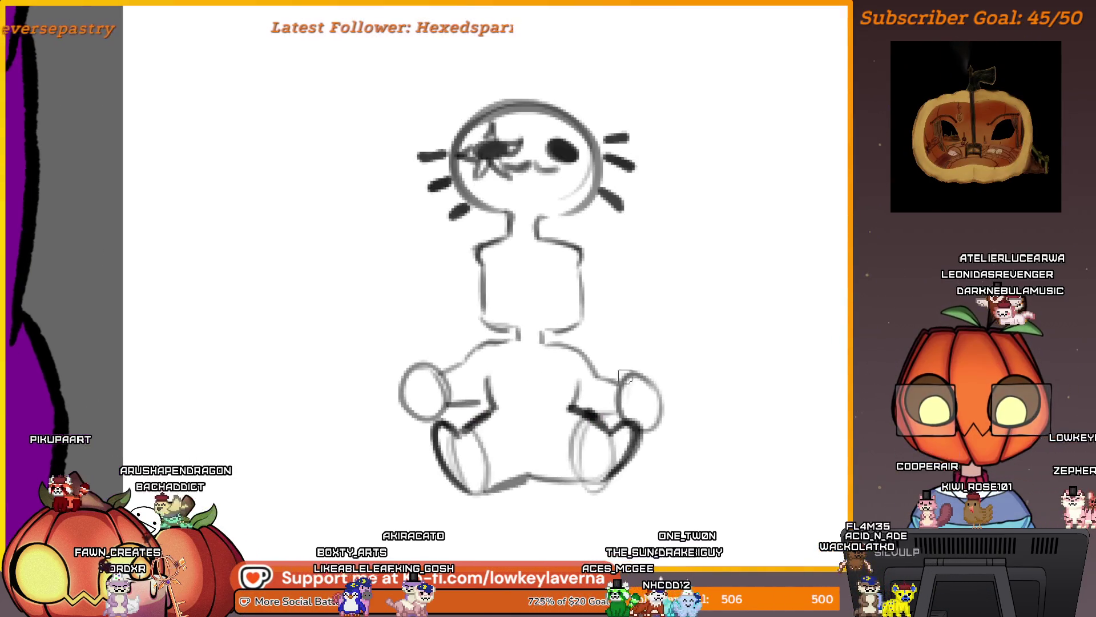
drag(632, 314, 667, 349)
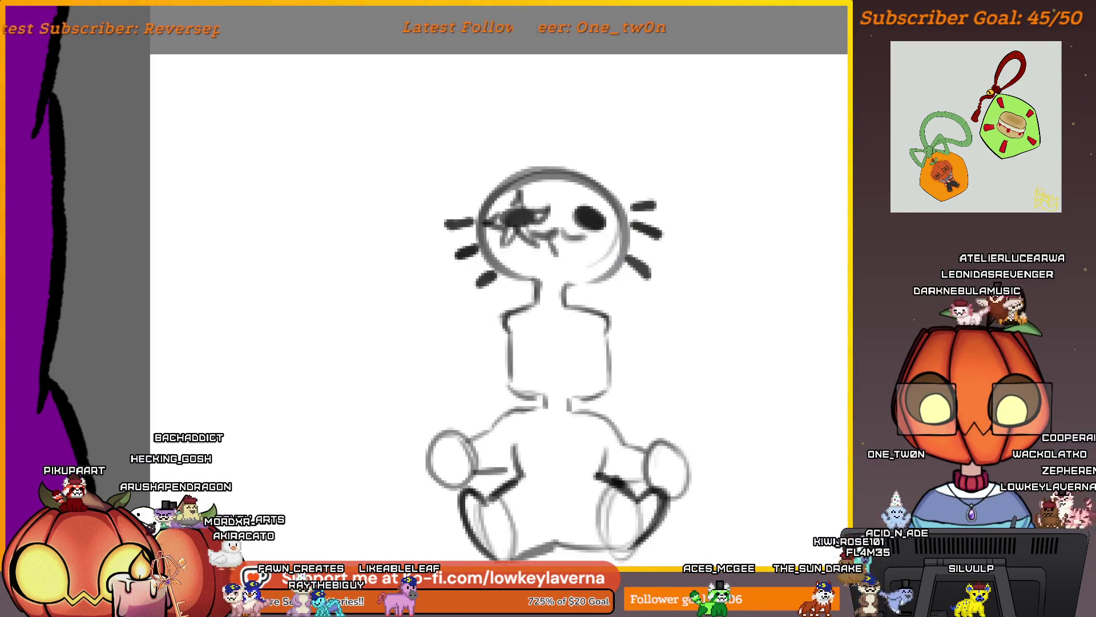
scroll(696, 371, down, 3)
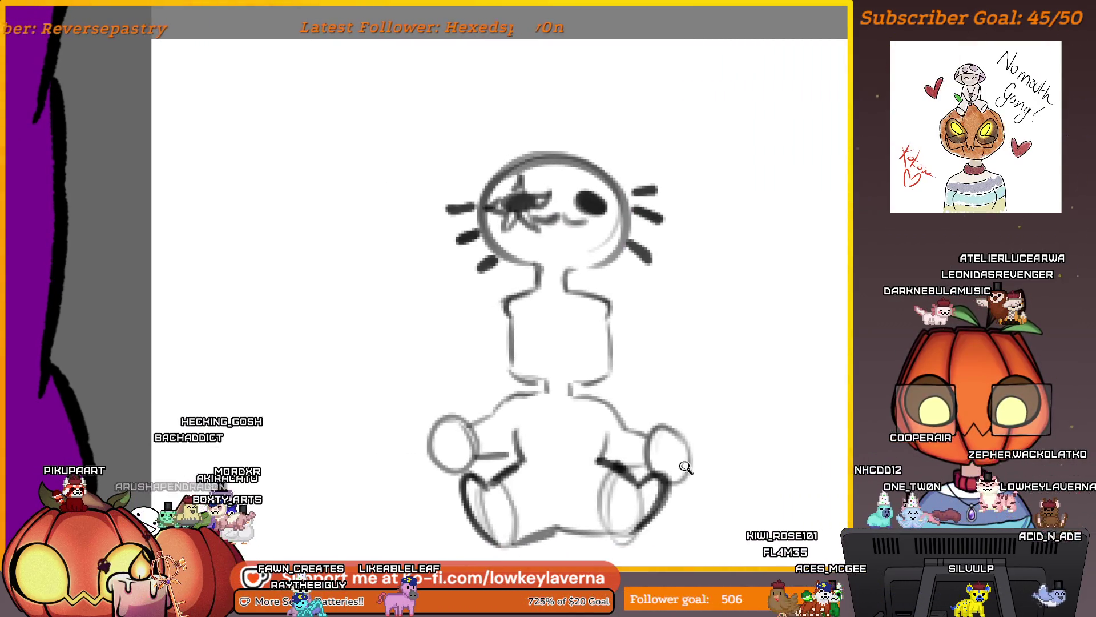
scroll(685, 467, down, 3)
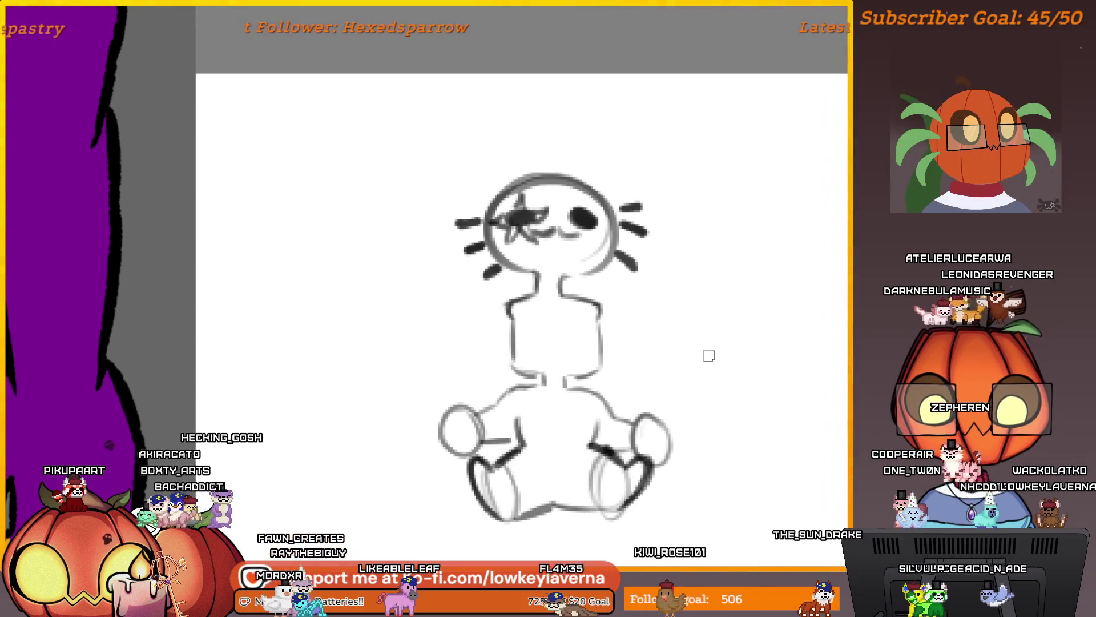
key(m)
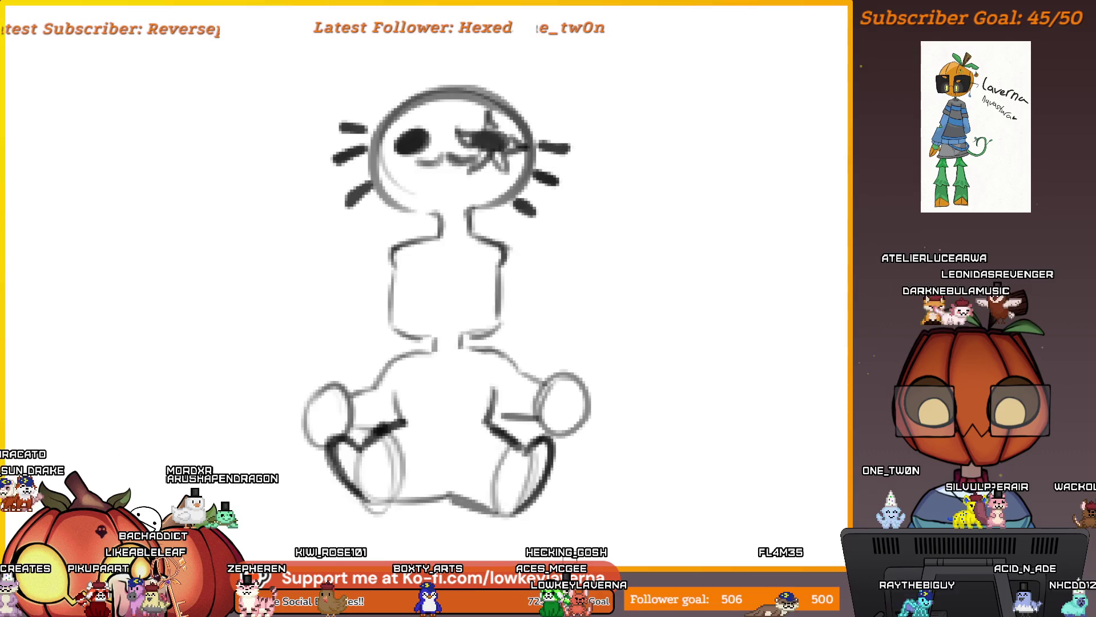
key(ctrl+minus)
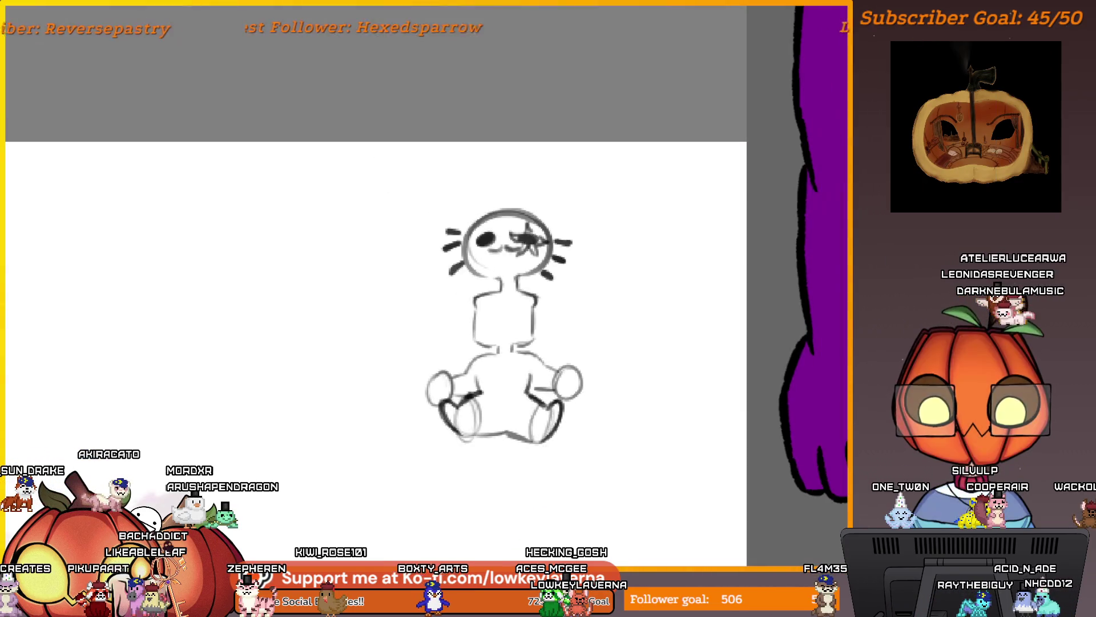
Wipe out the sitting-figure sketch with an enlarged eraser, undoing once and erasing it again
mouse_move(561, 434)
mouse_down()
mouse_move(477, 455)
mouse_move(394, 281)
mouse_up()
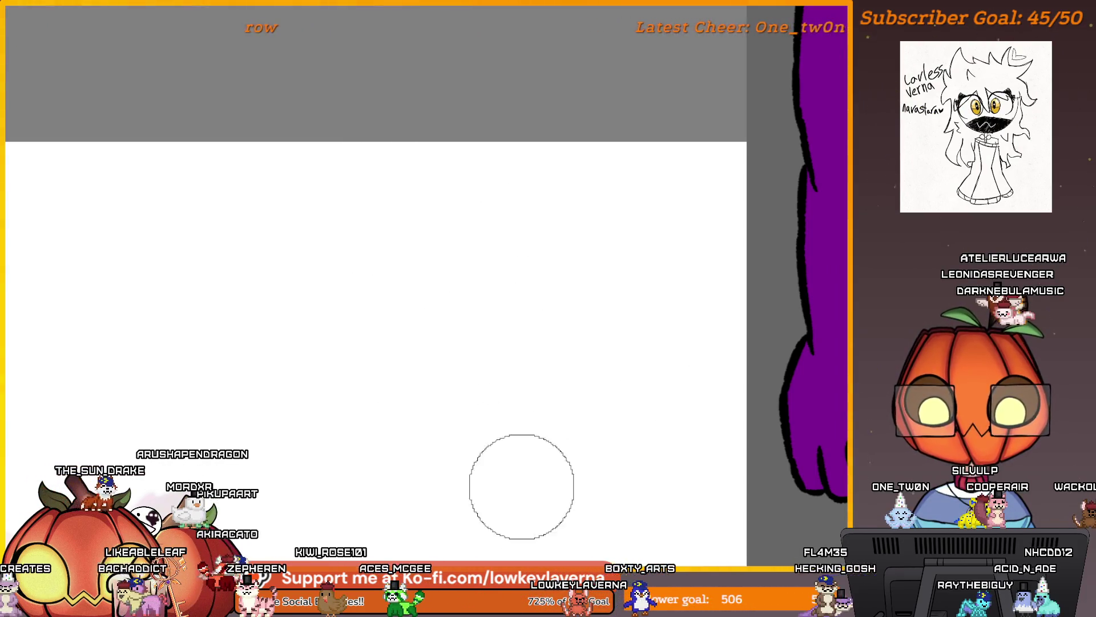
key(bracketright)
scroll(597, 446, down, 1)
key(bracketright)
key(ctrl+z)
scroll(624, 220, up, 3)
drag(624, 221, 668, 363)
scroll(668, 364, down, 3)
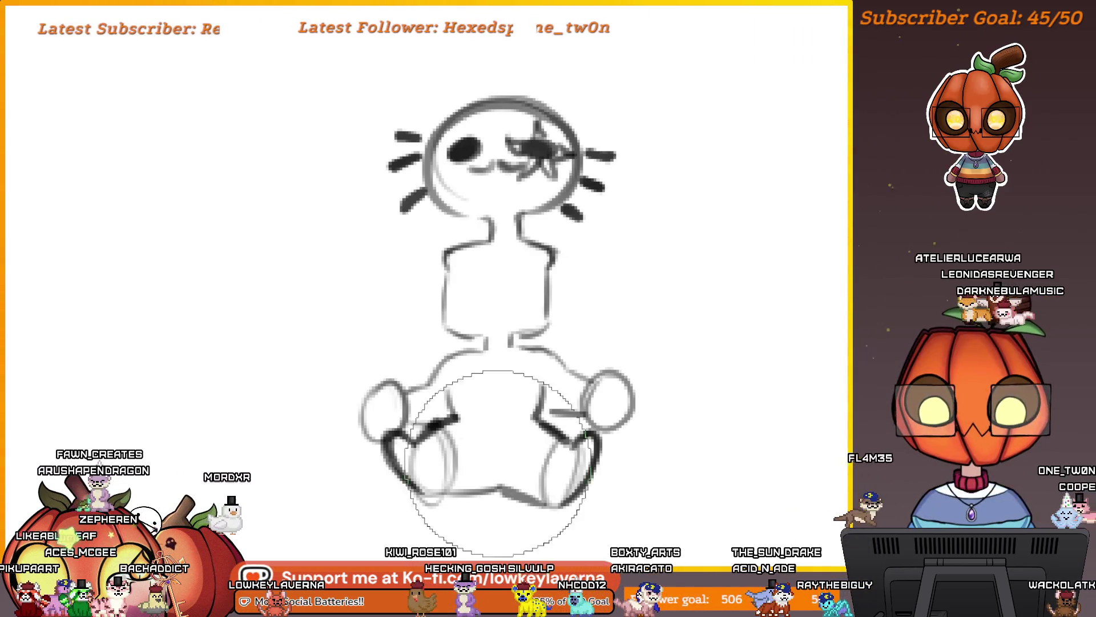
mouse_move(637, 404)
mouse_down()
mouse_move(580, 428)
mouse_move(391, 249)
mouse_up()
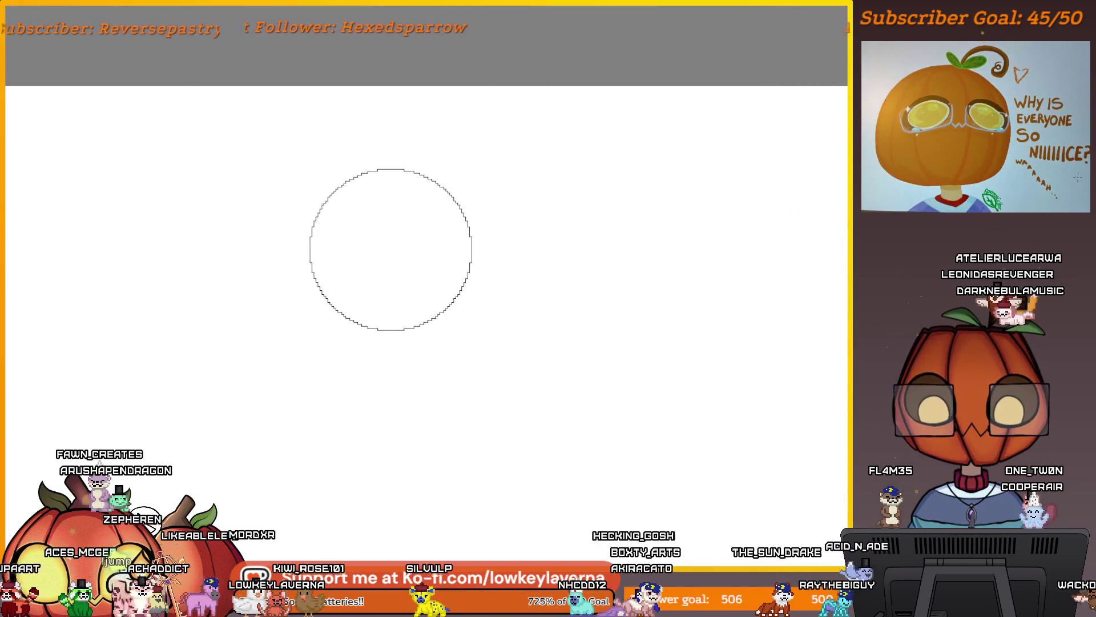
scroll(549, 331, down, 2)
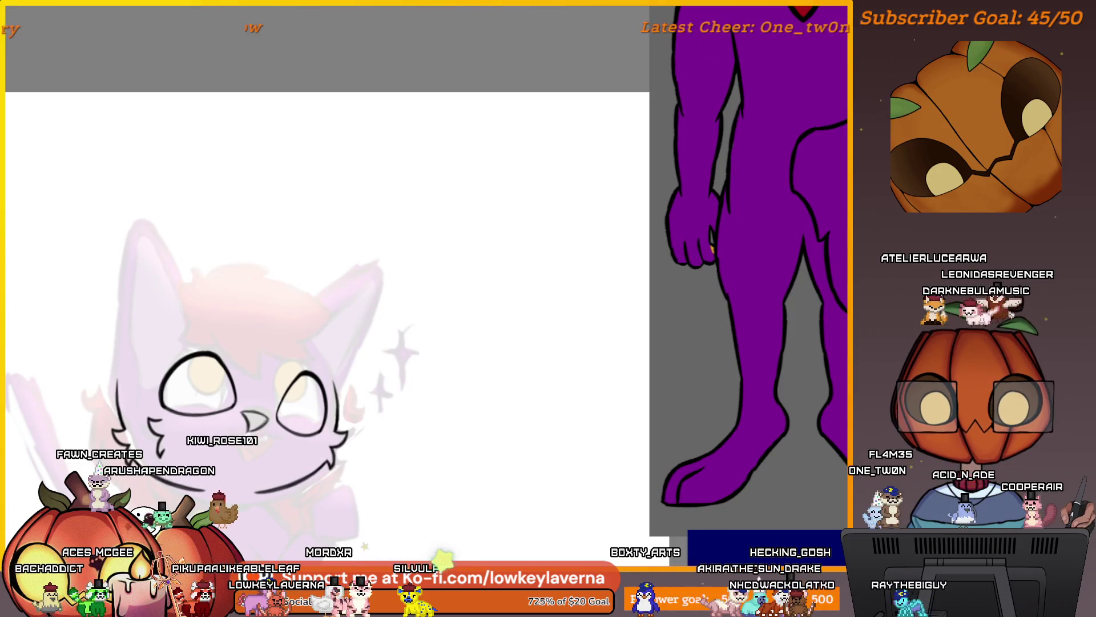
Draw iris outlines and curves inside the cat's left and right eyes
scroll(545, 301, up, 3)
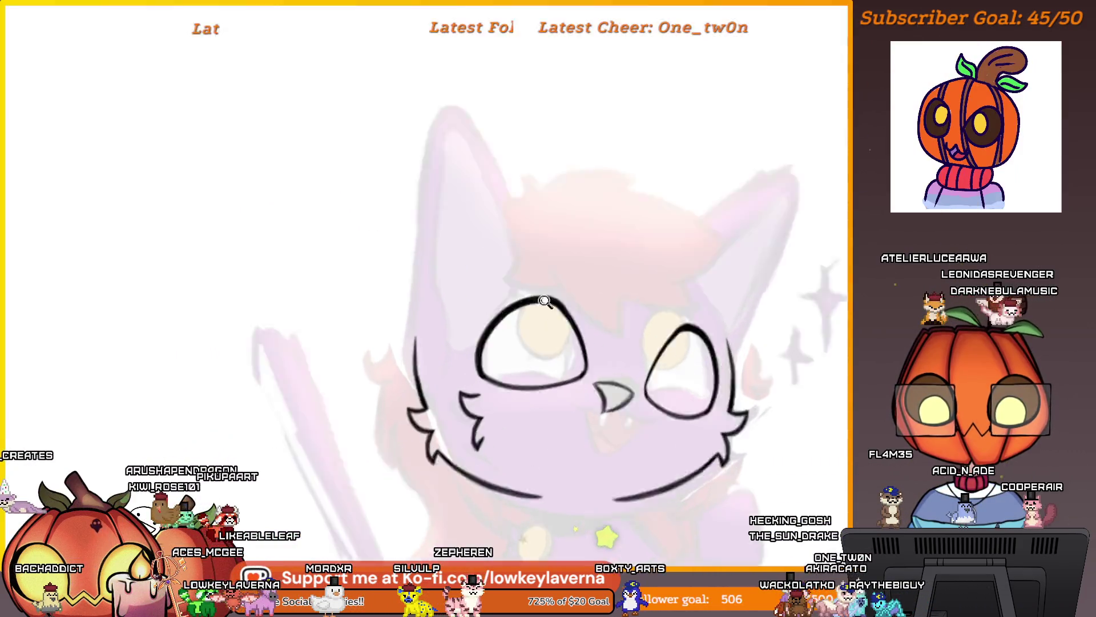
scroll(545, 300, up, 5)
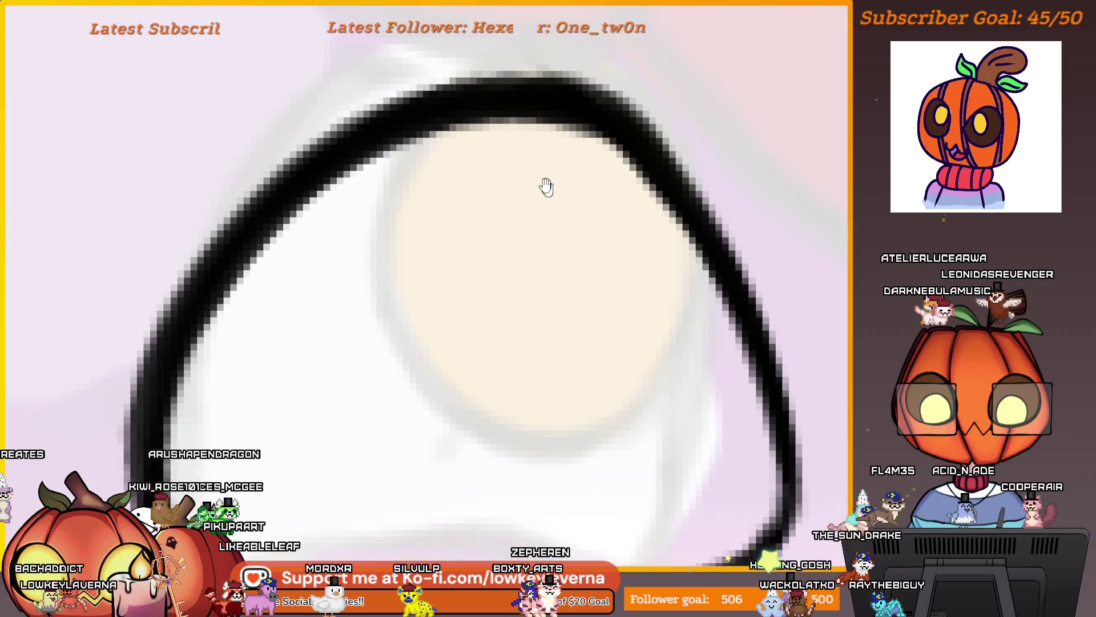
mouse_move(380, 203)
mouse_down()
mouse_move(697, 283)
mouse_move(701, 249)
mouse_up()
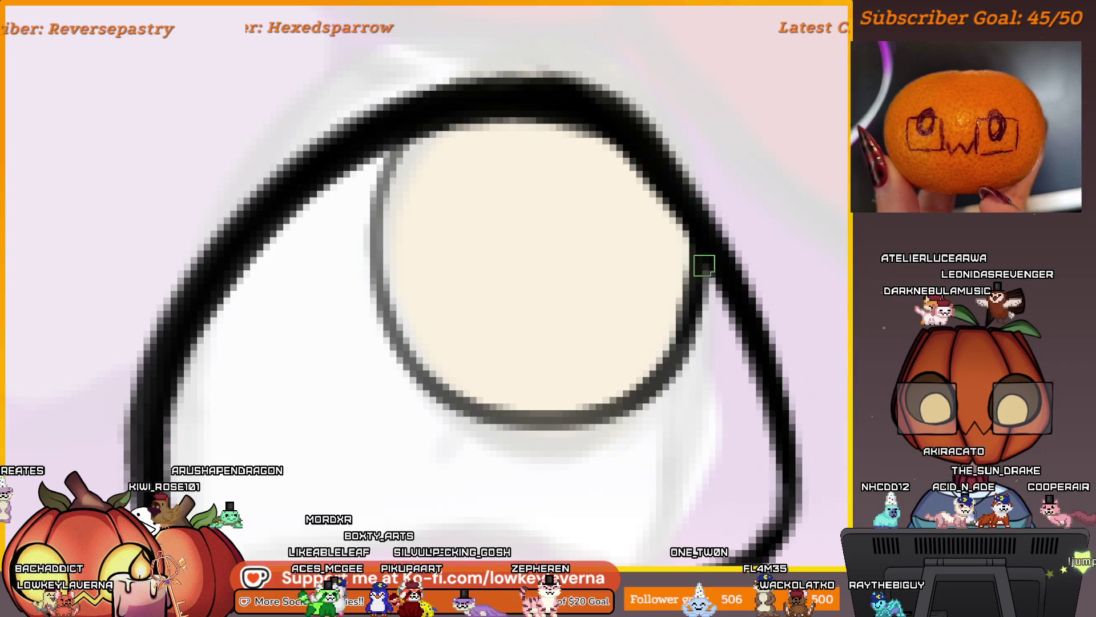
drag(702, 264, 663, 323)
scroll(516, 114, down, 3)
drag(509, 133, 477, 182)
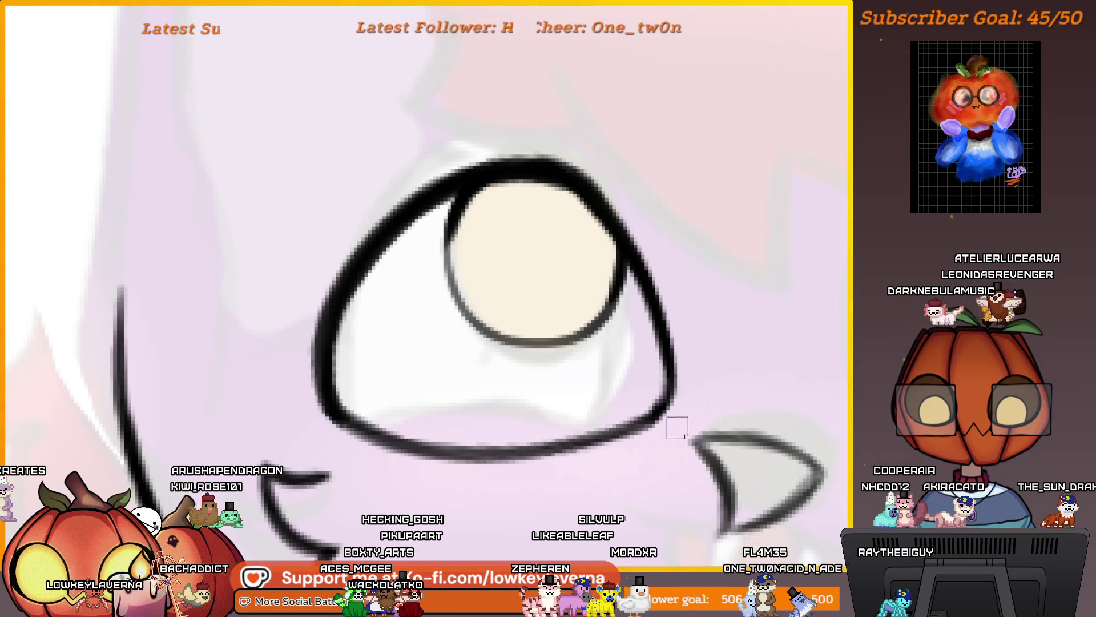
scroll(677, 427, down, 5)
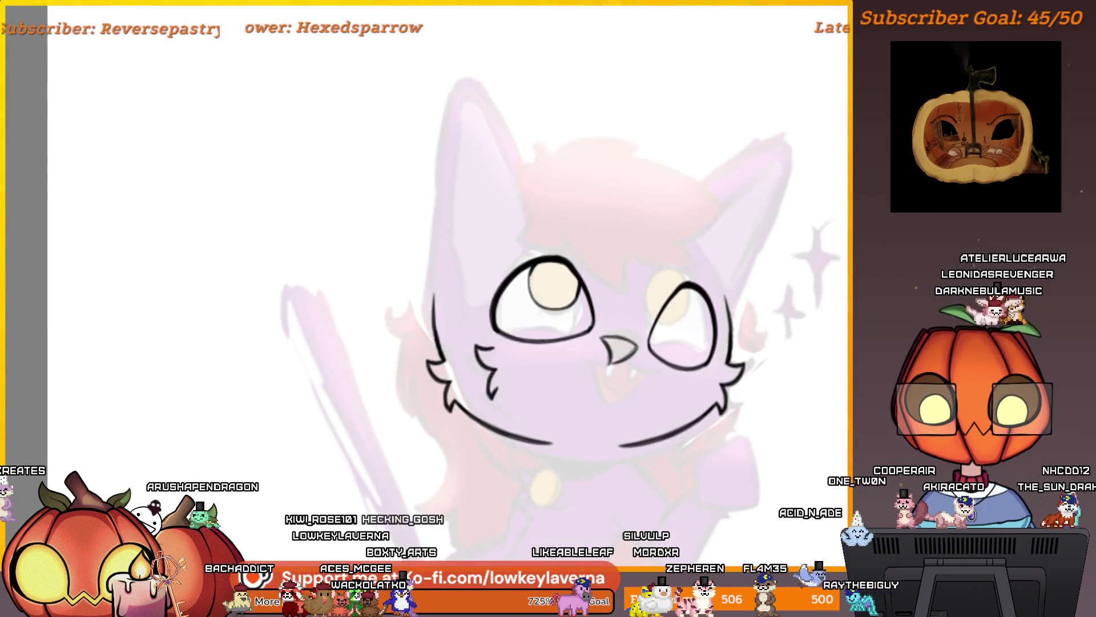
scroll(611, 127, up, 5)
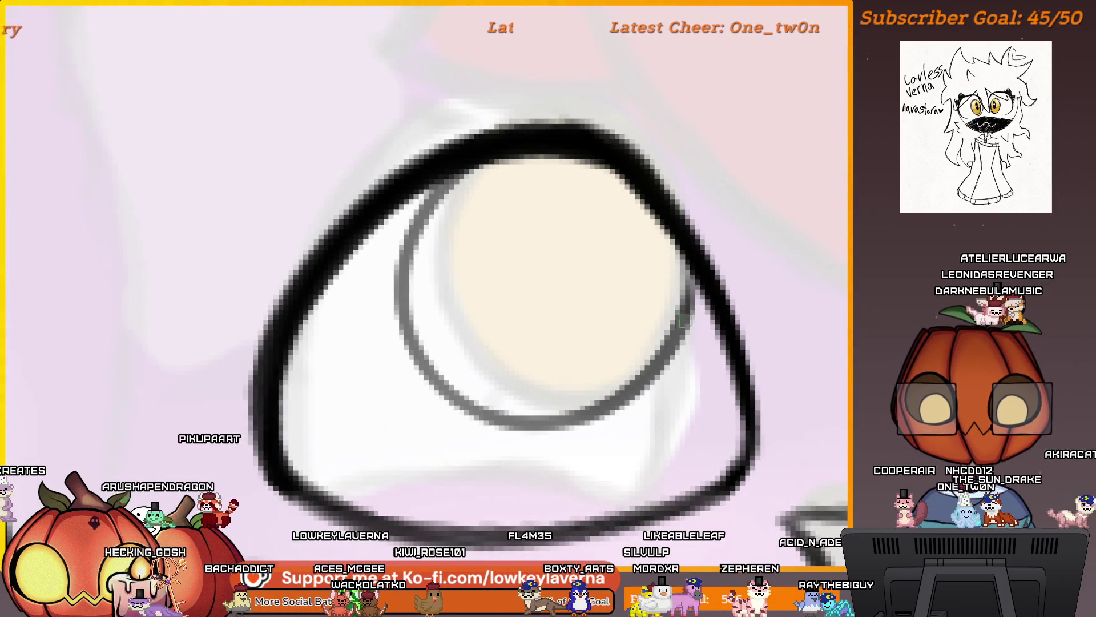
scroll(685, 321, down, 5)
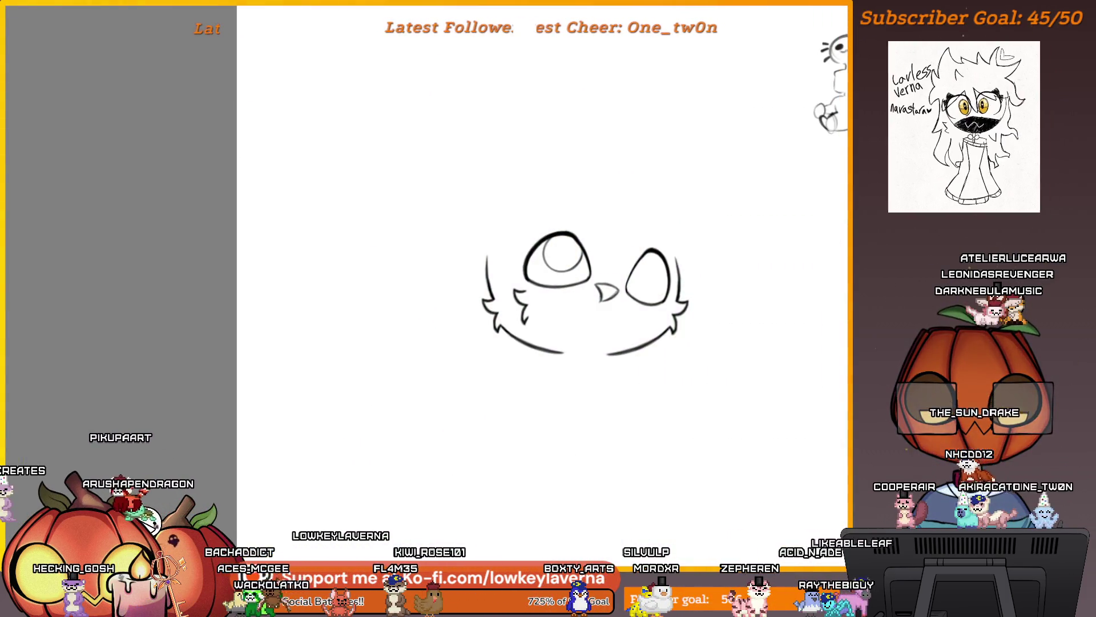
scroll(660, 217, up, 5)
scroll(717, 245, down, 5)
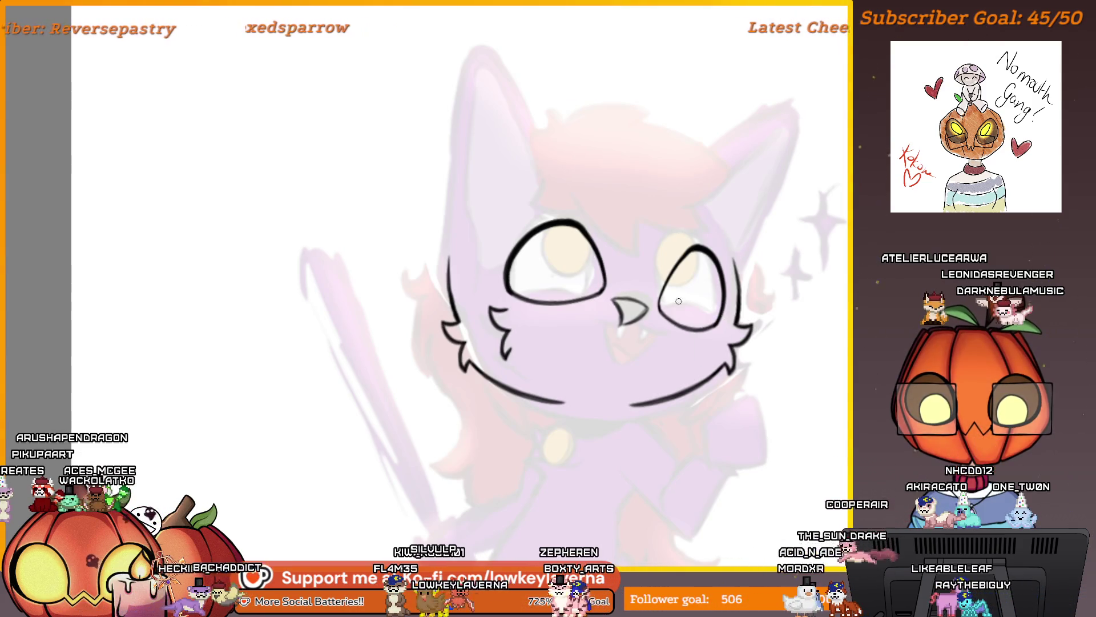
scroll(571, 195, up, 5)
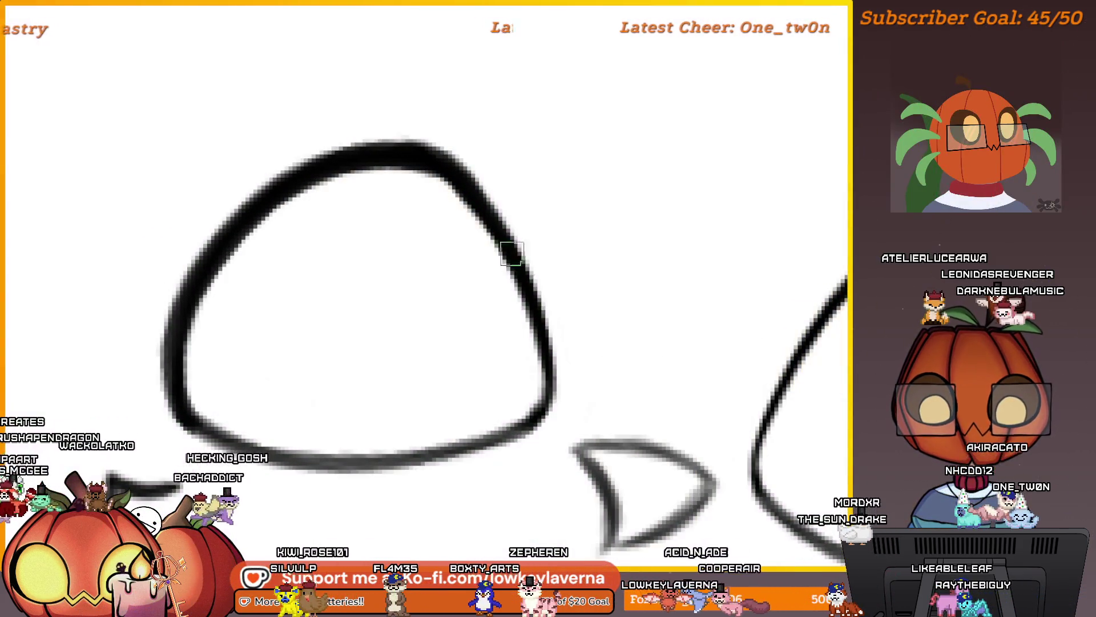
mouse_move(368, 170)
mouse_down()
mouse_move(311, 301)
mouse_move(354, 167)
mouse_up()
scroll(722, 340, down, 5)
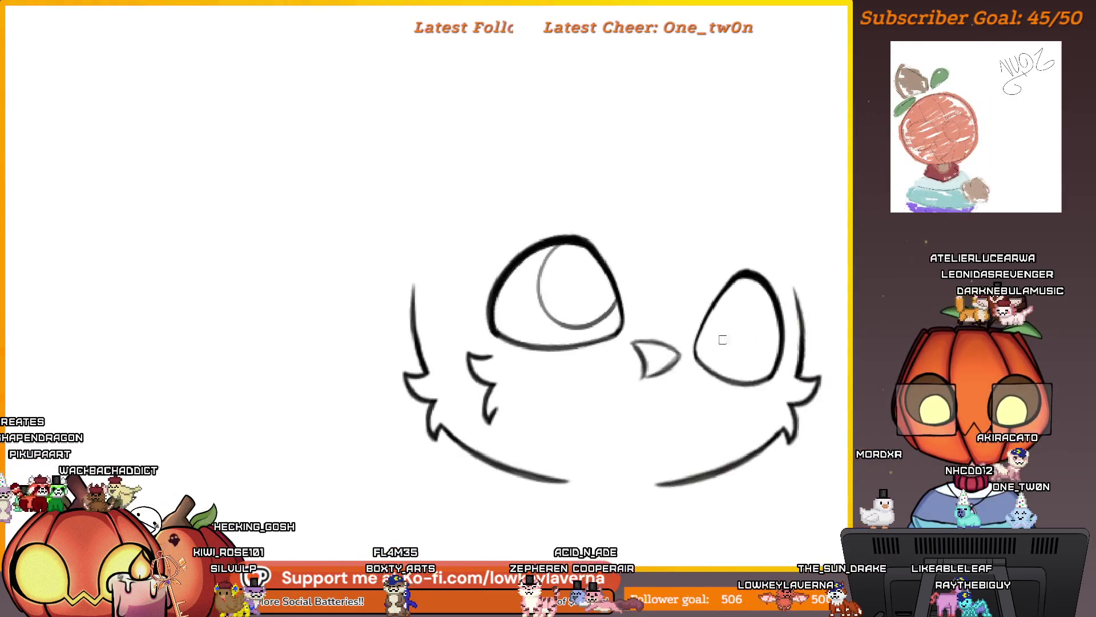
drag(723, 340, 633, 292)
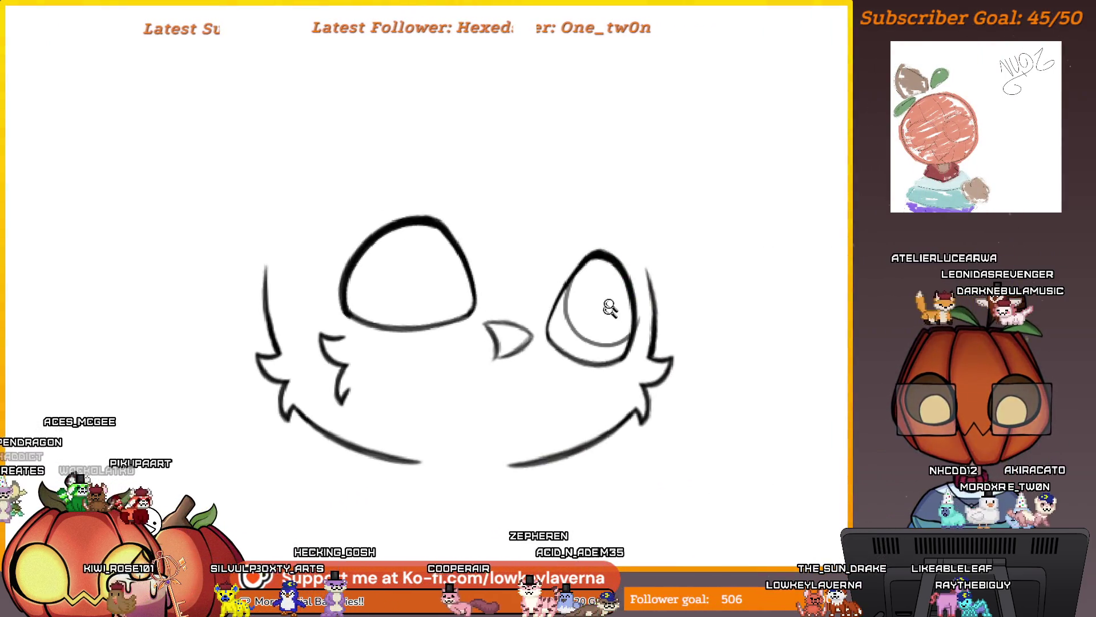
scroll(610, 308, up, 2)
scroll(642, 298, down, 4)
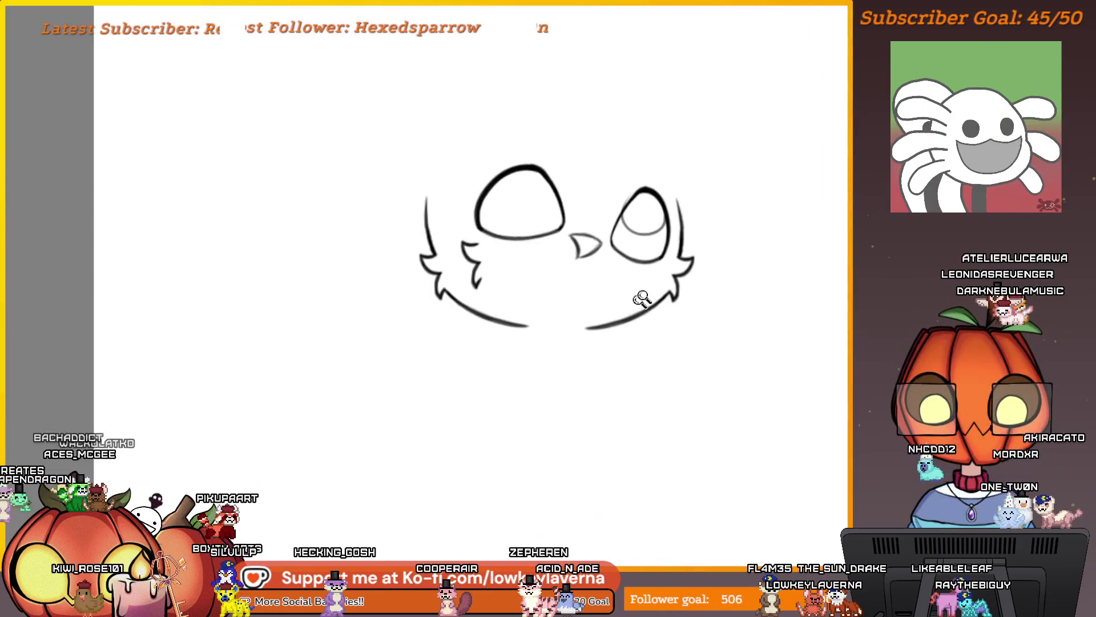
scroll(719, 238, up, 4)
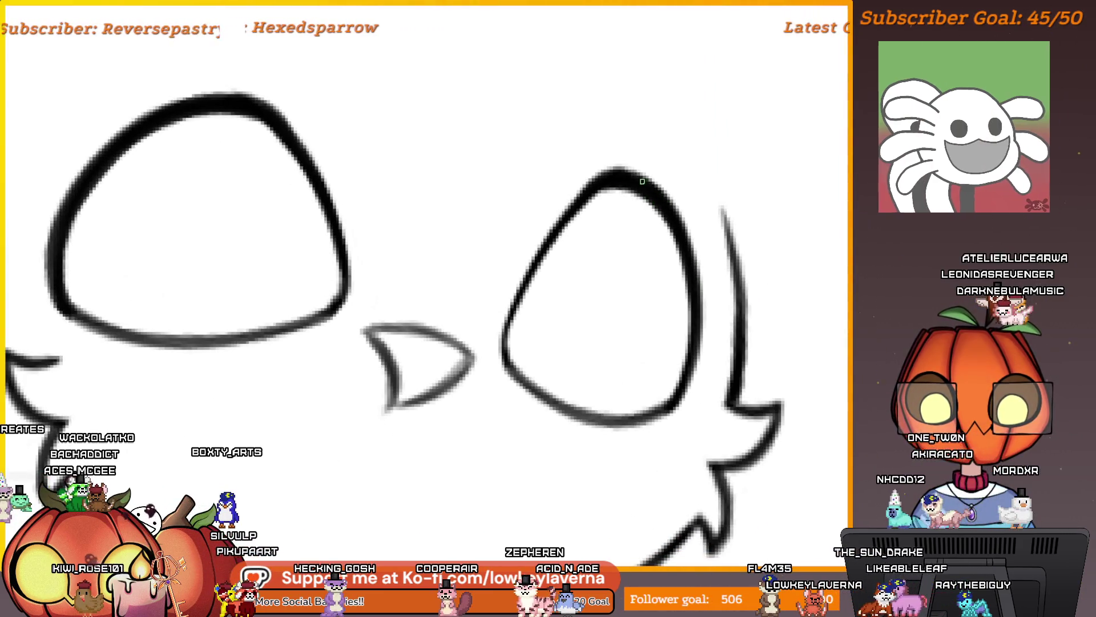
drag(547, 249, 668, 342)
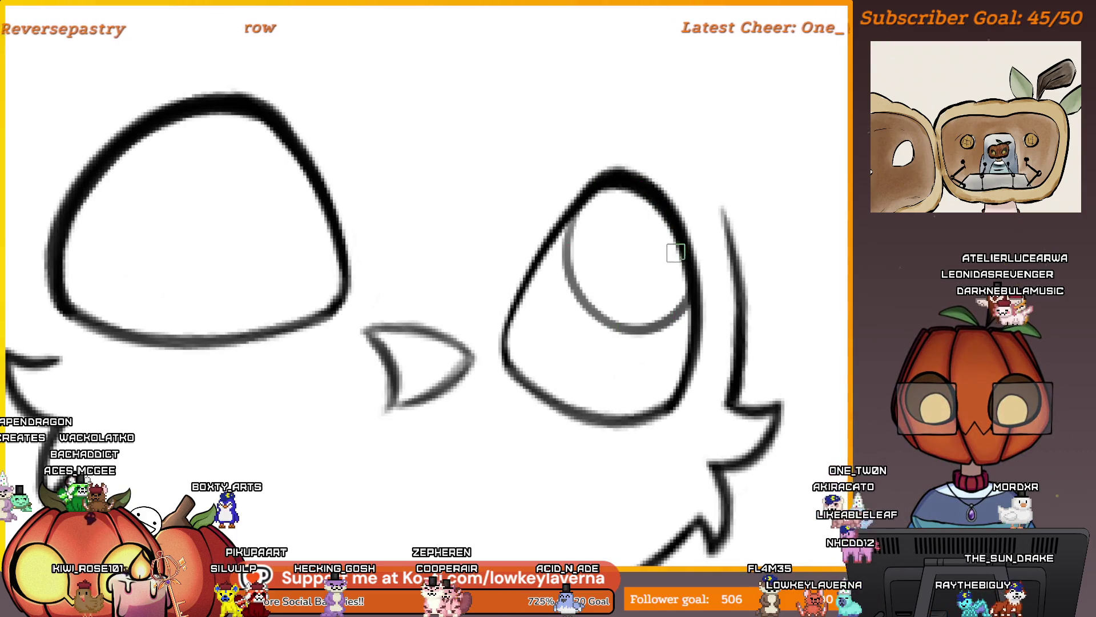
scroll(629, 229, down, 5)
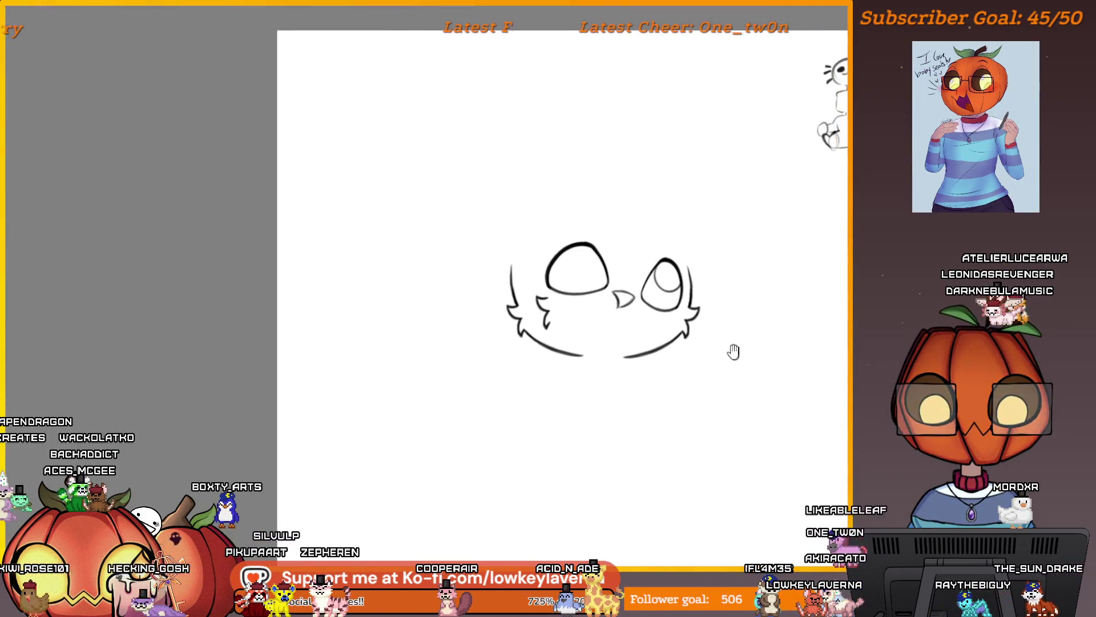
Erase the small figure sketch's lower body with a large eraser, then return to the small brush
mouse_move(729, 363)
mouse_down()
mouse_move(671, 379)
mouse_move(649, 361)
mouse_up()
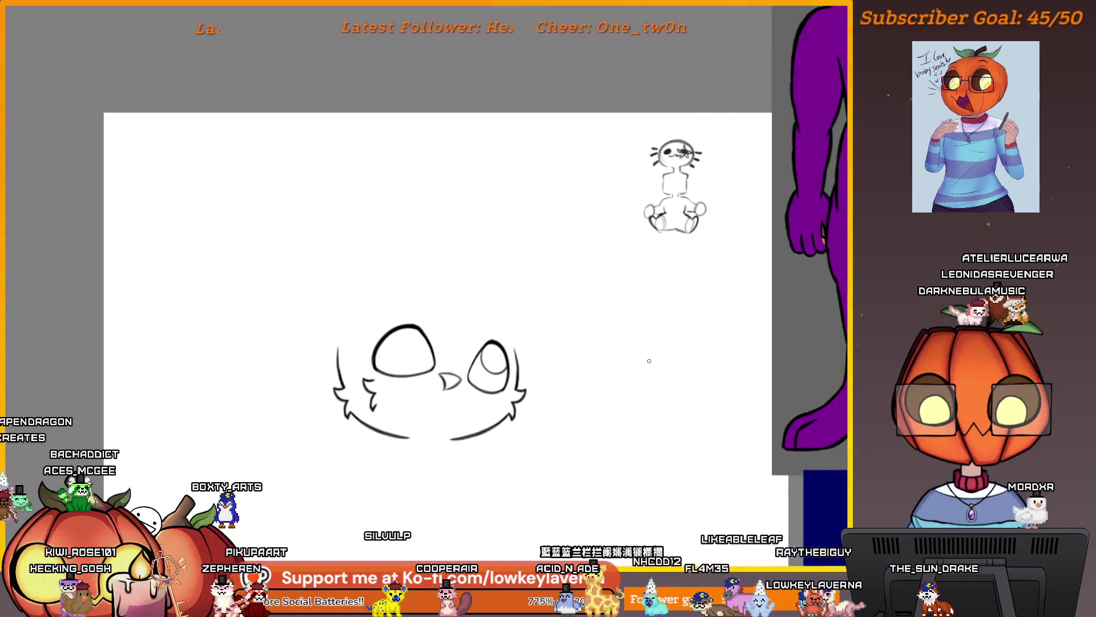
key(e)
key(e)
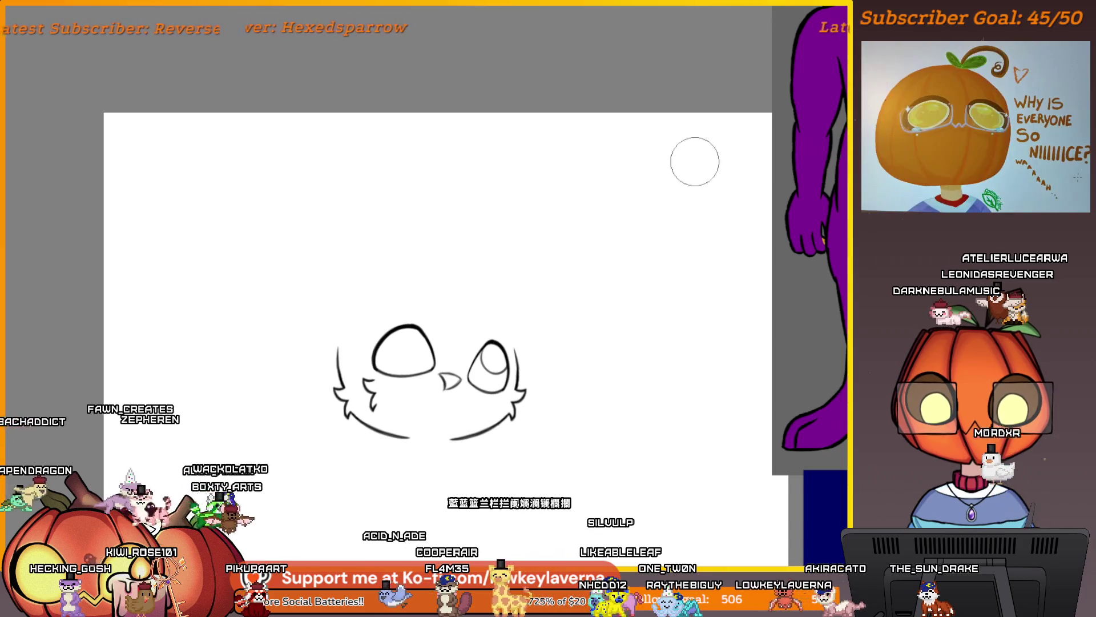
key(ctrl+z)
drag(680, 243, 709, 210)
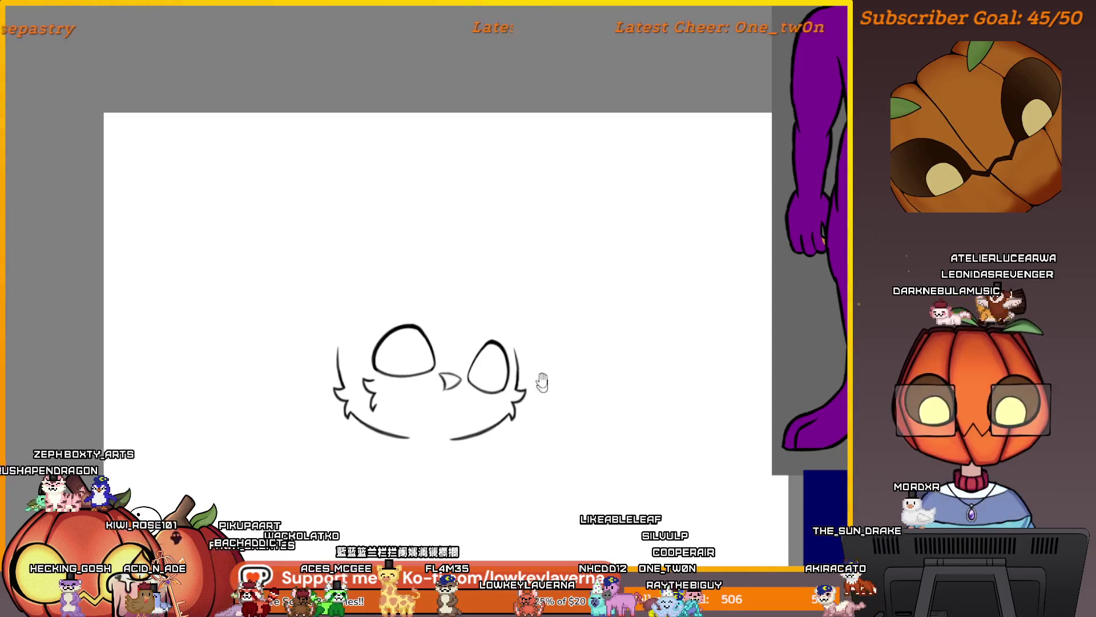
key(b)
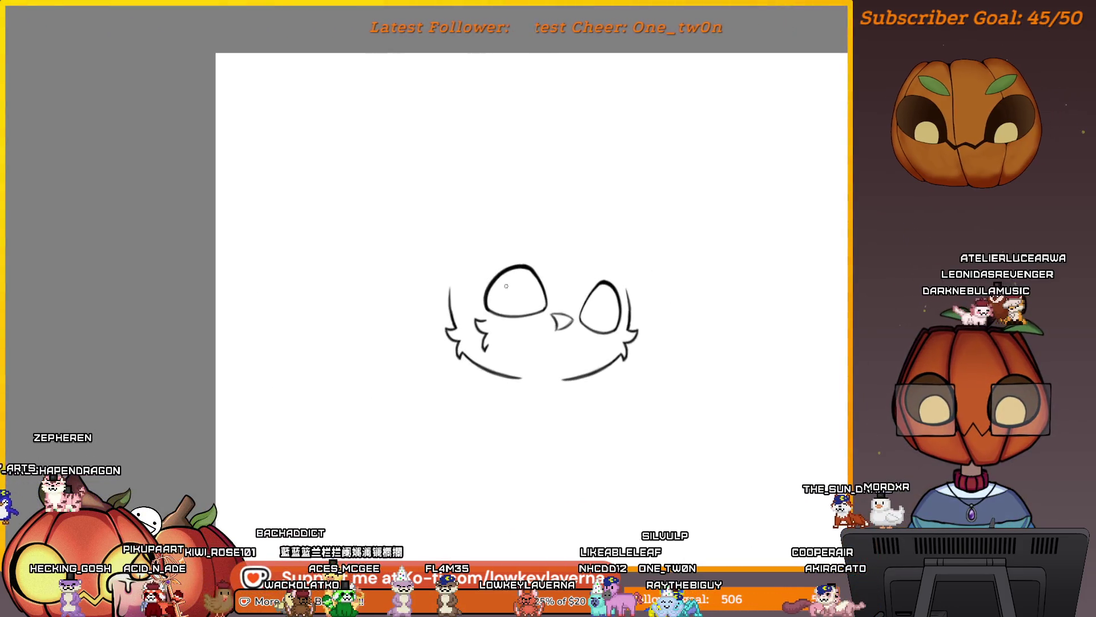
Mirror the view to check both eyes, then erase most of the beak stroke
mouse_move(544, 287)
mouse_down()
mouse_move(489, 255)
mouse_move(648, 314)
mouse_move(612, 325)
mouse_move(634, 319)
mouse_move(608, 339)
mouse_up()
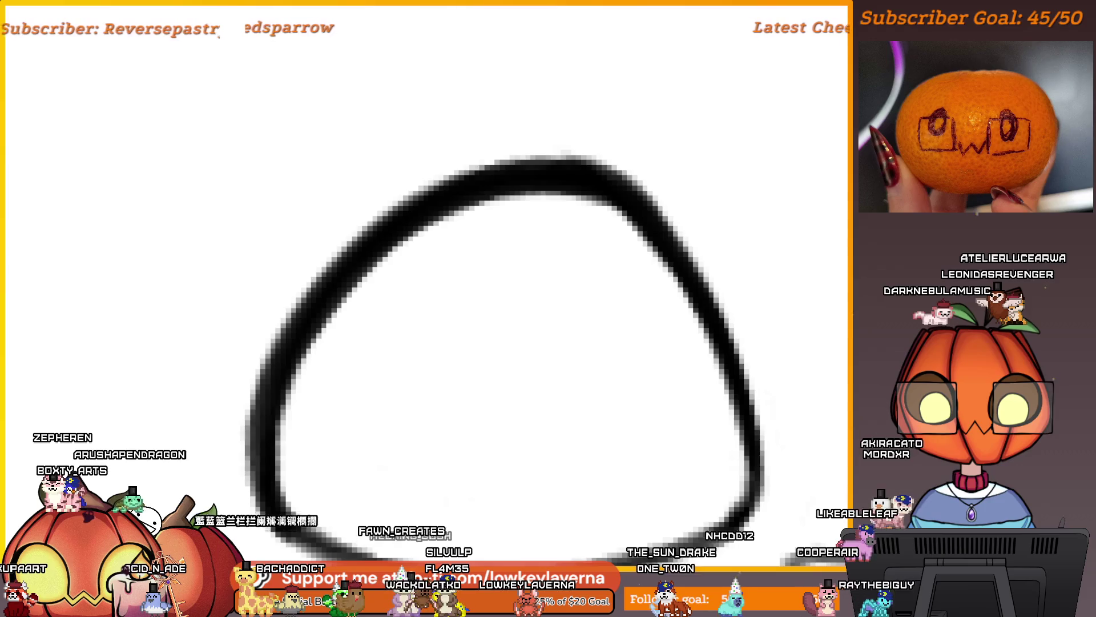
scroll(741, 296, down, 5)
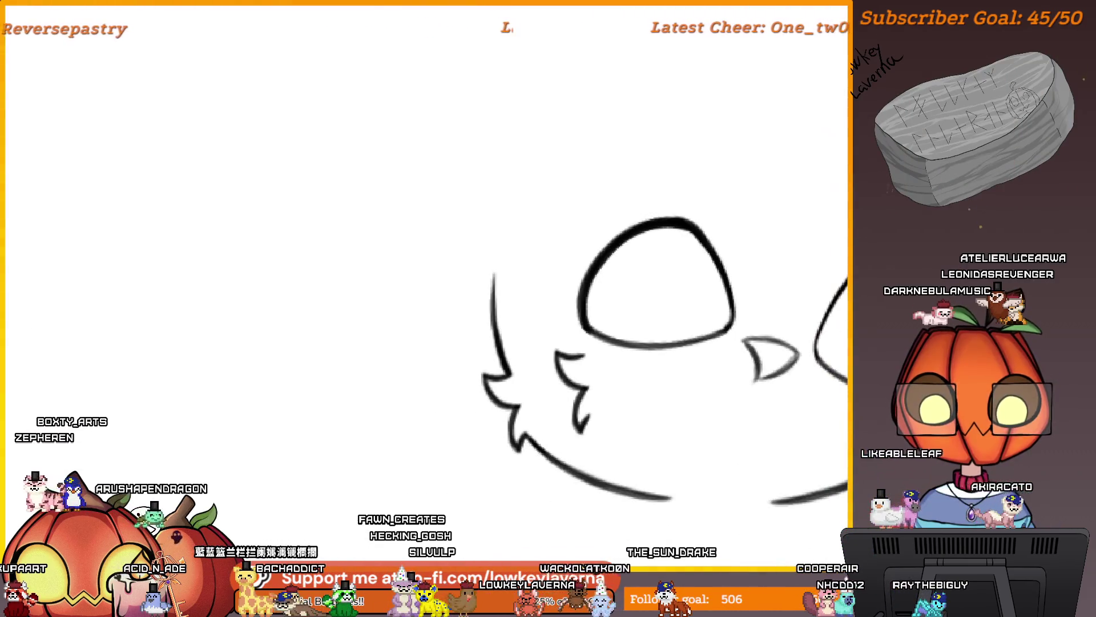
drag(781, 249, 615, 263)
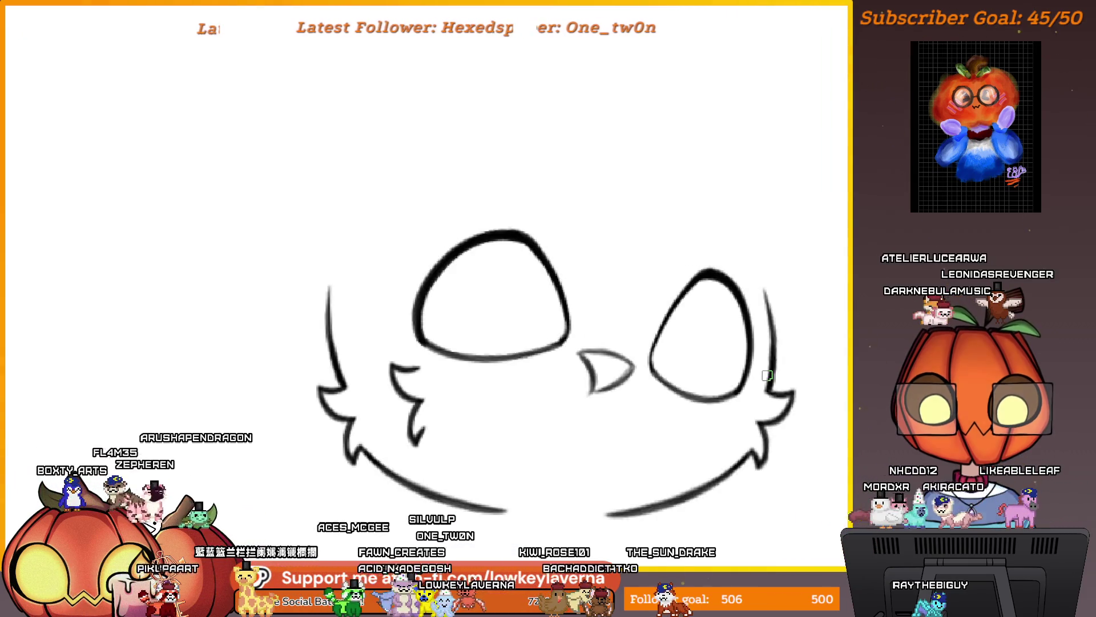
key(m)
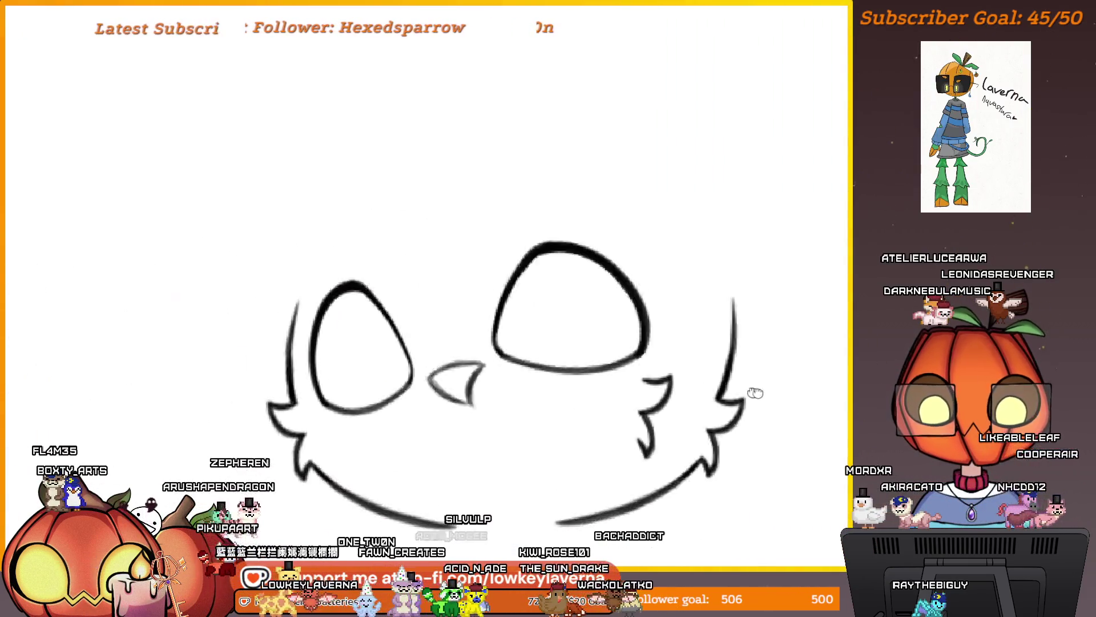
click(516, 405)
mouse_move(504, 417)
mouse_down()
mouse_move(492, 394)
mouse_move(454, 412)
mouse_up()
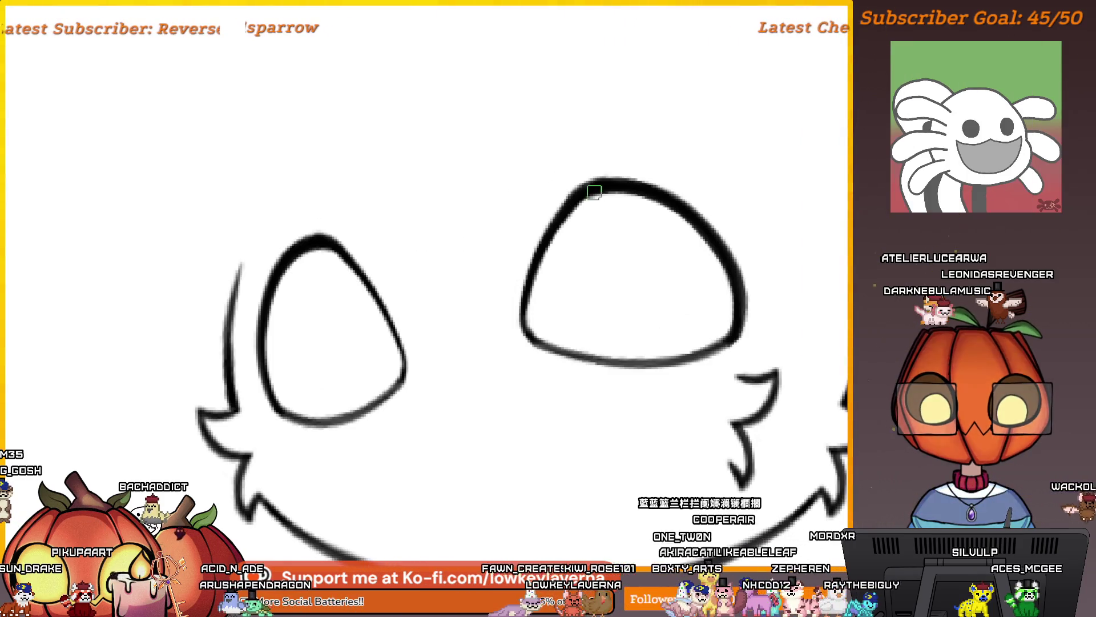
Draw iris circles inside the right and left eyes
scroll(630, 244, up, 4)
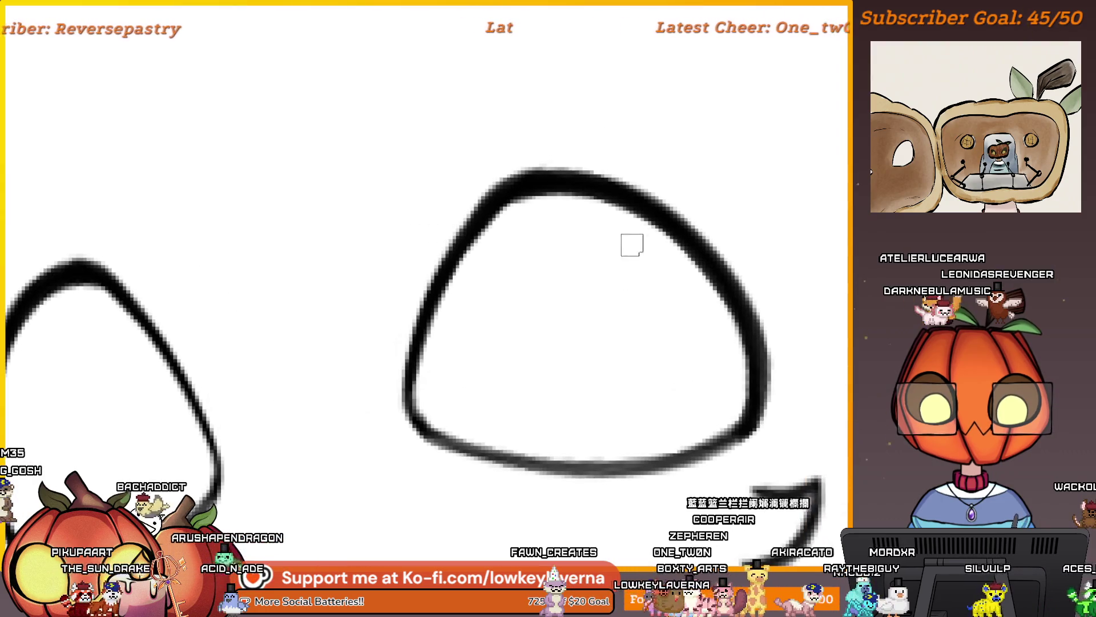
drag(430, 320, 619, 208)
scroll(558, 382, down, 5)
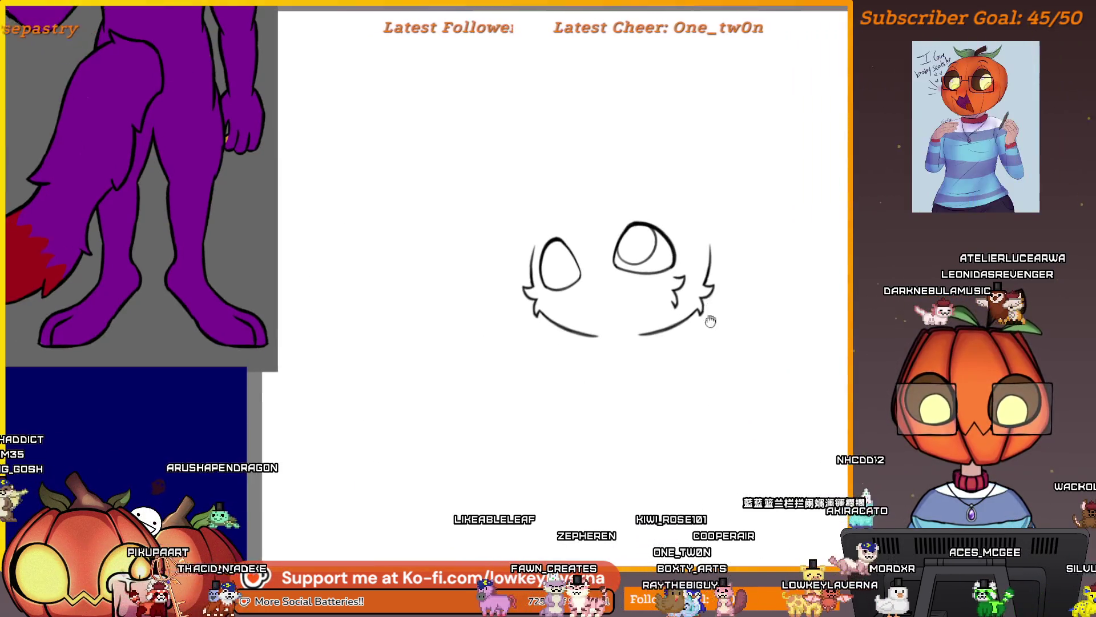
scroll(604, 121, up, 5)
mouse_move(543, 176)
mouse_down()
mouse_move(600, 343)
mouse_move(631, 225)
mouse_up()
scroll(740, 315, down, 5)
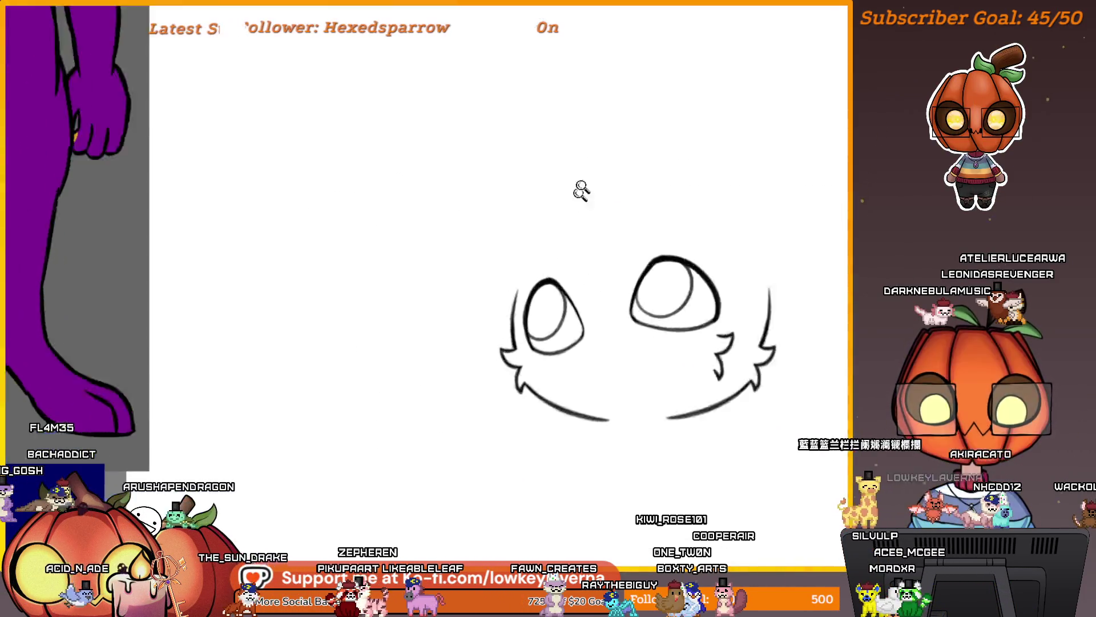
scroll(580, 189, up, 5)
mouse_move(492, 173)
mouse_down()
mouse_move(628, 274)
mouse_move(624, 227)
mouse_up()
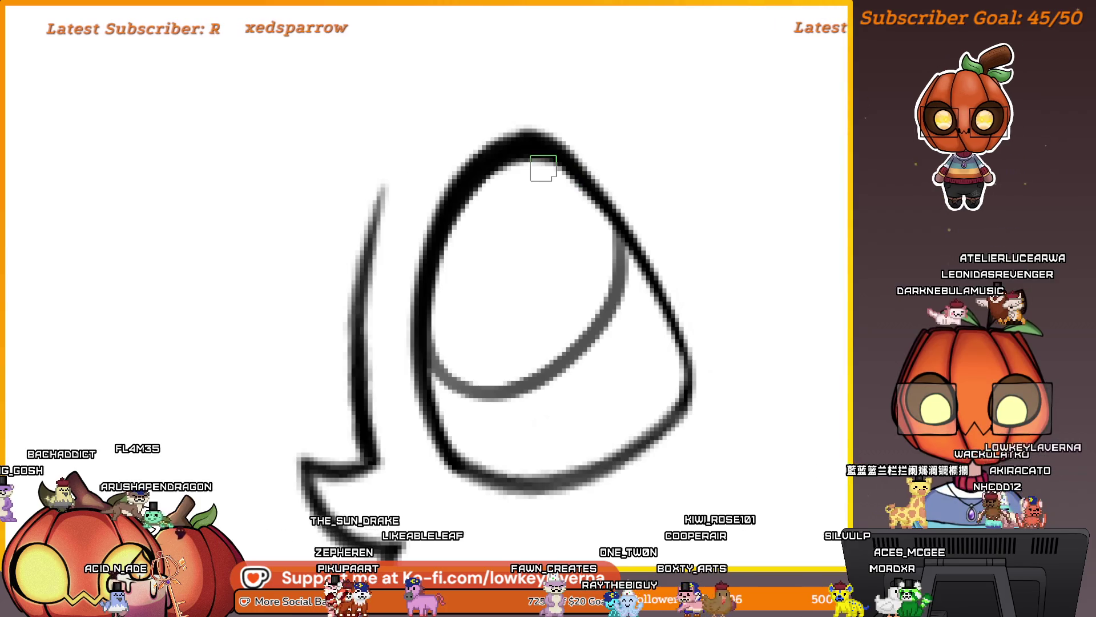
scroll(676, 318, down, 5)
Undo the iris circles from both eyes and zoom in on the cat's face
drag(765, 343, 555, 402)
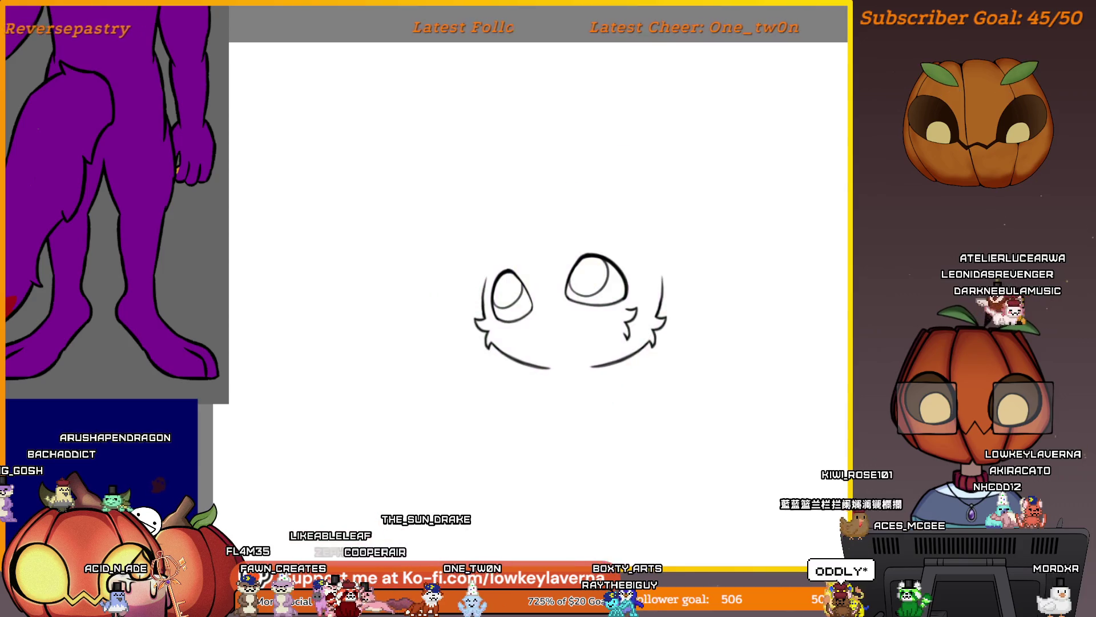
key(ctrl+z)
key(ctrl+z)
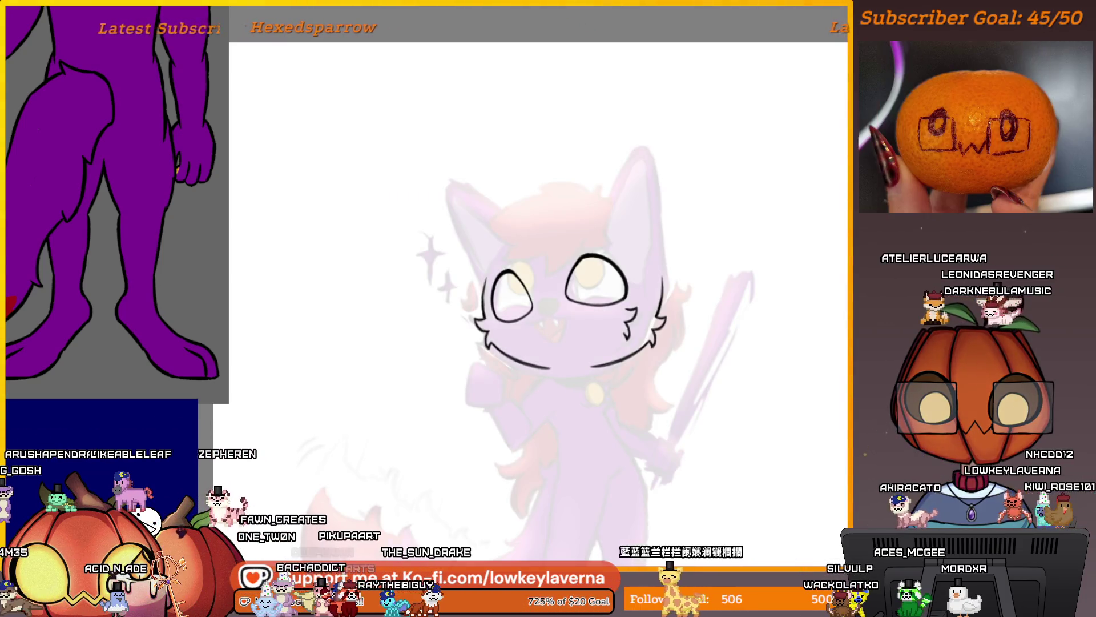
click(540, 263)
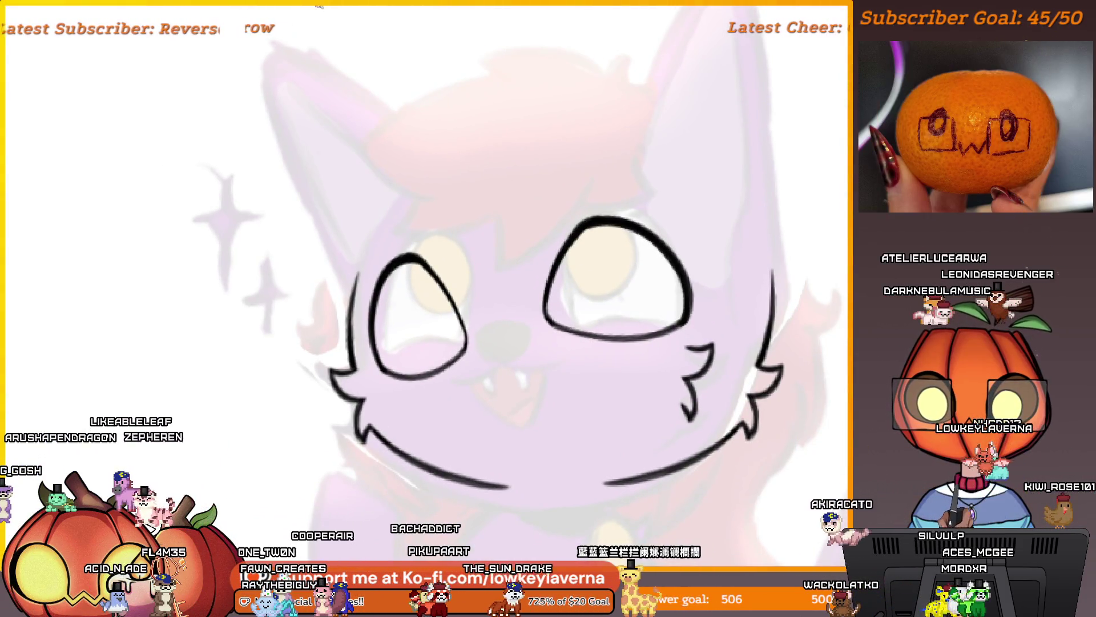
Rotate the left eye and move it up to match the sketch, then deselect
mouse_move(414, 240)
mouse_down()
mouse_move(391, 245)
mouse_move(362, 367)
mouse_move(387, 392)
mouse_move(451, 259)
mouse_up()
key(ctrl+t)
mouse_move(421, 318)
mouse_down()
mouse_move(526, 326)
mouse_move(464, 345)
mouse_up()
key(Return)
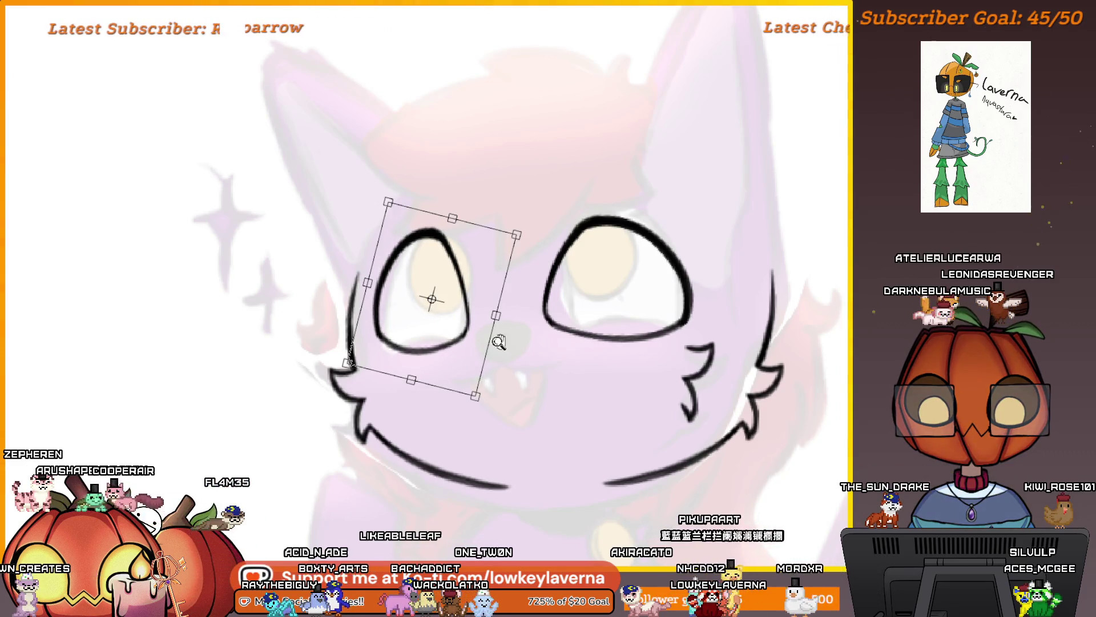
scroll(464, 359, down, 2)
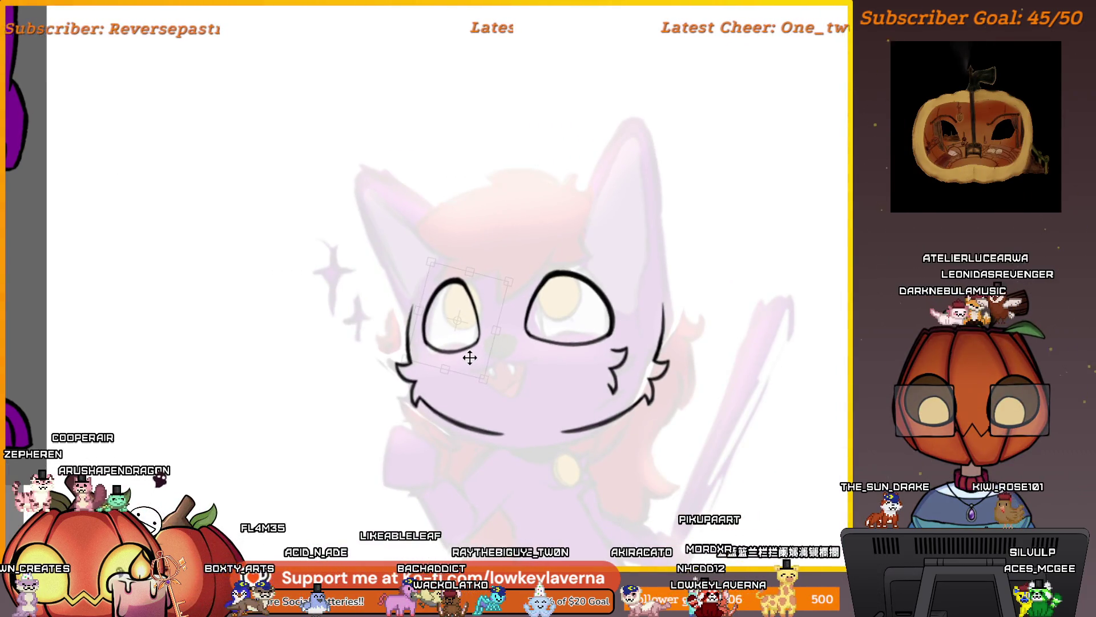
scroll(496, 374, right, 1)
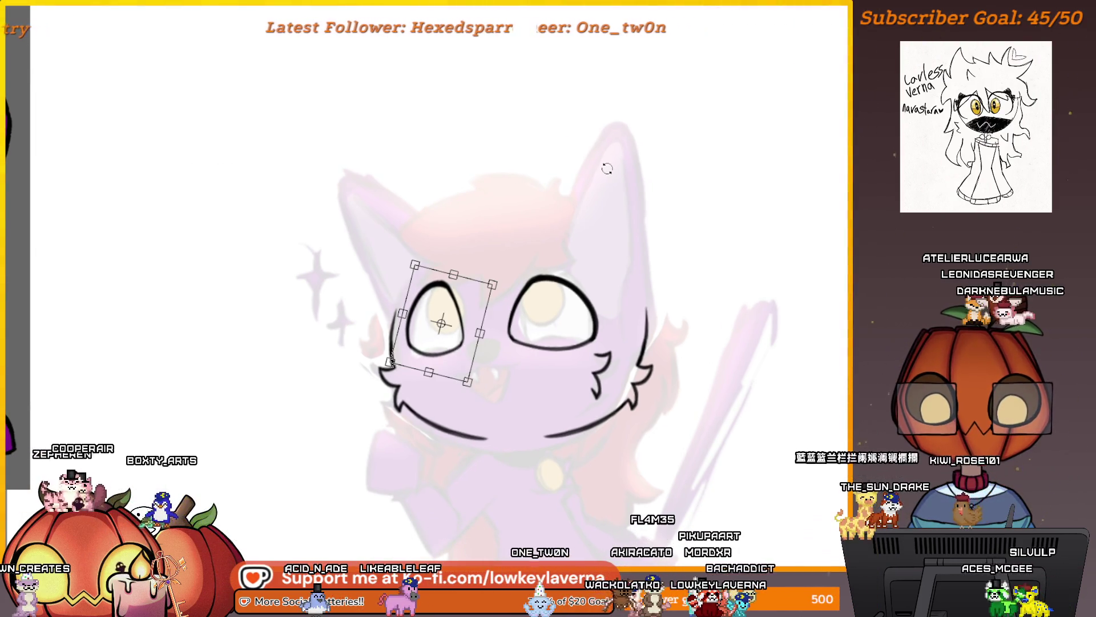
key(Return)
key(ctrl+d)
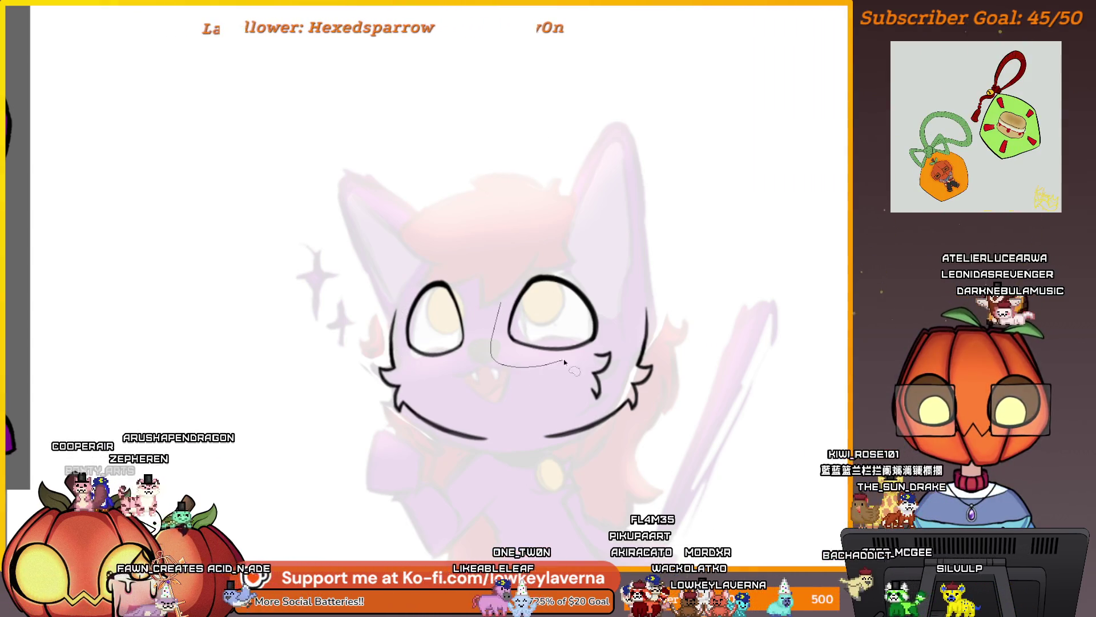
Nudge the right eye slightly up-left and deselect it
key(ctrl+t)
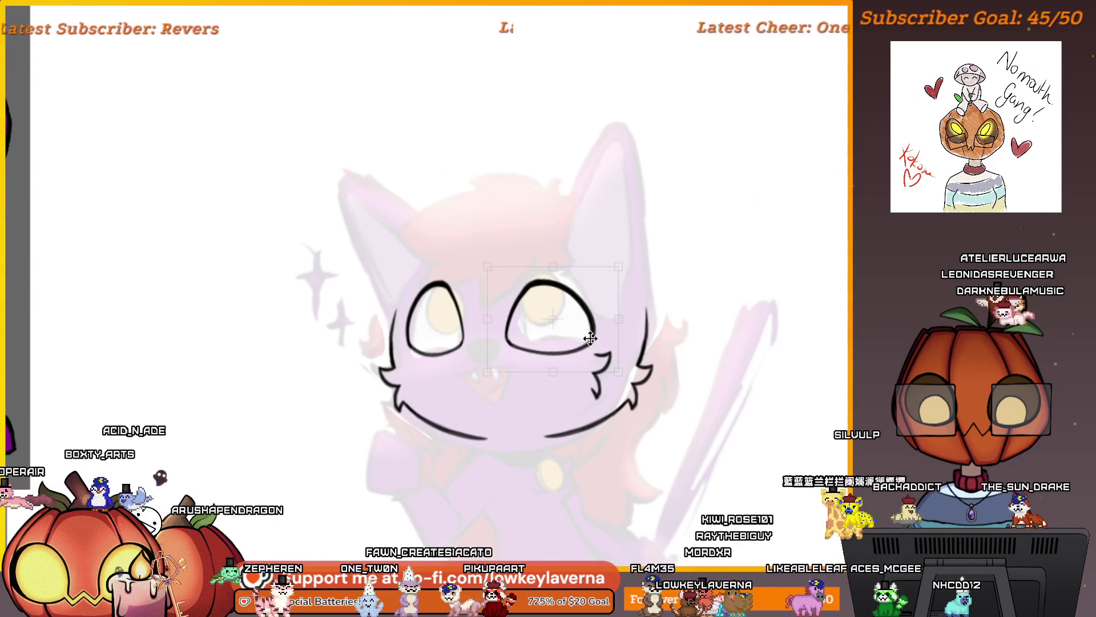
drag(589, 345, 589, 344)
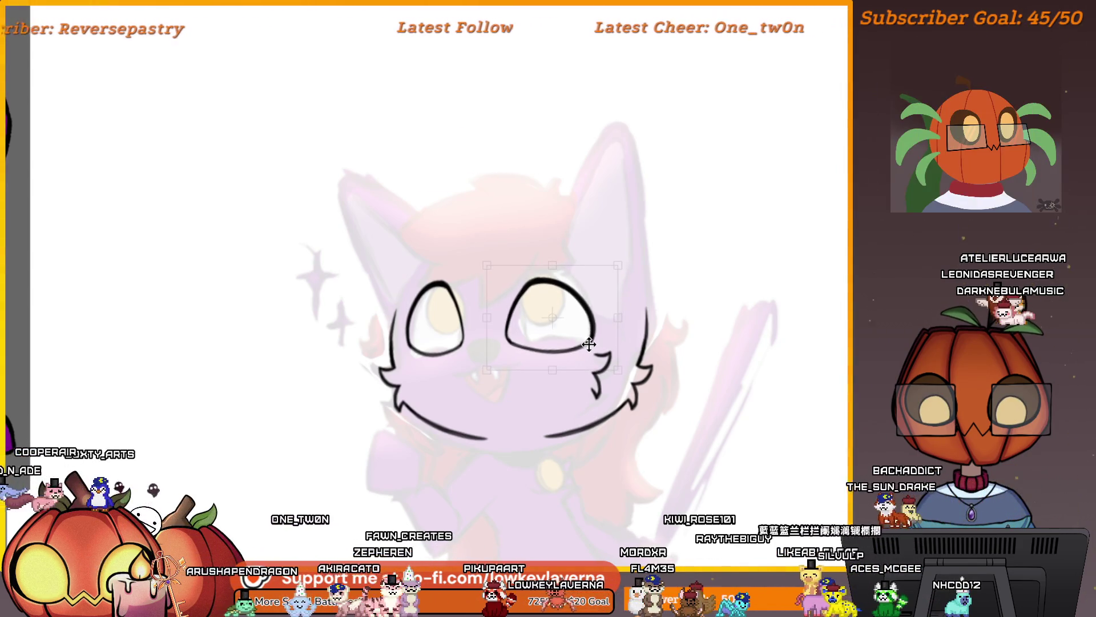
scroll(594, 337, down, 2)
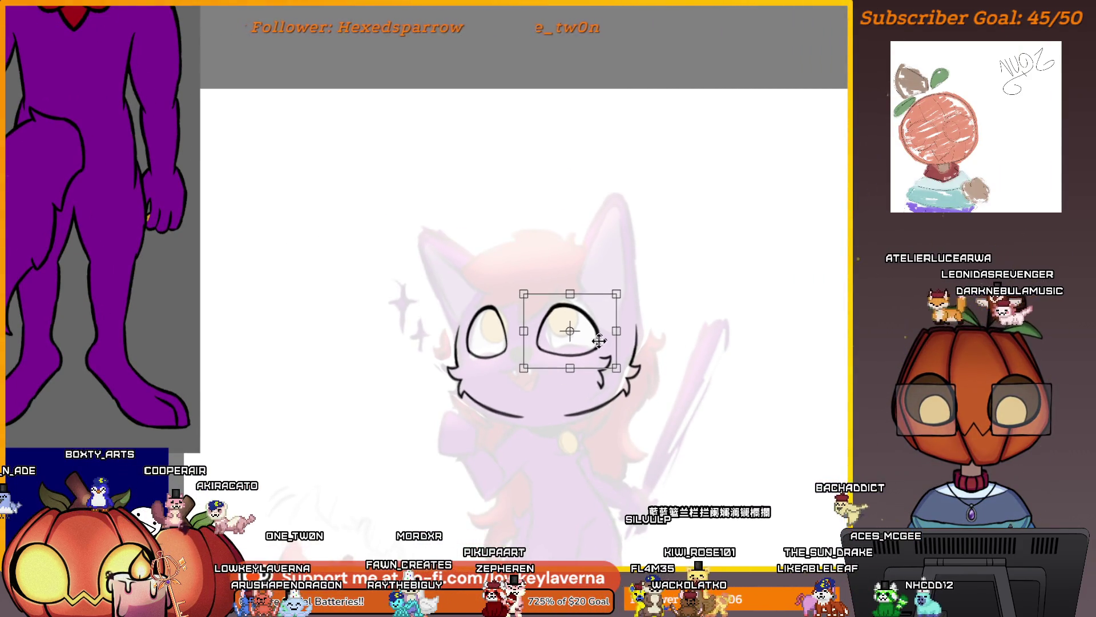
key(Return)
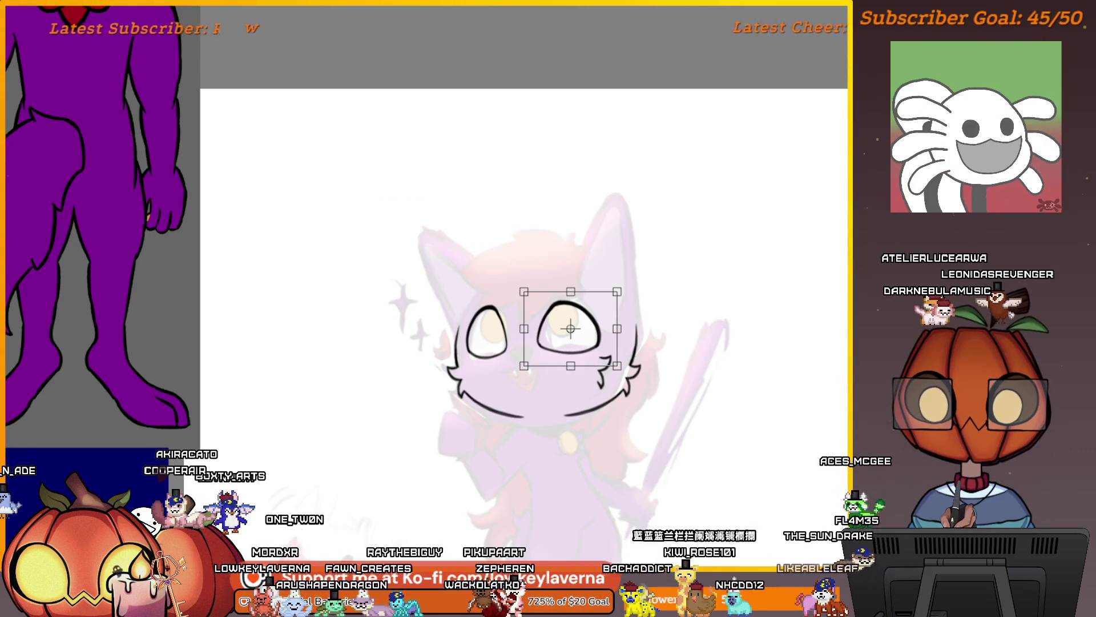
key(ctrl+d)
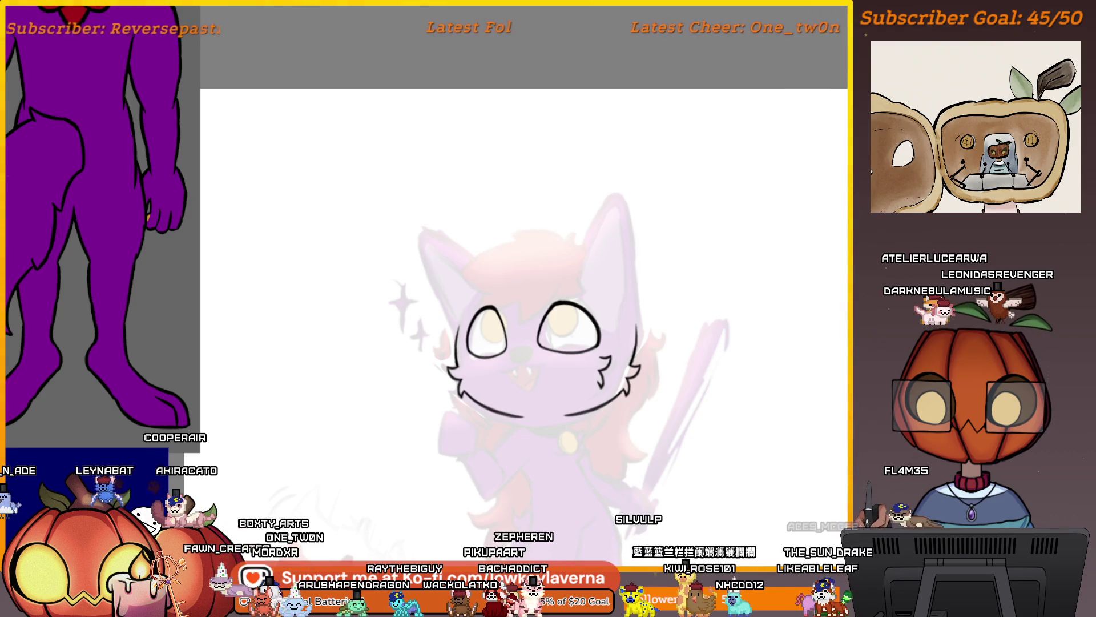
Brush full grey iris circles inside both eyes
scroll(548, 320, up, 5)
mouse_move(398, 318)
mouse_down()
mouse_move(684, 245)
mouse_move(625, 160)
mouse_up()
scroll(684, 245, down, 3)
scroll(602, 264, up, 3)
key(ctrl+z)
mouse_move(372, 274)
mouse_down()
mouse_move(404, 379)
mouse_move(628, 166)
mouse_up()
drag(318, 335, 832, 296)
drag(273, 160, 428, 204)
scroll(429, 203, down, 3)
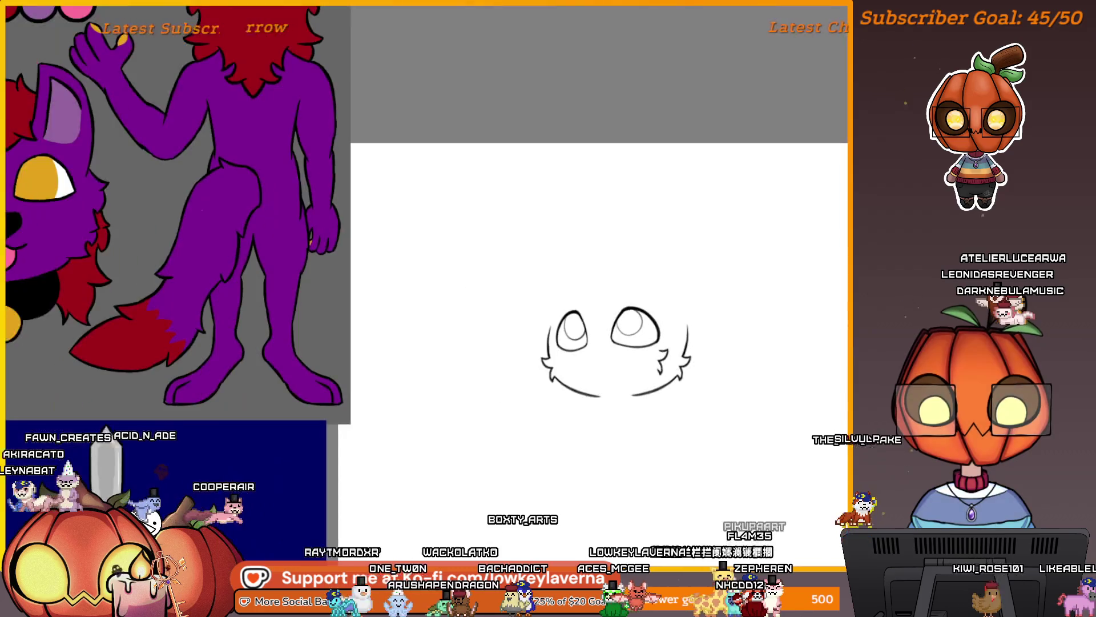
Zoom in on the nose and draw its top curve and left side
drag(684, 423, 628, 338)
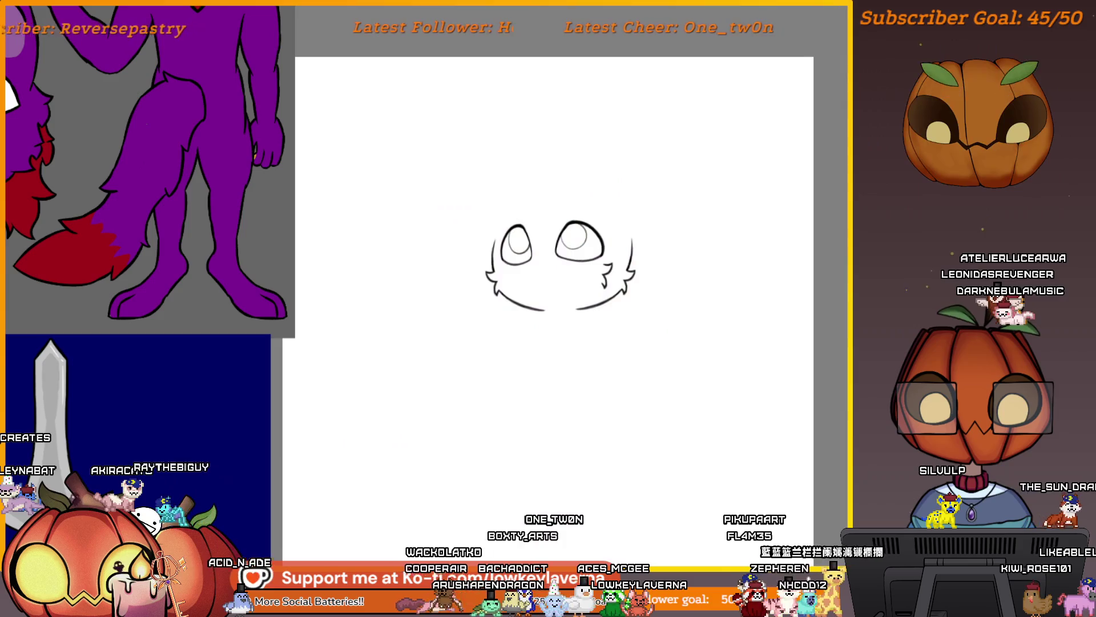
click(629, 113)
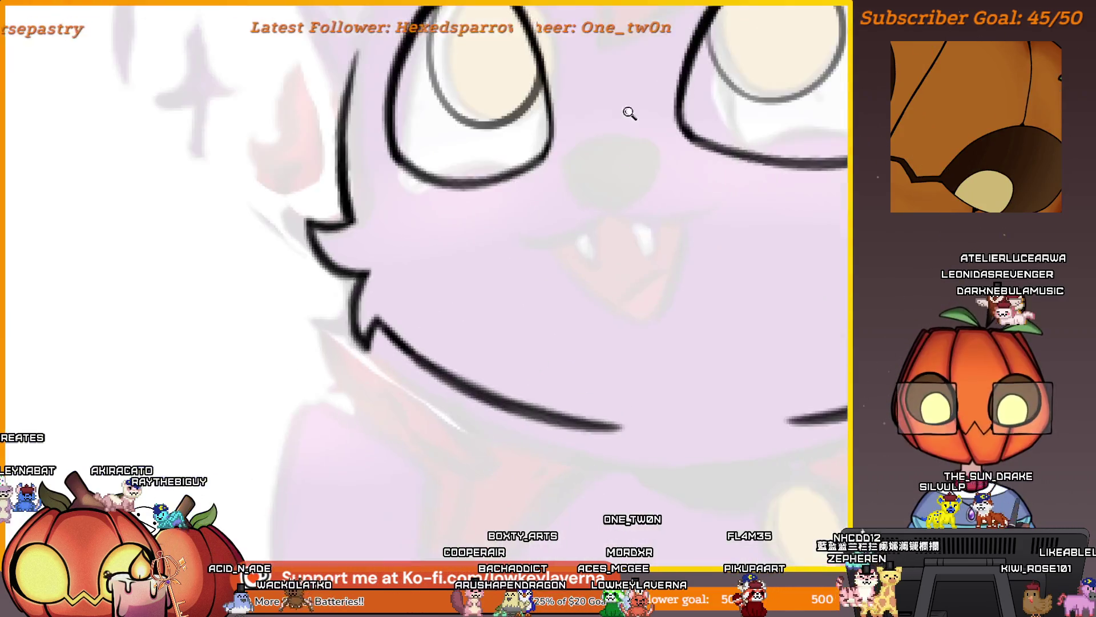
click(582, 262)
click(613, 228)
mouse_move(454, 277)
mouse_down()
mouse_move(615, 249)
mouse_move(451, 275)
mouse_up()
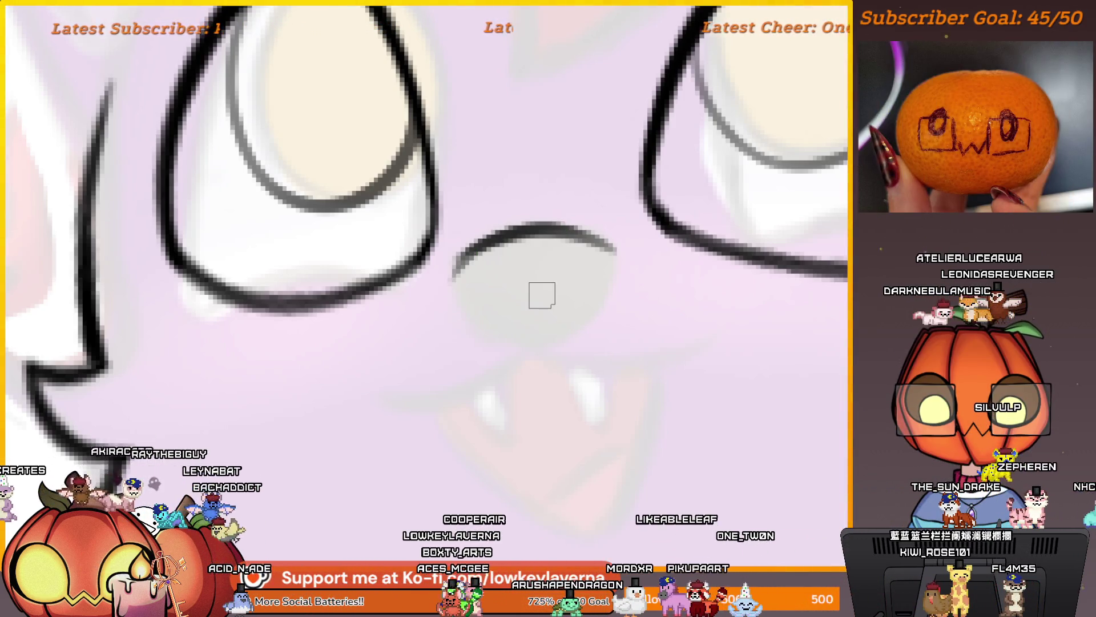
drag(535, 273, 500, 274)
drag(426, 251, 440, 321)
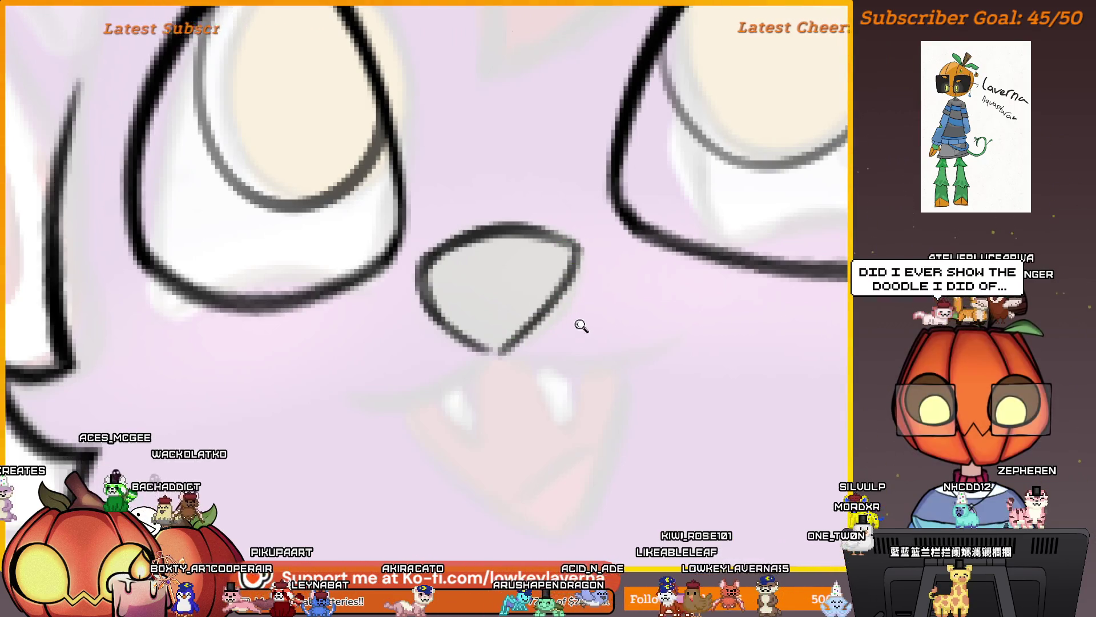
Ink the left and right sides of the nose outline down to its tip
scroll(581, 326, down, 3)
scroll(641, 430, up, 1)
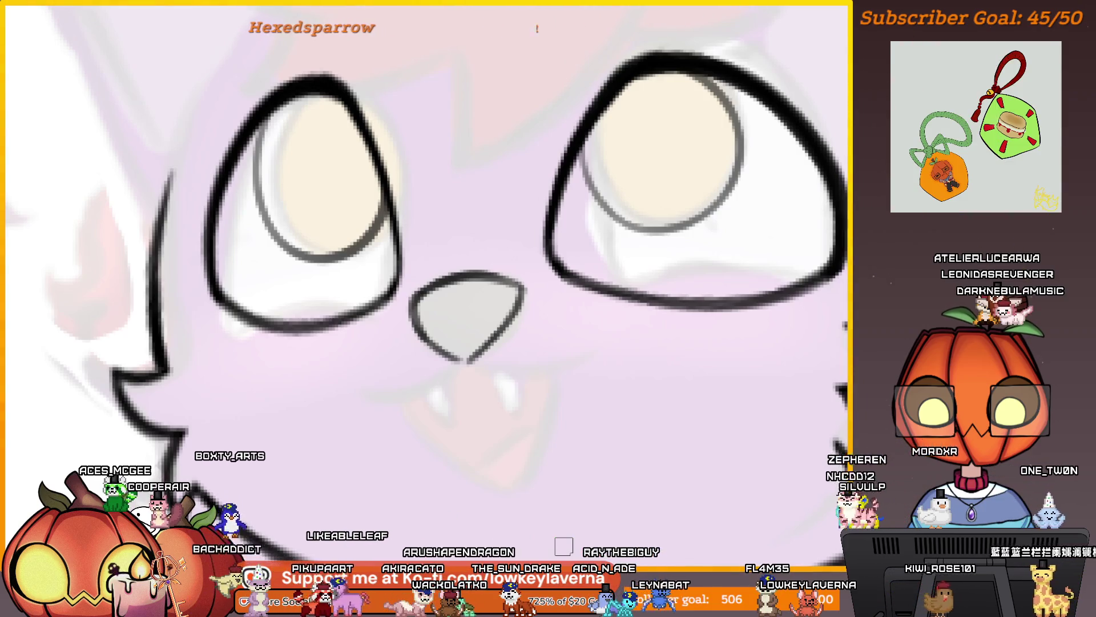
scroll(564, 546, down, 5)
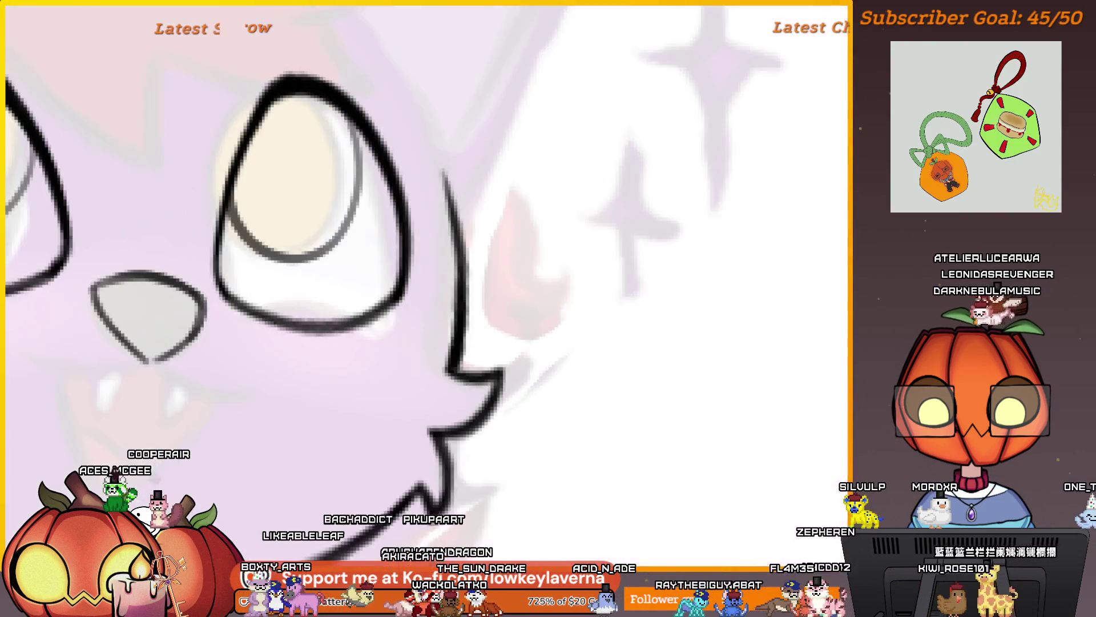
scroll(542, 313, up, 5)
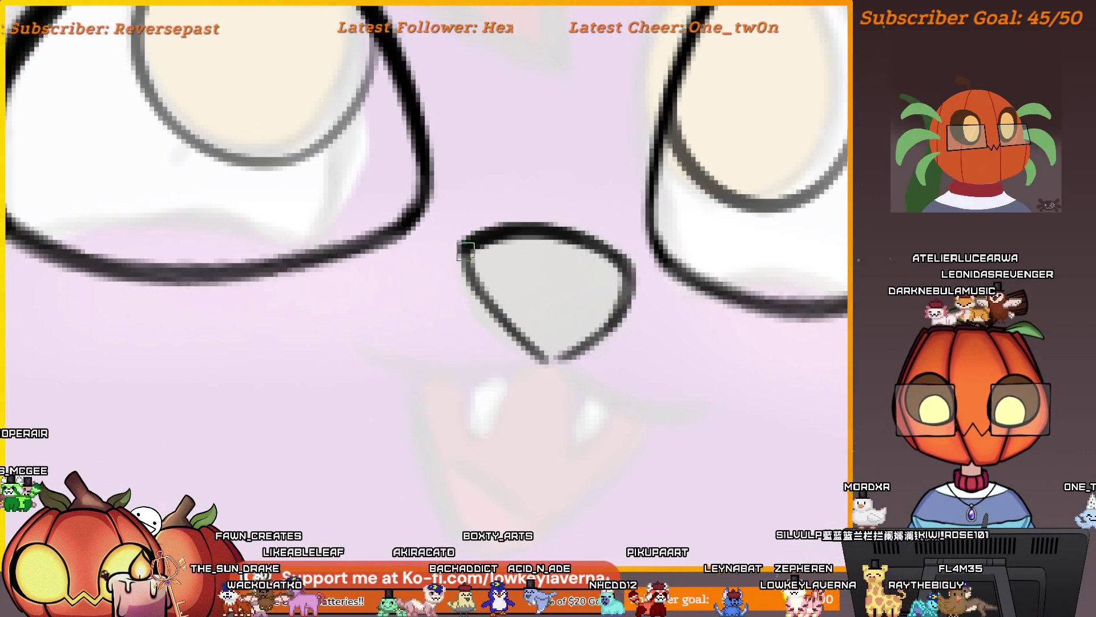
drag(463, 265, 540, 363)
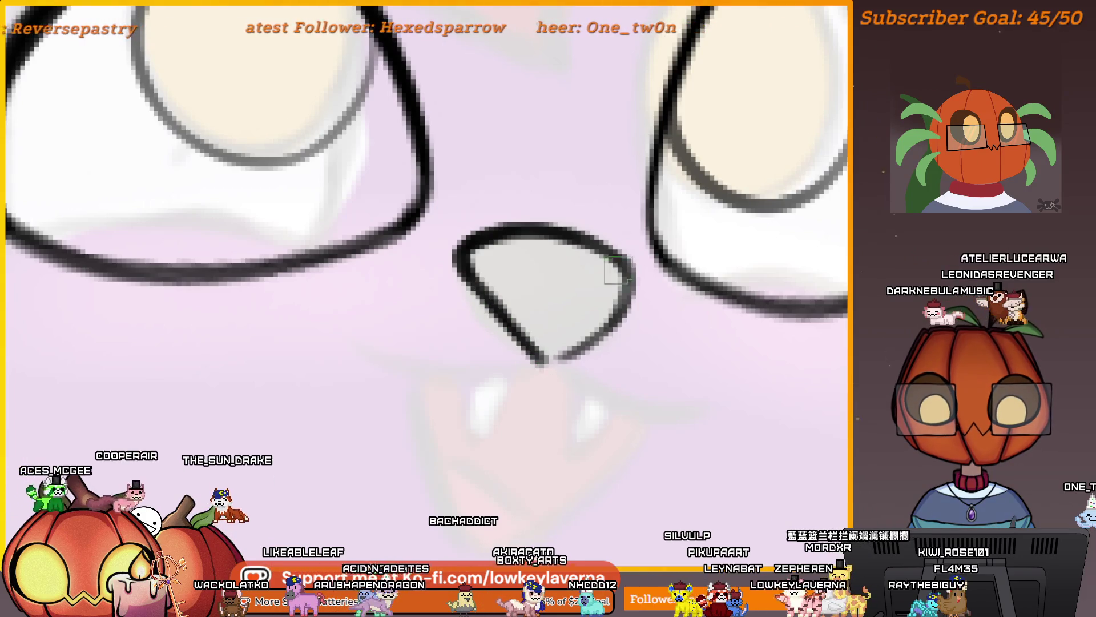
drag(633, 294, 540, 365)
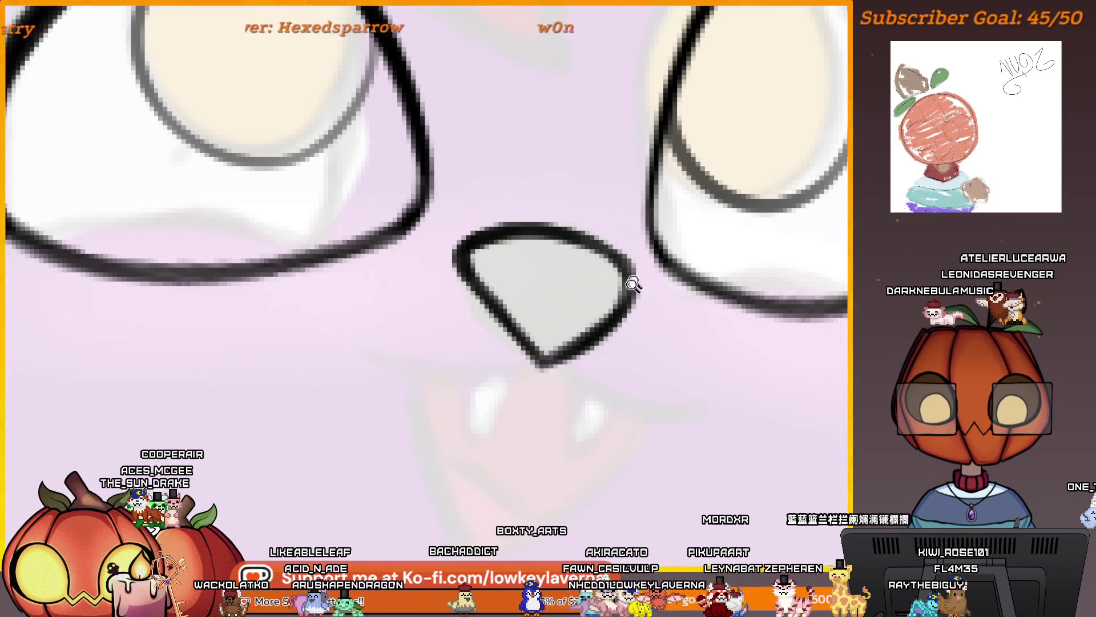
Fill the nose in with thick solid black ink
key(ctrl+0)
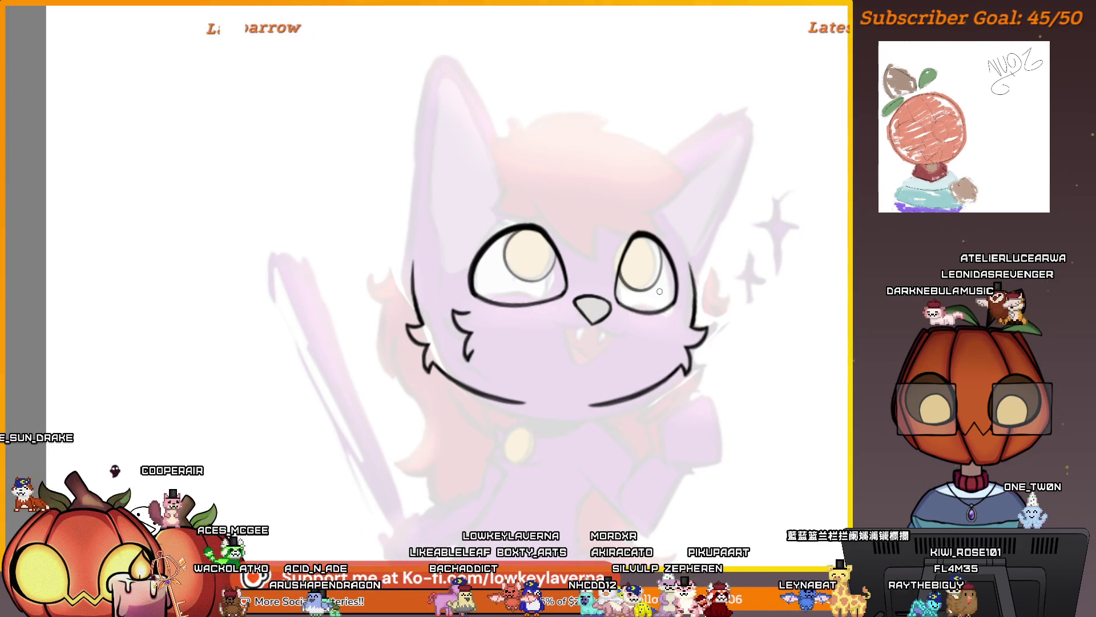
scroll(582, 273, up, 3)
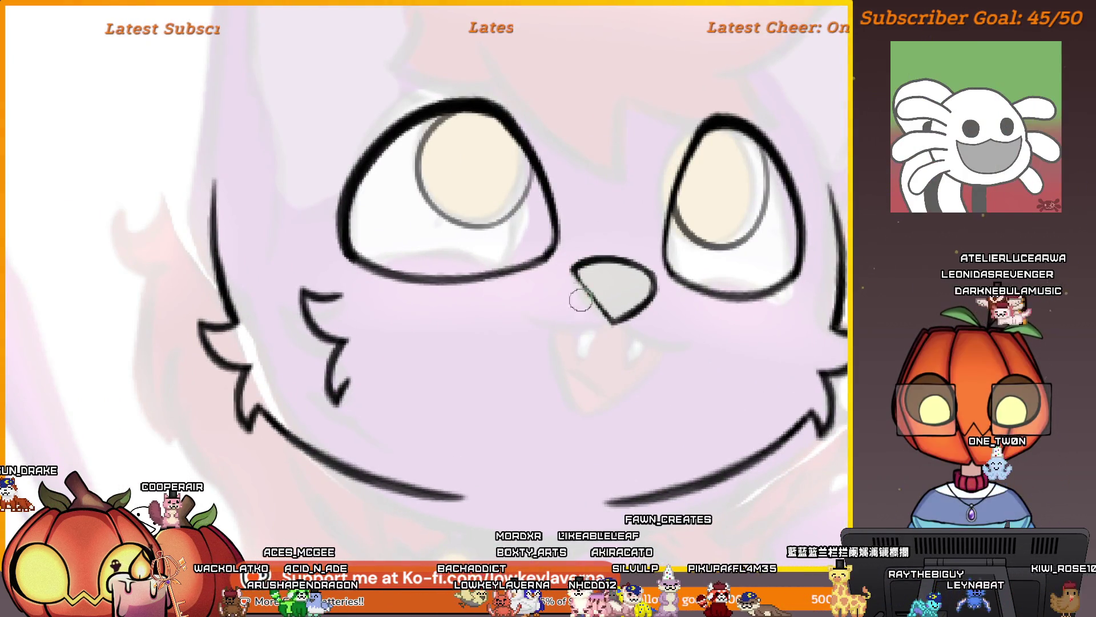
drag(644, 294, 626, 332)
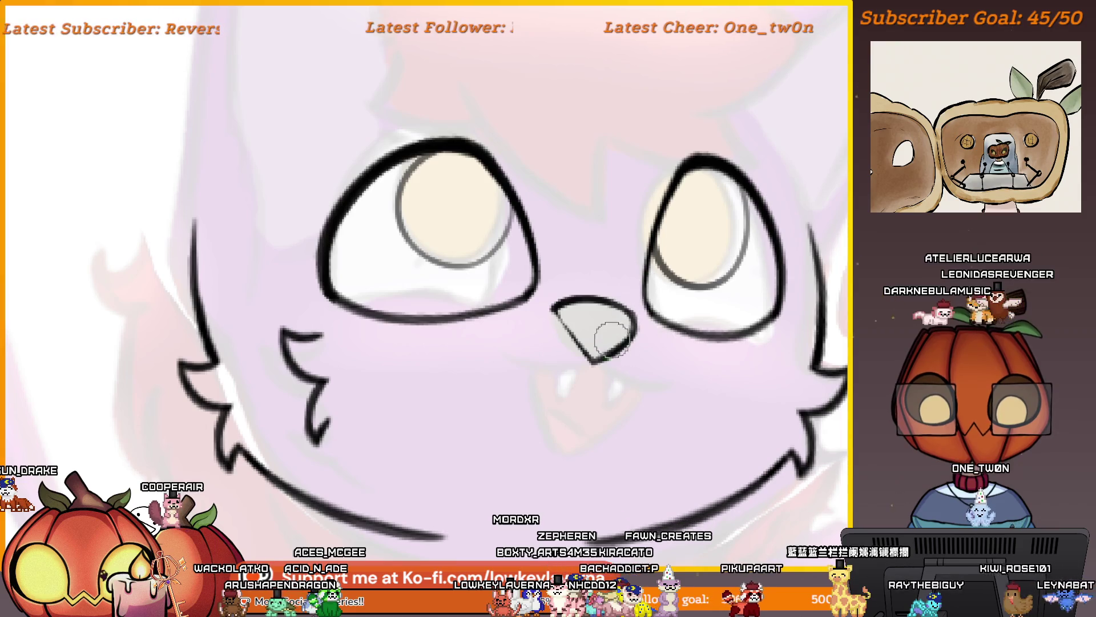
key(ctrl+0)
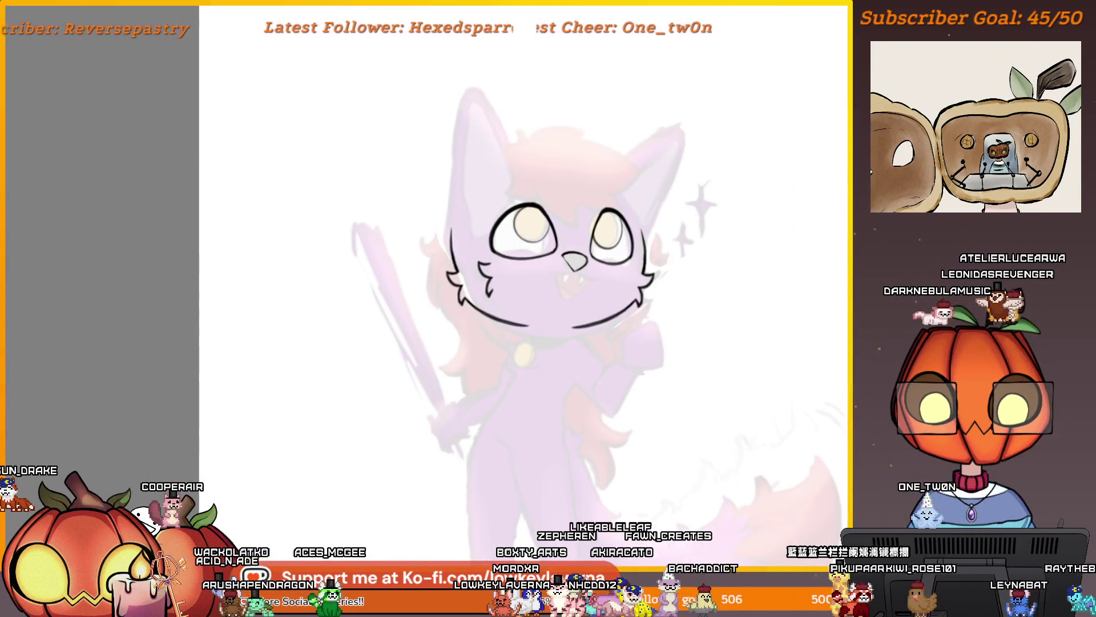
click(580, 262)
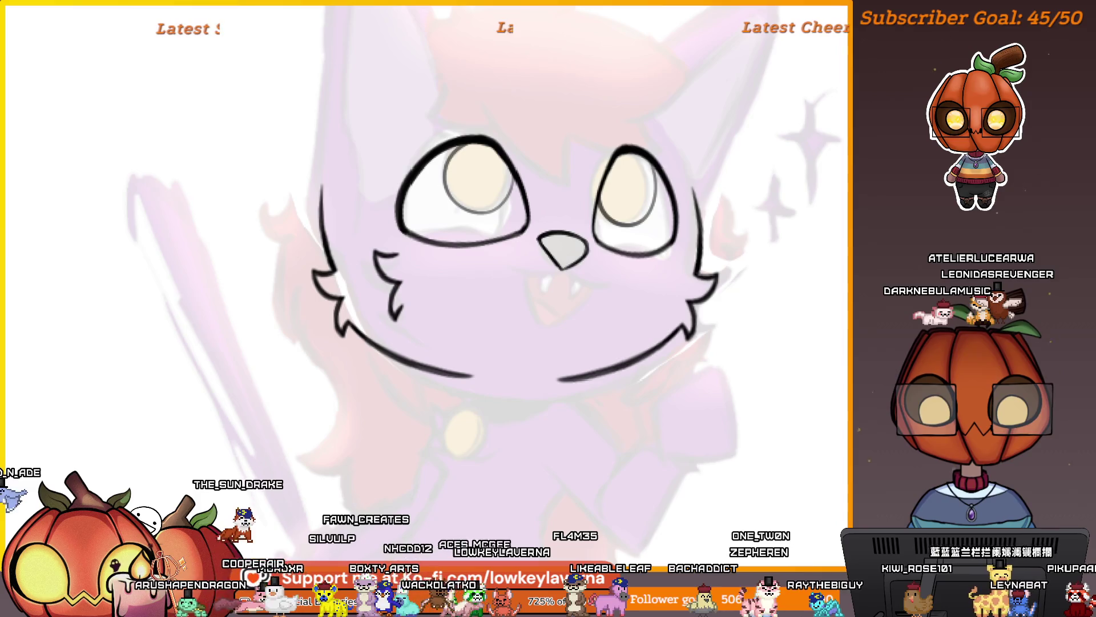
scroll(599, 172, up, 2)
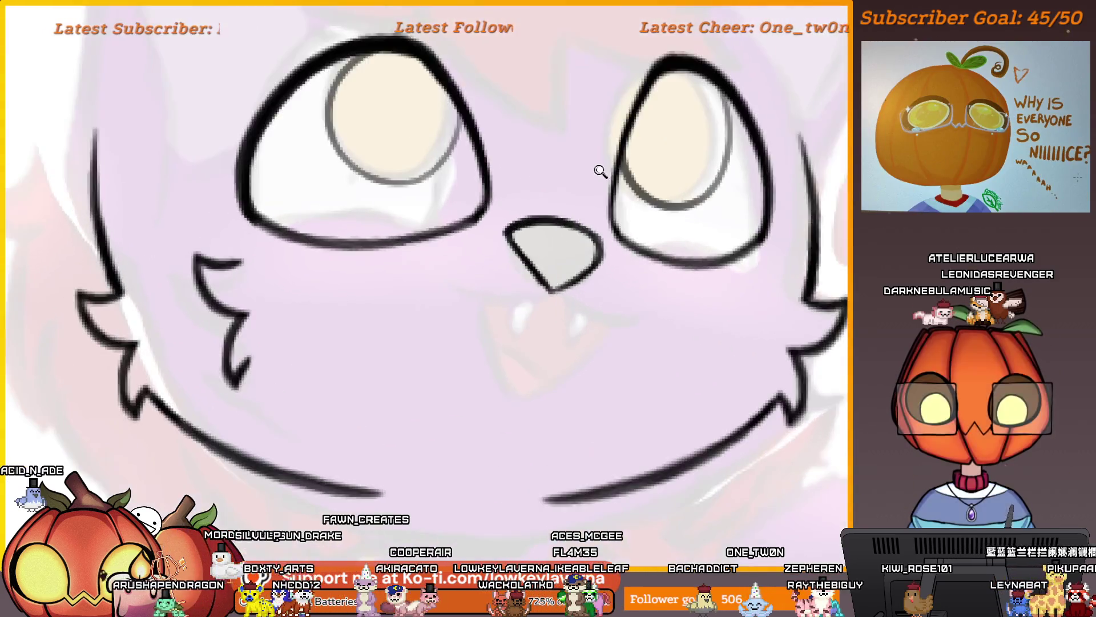
mouse_move(593, 311)
mouse_down()
mouse_move(608, 288)
mouse_move(594, 271)
mouse_move(537, 269)
mouse_move(560, 316)
mouse_move(557, 285)
mouse_up()
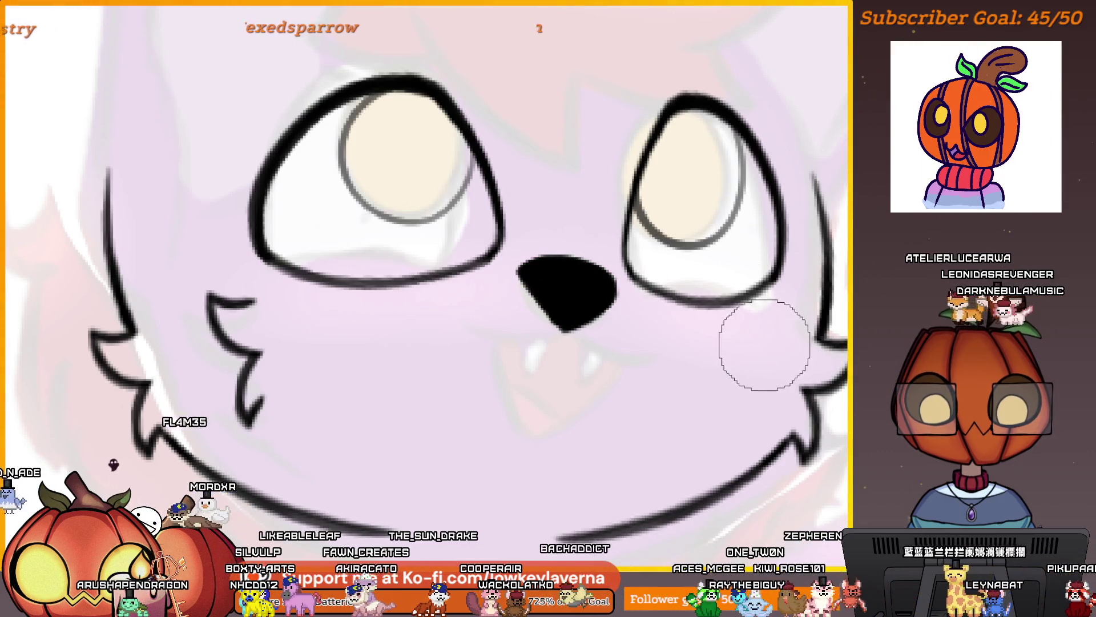
scroll(764, 345, down, 5)
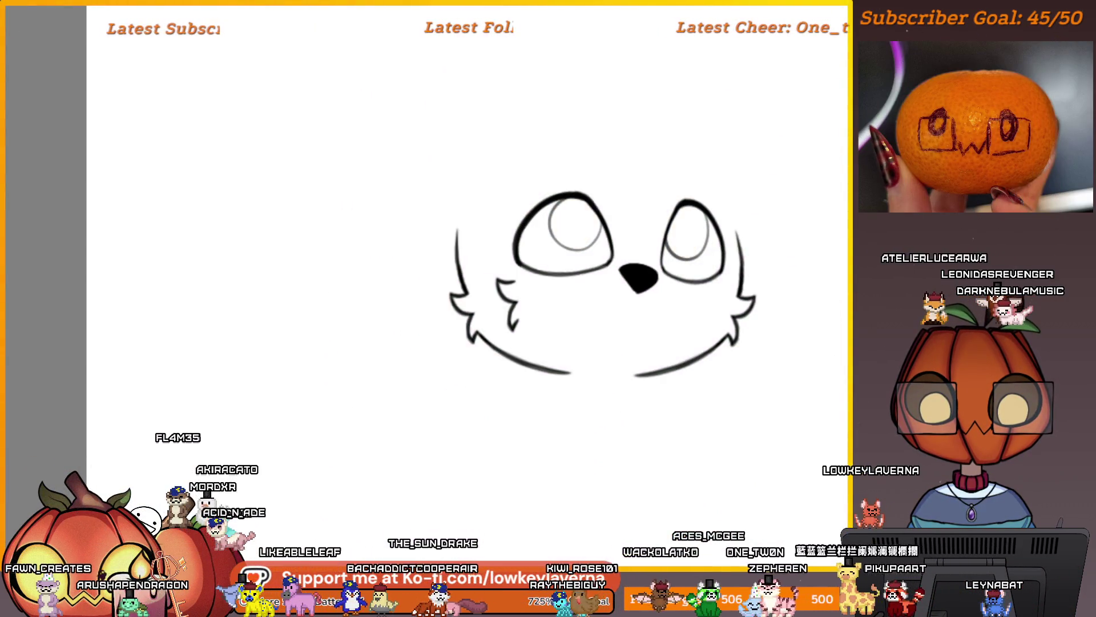
scroll(660, 251, up, 5)
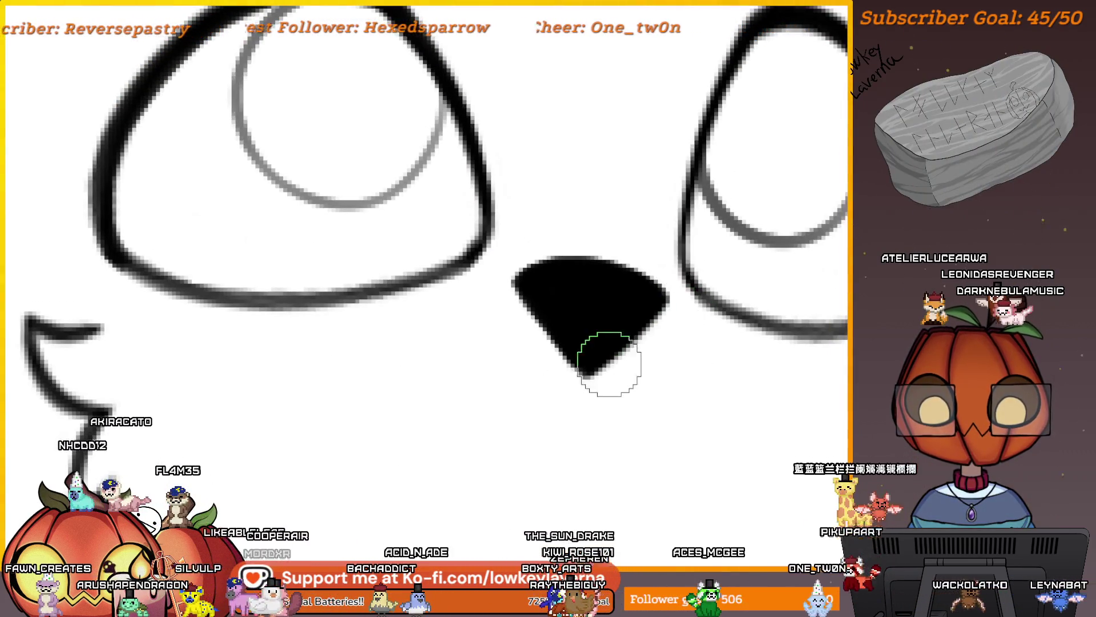
scroll(645, 360, down, 5)
scroll(673, 350, right, 5)
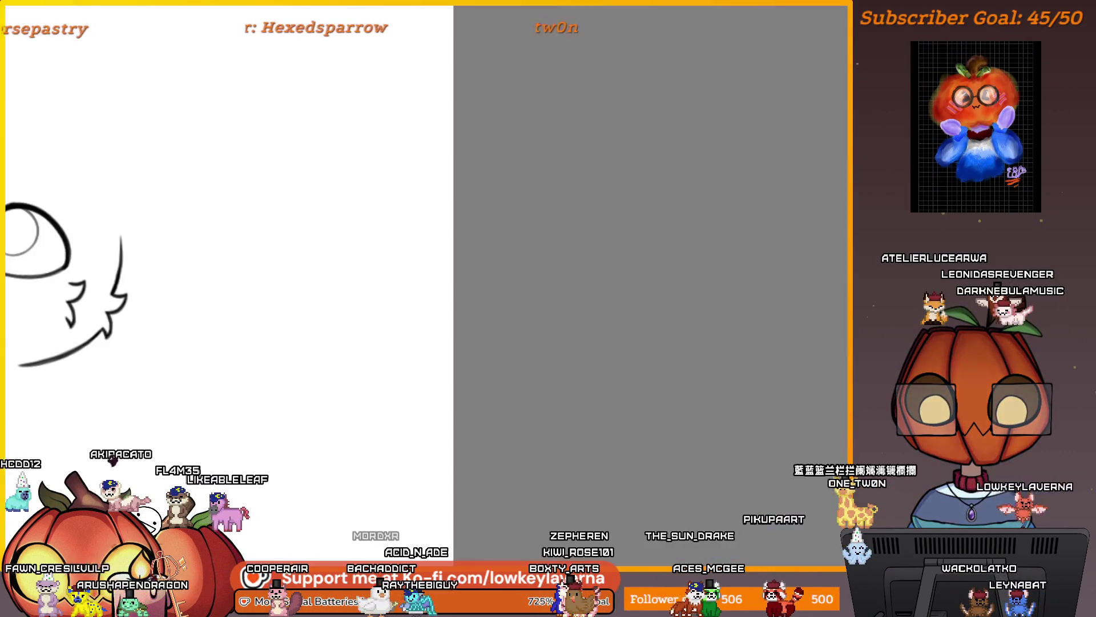
scroll(337, 374, up, 3)
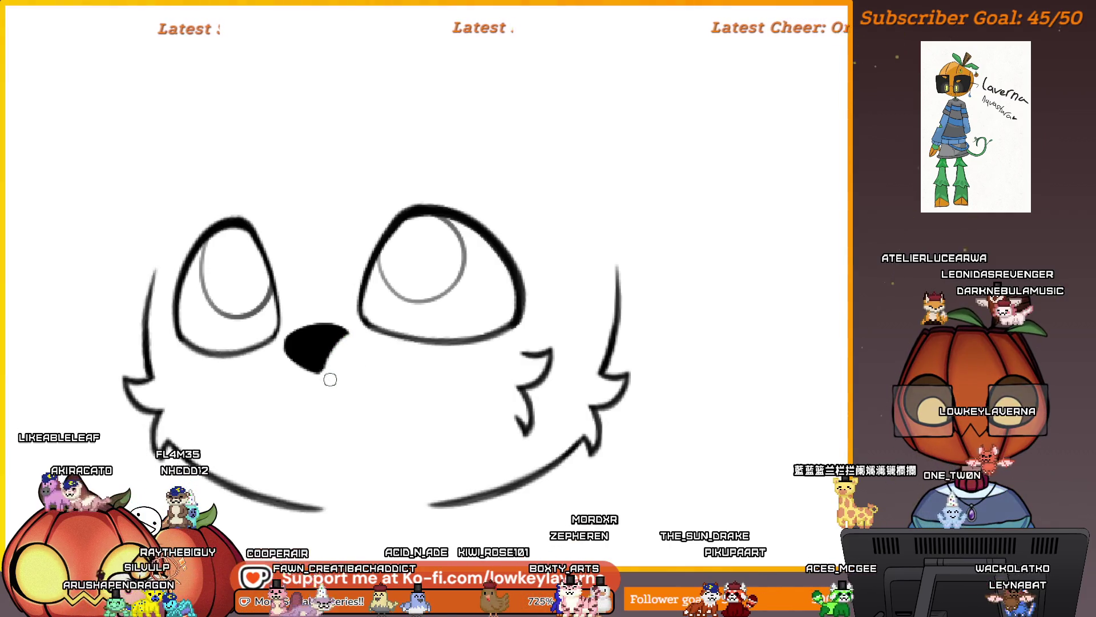
drag(330, 379, 359, 379)
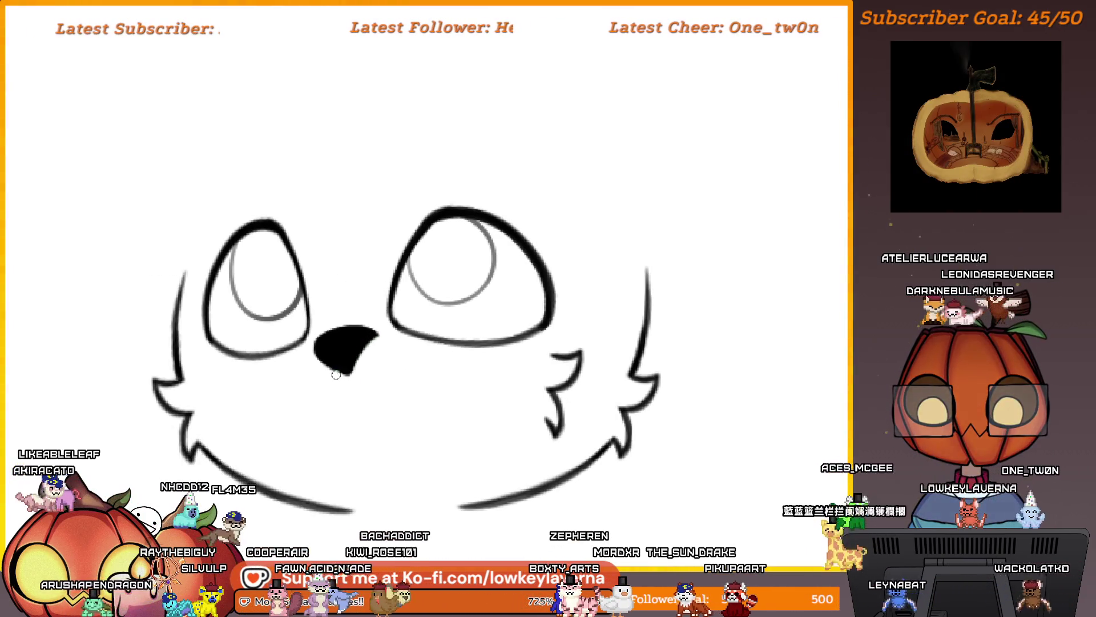
scroll(335, 267, down, 3)
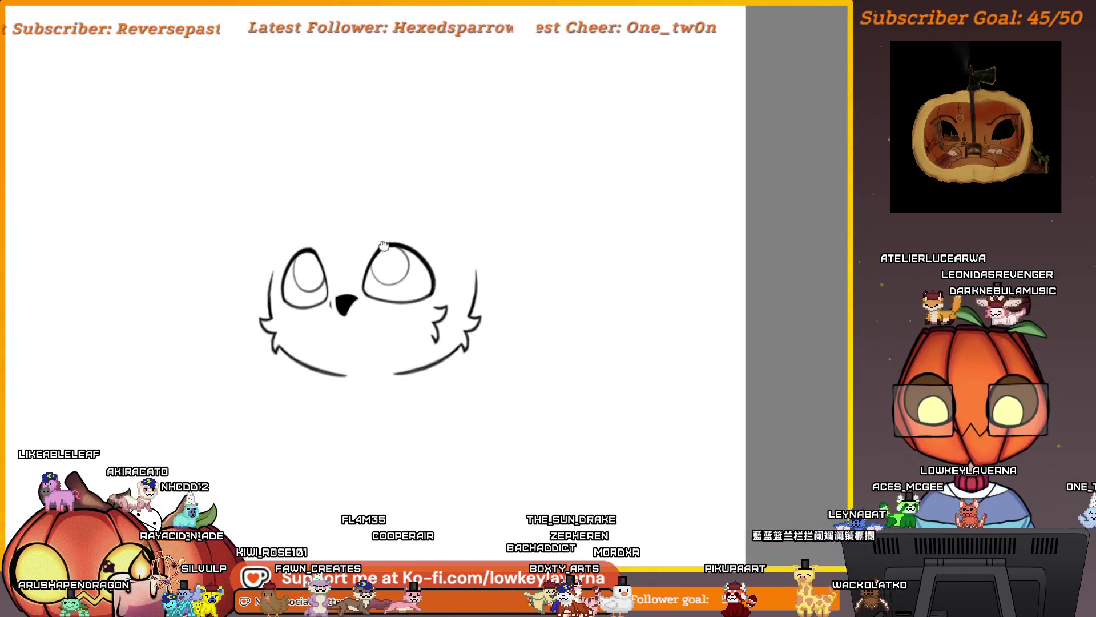
scroll(383, 245, up, 1)
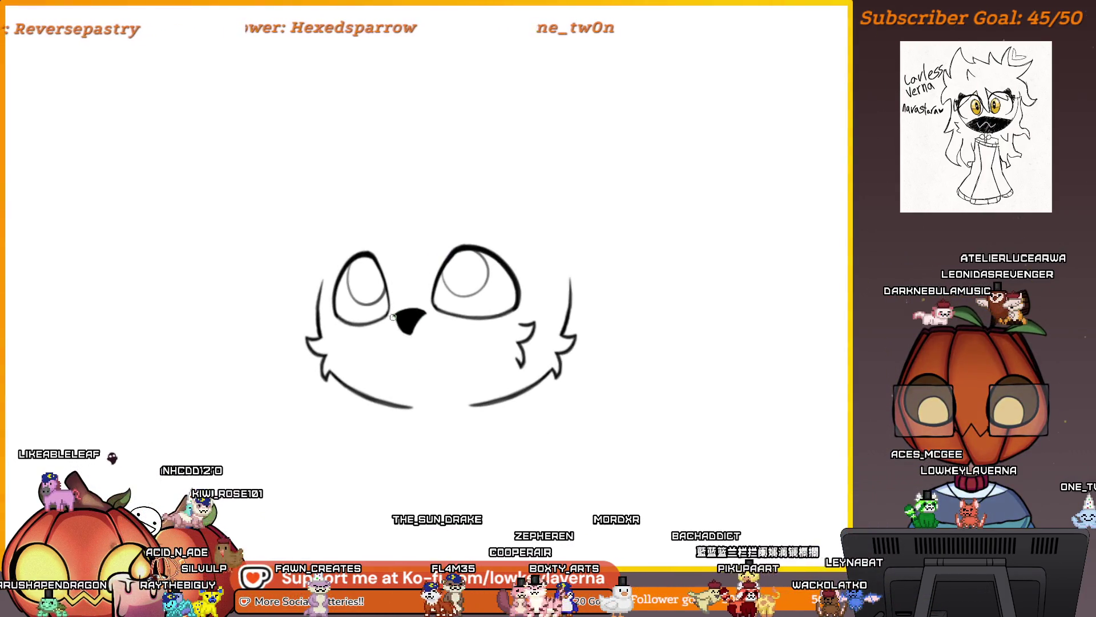
scroll(394, 310, down, 3)
scroll(559, 278, up, 5)
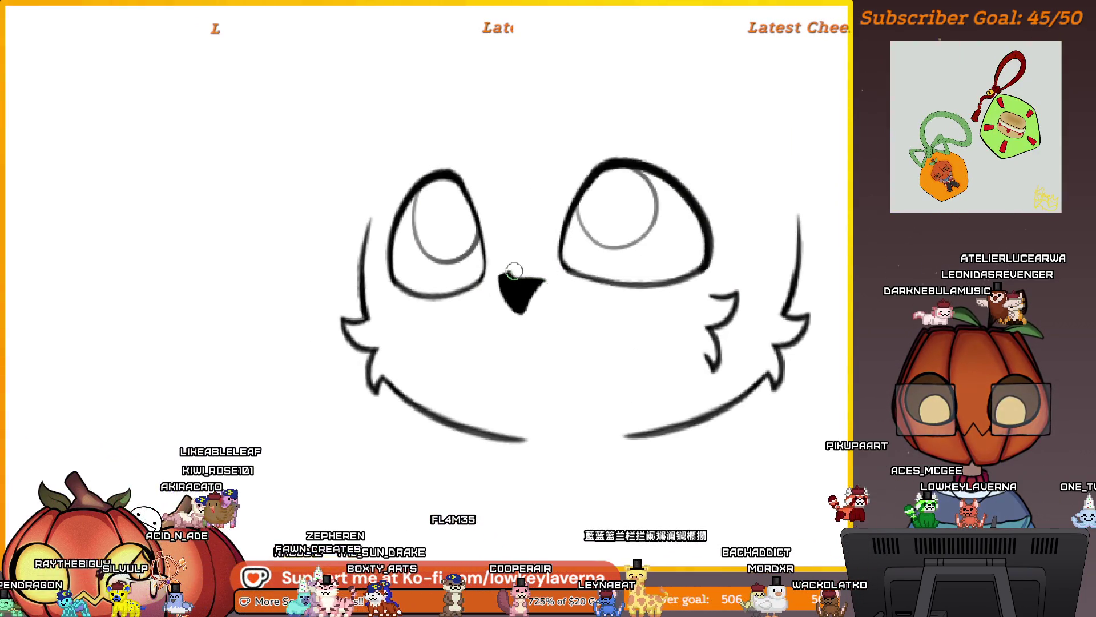
scroll(470, 303, down, 3)
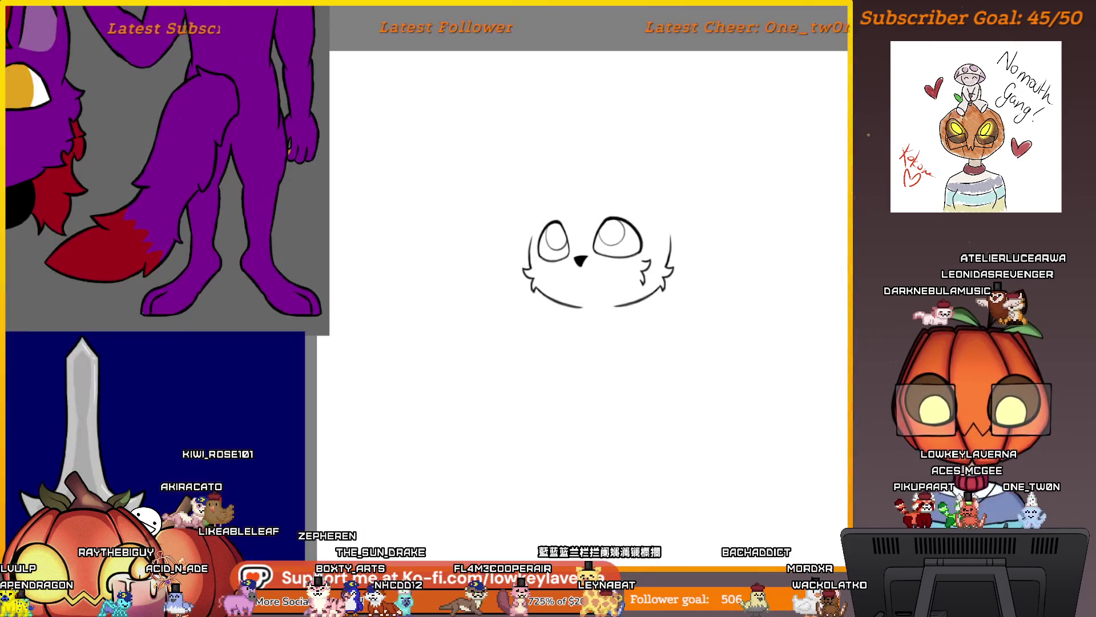
key(h)
key(h)
key(h)
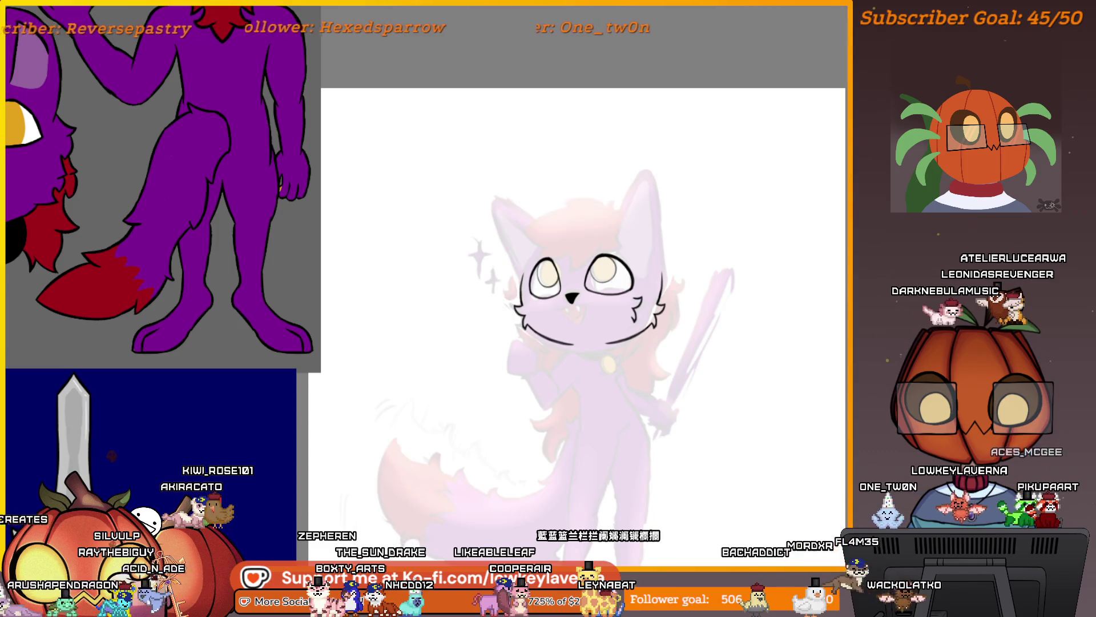
key(h)
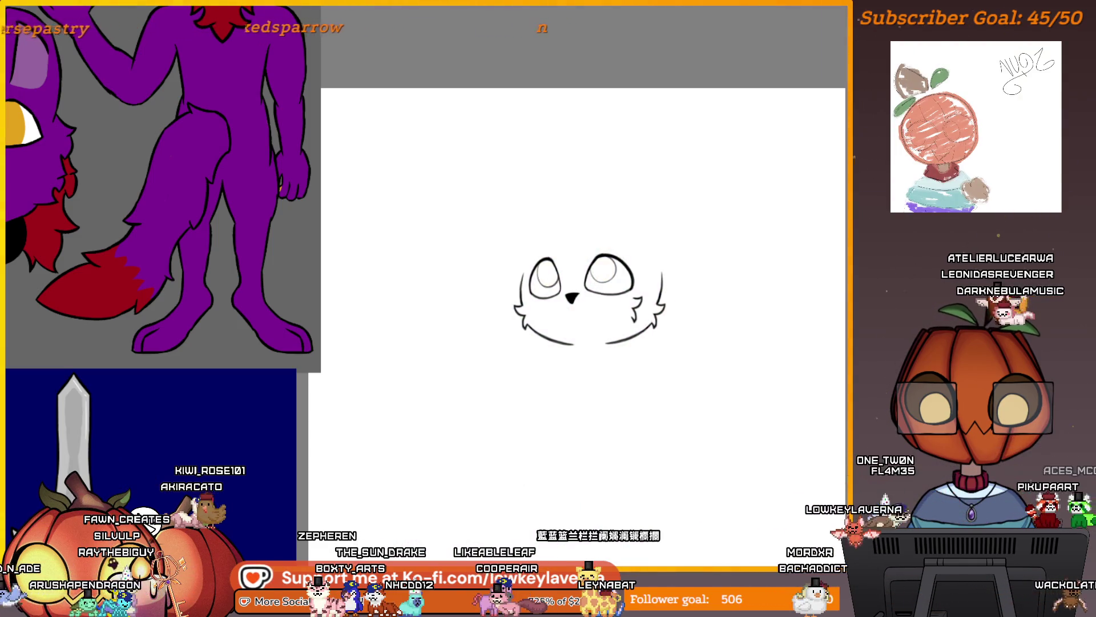
scroll(581, 304, up, 3)
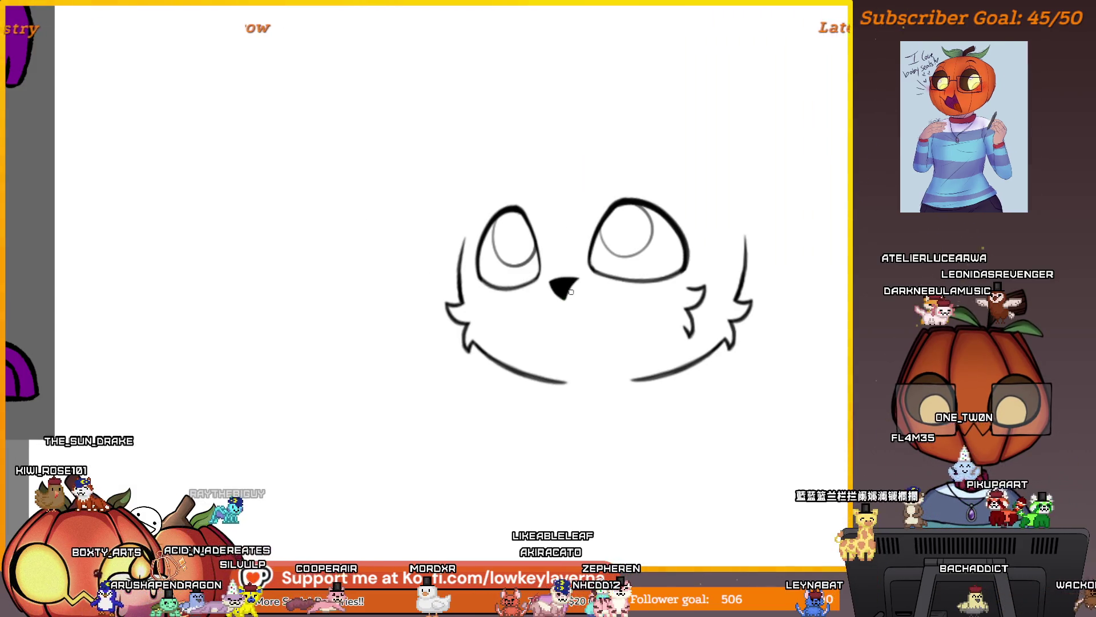
drag(581, 287, 542, 294)
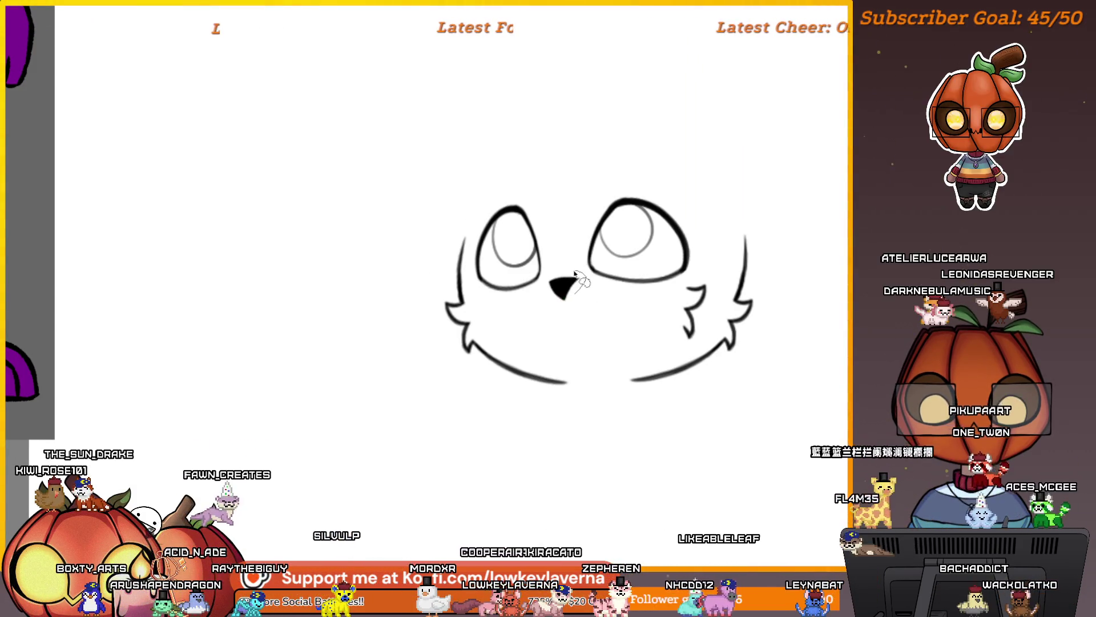
Transform the selected nose with Ctrl+T, moving it slightly left and down
key(ctrl+t)
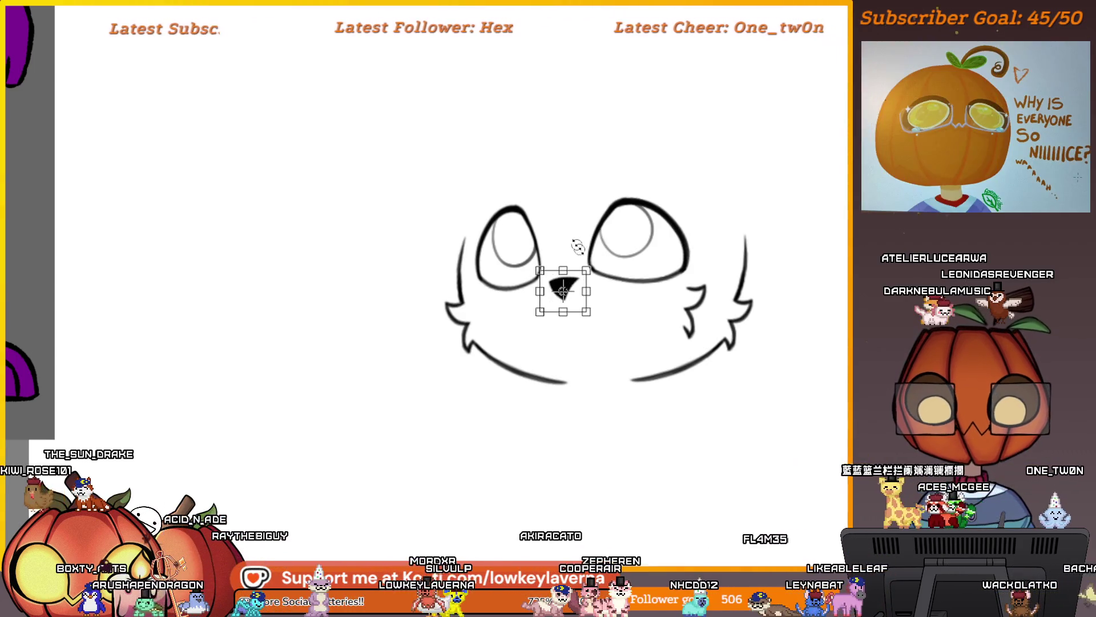
drag(583, 299, 578, 302)
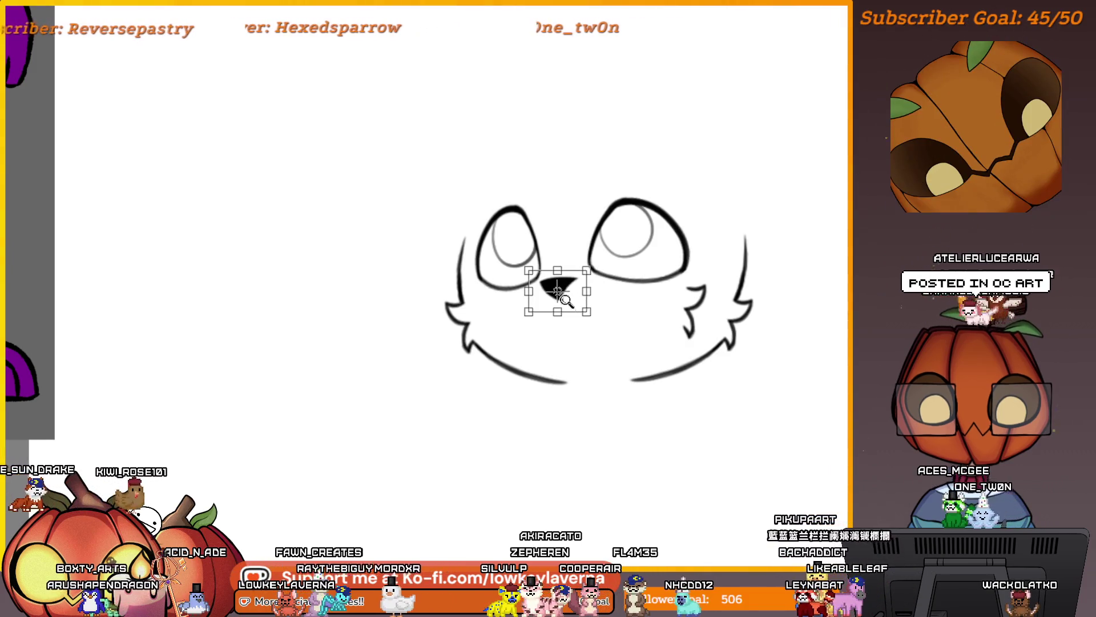
scroll(572, 297, up, 2)
scroll(573, 297, up, 3)
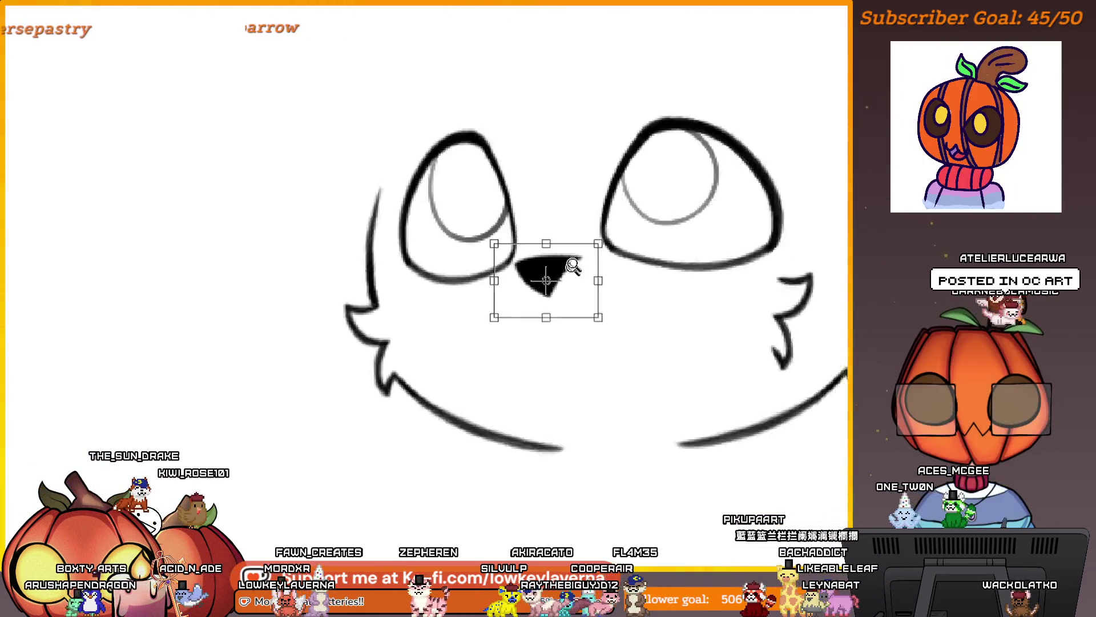
scroll(565, 294, down, 4)
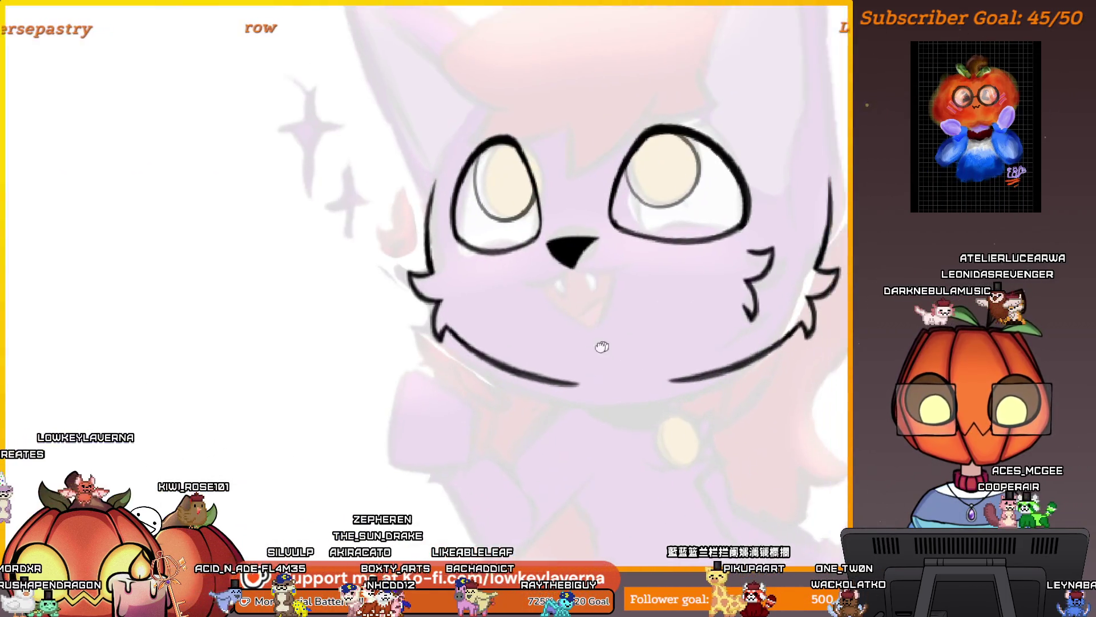
drag(602, 347, 575, 361)
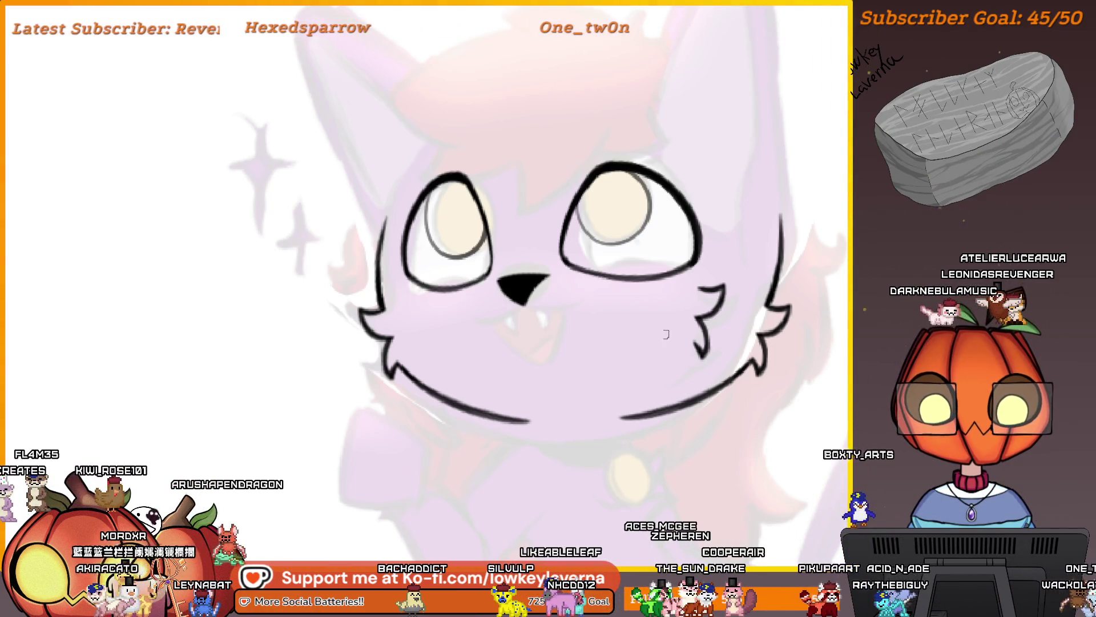
Extend the left cheek lineart stroke upward
scroll(666, 334, down, 3)
scroll(629, 358, up, 8)
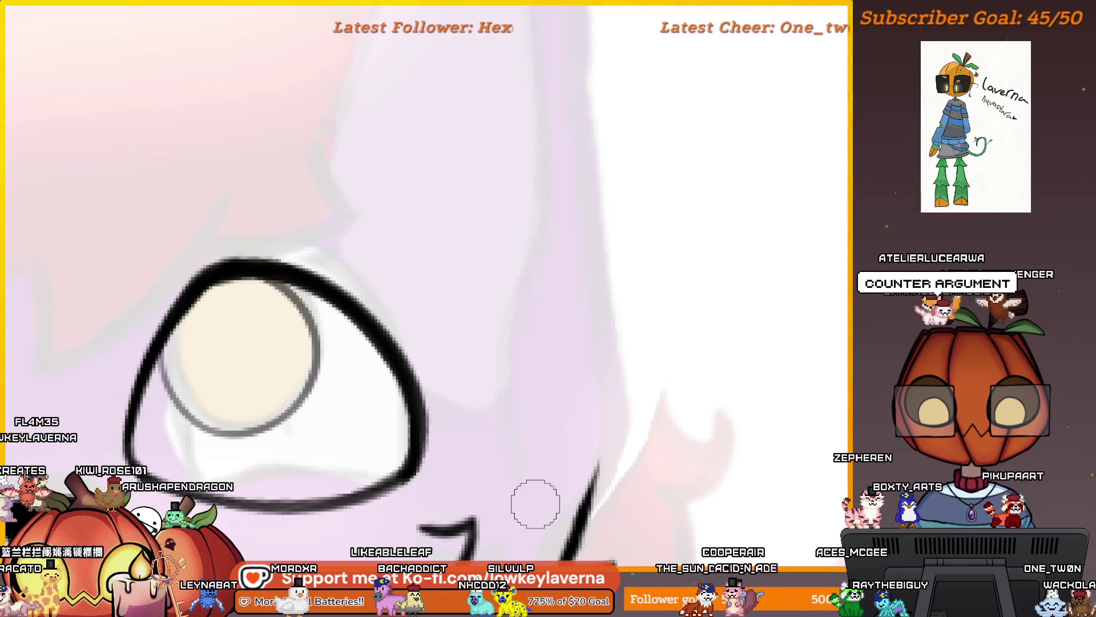
scroll(535, 503, down, 2)
scroll(310, 340, up, 6)
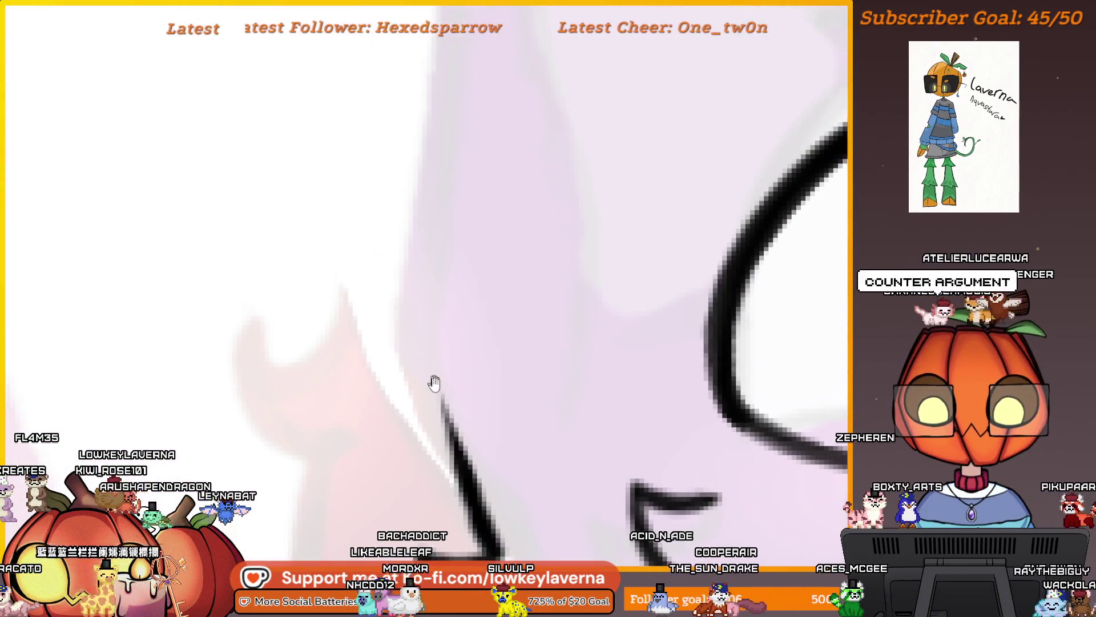
drag(445, 403, 410, 351)
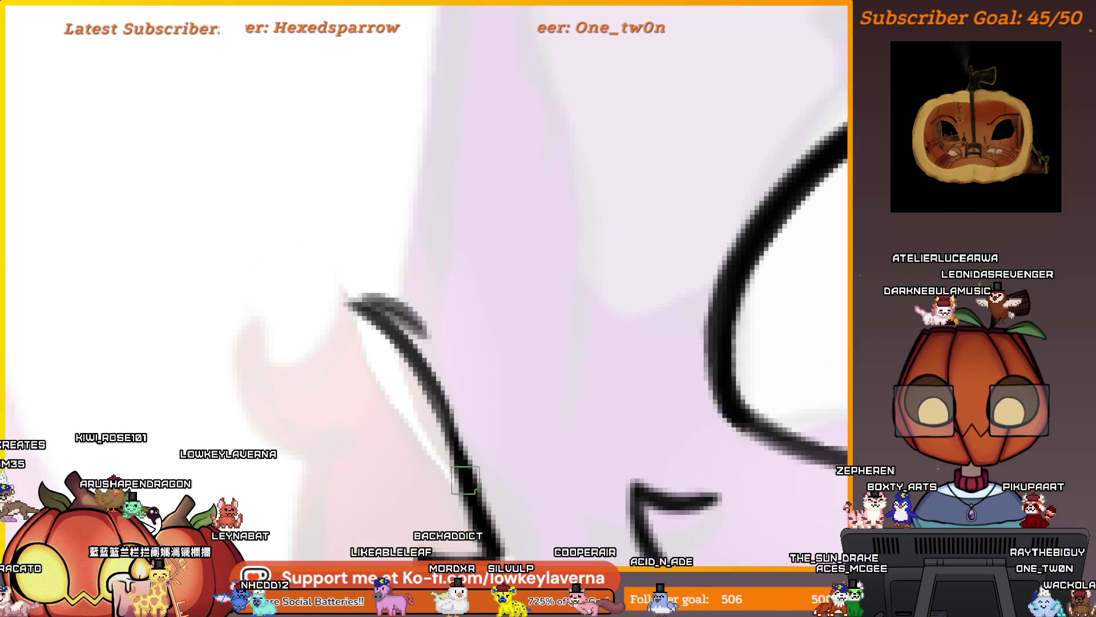
scroll(466, 480, down, 4)
scroll(642, 410, down, 1)
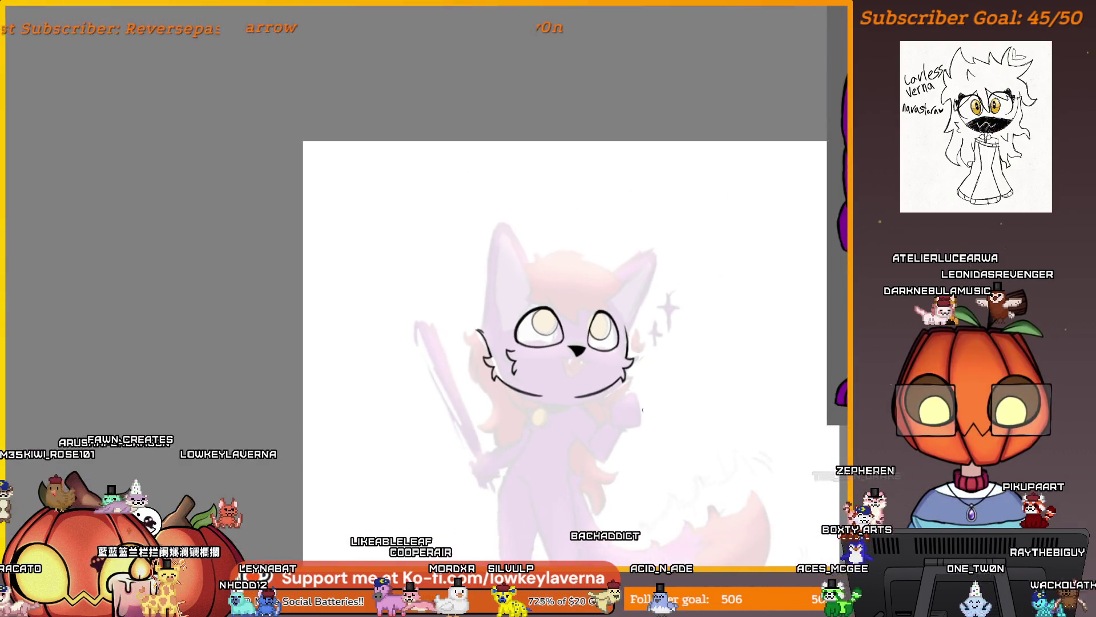
scroll(643, 409, up, 5)
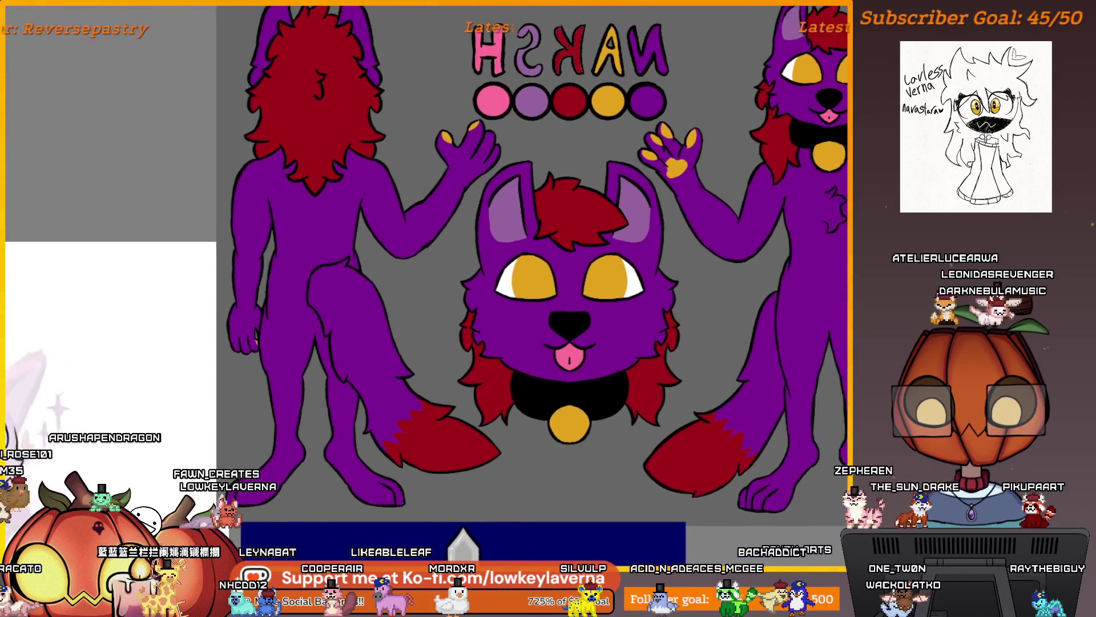
Hide the reference sheet and draw a curved fur line and hooked tuft beside the left eye
key(alt+Tab)
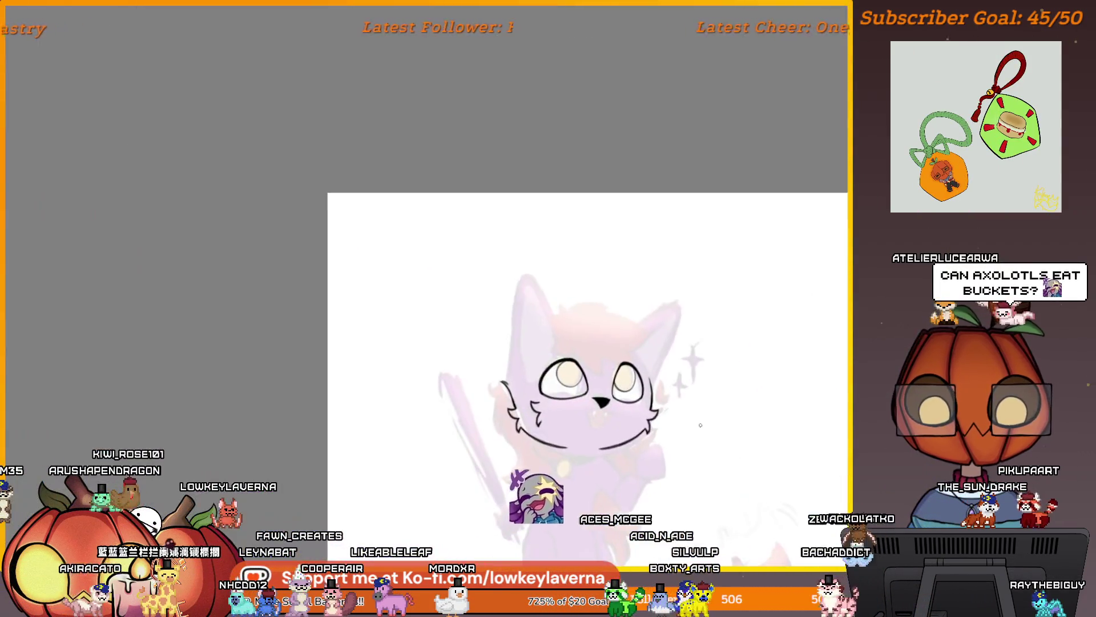
scroll(543, 364, up, 5)
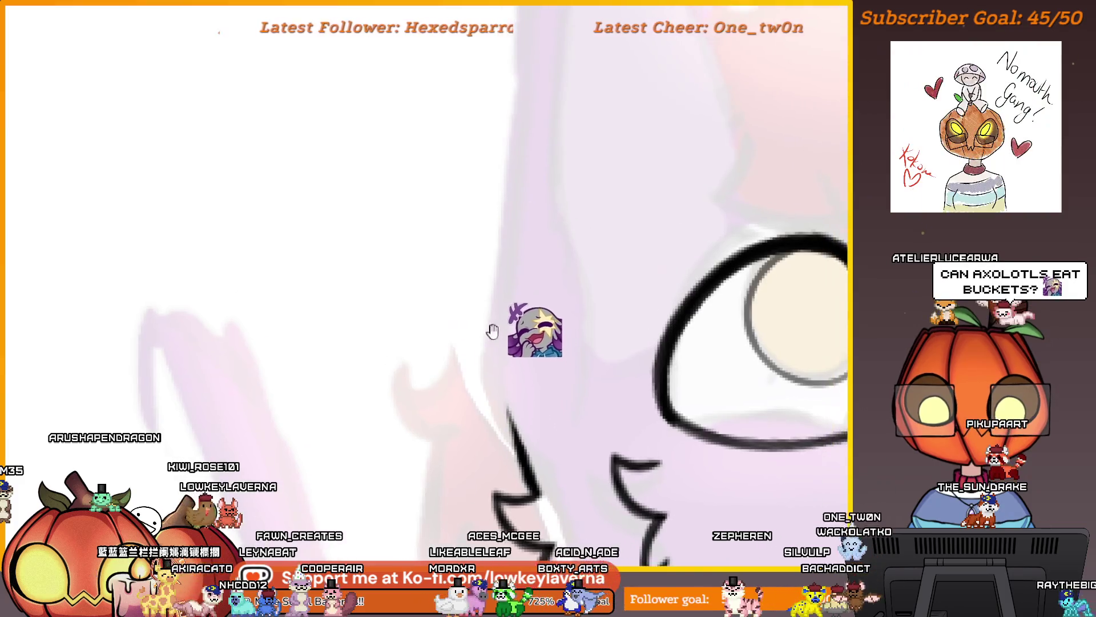
drag(507, 330, 504, 381)
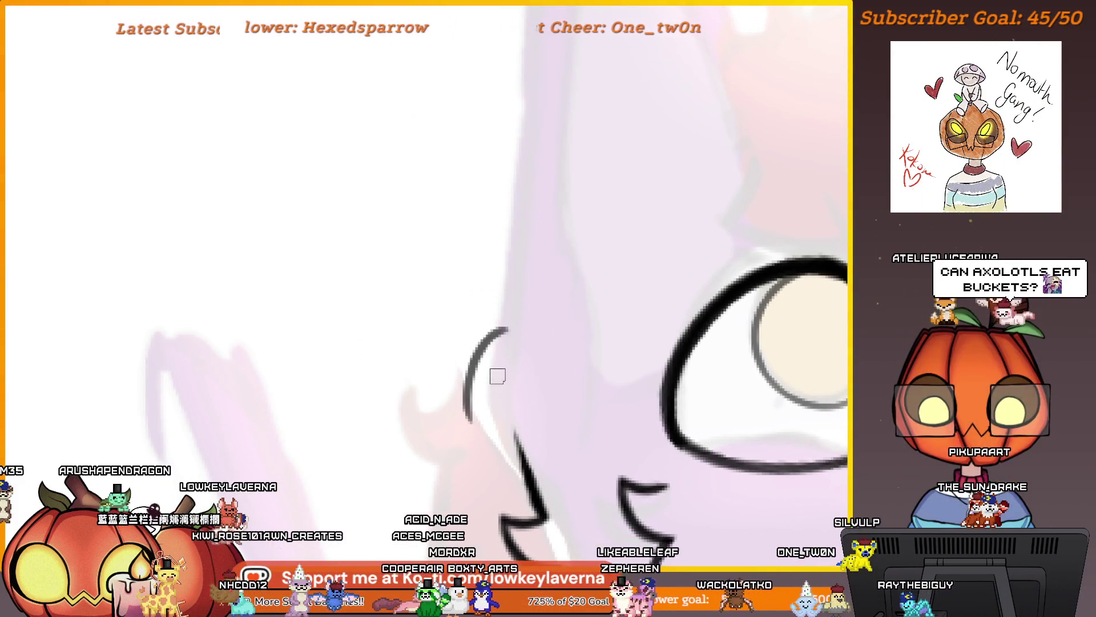
mouse_move(505, 328)
mouse_down()
mouse_move(474, 342)
mouse_move(489, 379)
mouse_up()
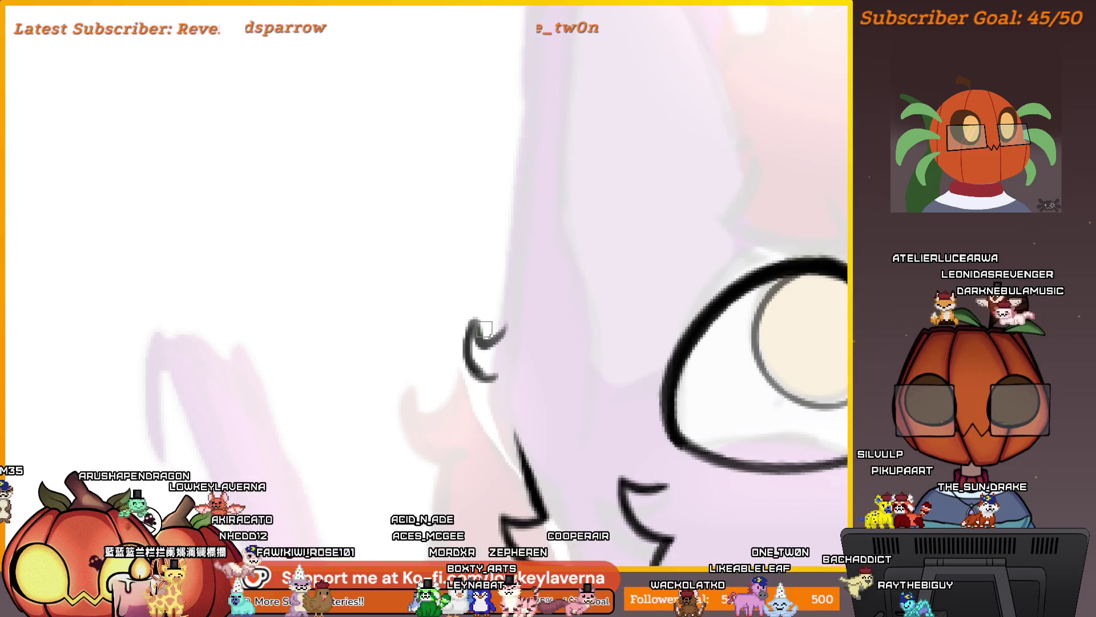
scroll(499, 346, down, 1)
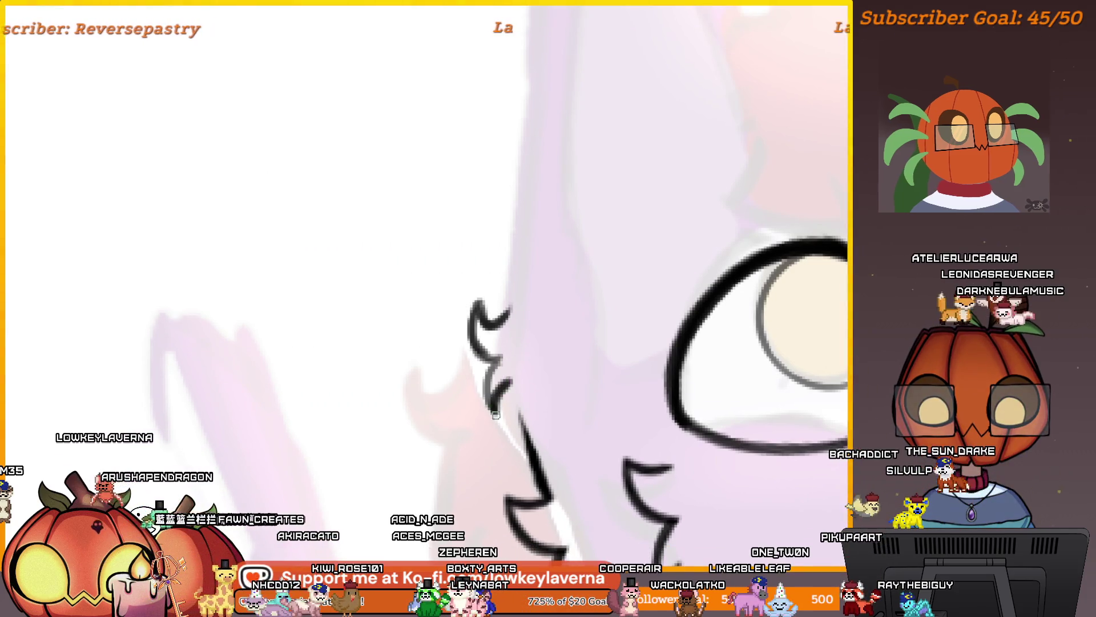
scroll(519, 344, down, 4)
scroll(529, 308, up, 1)
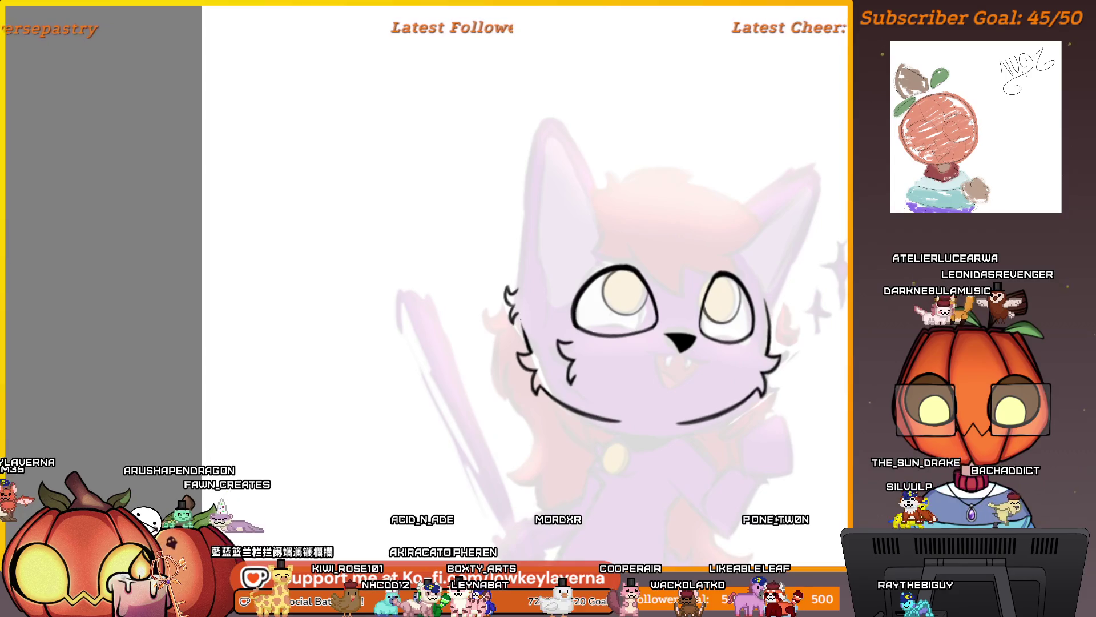
scroll(551, 308, down, 4)
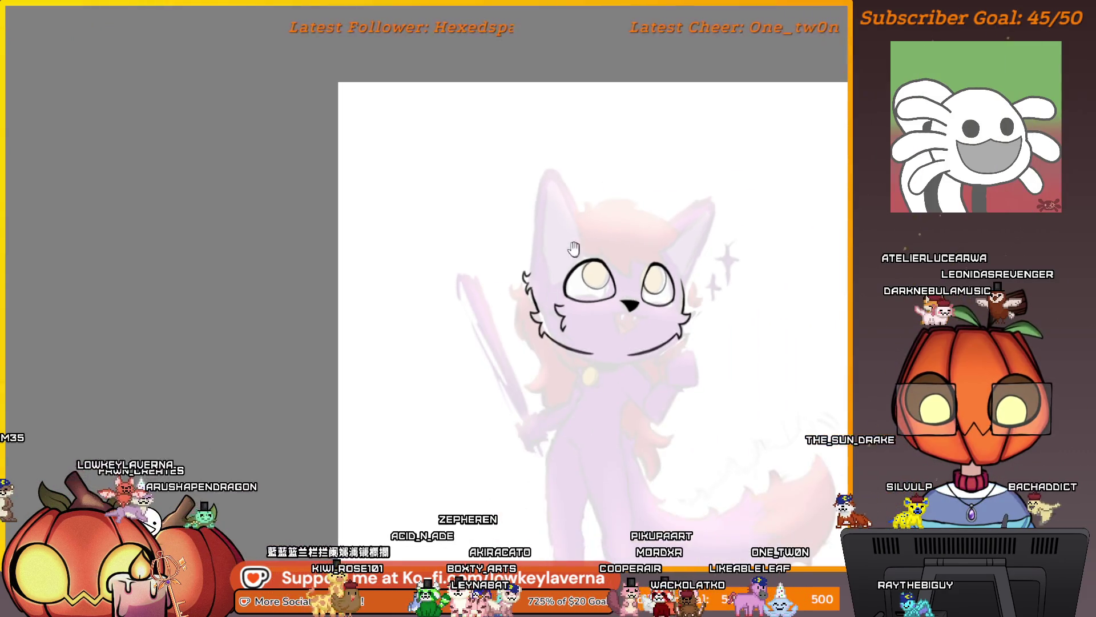
scroll(545, 313, up, 1)
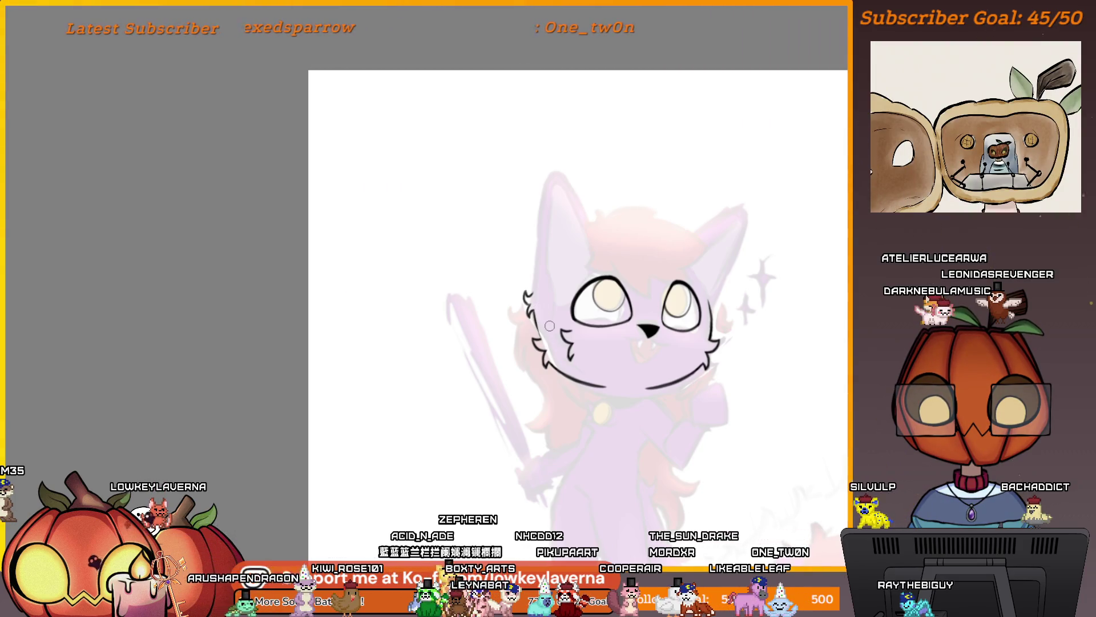
scroll(531, 317, up, 1)
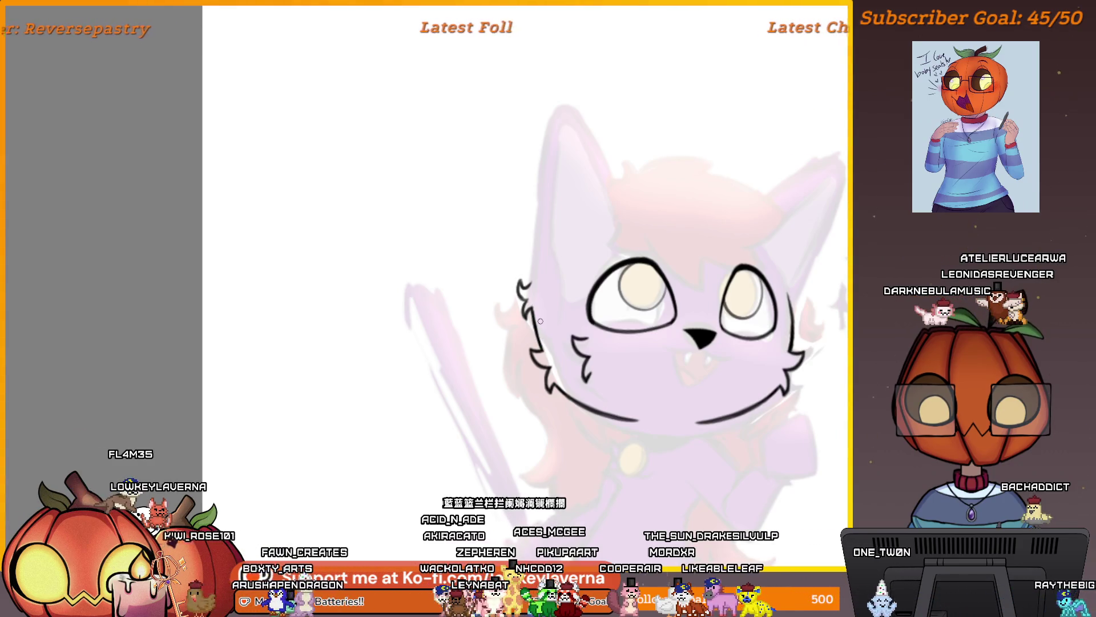
scroll(569, 203, down, 1)
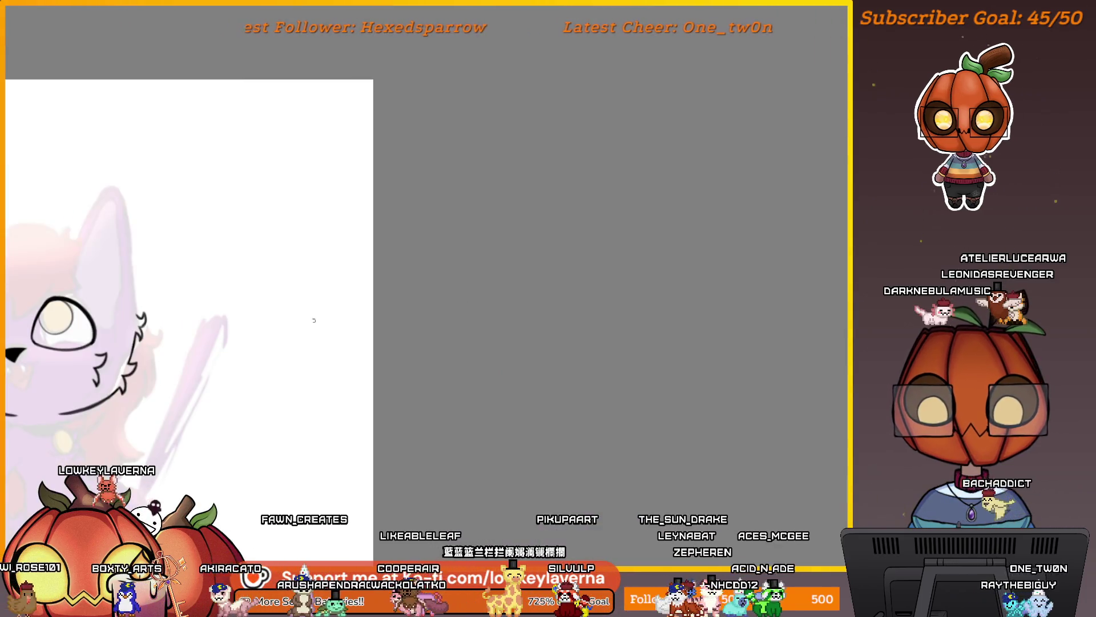
scroll(509, 387, up, 3)
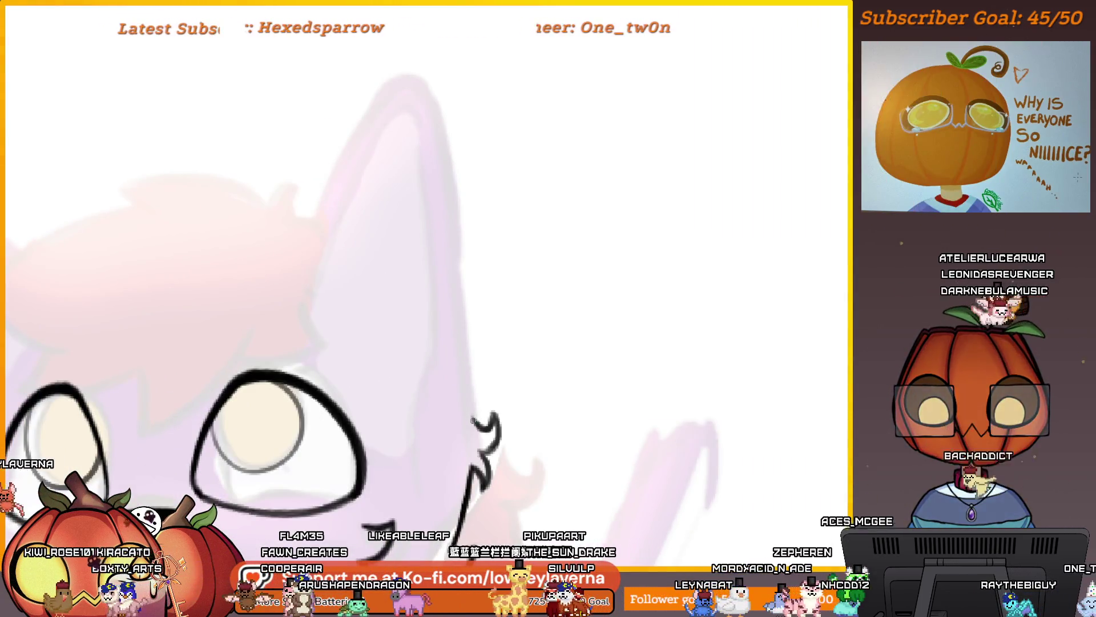
Outline the cat's right ear, undo the first attempt, and redraw it from the base
drag(503, 451, 435, 130)
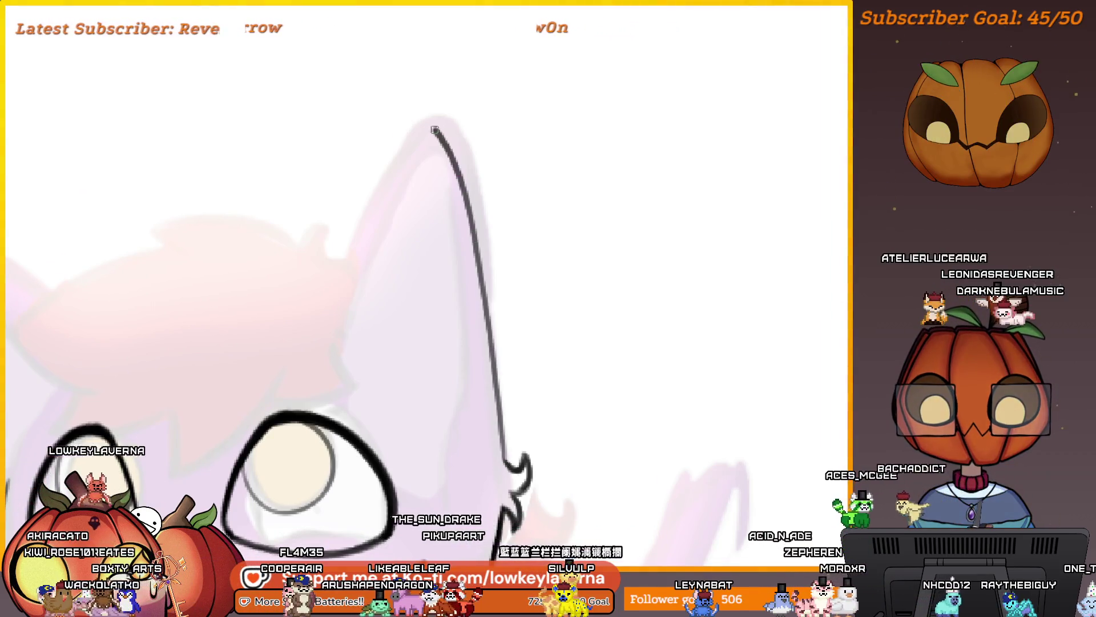
scroll(507, 301, down, 5)
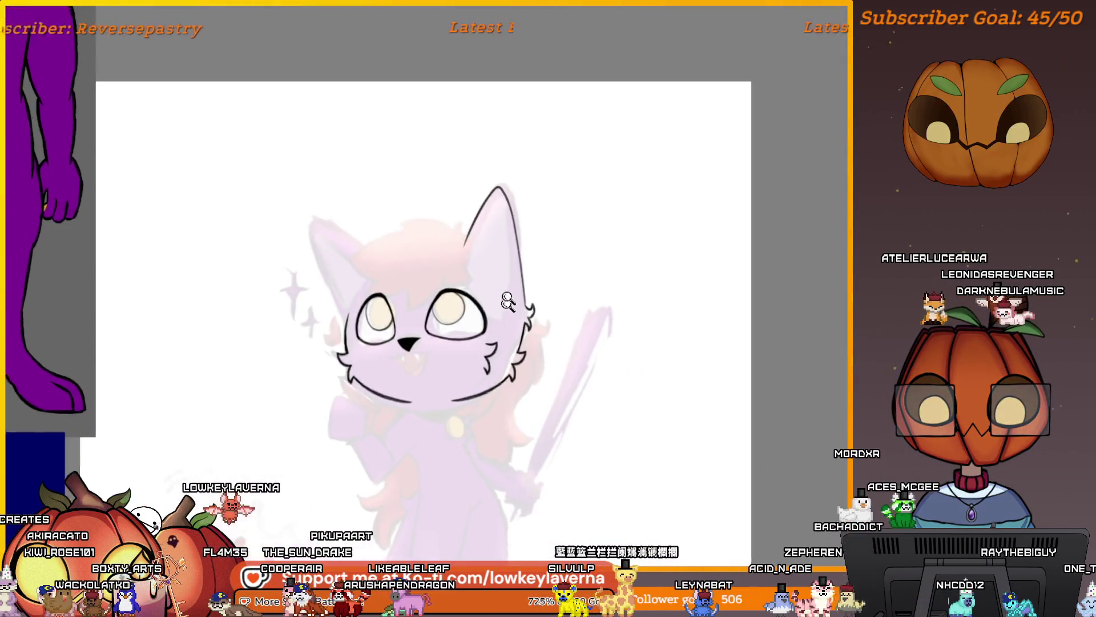
scroll(507, 301, up, 5)
key(ctrl+z)
mouse_move(534, 482)
mouse_down()
mouse_move(528, 232)
mouse_move(285, 252)
mouse_up()
Undo the redrawn ear stroke and recentre the view on the ear
scroll(465, 310, down, 5)
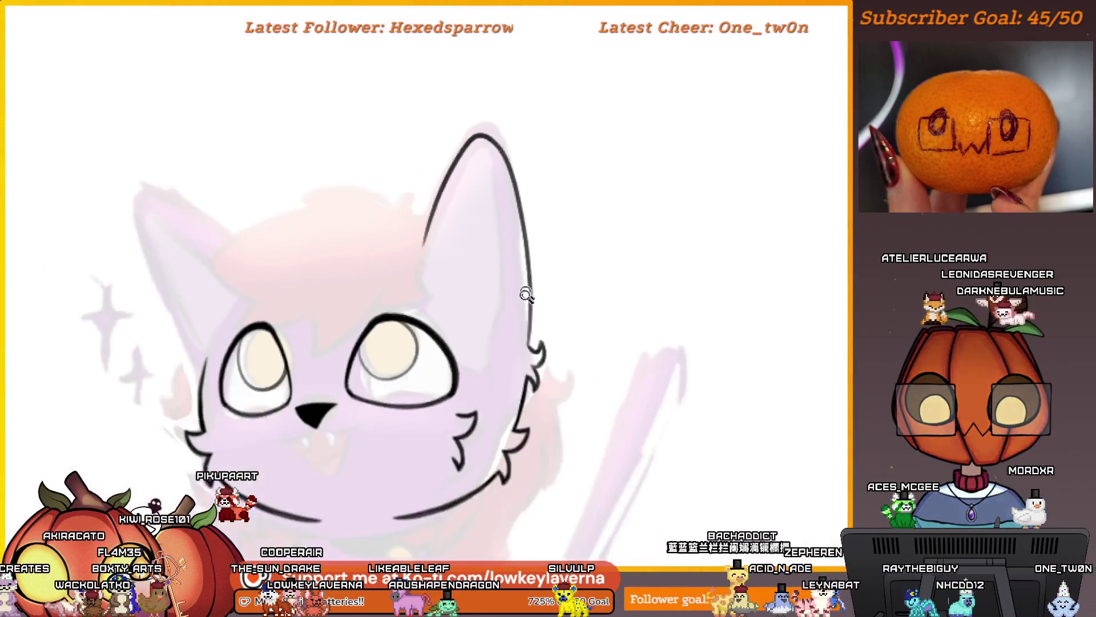
scroll(525, 294, down, 3)
scroll(543, 307, up, 8)
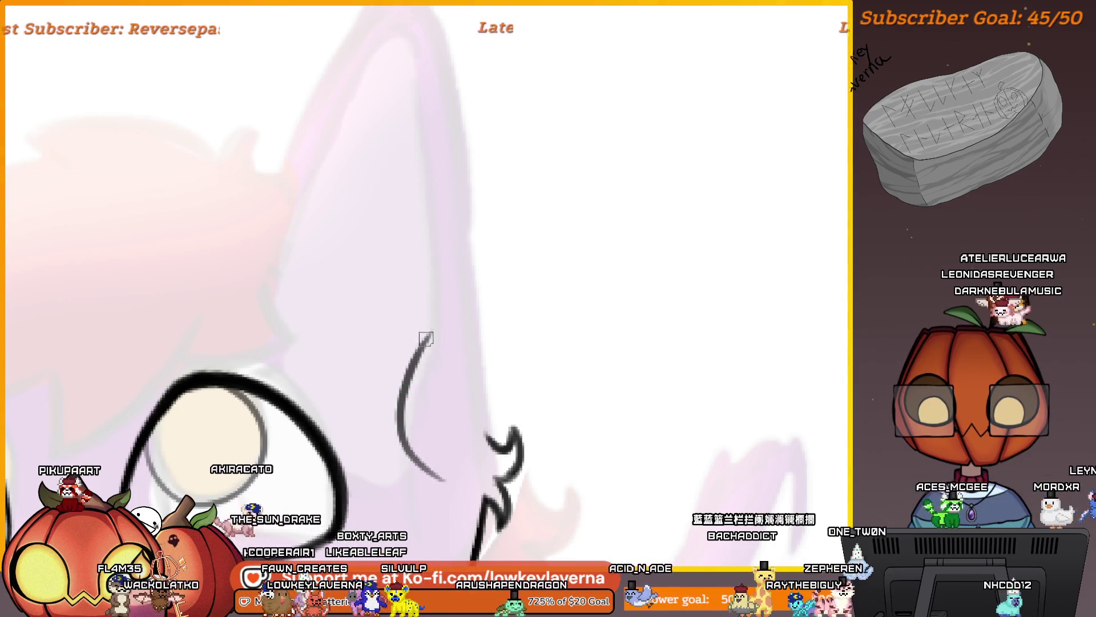
scroll(435, 350, down, 8)
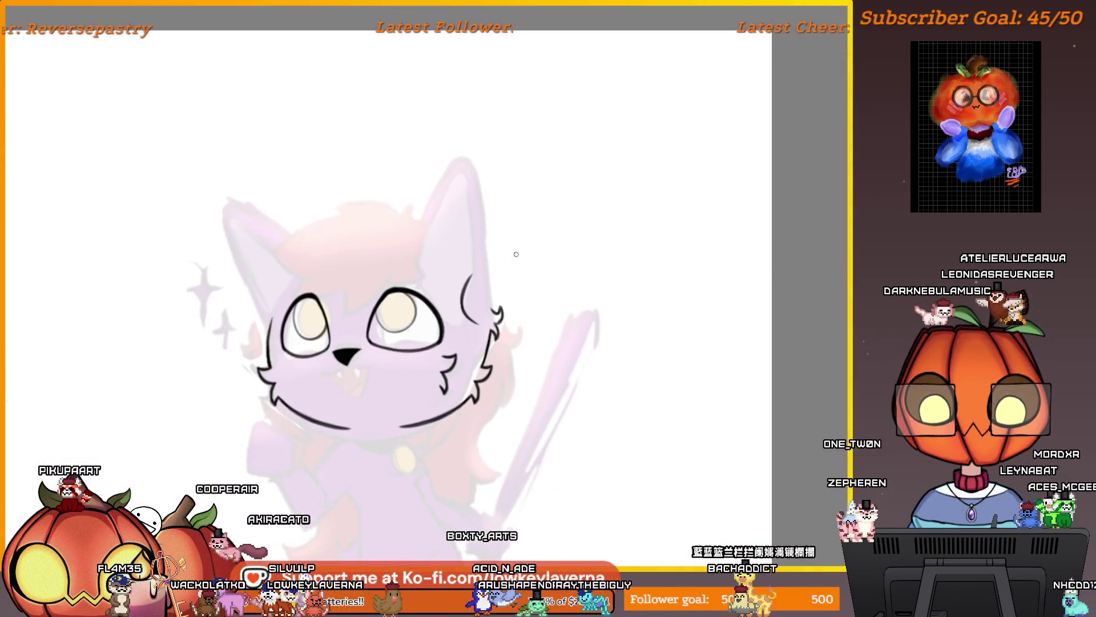
drag(527, 291, 606, 418)
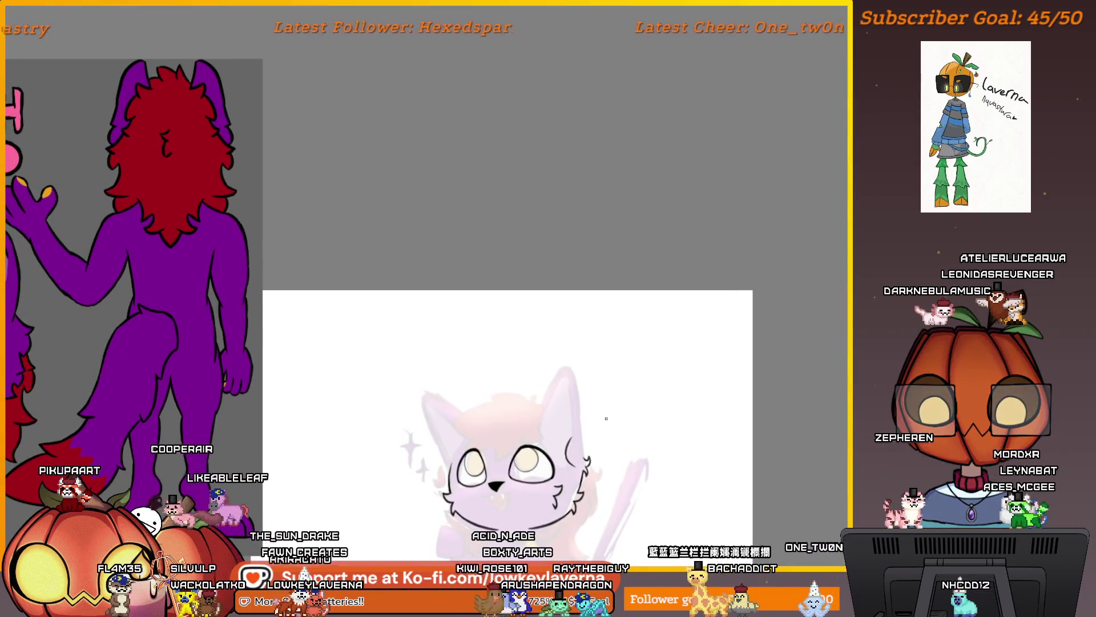
scroll(569, 455, up, 5)
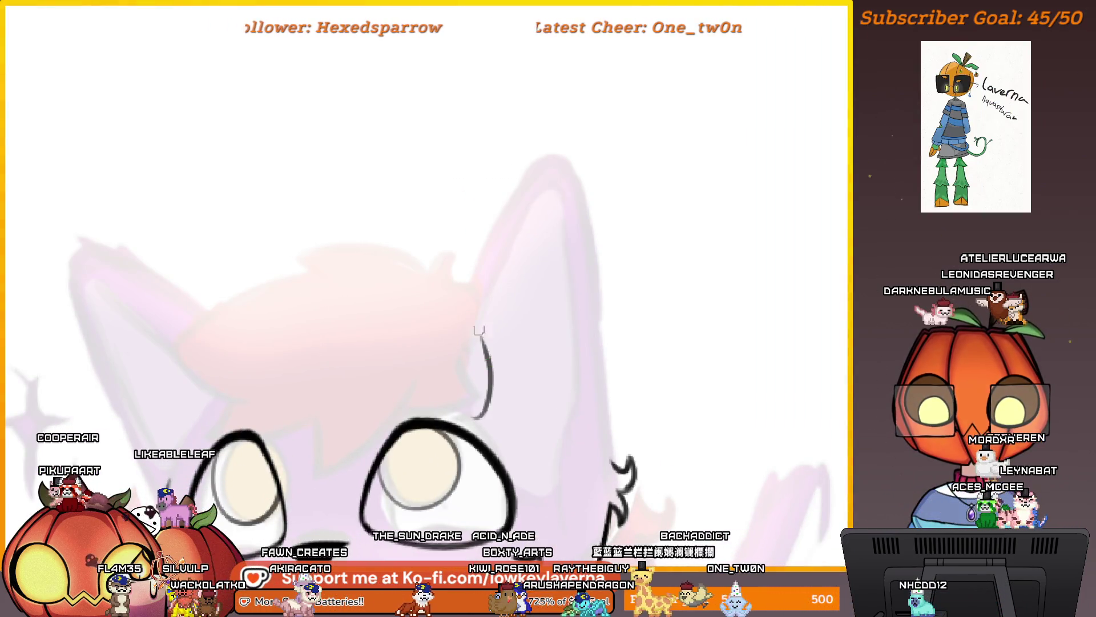
key(ctrl+z)
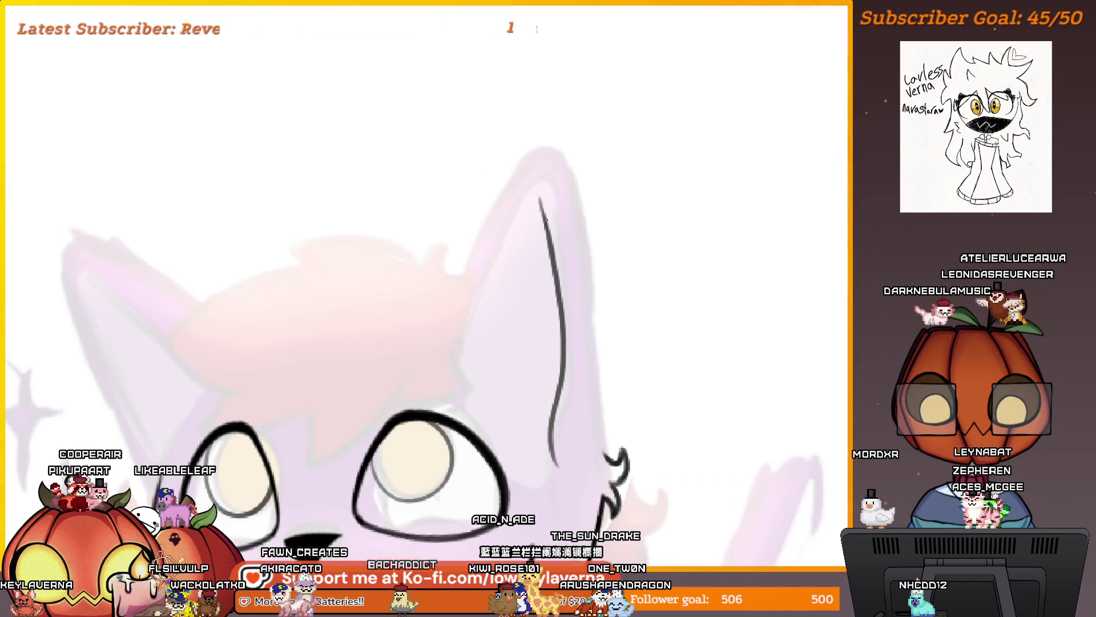
mouse_move(563, 179)
mouse_down()
mouse_move(524, 206)
mouse_move(500, 282)
mouse_up()
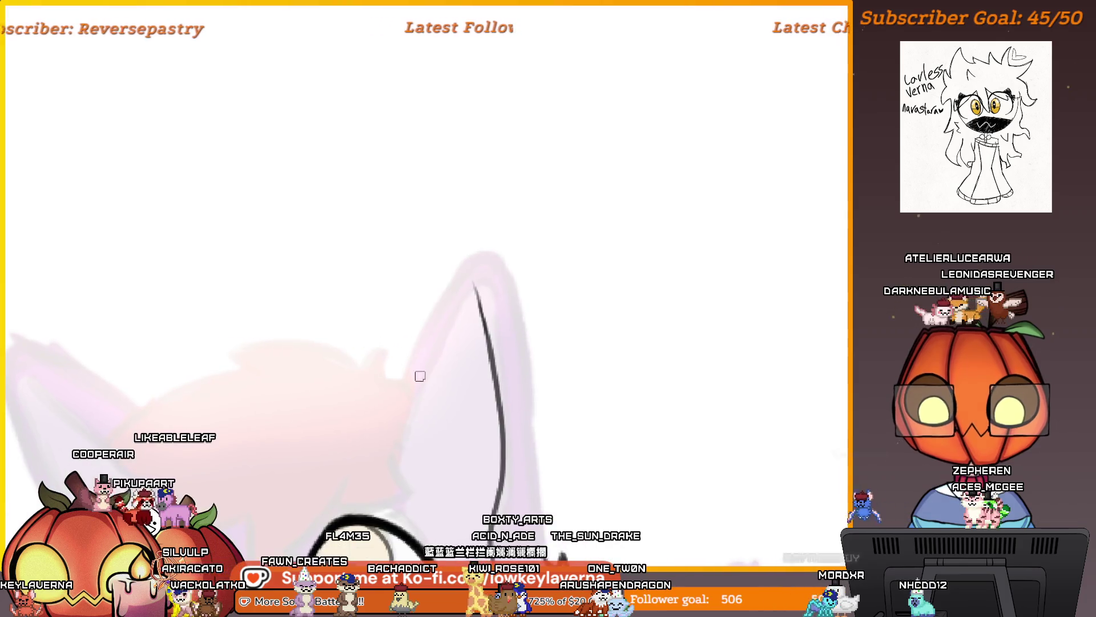
scroll(686, 285, down, 2)
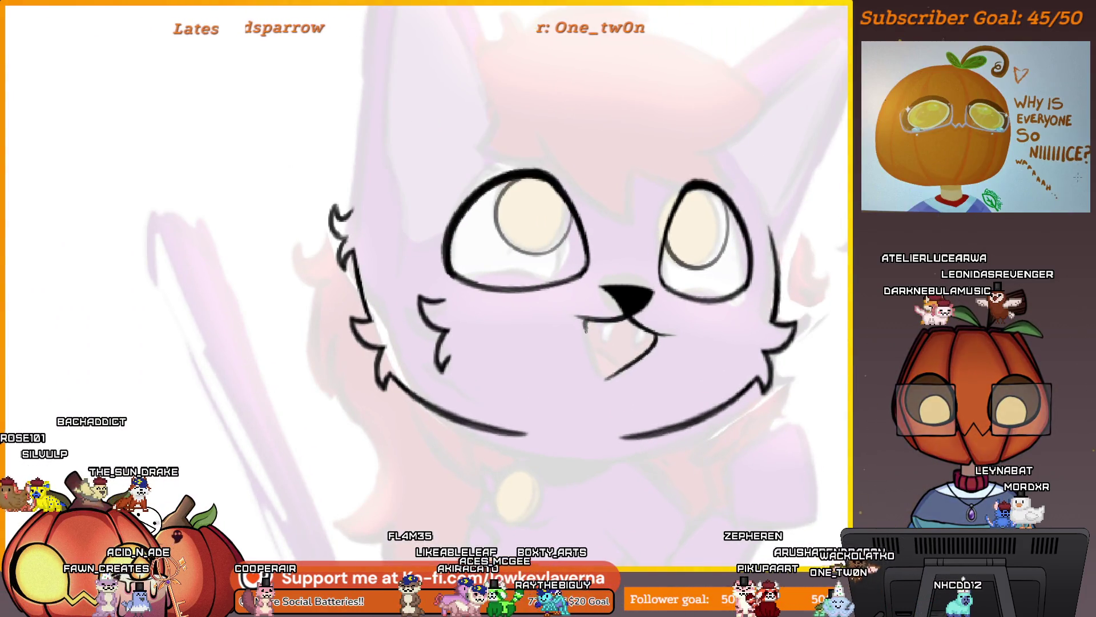
Draw the mouth line down from the nose, then mirror the view to check proportions
drag(585, 321, 606, 376)
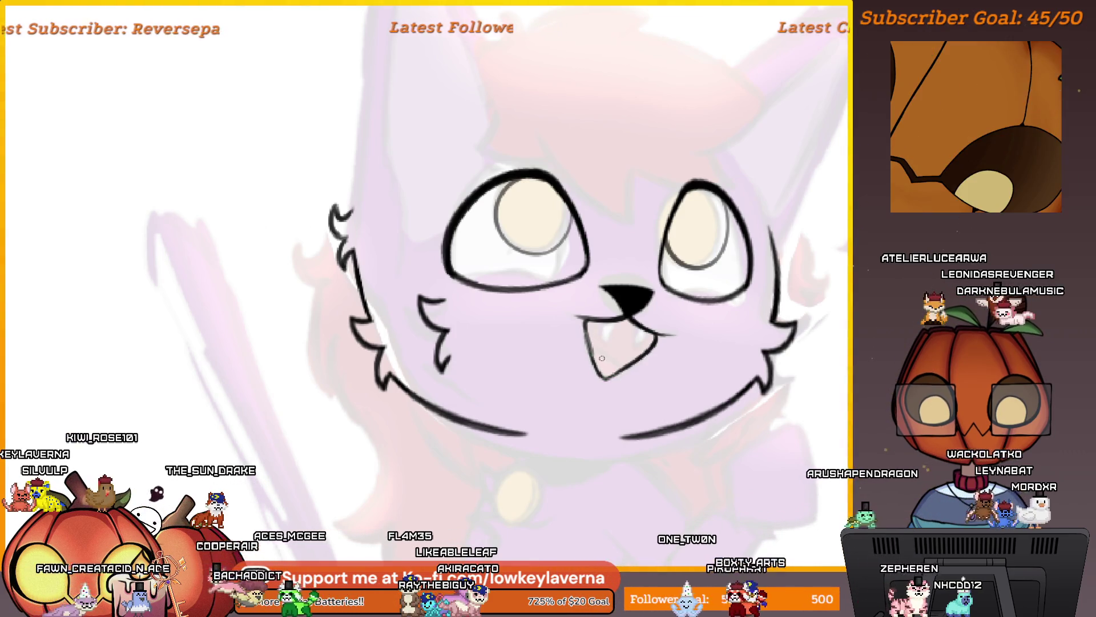
key(ctrl+0)
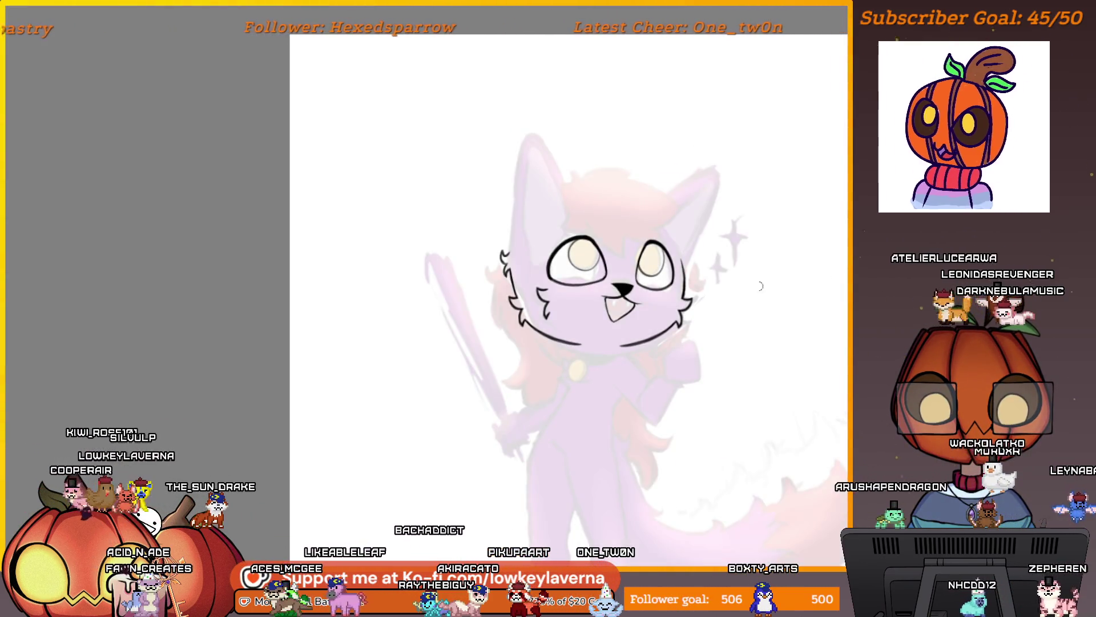
scroll(621, 309, up, 5)
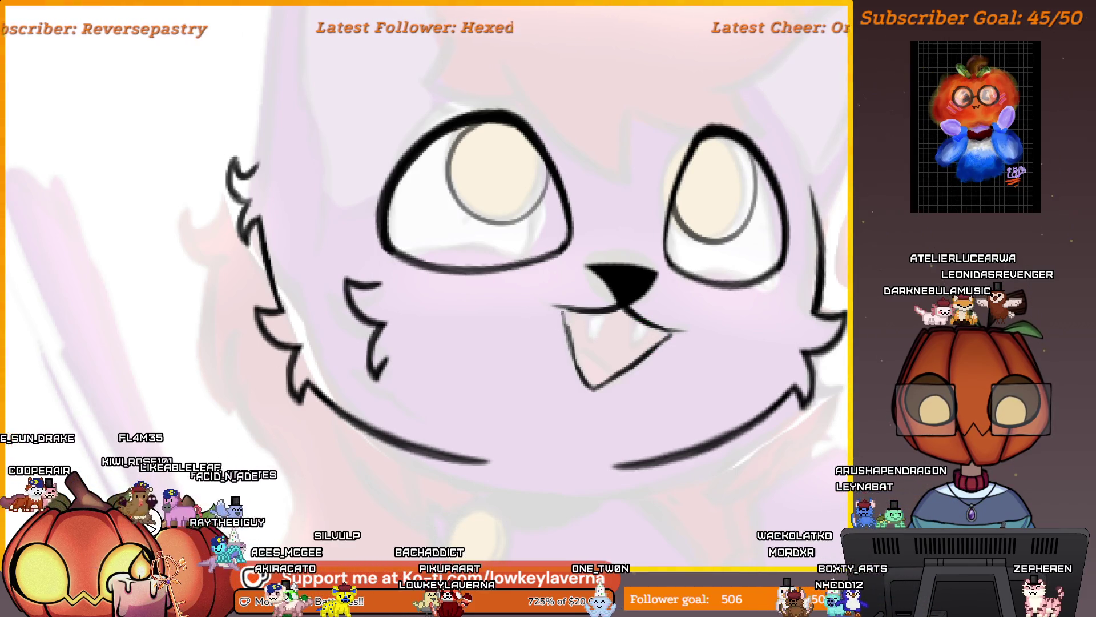
scroll(564, 308, down, 5)
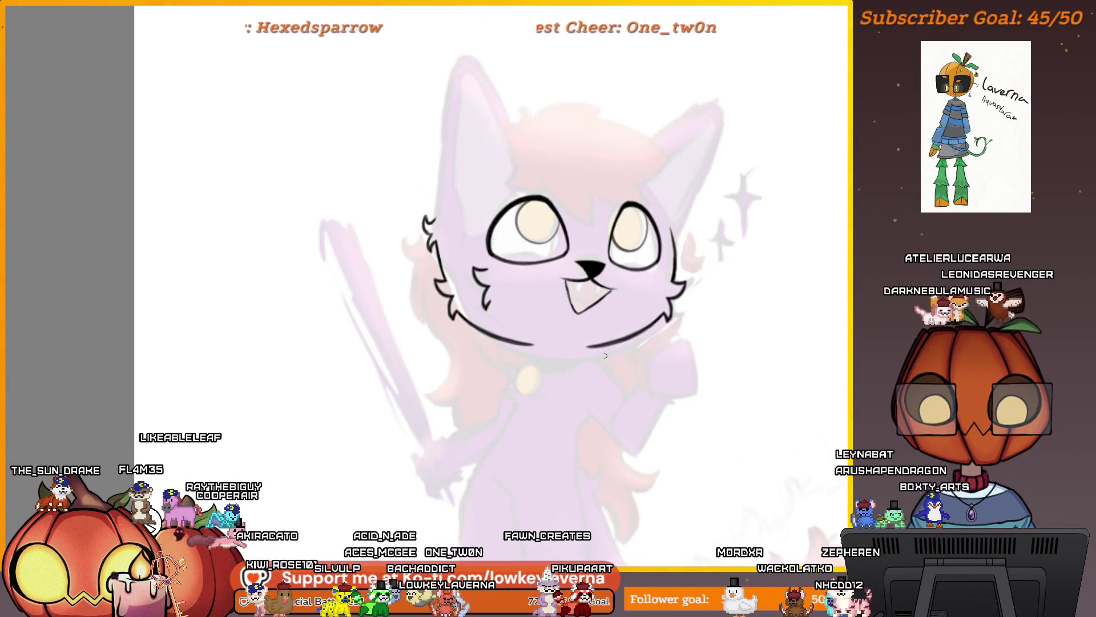
key(h)
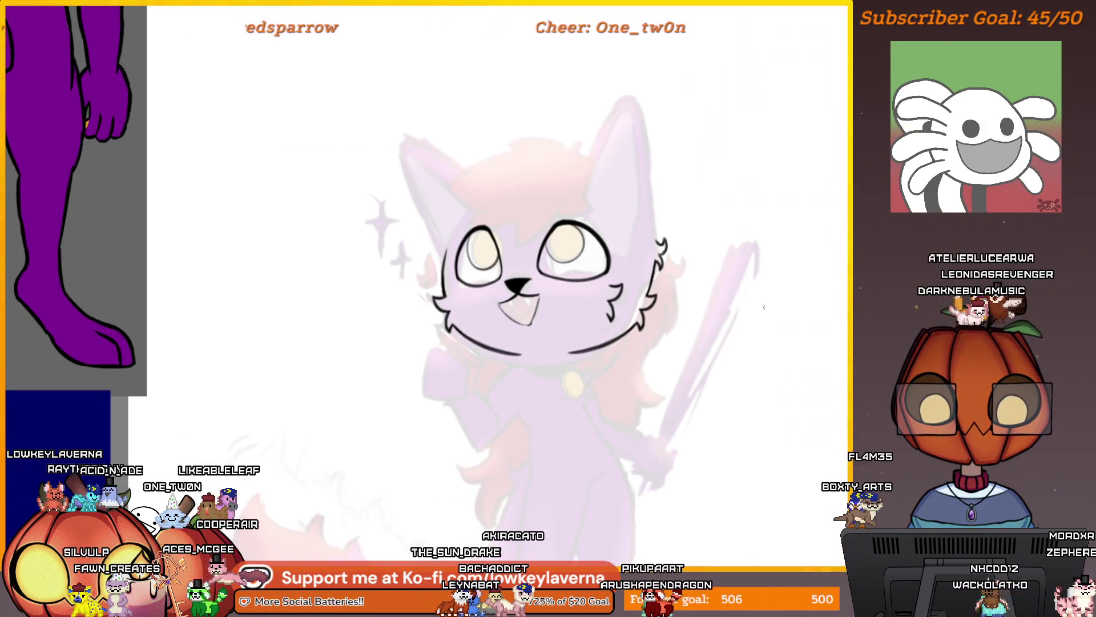
Hide the sketch and colour layers to check the lineart alone
key(ctrl+z)
key(ctrl+y)
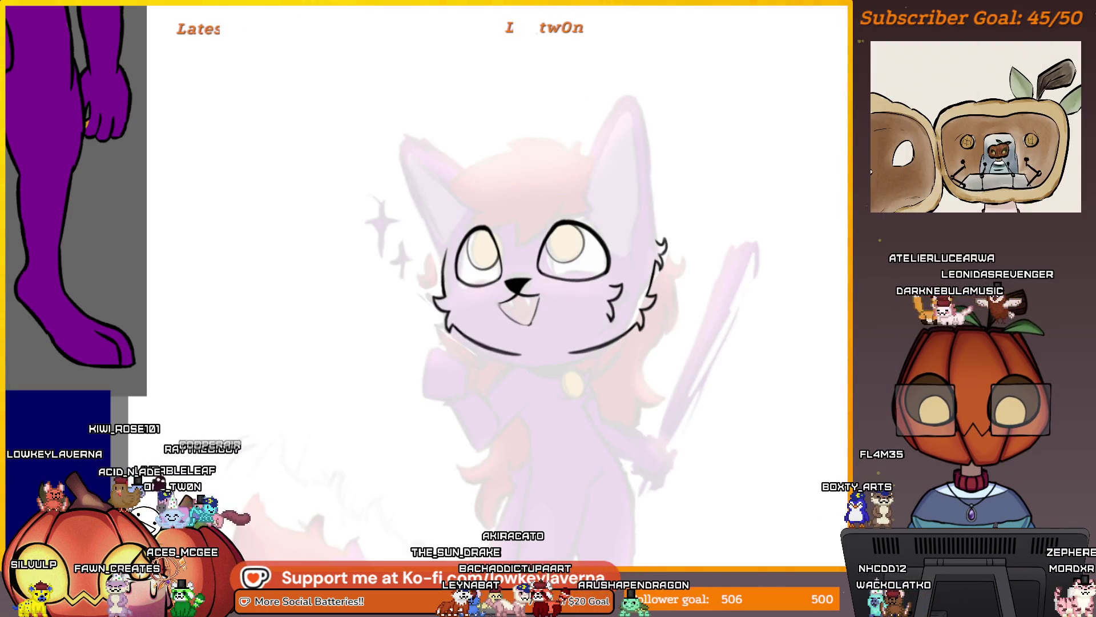
key(ctrl+z)
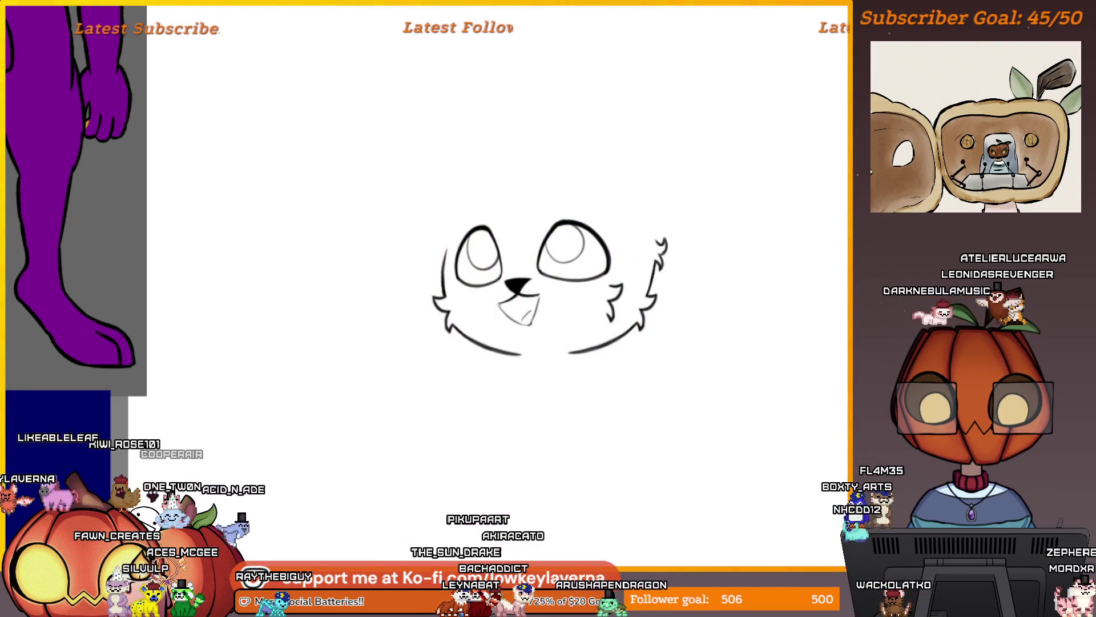
Erase the middle of the eye's lower lid and redraw it with a darker stroke
scroll(807, 294, down, 3)
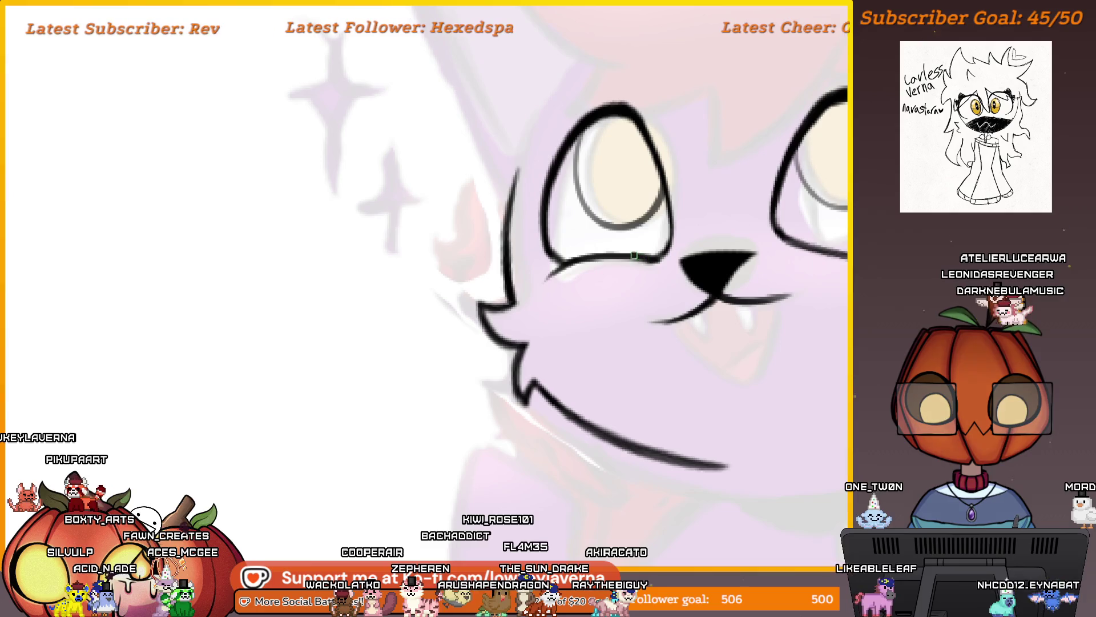
scroll(600, 284, down, 5)
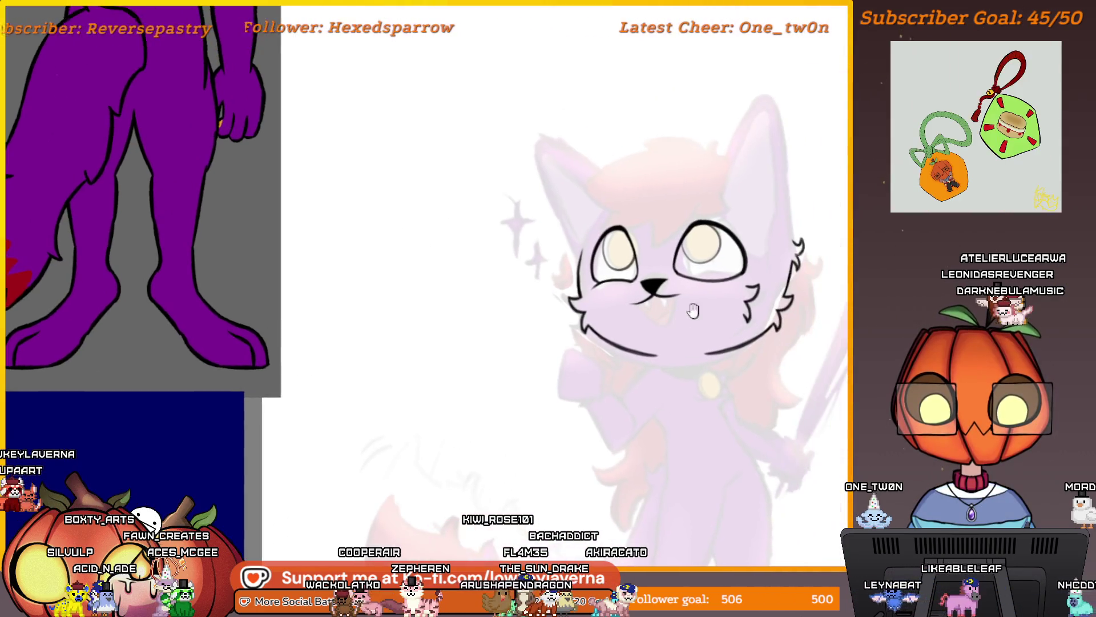
scroll(640, 270, up, 3)
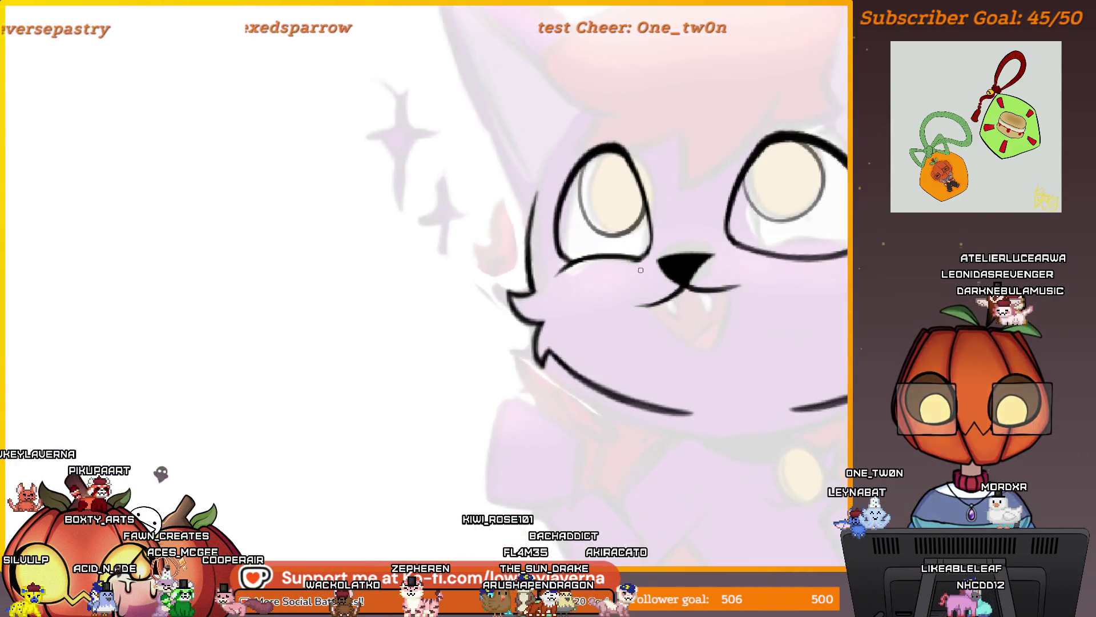
scroll(609, 267, down, 5)
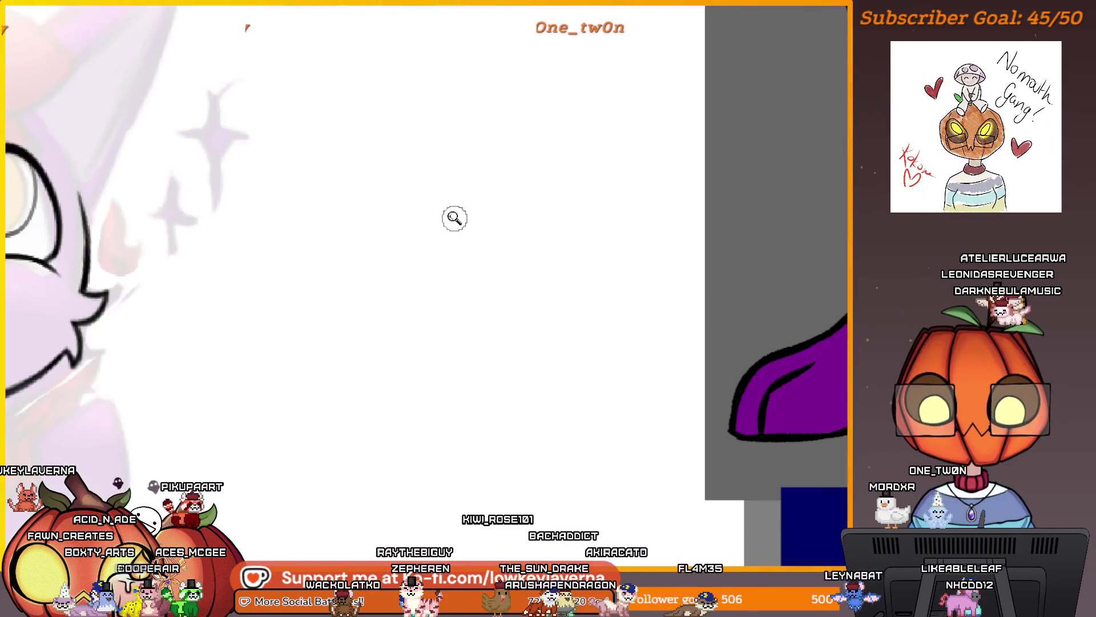
drag(424, 217, 299, 297)
scroll(631, 208, up, 5)
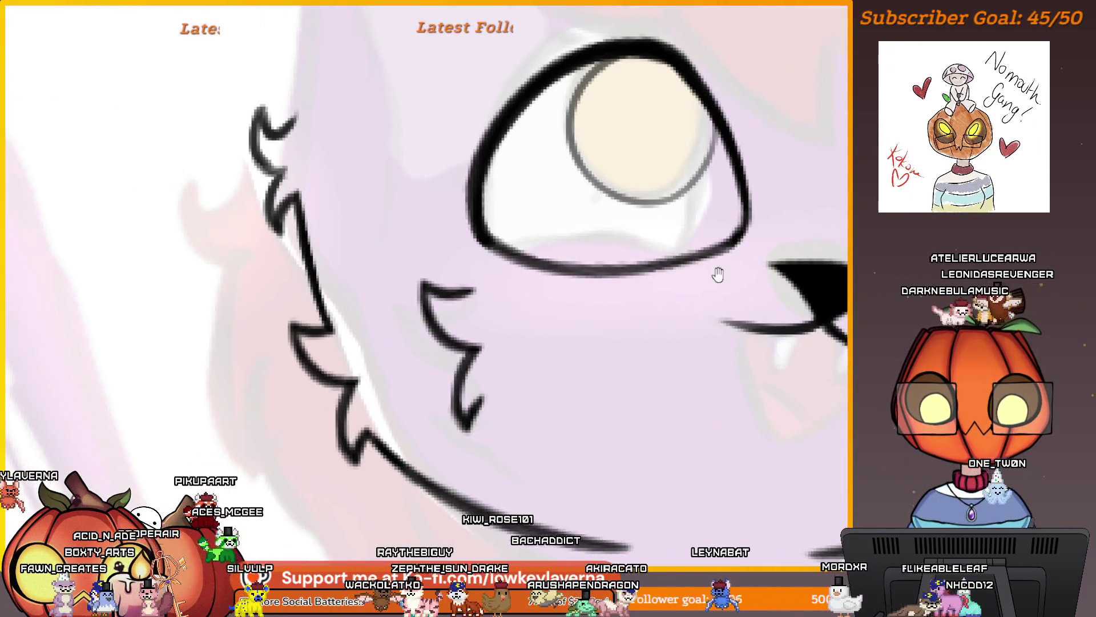
drag(676, 257, 553, 265)
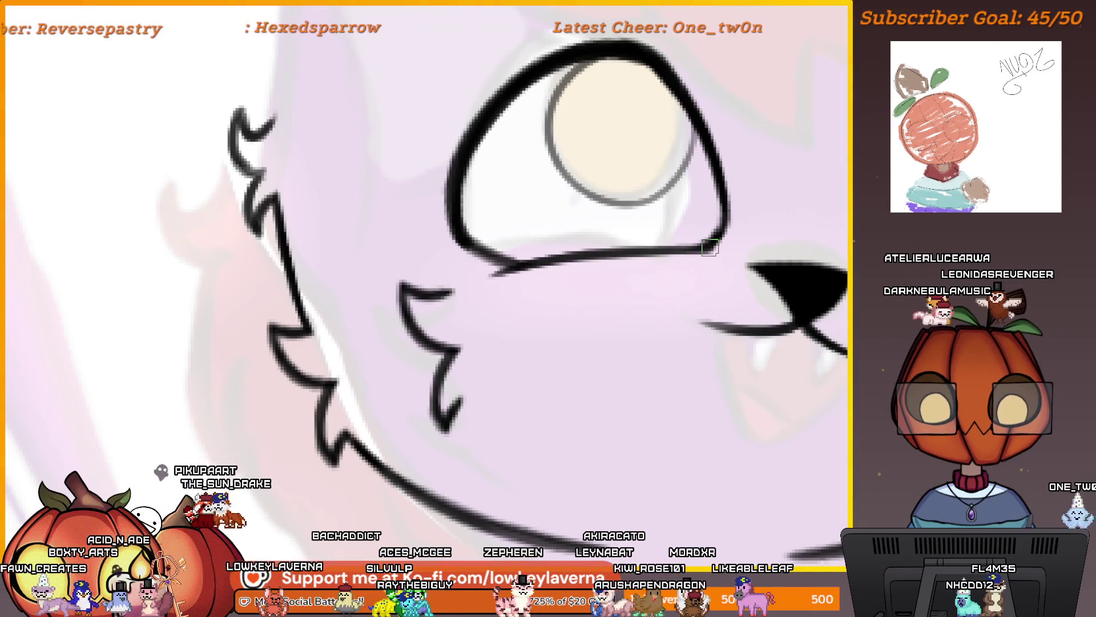
drag(709, 247, 614, 251)
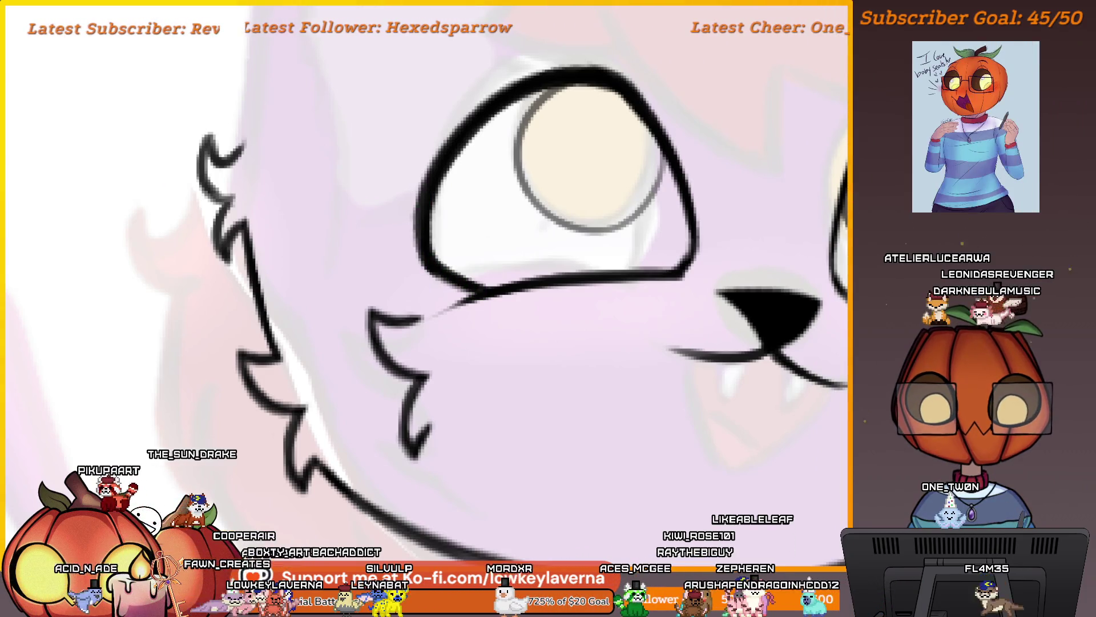
scroll(660, 298, down, 4)
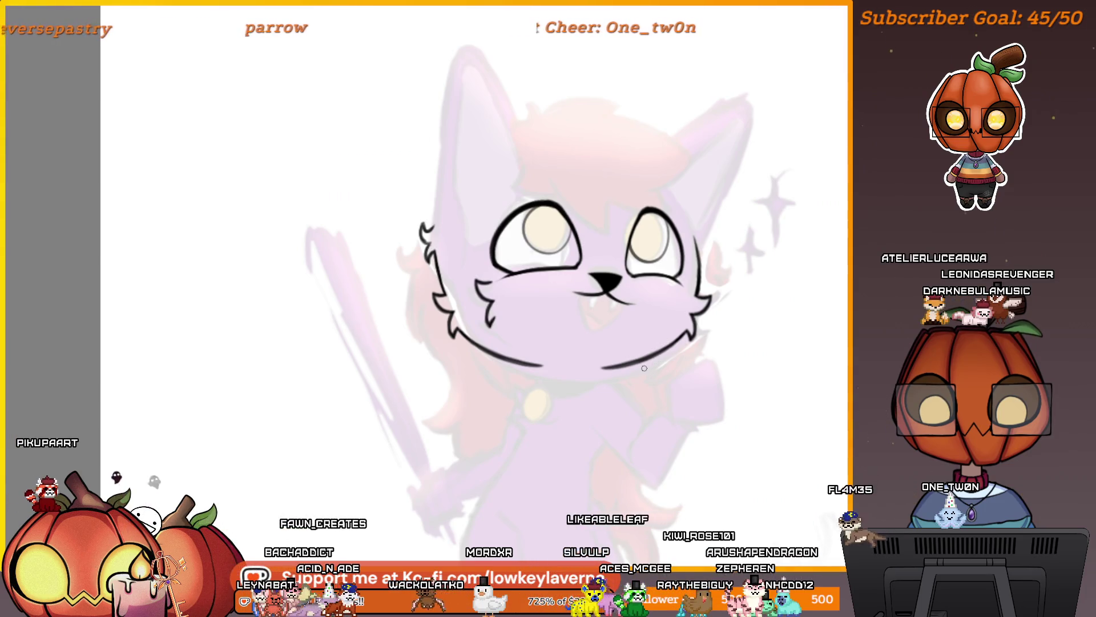
key(ctrl+plus)
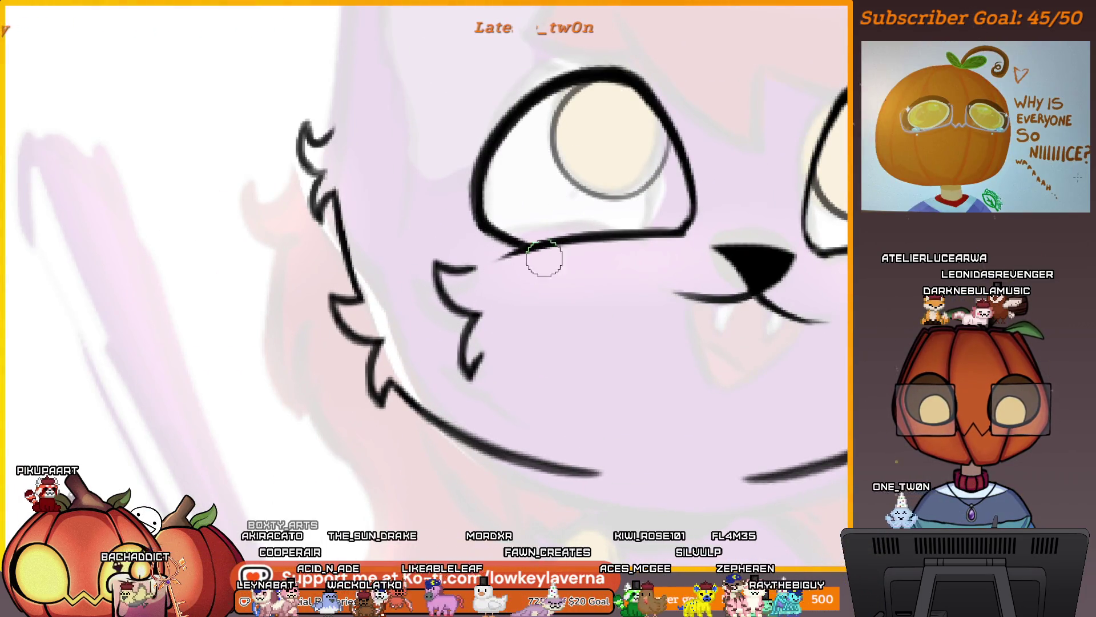
key(ctrl+minus)
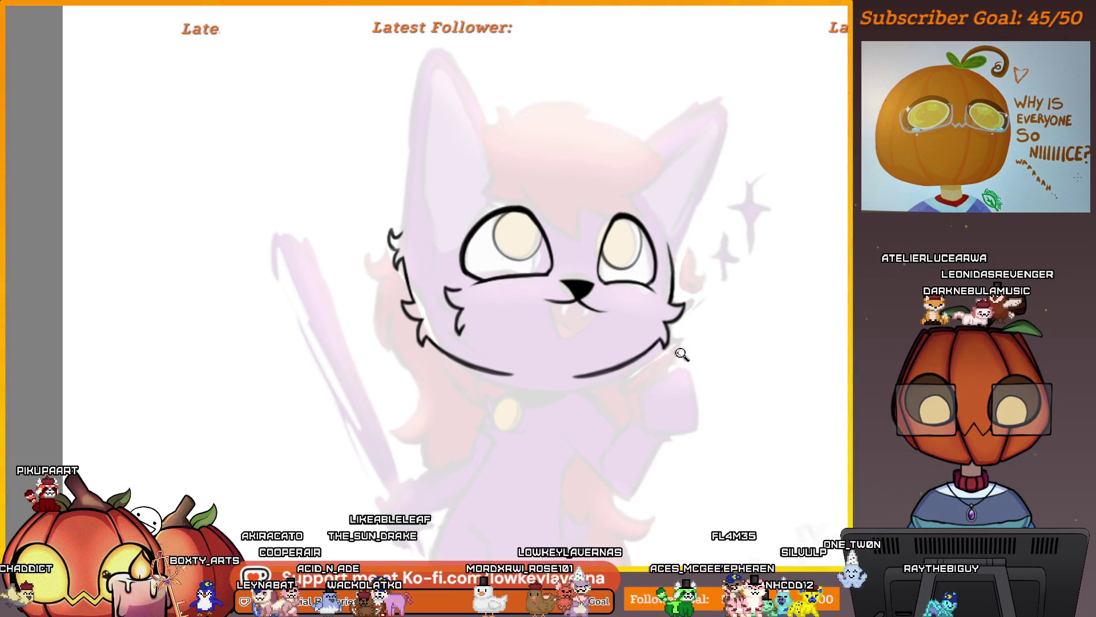
key(ctrl+minus)
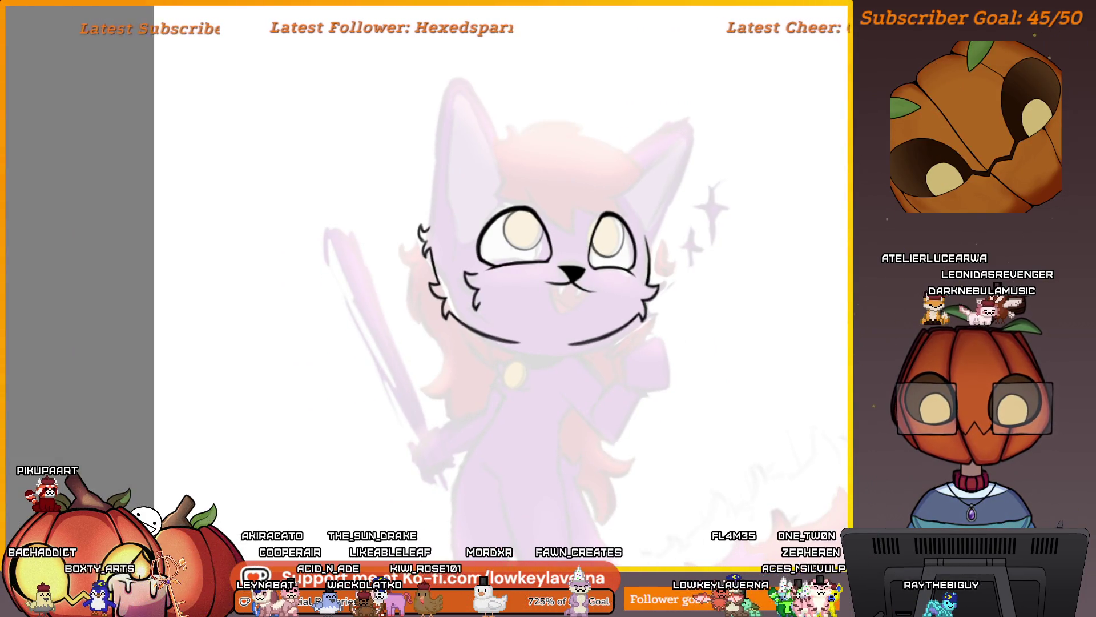
key(Delete)
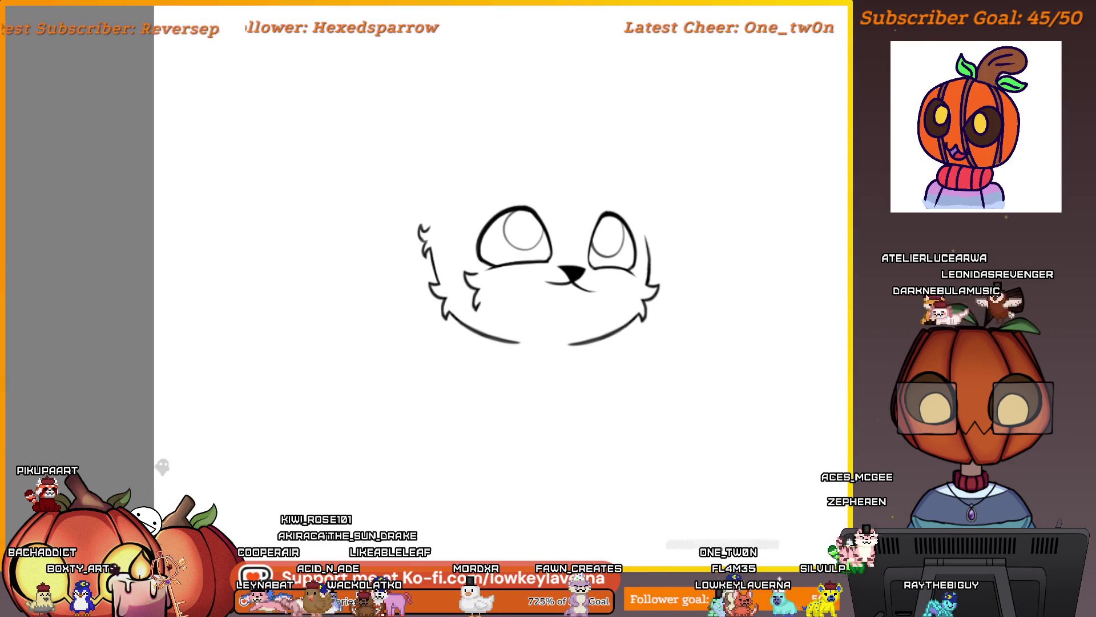
key(ctrl+minus)
key(ctrl+minus)
key(ctrl+z)
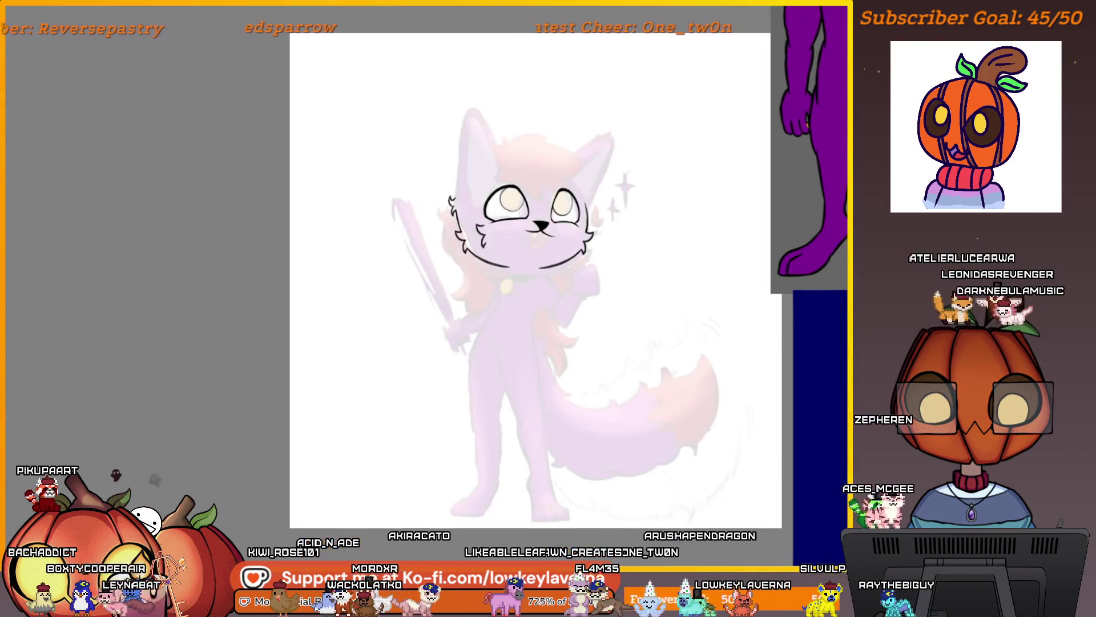
key(ctrl+y)
key(ctrl+z)
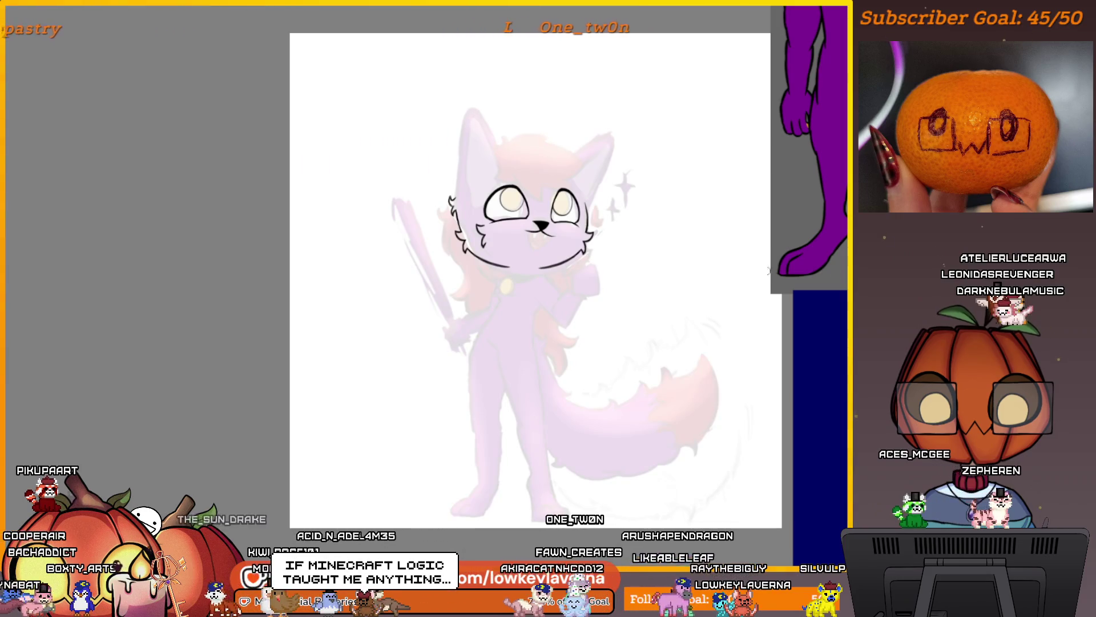
key(ctrl+plus)
key(ctrl+plus)
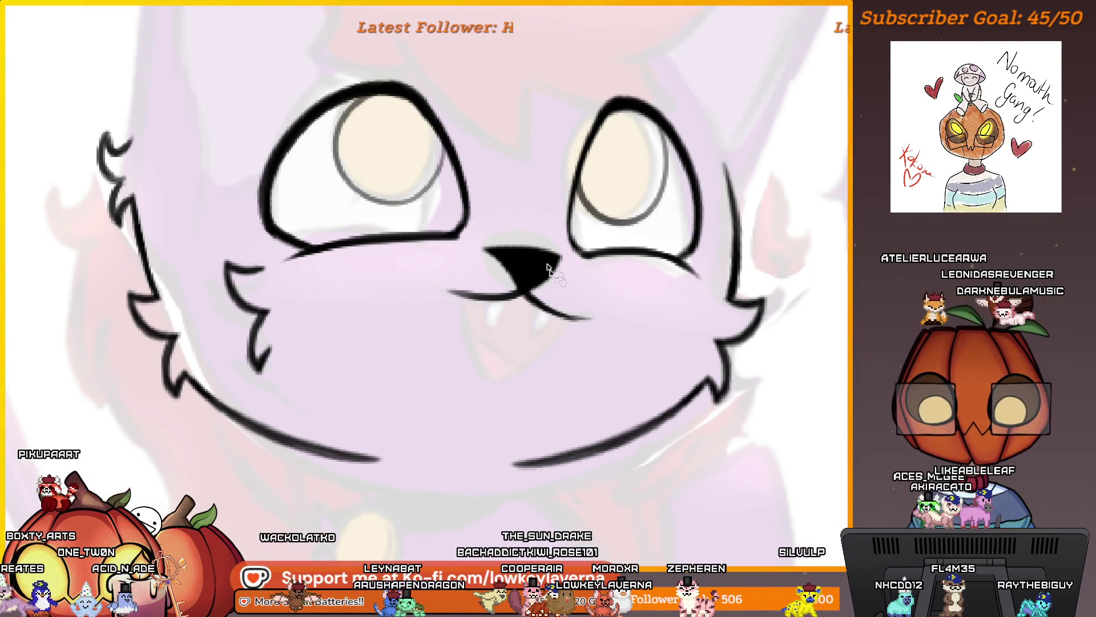
Lasso the mouth lines and rotate them slightly counter-clockwise
drag(551, 301, 570, 317)
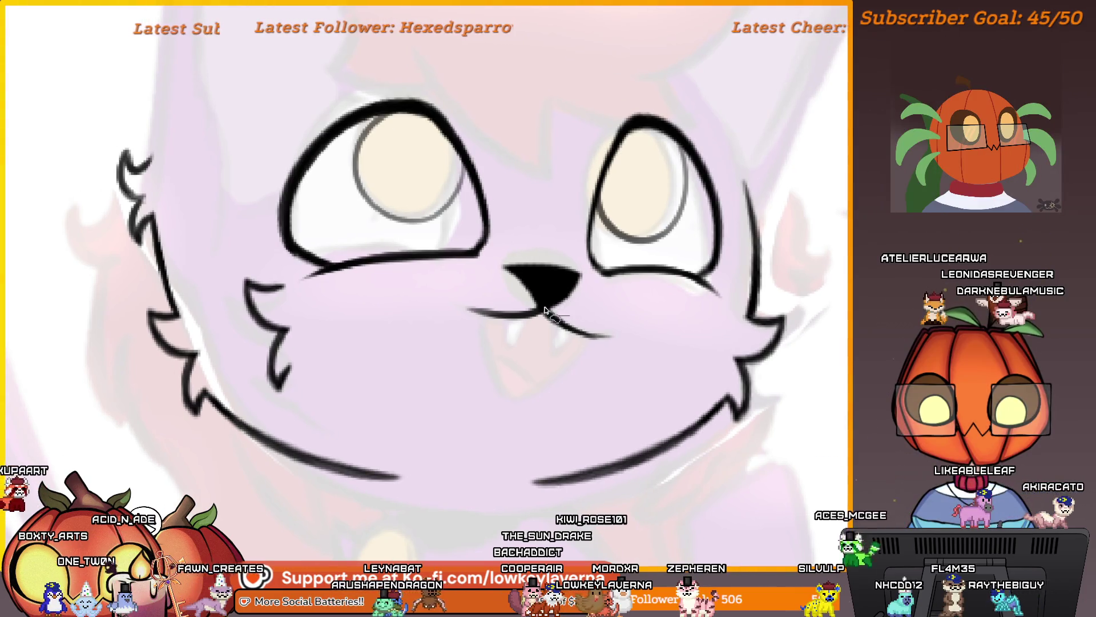
drag(504, 294, 631, 388)
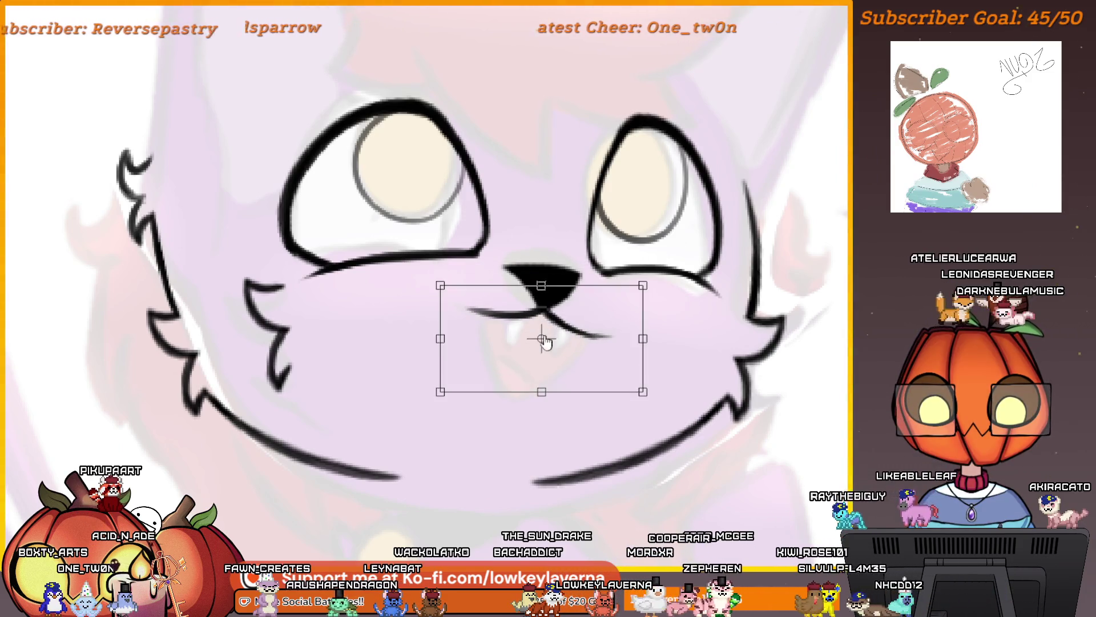
drag(602, 440, 621, 425)
key(Return)
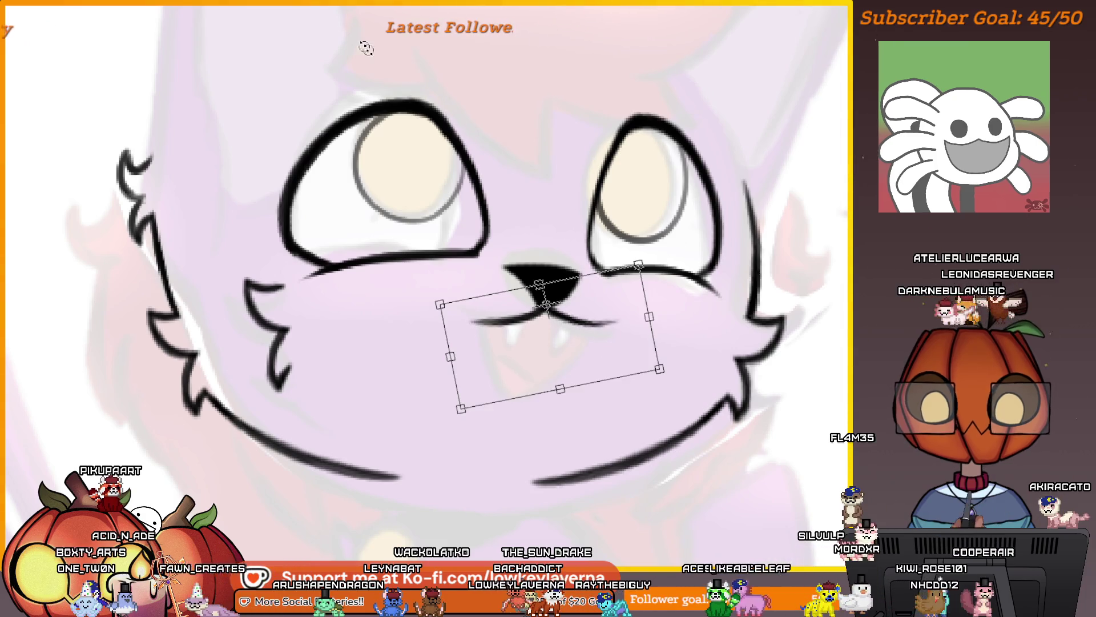
scroll(469, 143, down, 5)
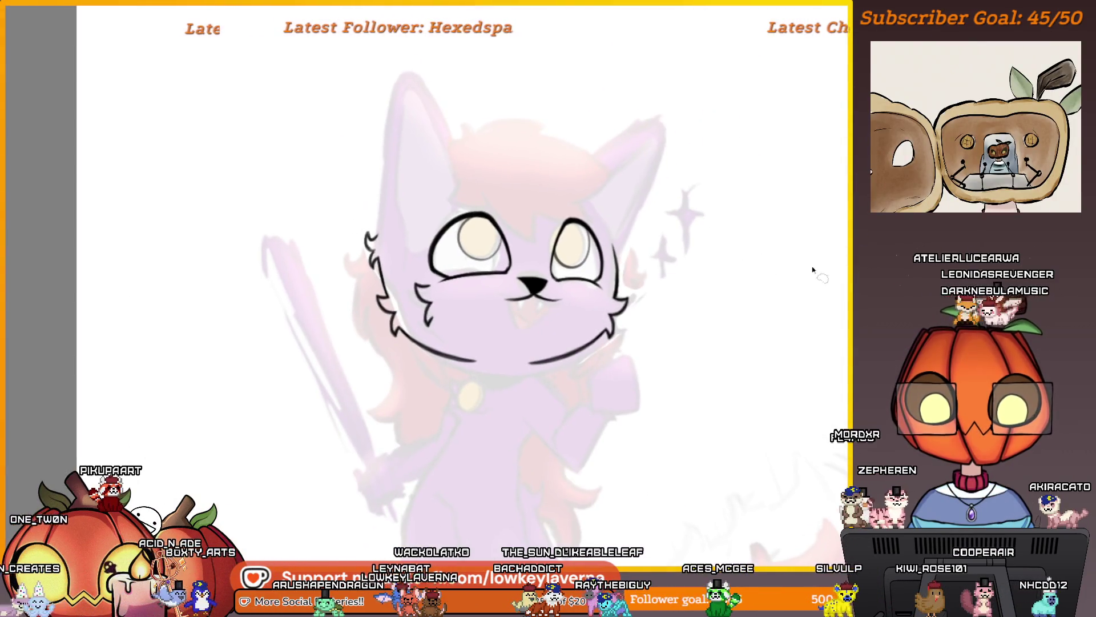
scroll(636, 342, down, 3)
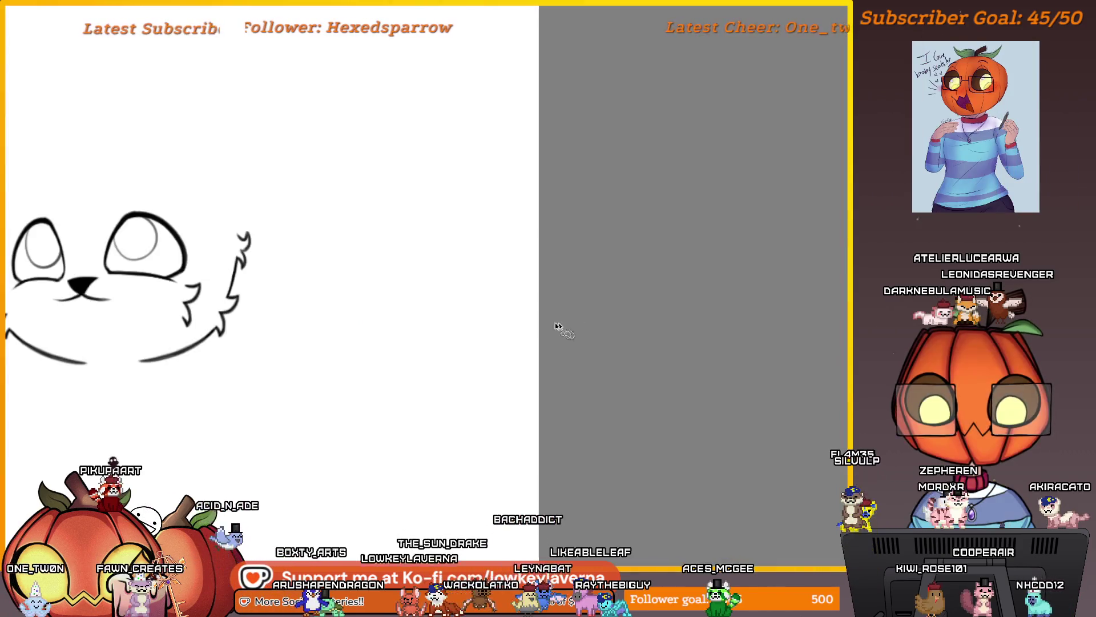
scroll(477, 318, down, 3)
drag(575, 335, 685, 320)
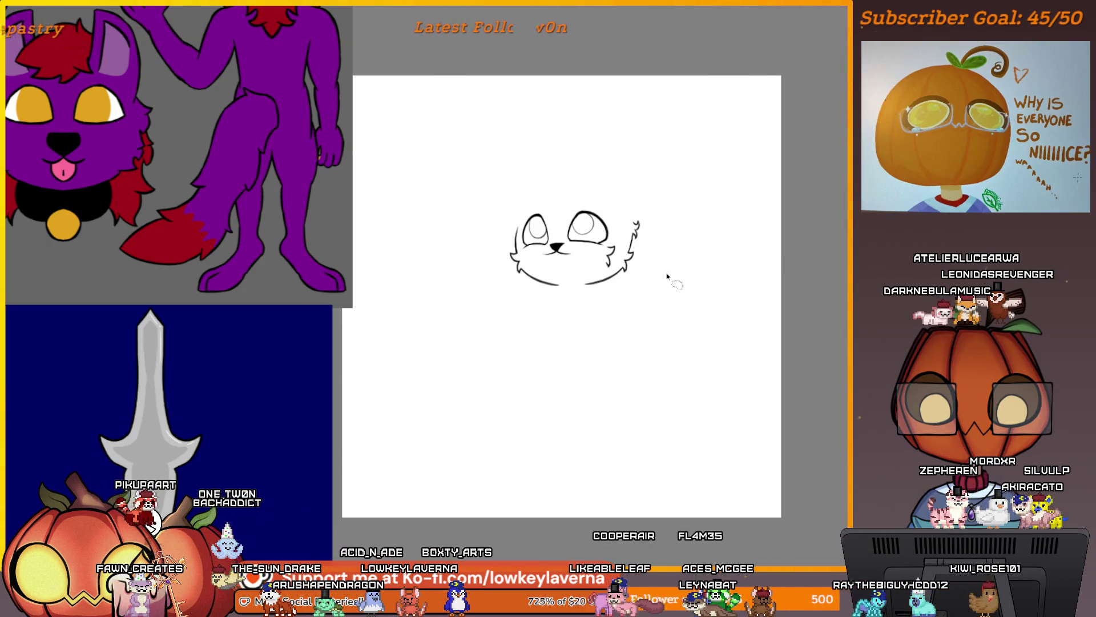
Show the sketch again, discard the redrawn lower eyelid, and shrink the brush
key(ctrl+z)
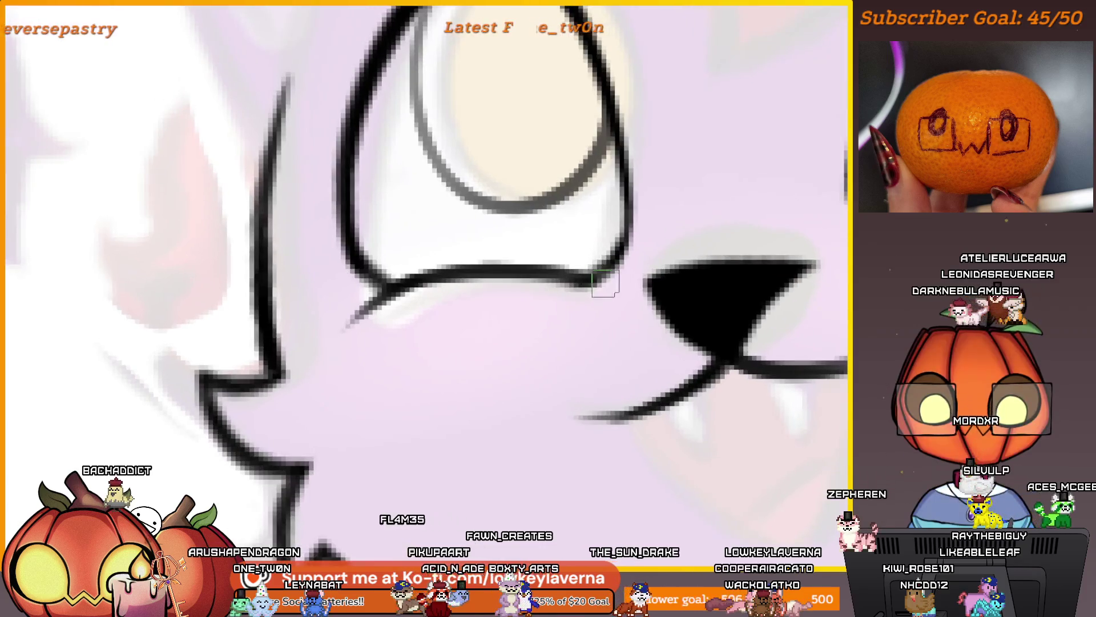
mouse_move(374, 326)
mouse_down()
mouse_move(609, 286)
mouse_move(365, 306)
mouse_move(352, 316)
mouse_up()
key(ctrl+z)
key(bracketleft)
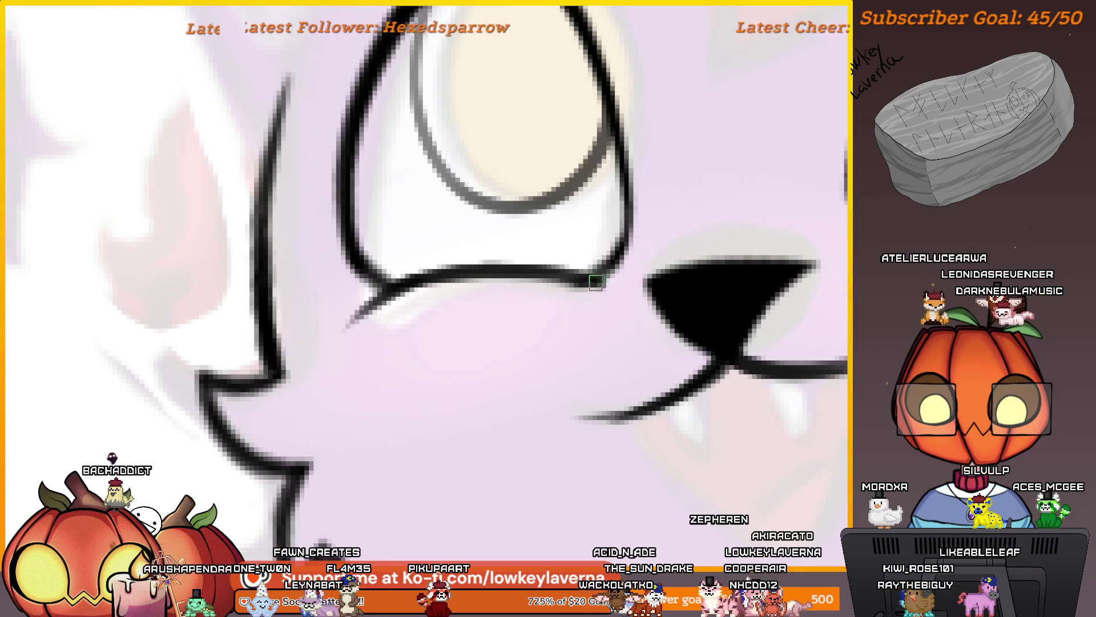
key(bracketleft)
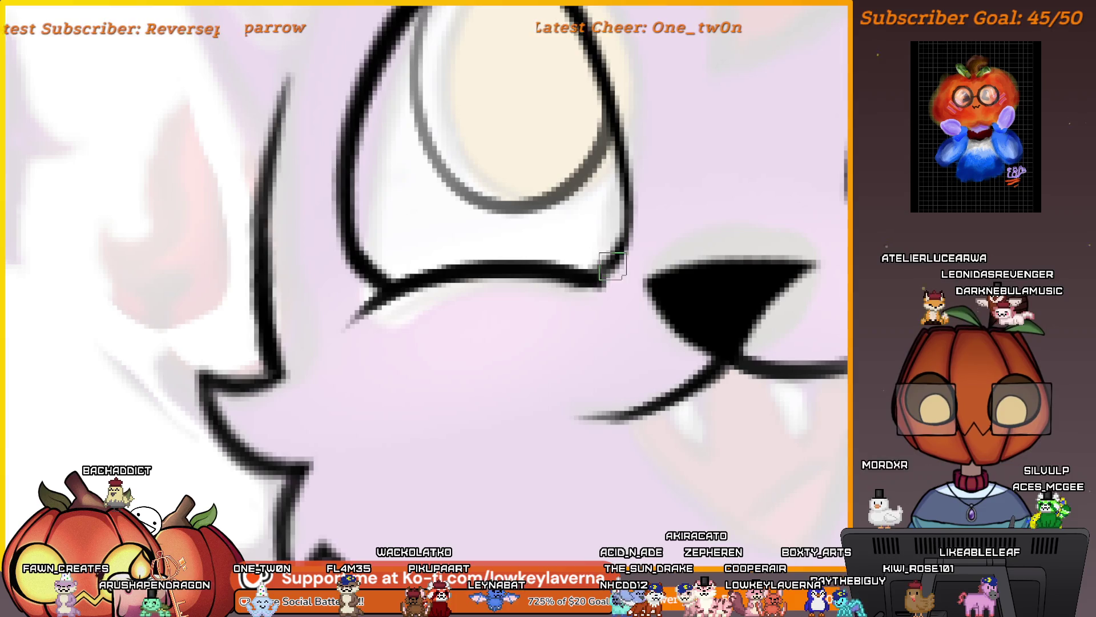
scroll(605, 271, down, 2)
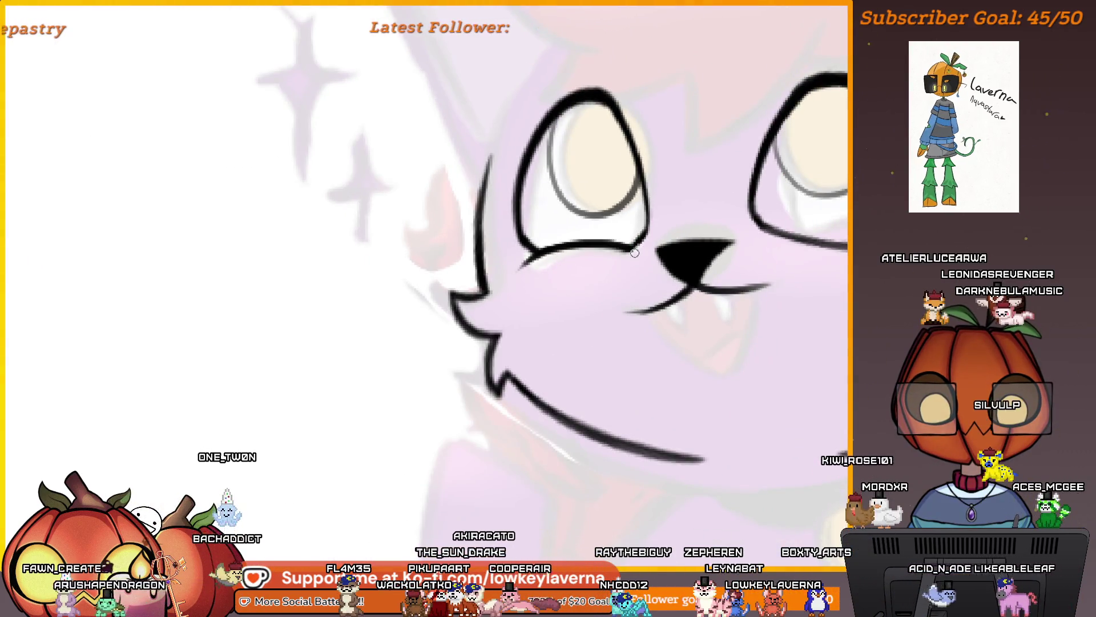
drag(739, 247, 684, 275)
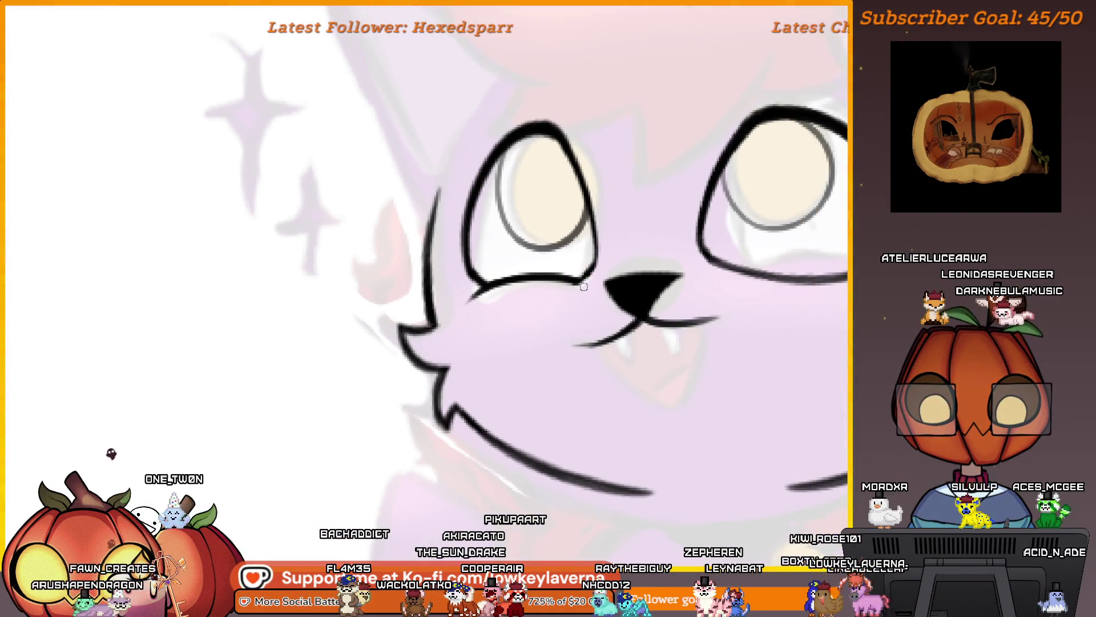
scroll(636, 266, down, 3)
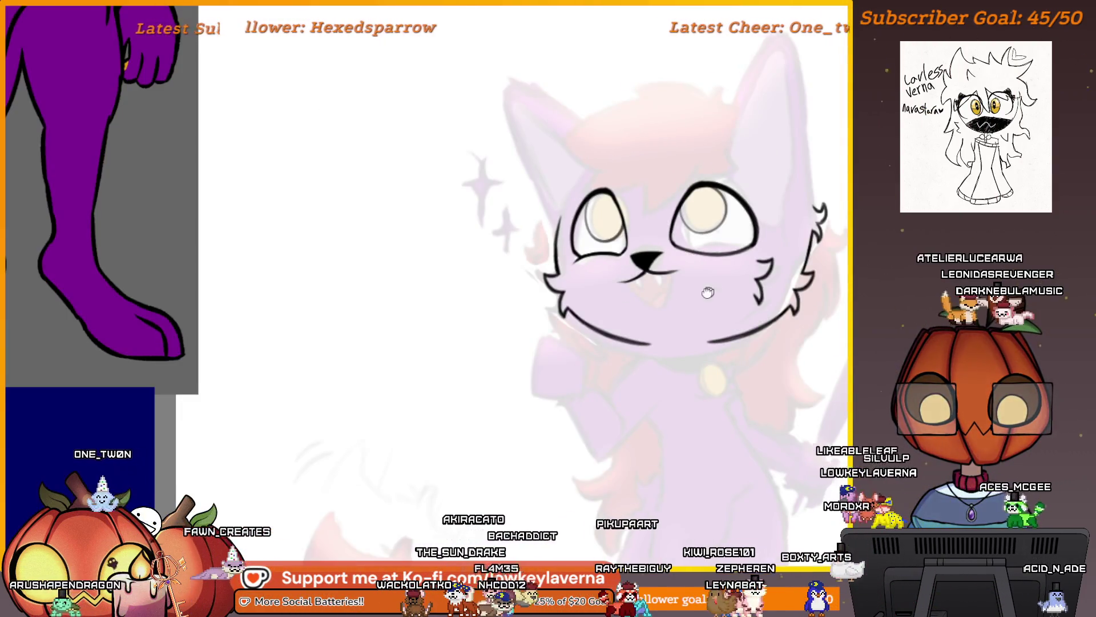